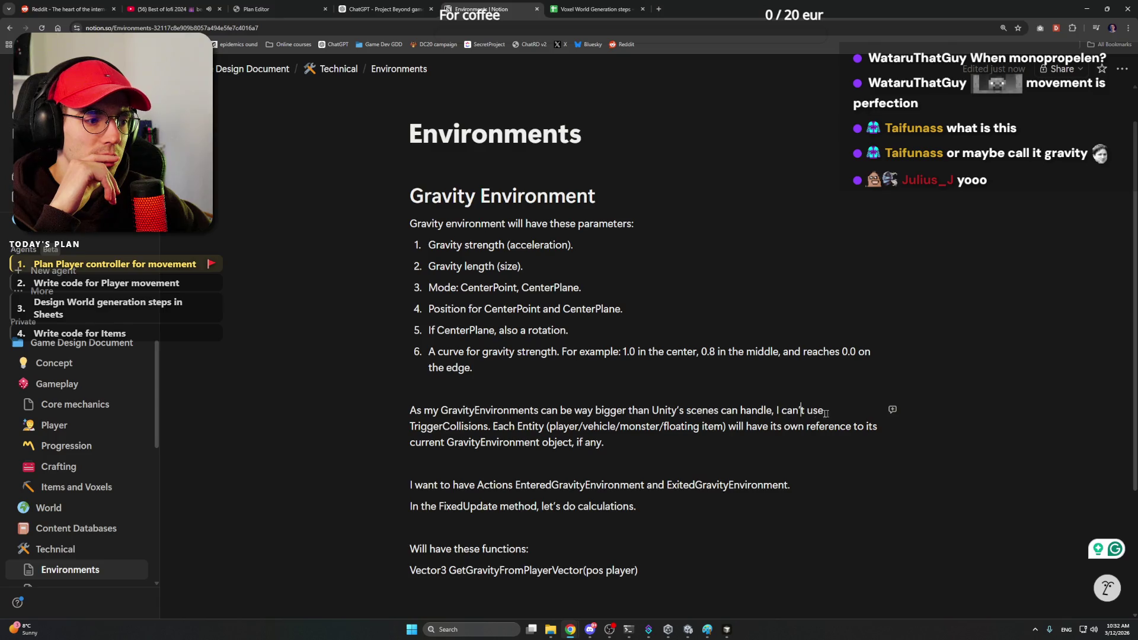
# Step: Briefly start and discard a new block after the paragraph ending "if any."
pyautogui.click(696, 442)
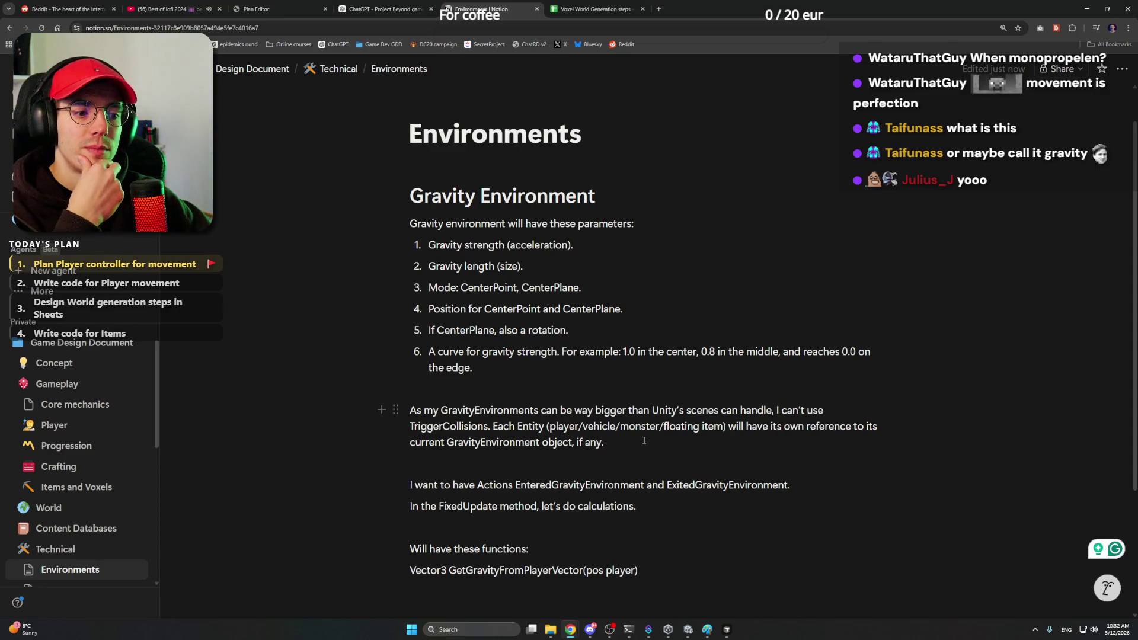
pyautogui.moveTo(633, 427)
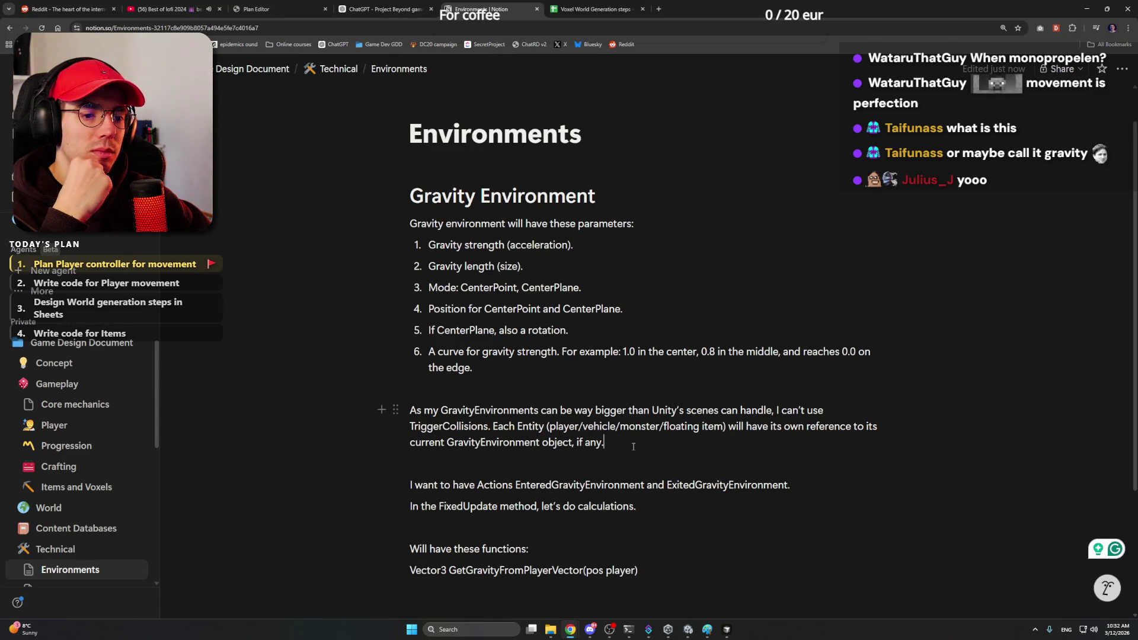
pyautogui.click(629, 442)
pyautogui.press('Down')
pyautogui.press('Up')
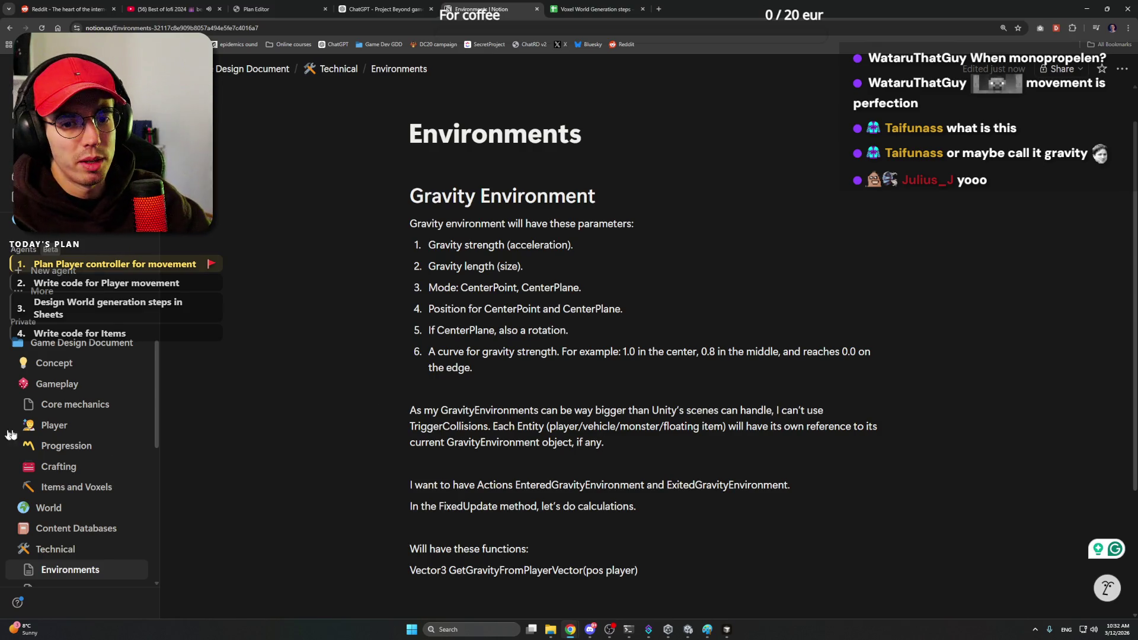
# Step: Review the Player page's Player movement notes and add a bullet after the collision-trigger point
pyautogui.click(77, 429)
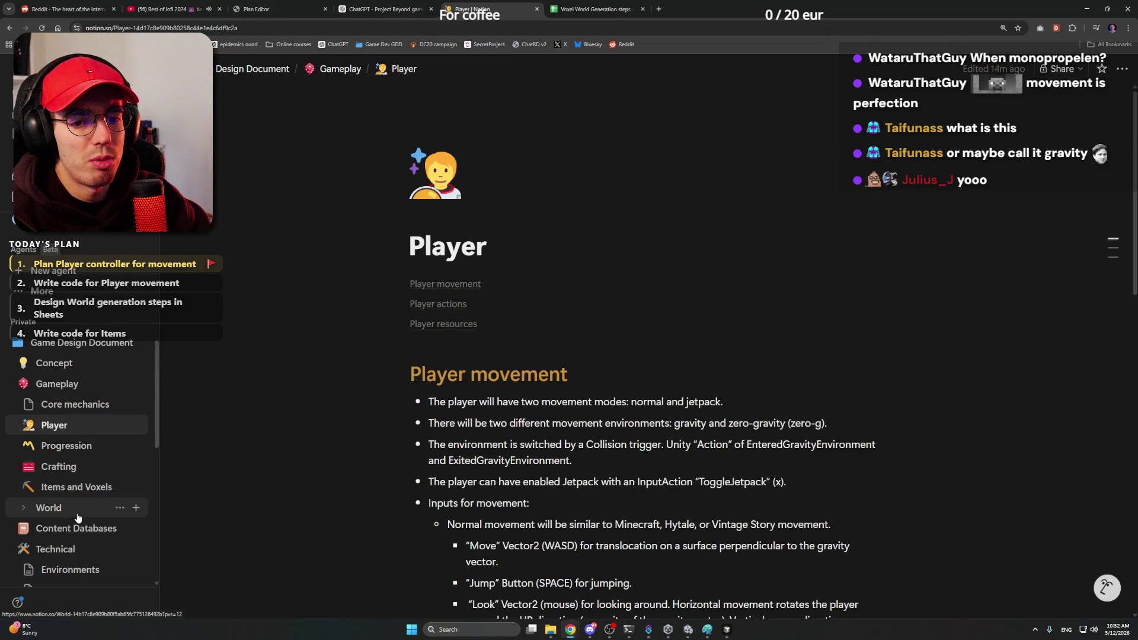
pyautogui.scroll(-2, 892, 401)
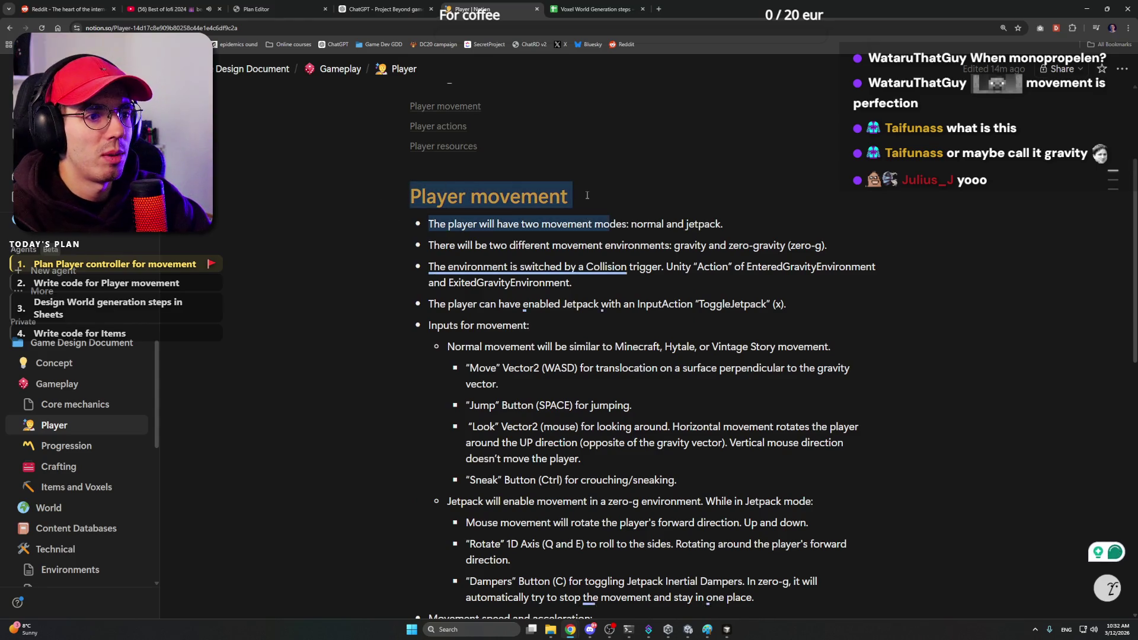
pyautogui.scroll(-2, 637, 349)
pyautogui.click(595, 390)
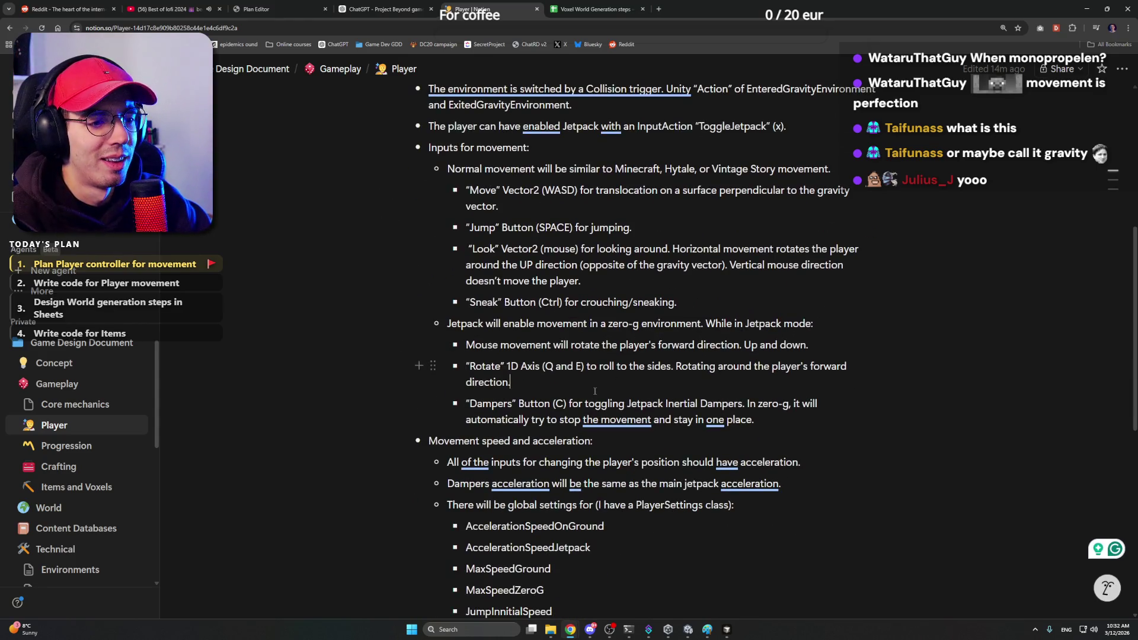
pyautogui.scroll(-3, 452, 323)
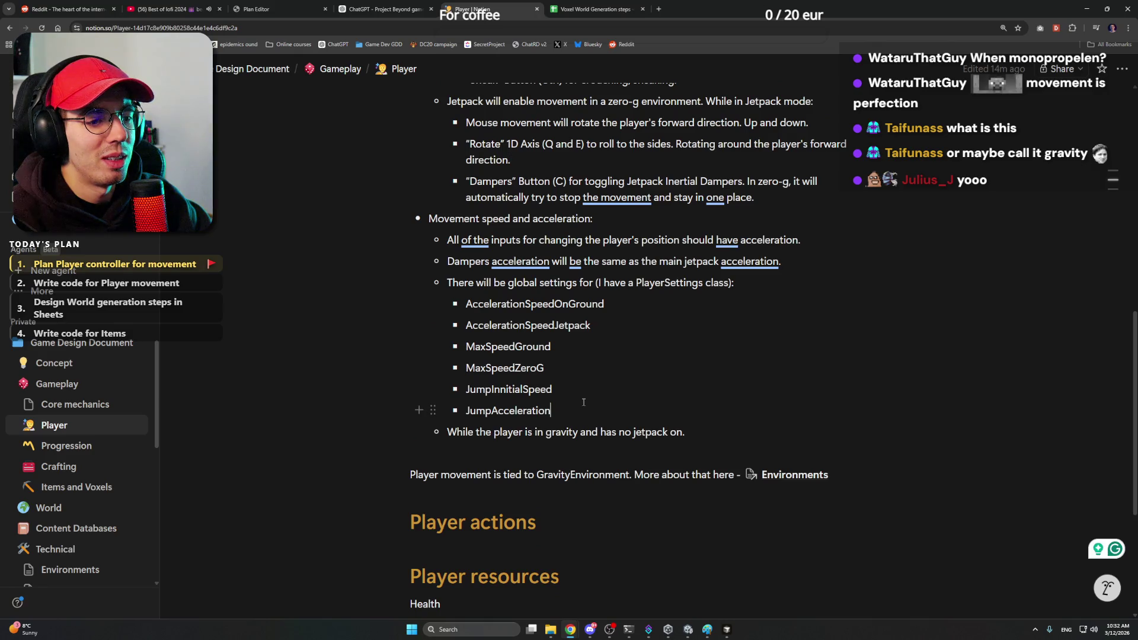
pyautogui.scroll(1, 623, 308)
pyautogui.click(622, 308)
pyautogui.scroll(5, 594, 307)
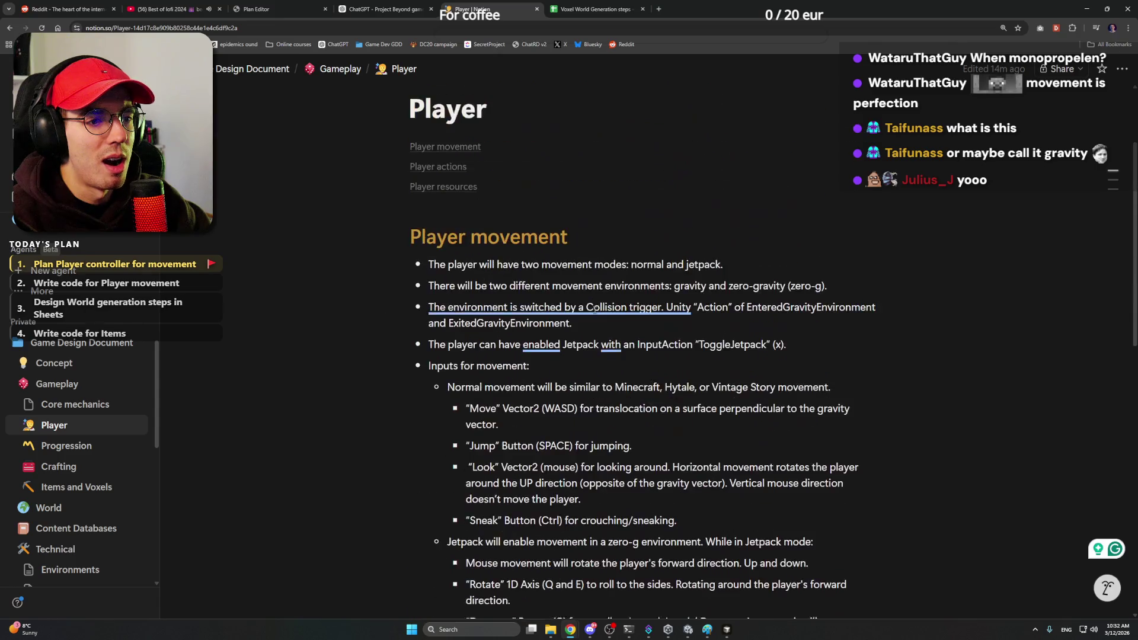
pyautogui.click(585, 244)
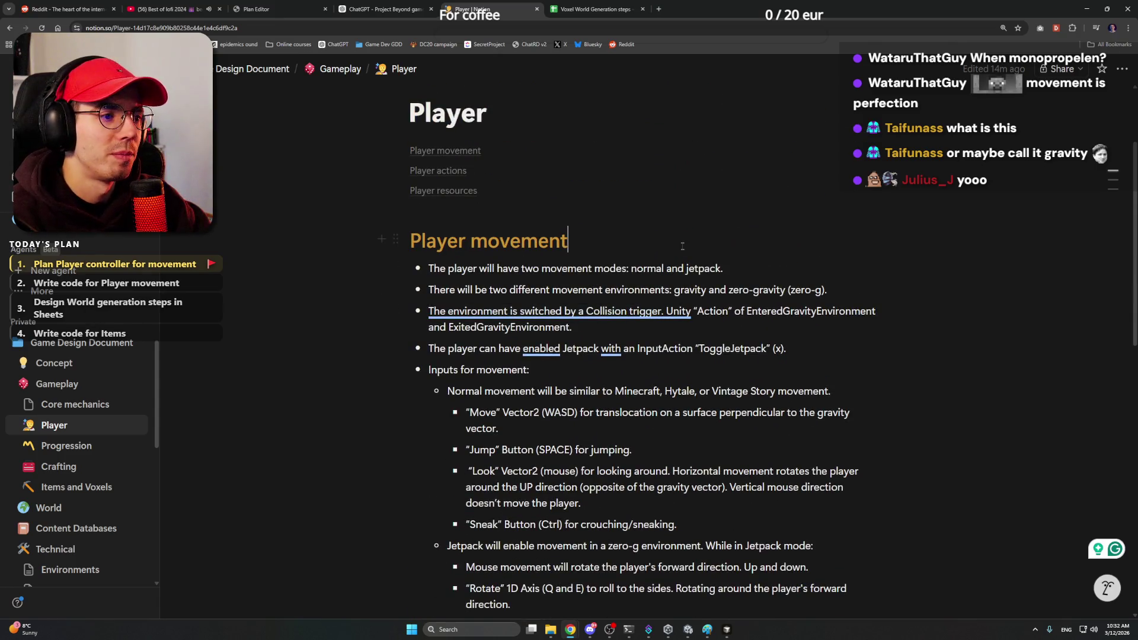
pyautogui.scroll(-3, 586, 302)
pyautogui.scroll(-3, 606, 351)
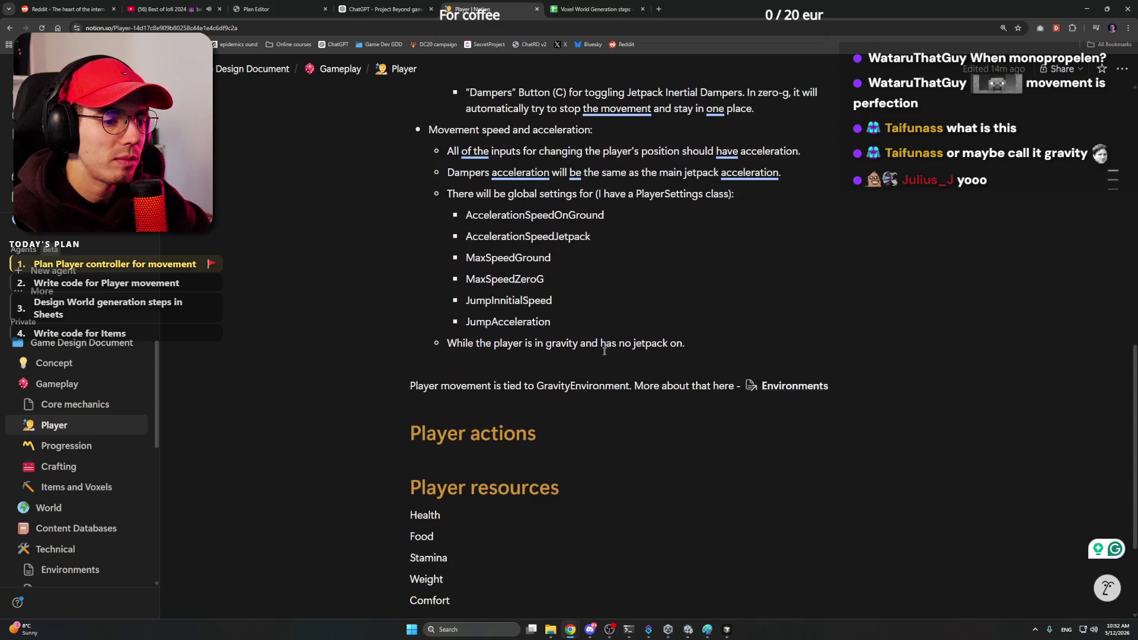
pyautogui.scroll(2, 705, 347)
pyautogui.scroll(2, 704, 347)
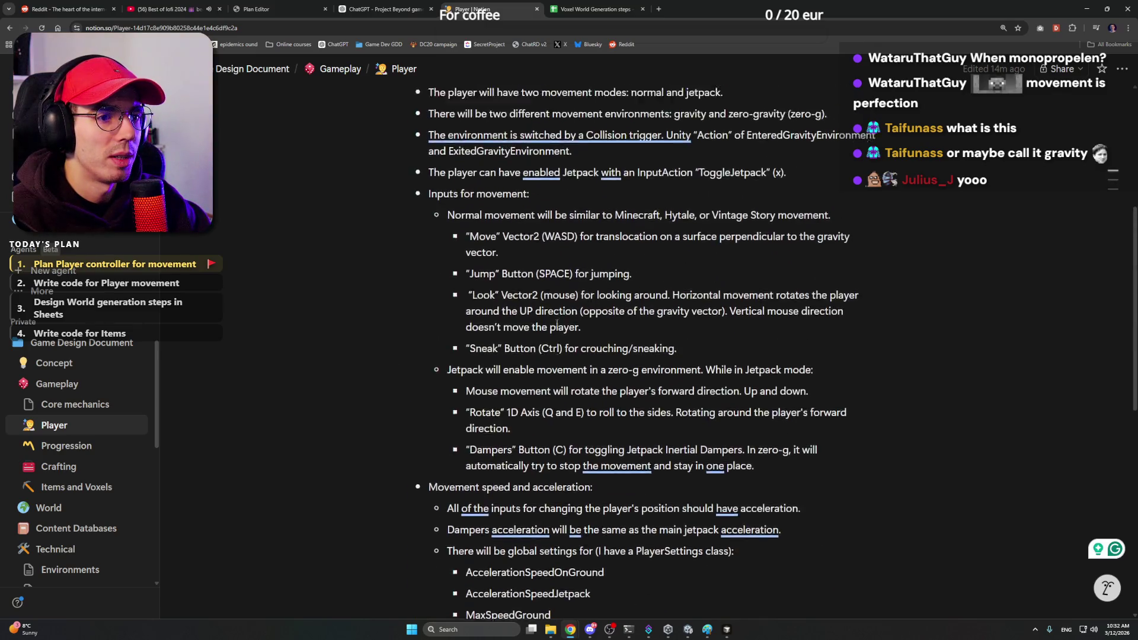
pyautogui.scroll(1, 531, 309)
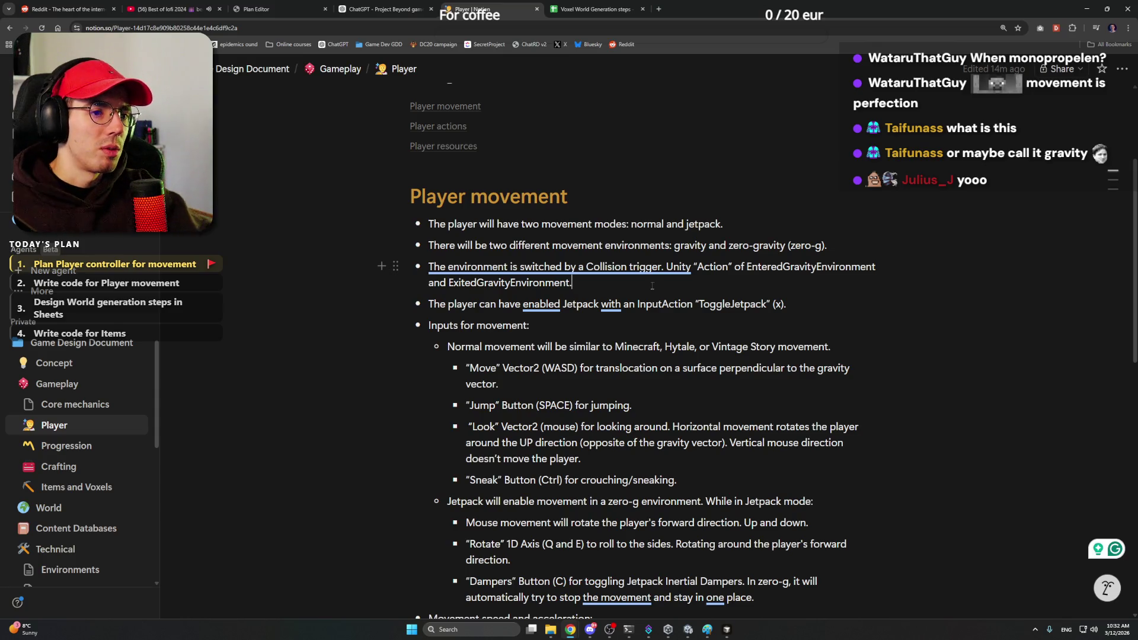
pyautogui.press('Return')
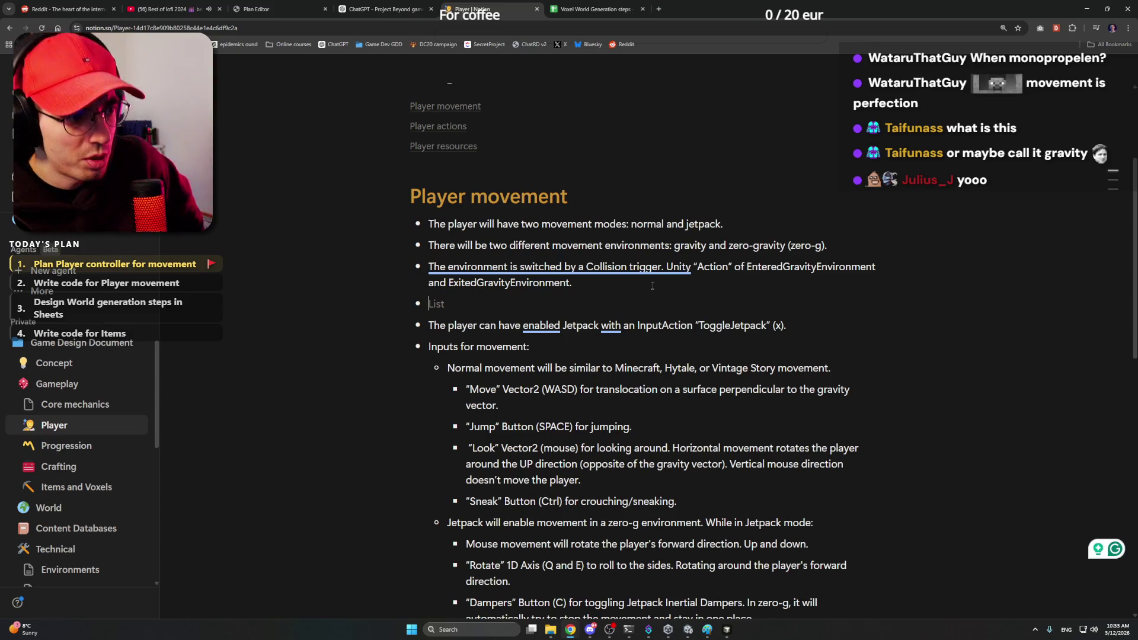
pyautogui.write('The player ')
pyautogui.write('(')
pyautogui.write('and in general, each En')
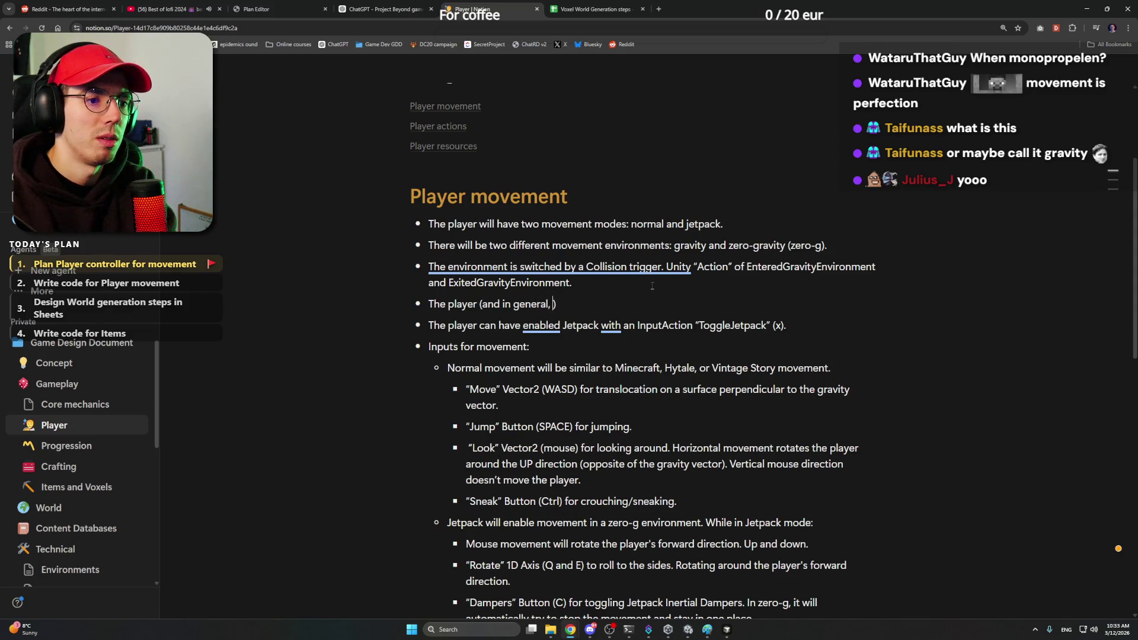
pyautogui.write('tity')
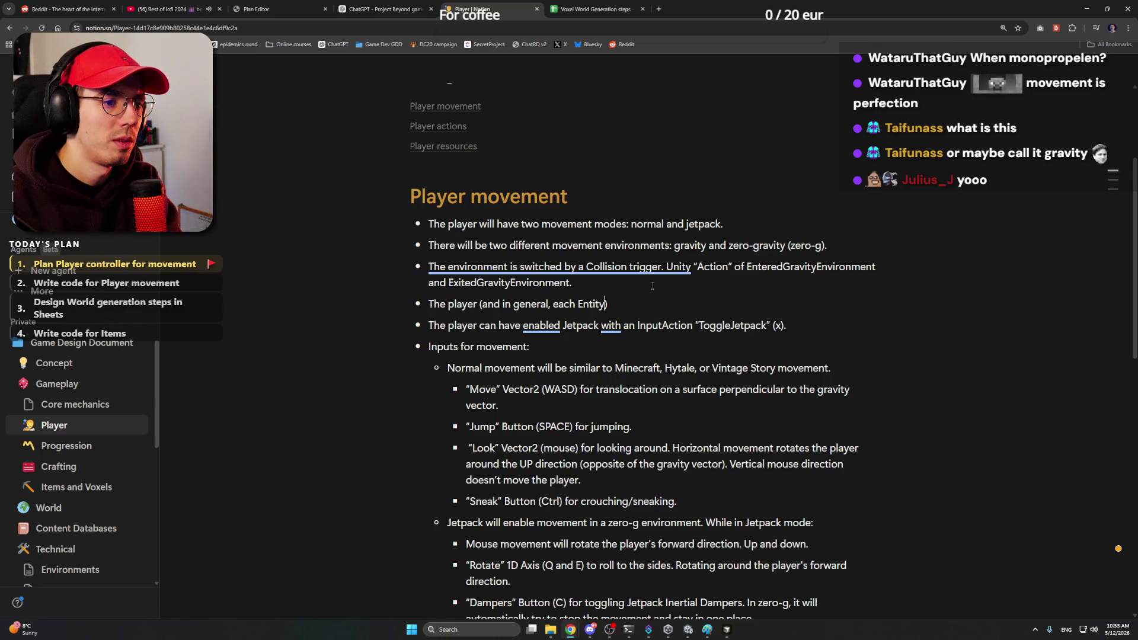
# Step: Fix the GravityEnvironment bullet: "the current", "its", and no comma after "gravity"
pyautogui.press('Right')
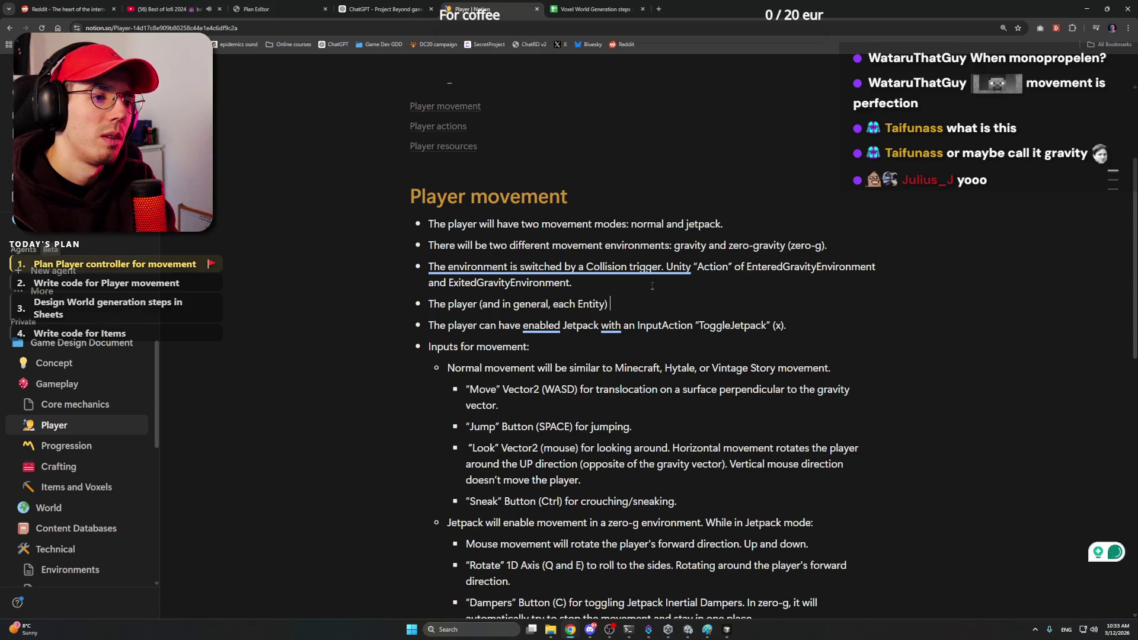
pyautogui.write('will have a refe')
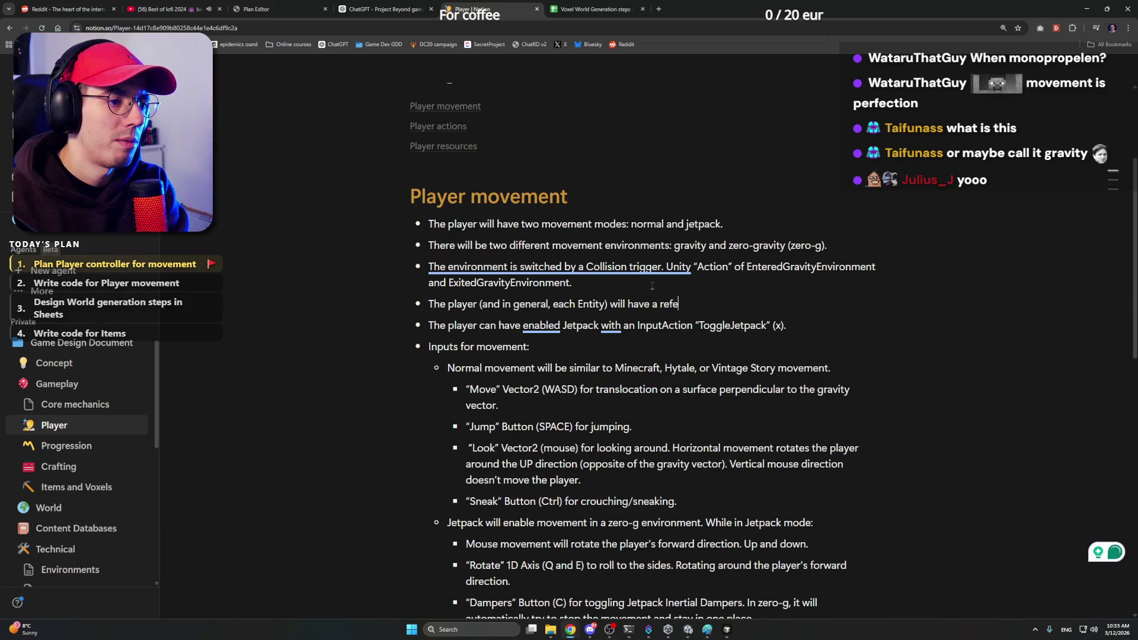
pyautogui.write('rencurrent GravityEnvironment from')
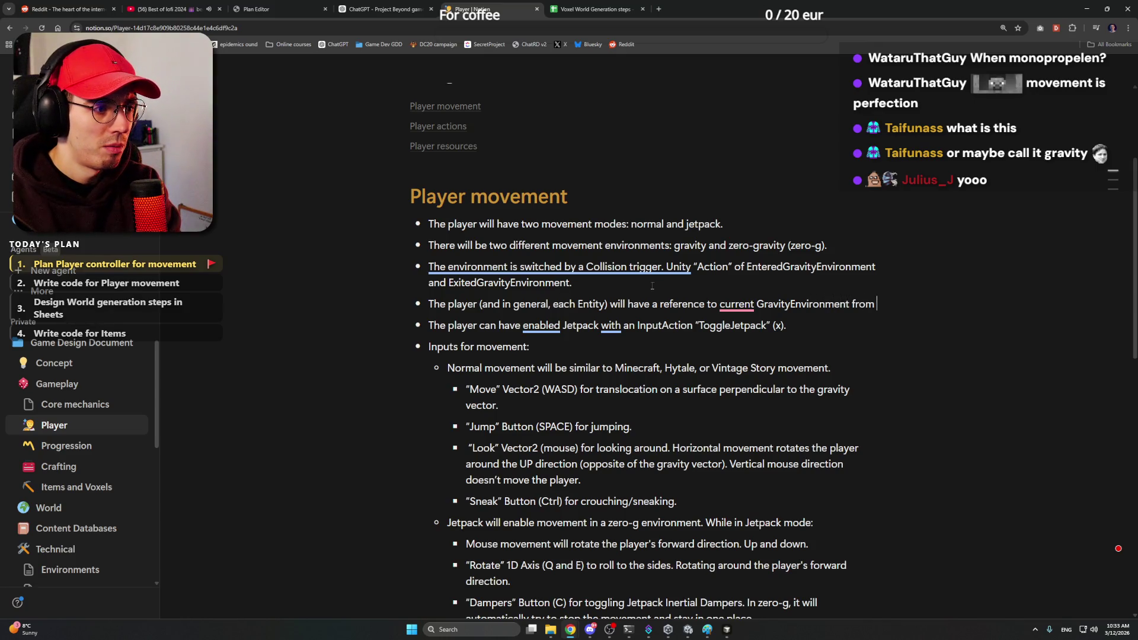
pyautogui.write('wh')
pyautogui.write('ich it will be able to ')
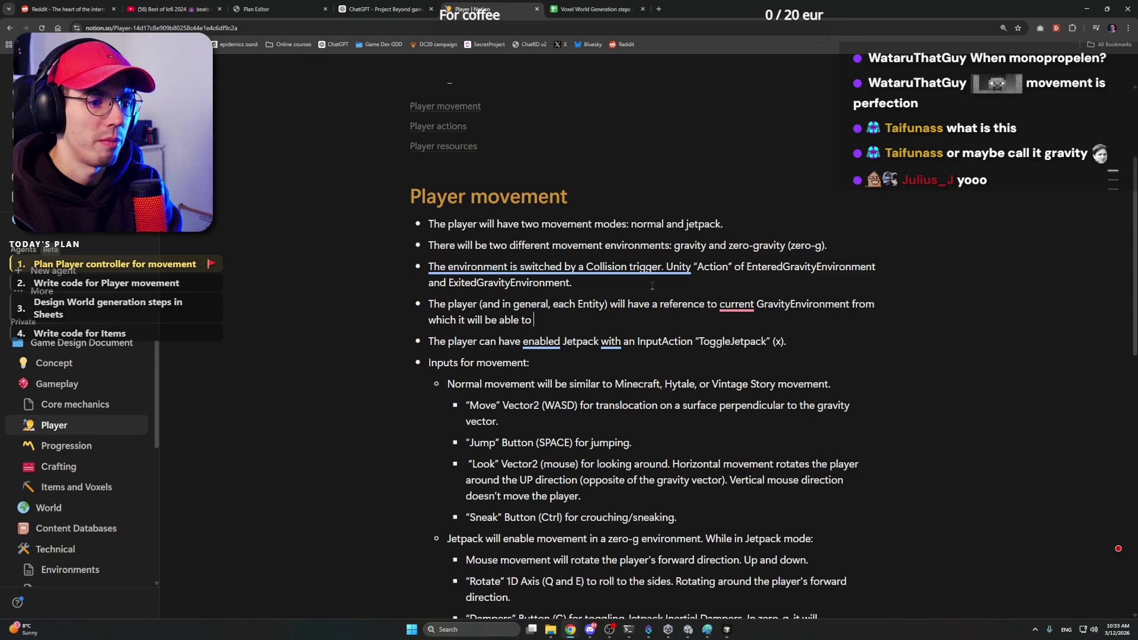
pyautogui.write('get all the inf')
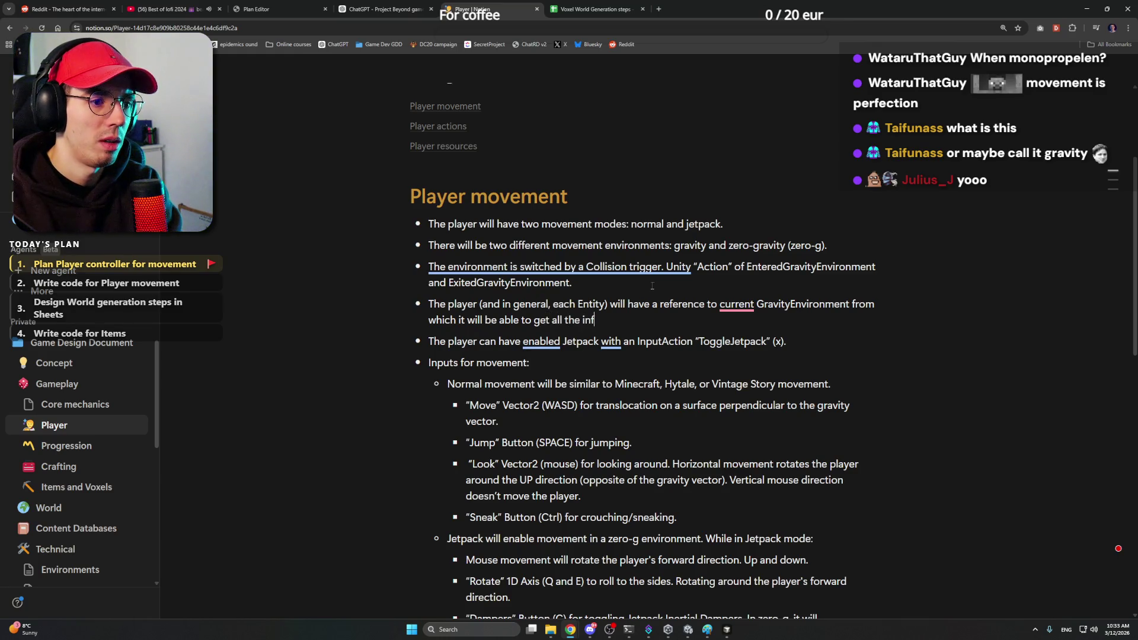
pyautogui.write('o about the gravity and it')
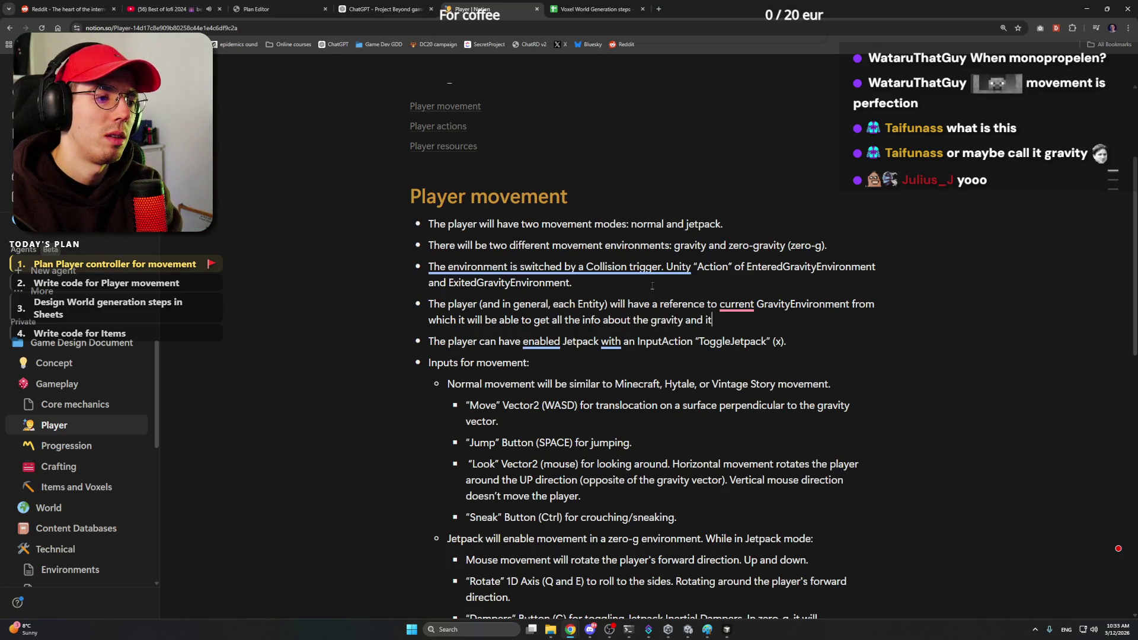
pyautogui.write("'s")
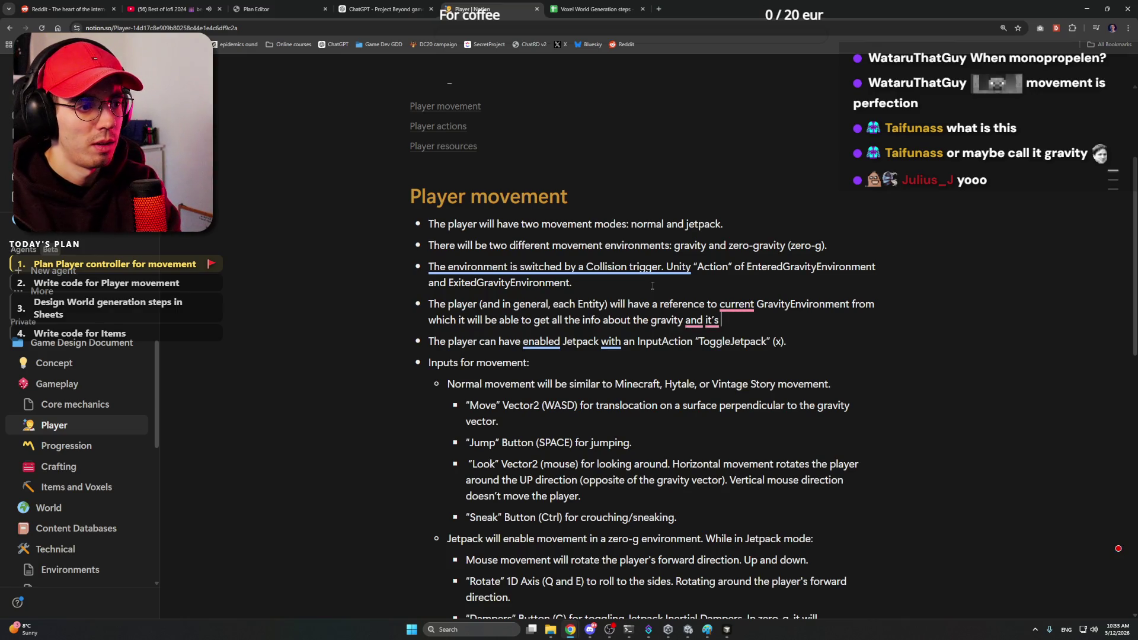
pyautogui.write(' numb')
pyautogui.press('BackSpace')
pyautogui.press('BackSpace')
pyautogui.press('BackSpace')
pyautogui.write('les.')
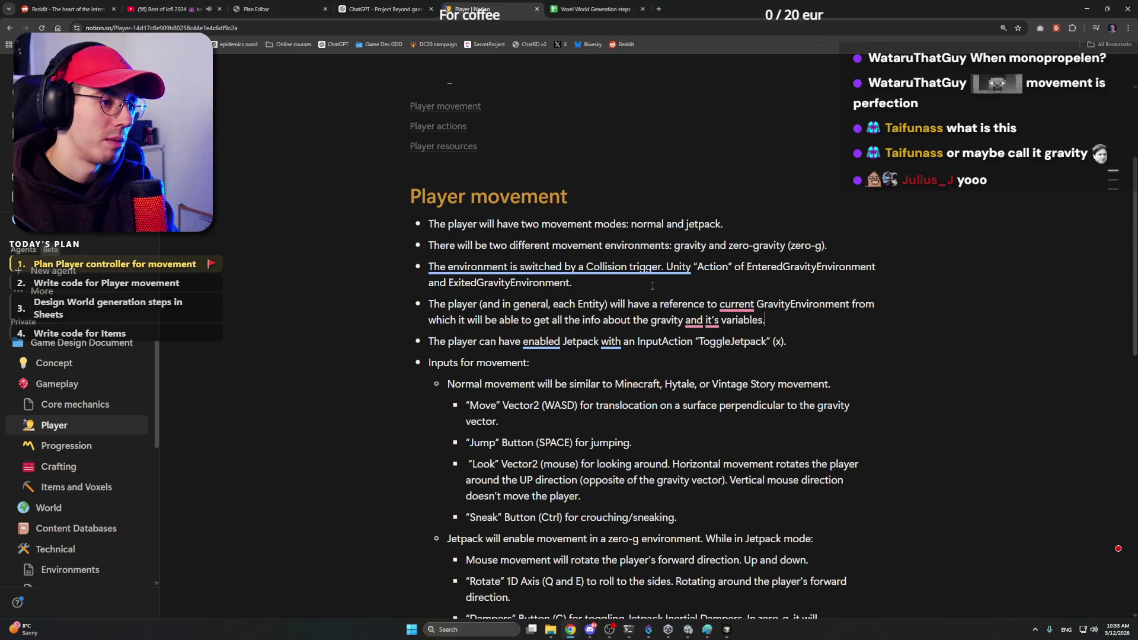
pyautogui.click(743, 334)
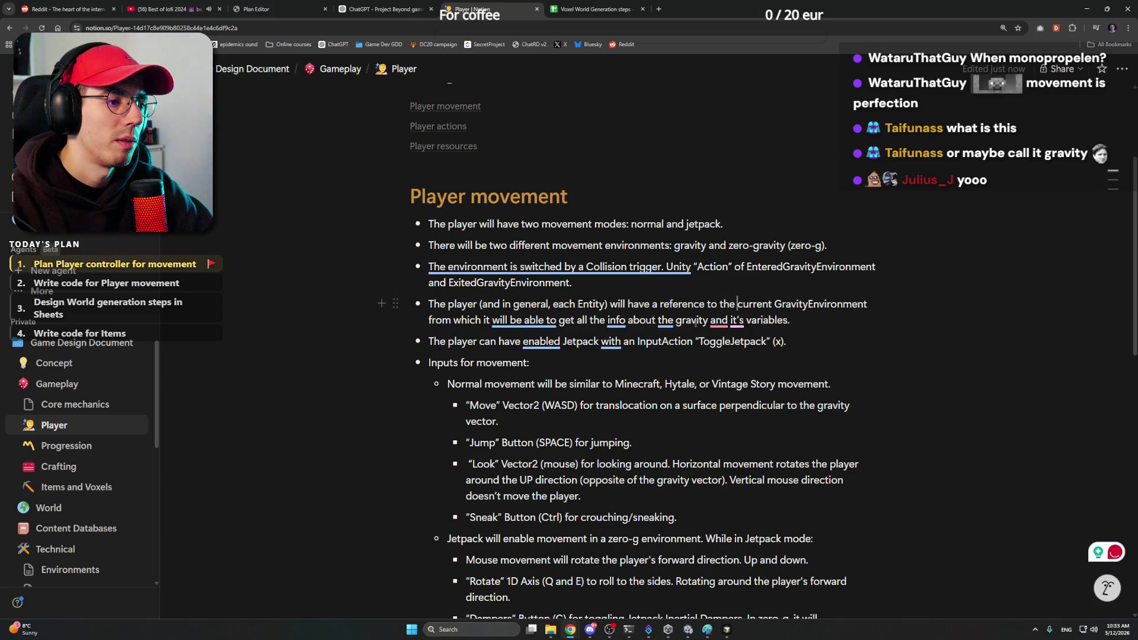
pyautogui.click(729, 355)
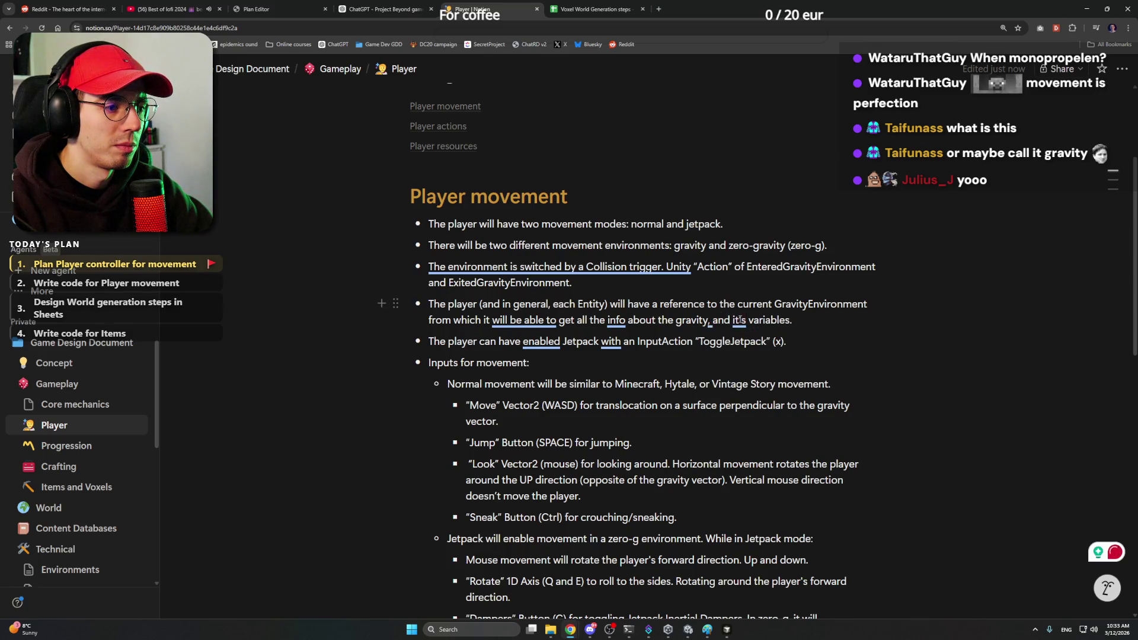
pyautogui.click(742, 342)
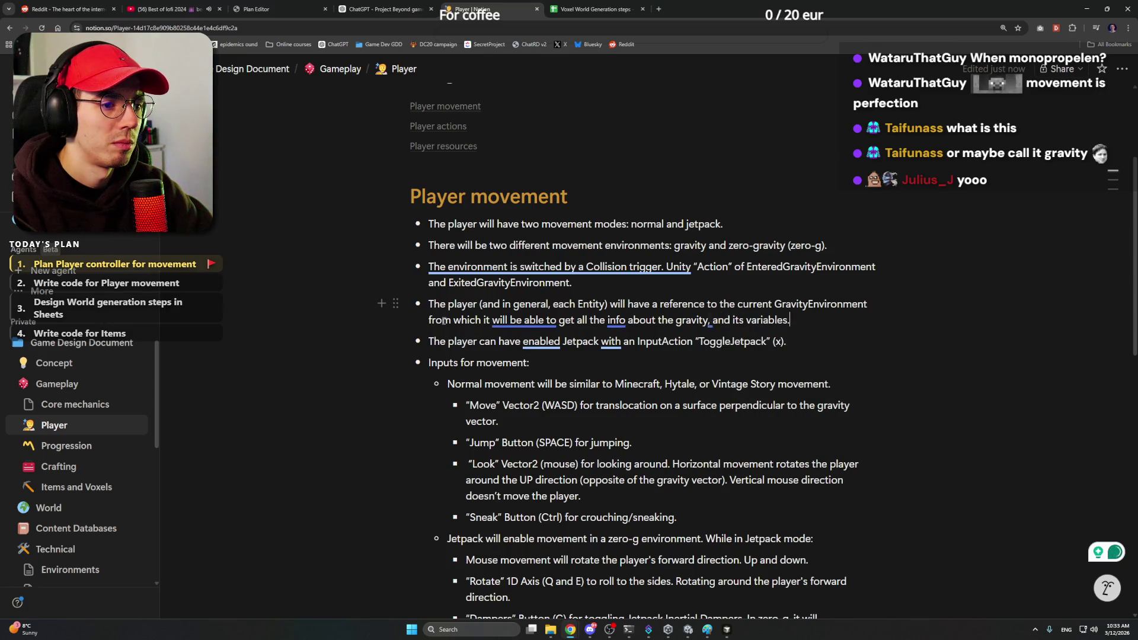
pyautogui.click(703, 357)
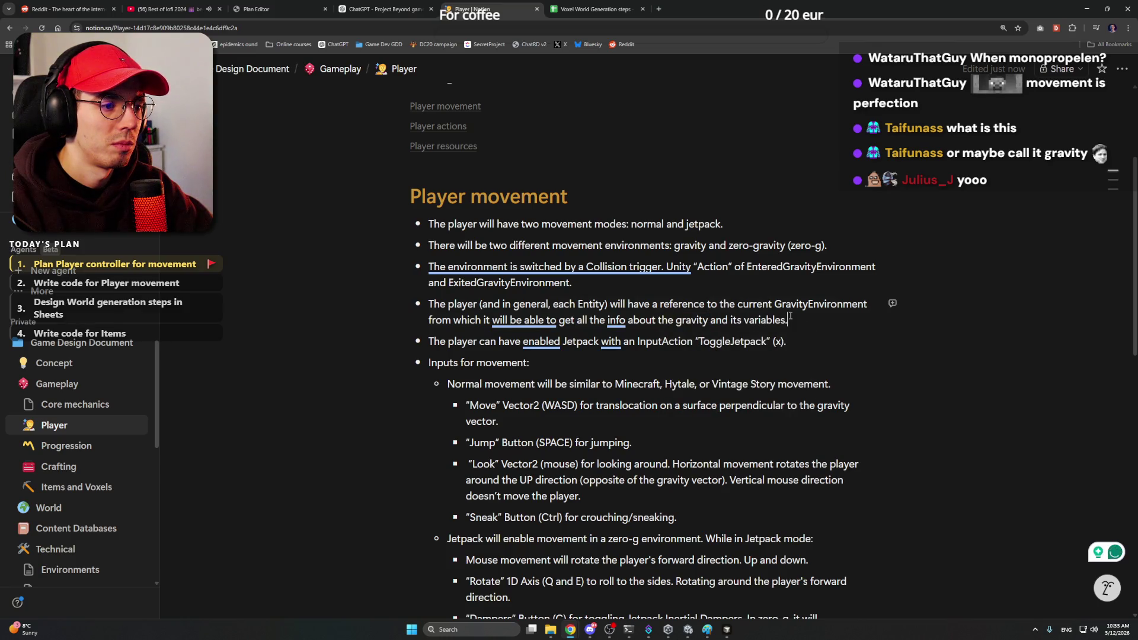
# Step: Change "info" to "information", then move to the end of the no-jetpack bullet
pyautogui.click(646, 374)
pyautogui.scroll(-2, 646, 375)
pyautogui.scroll(-4, 725, 356)
pyautogui.scroll(1, 726, 356)
pyautogui.click(589, 404)
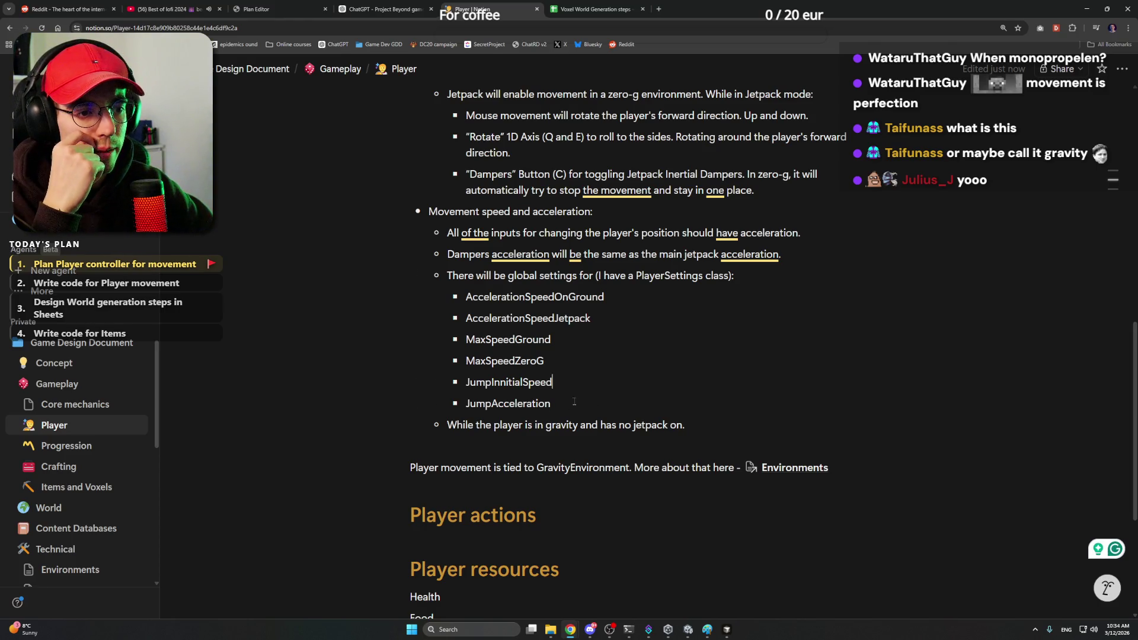
pyautogui.click(713, 429)
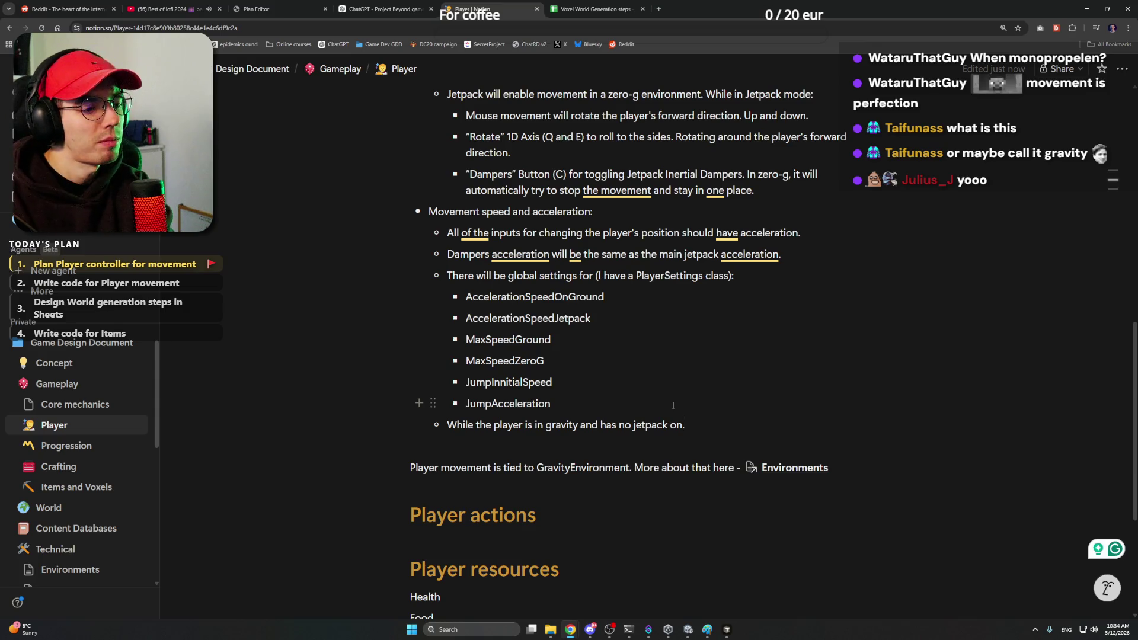
# Step: End the gravity bullet with ", he can only rotate, but not move." and add a zero-g jetpack bullet with a sub-item
pyautogui.press('BackSpace')
pyautogui.write('he can only')
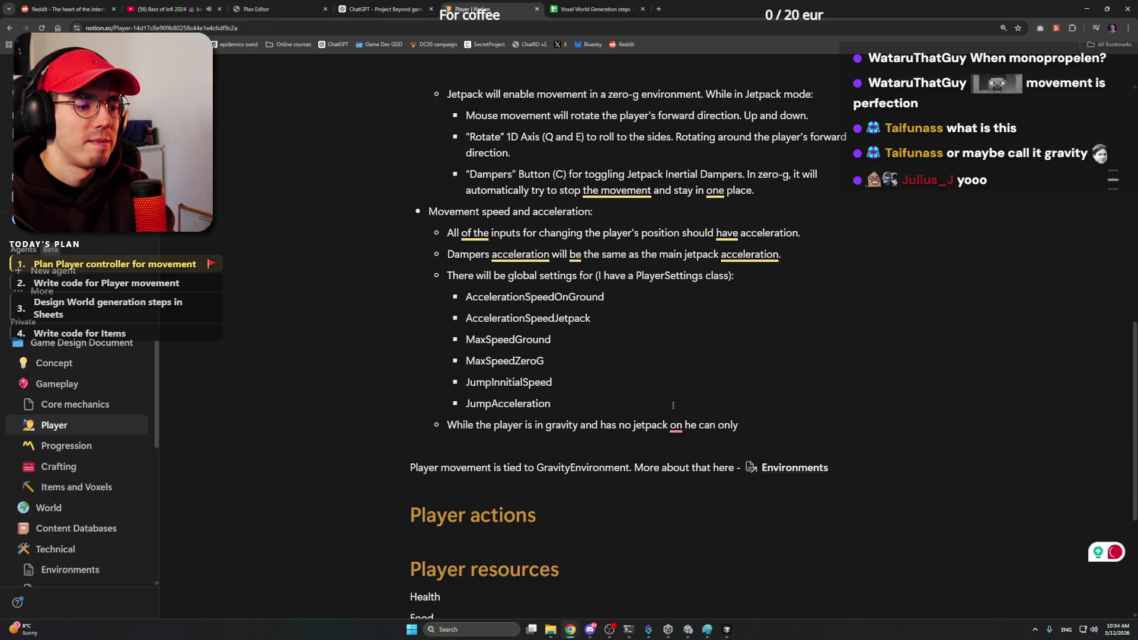
pyautogui.write('roa')
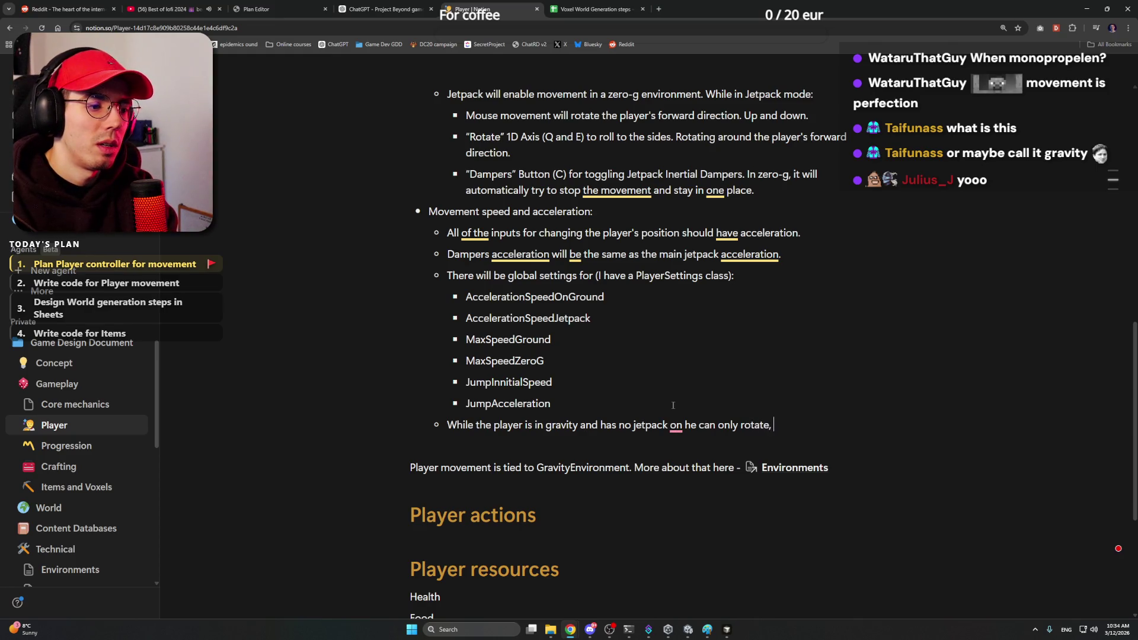
pyautogui.write('no')
pyautogui.write('t not move')
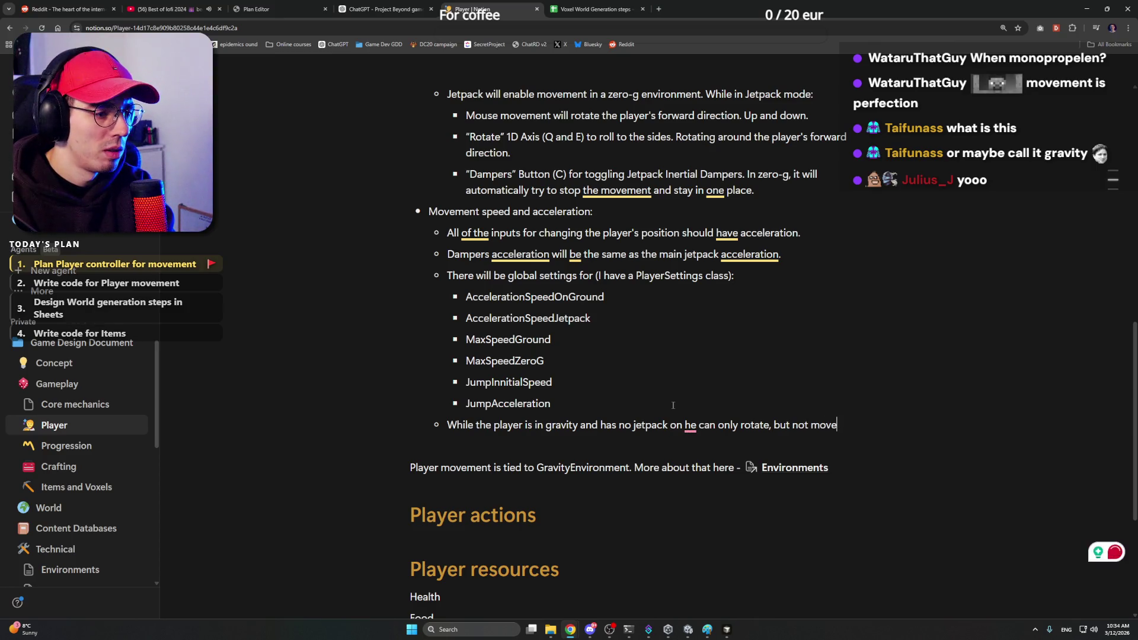
pyautogui.write('and')
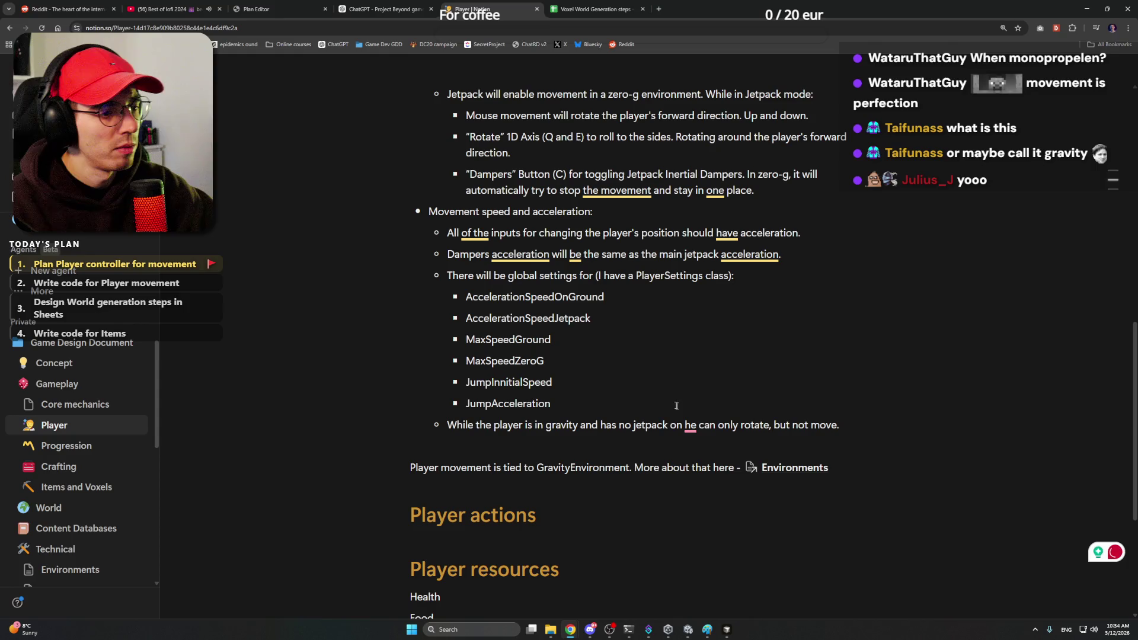
pyautogui.click(711, 455)
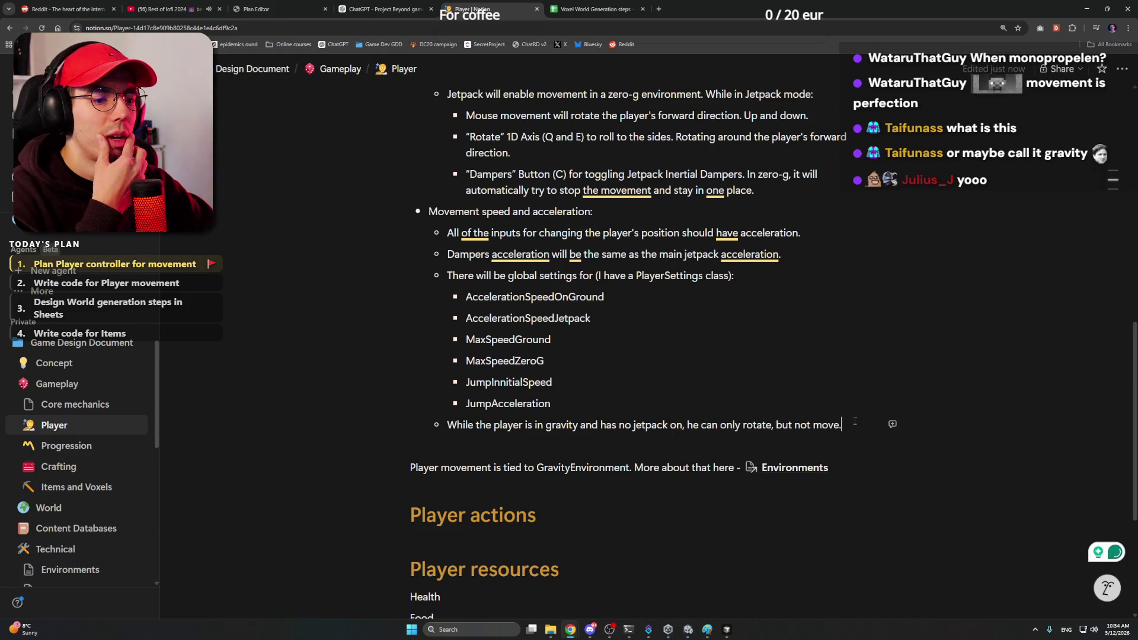
pyautogui.moveTo(854, 421)
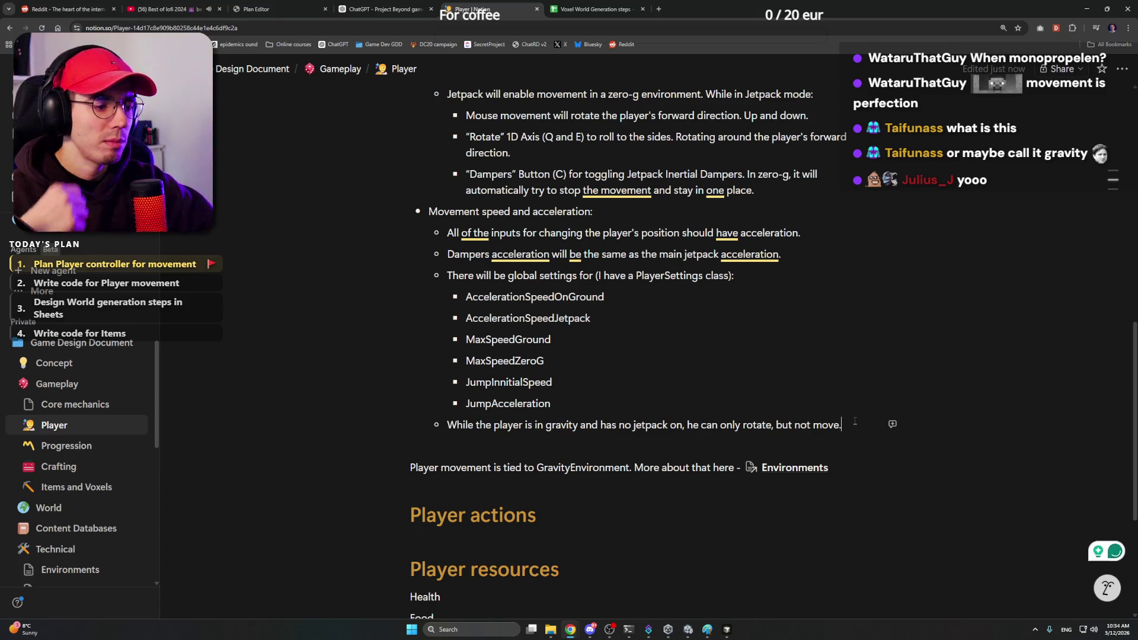
pyautogui.press('Return')
pyautogui.write('While in')
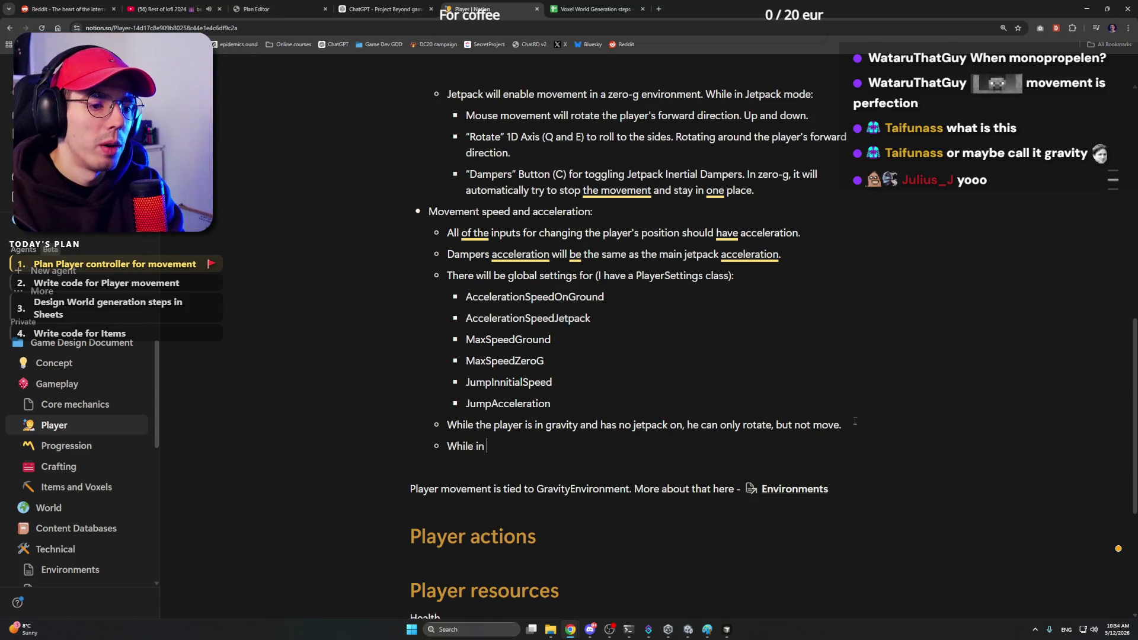
pyautogui.write(' gravity and ')
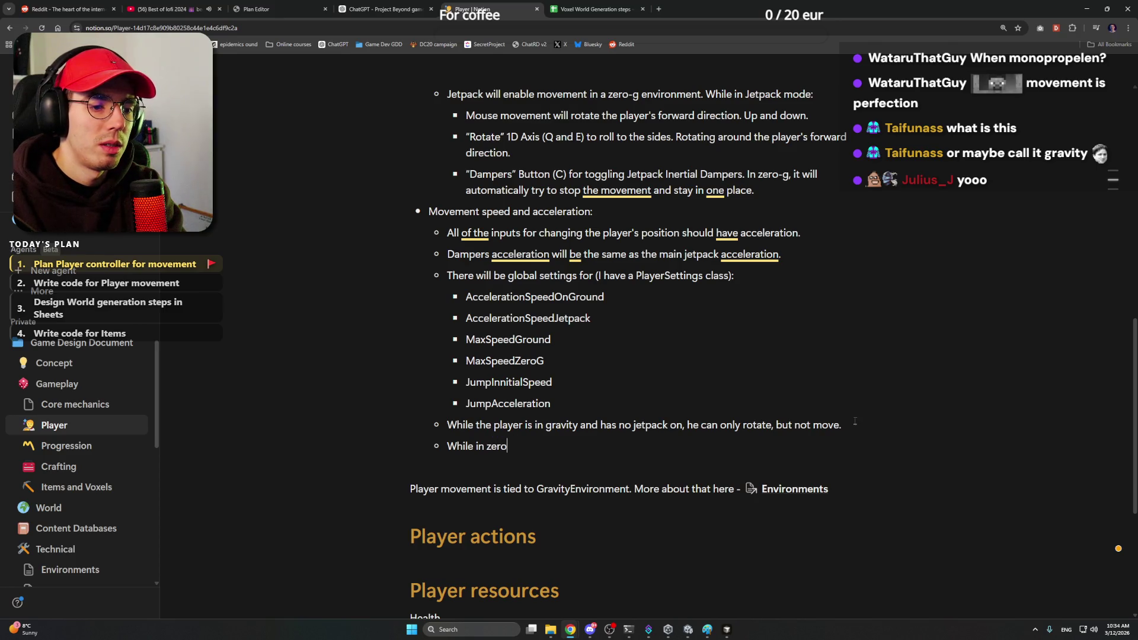
pyautogui.write('-g ')
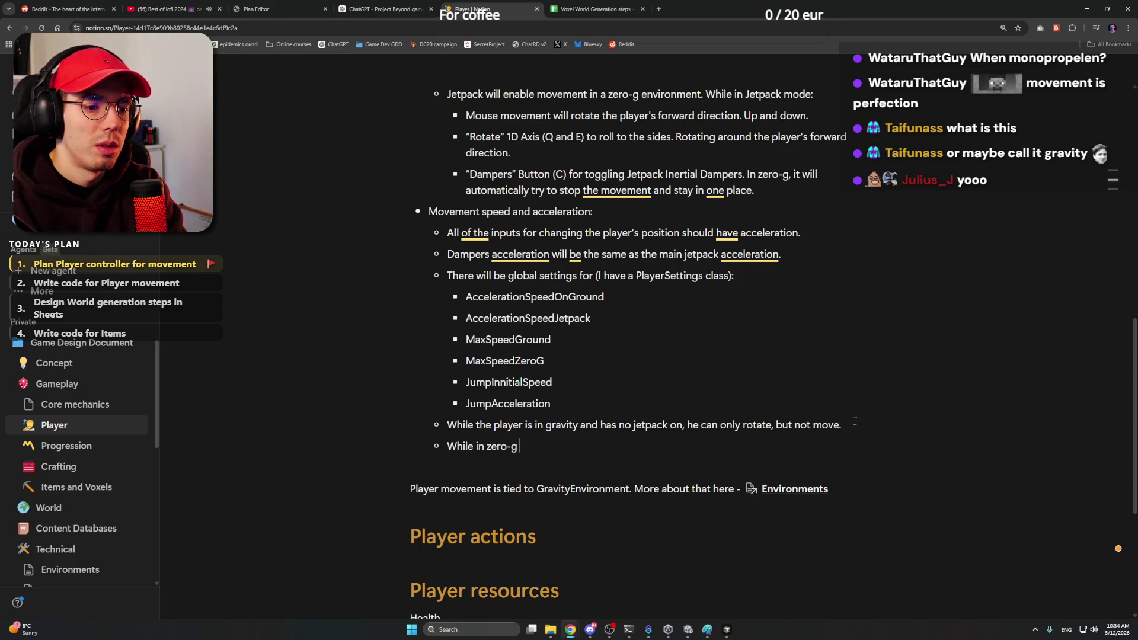
pyautogui.write('has a jepack on:')
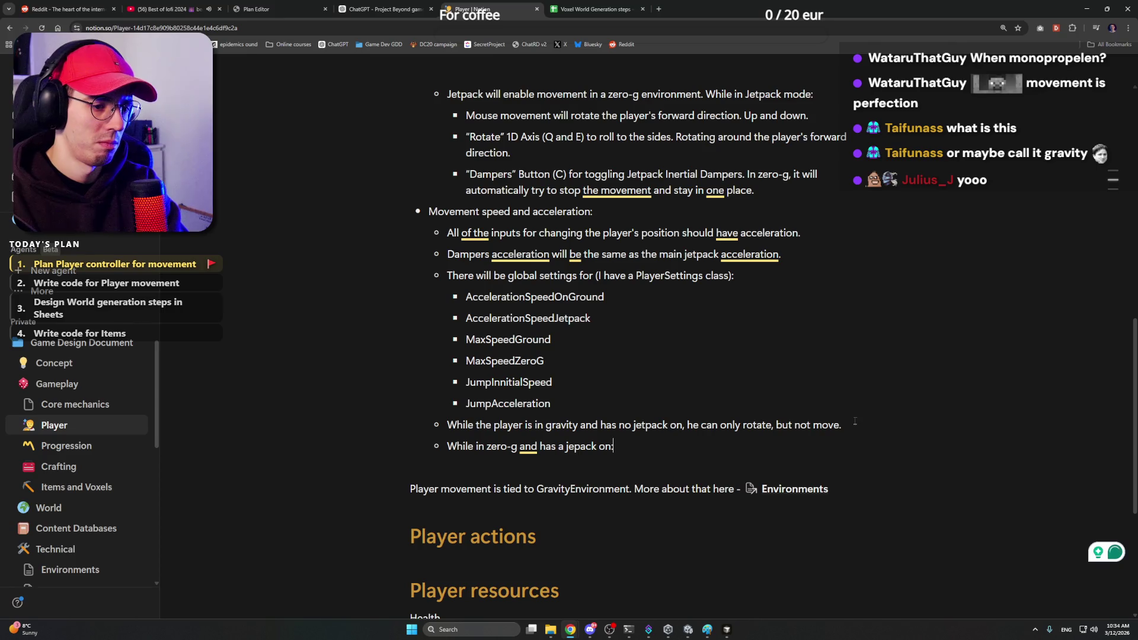
pyautogui.press('Return')
pyautogui.press('Tab')
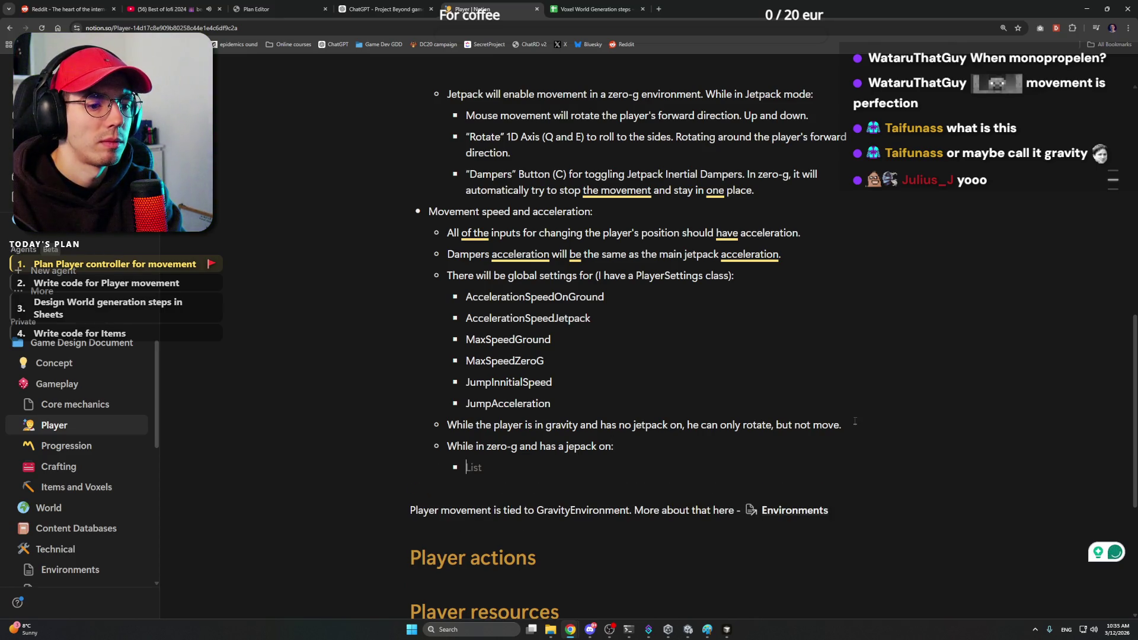
pyautogui.scroll(2, 600, 284)
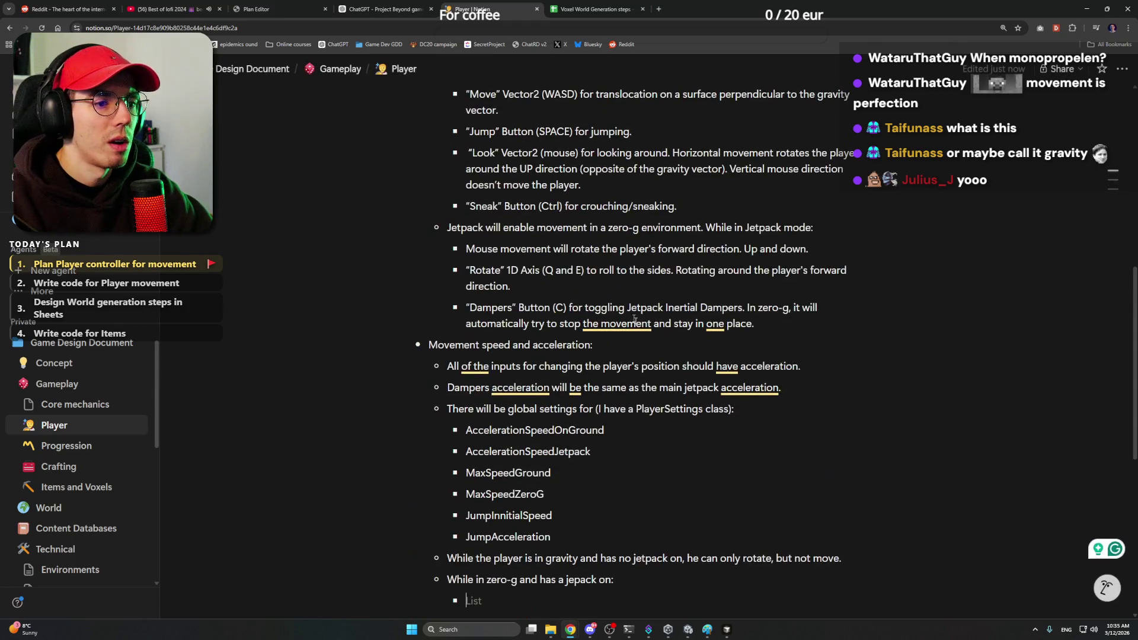
pyautogui.scroll(-2, 614, 294)
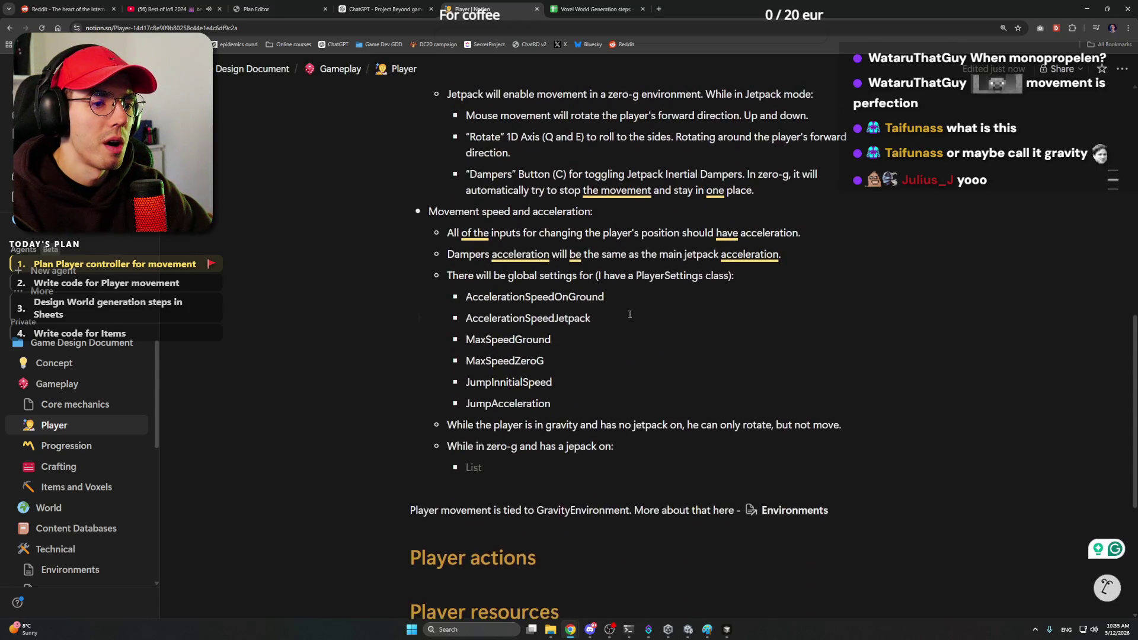
pyautogui.scroll(-1, 640, 315)
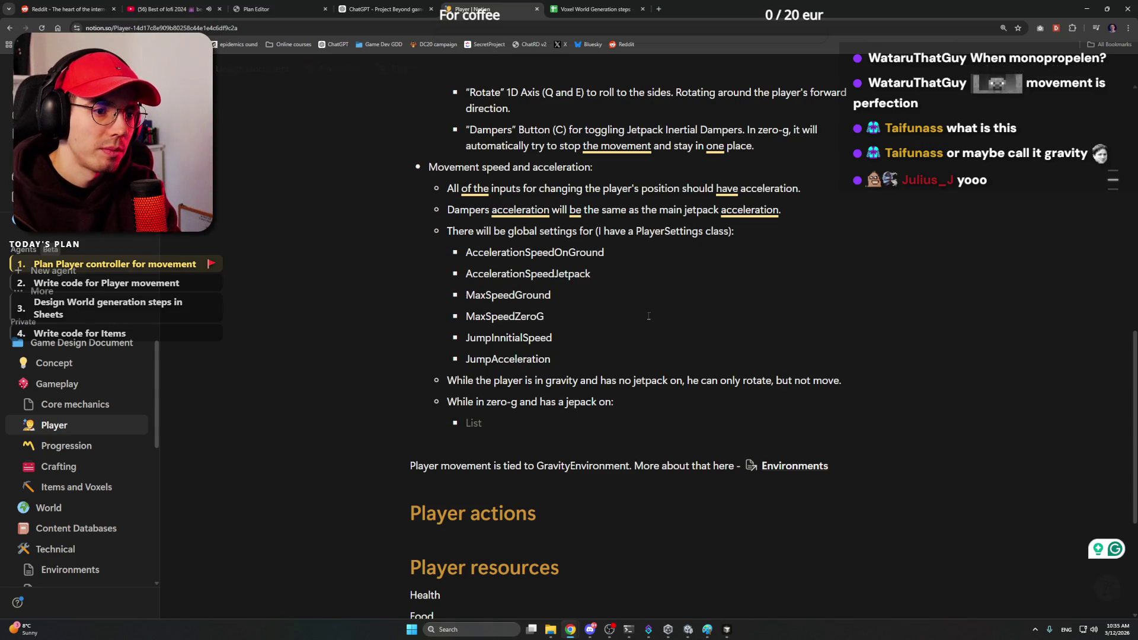
pyautogui.scroll(1, 623, 303)
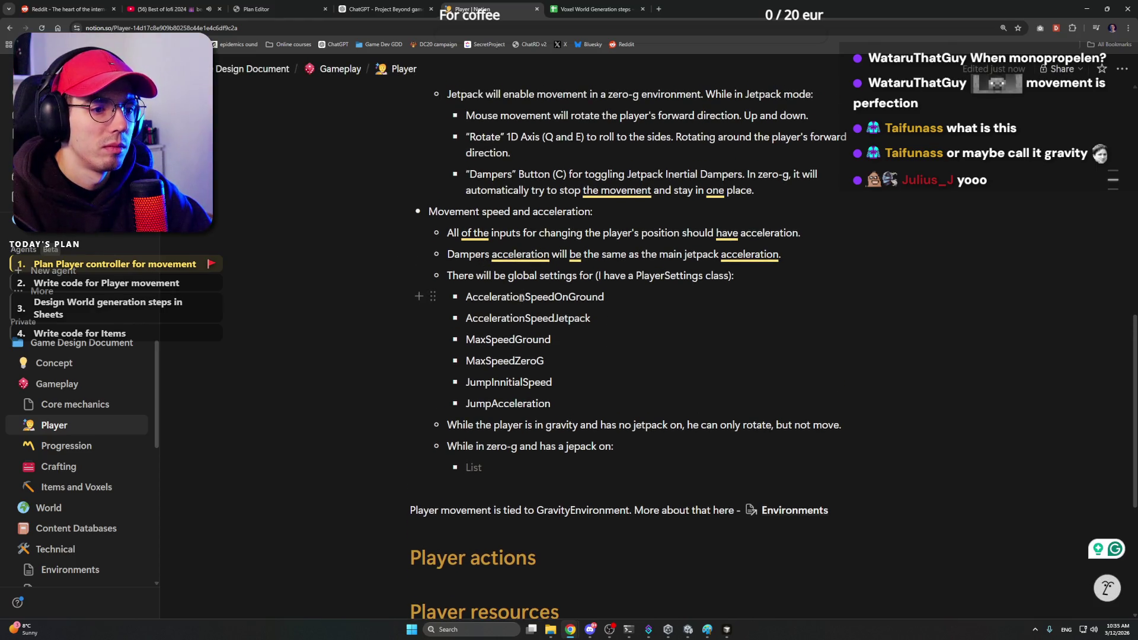
# Step: Add a new setting bullet after AccelerationSpeedJetpack in the global settings list
pyautogui.doubleClick(551, 319)
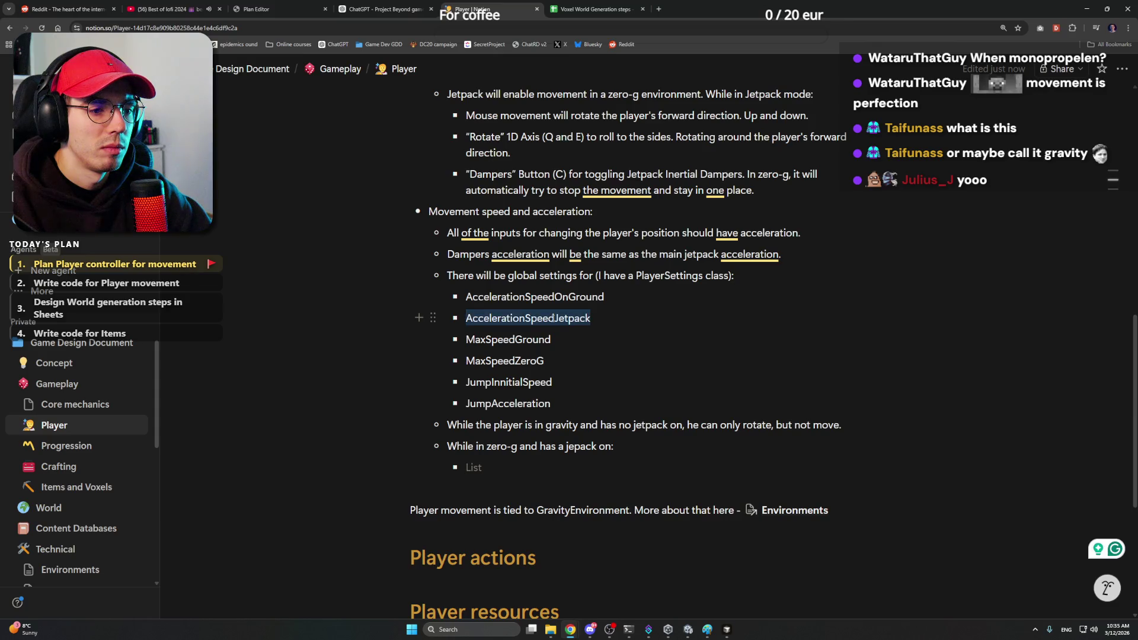
pyautogui.click(574, 320)
pyautogui.doubleClick(576, 319)
pyautogui.click(606, 315)
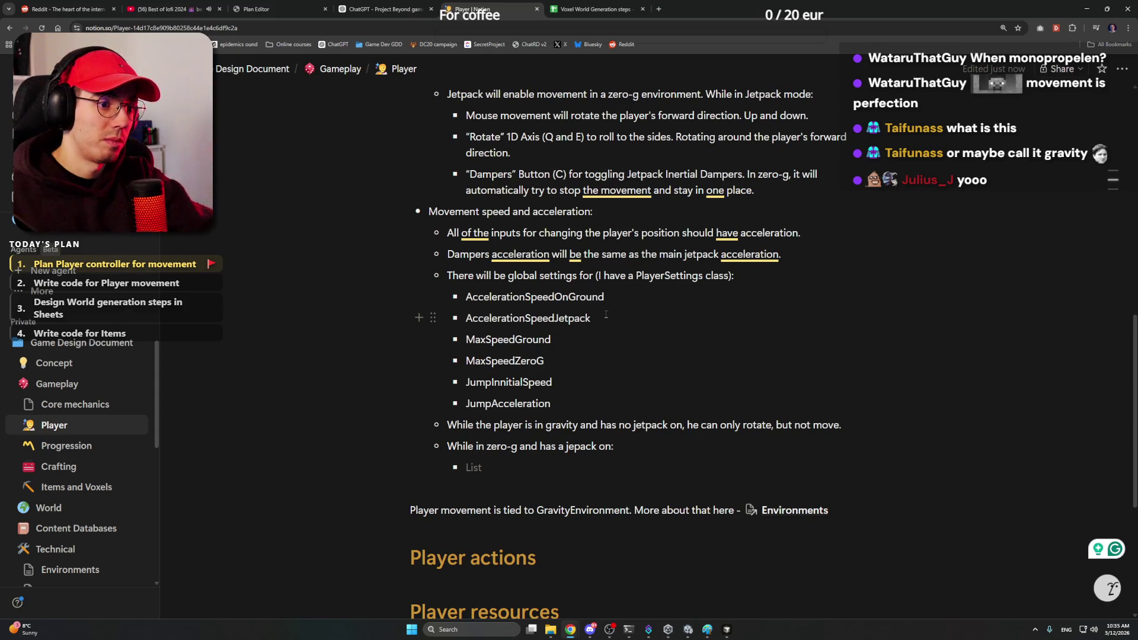
pyautogui.press('Return')
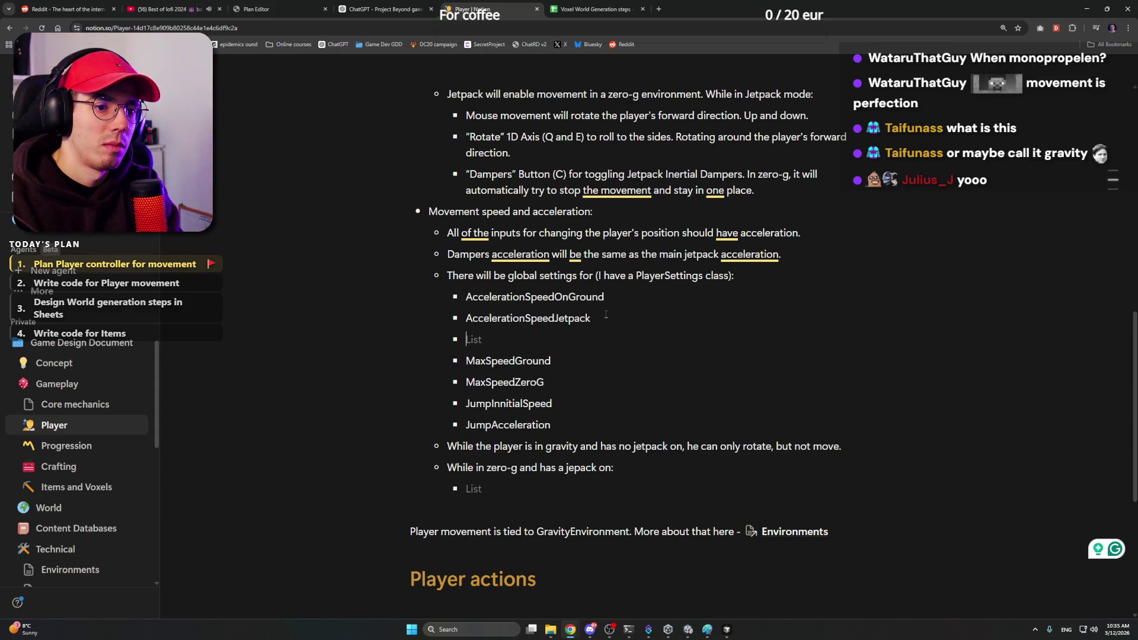
pyautogui.write('Roll')
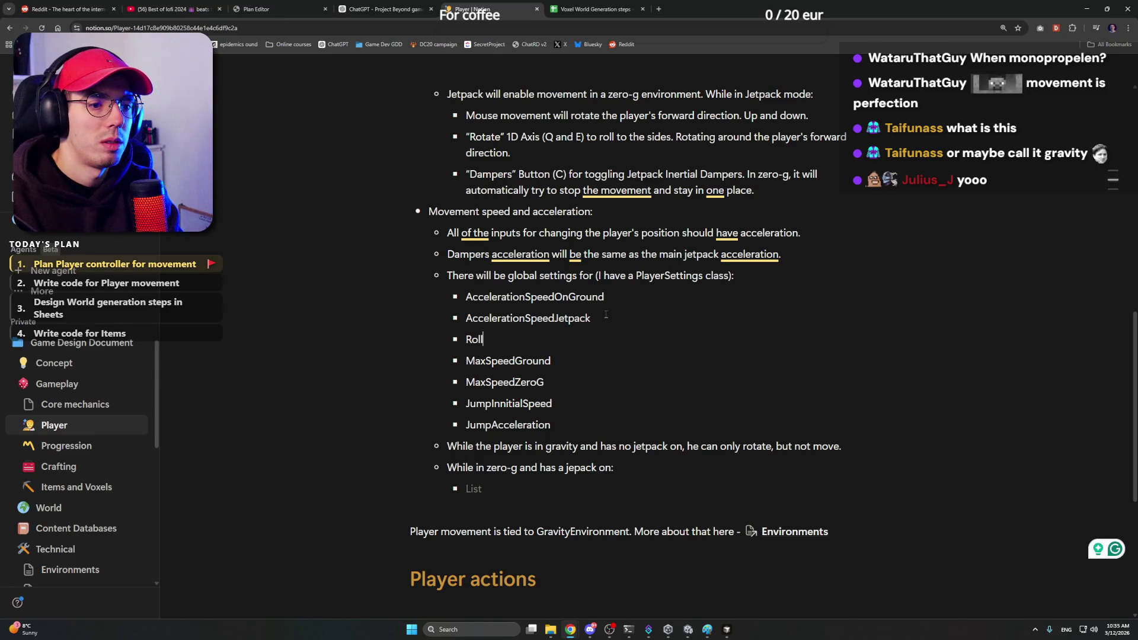
# Step: Add JetpackRollSpeed and note that zero-g roll movement uses constant speed, not acceleration
pyautogui.press('BackSpace')
pyautogui.press('BackSpace')
pyautogui.press('BackSpace')
pyautogui.write('Jetpack')
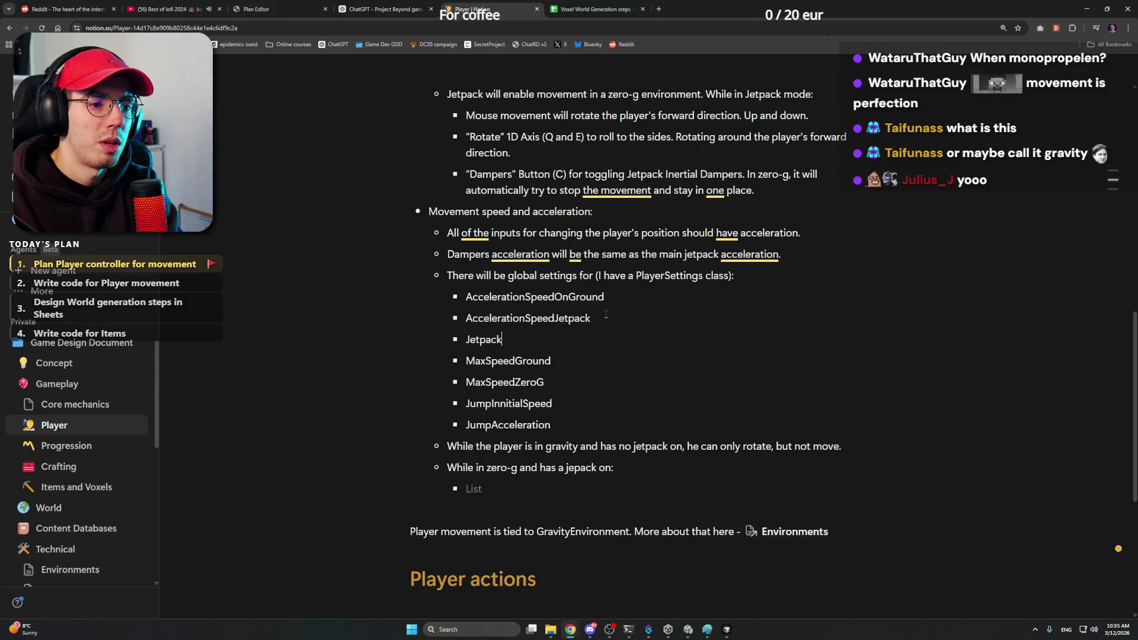
pyautogui.write('RollSpeed')
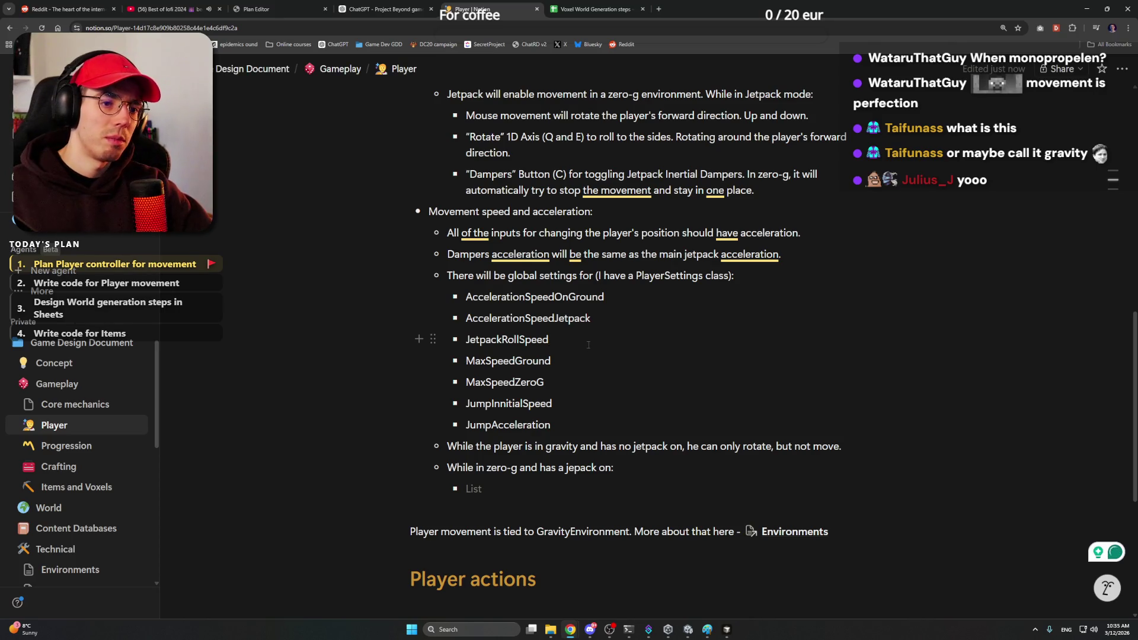
pyautogui.click(547, 489)
pyautogui.write('Roll movement will')
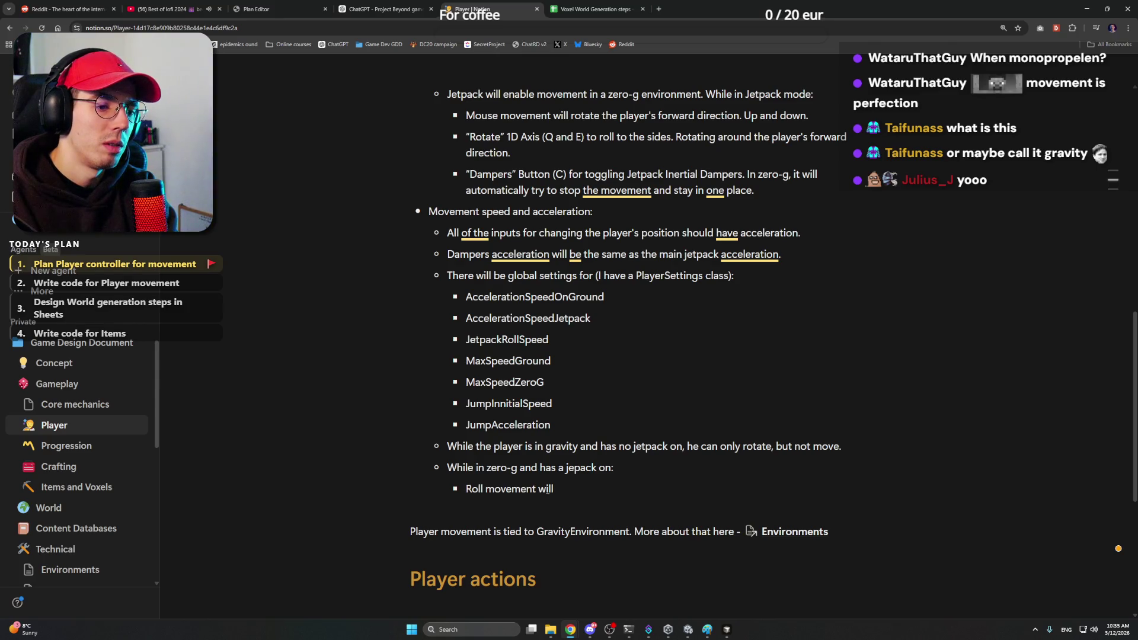
pyautogui.write(' not be with acceleration, but constant t')
pyautogui.write('speed.')
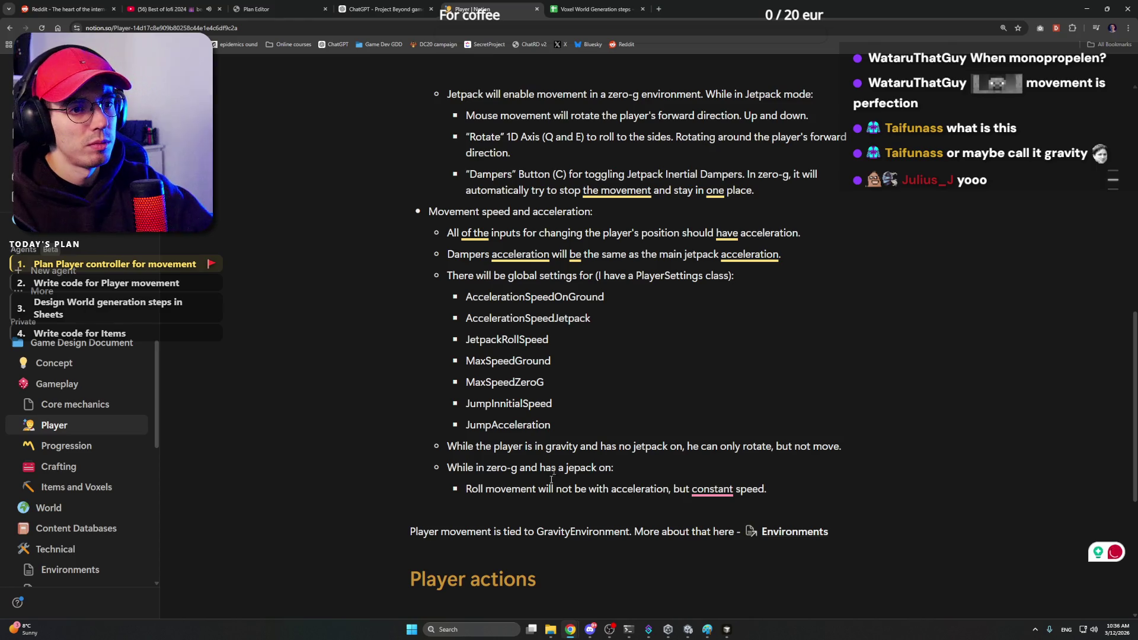
pyautogui.click(616, 213)
pyautogui.scroll(2, 616, 213)
pyautogui.scroll(2, 568, 222)
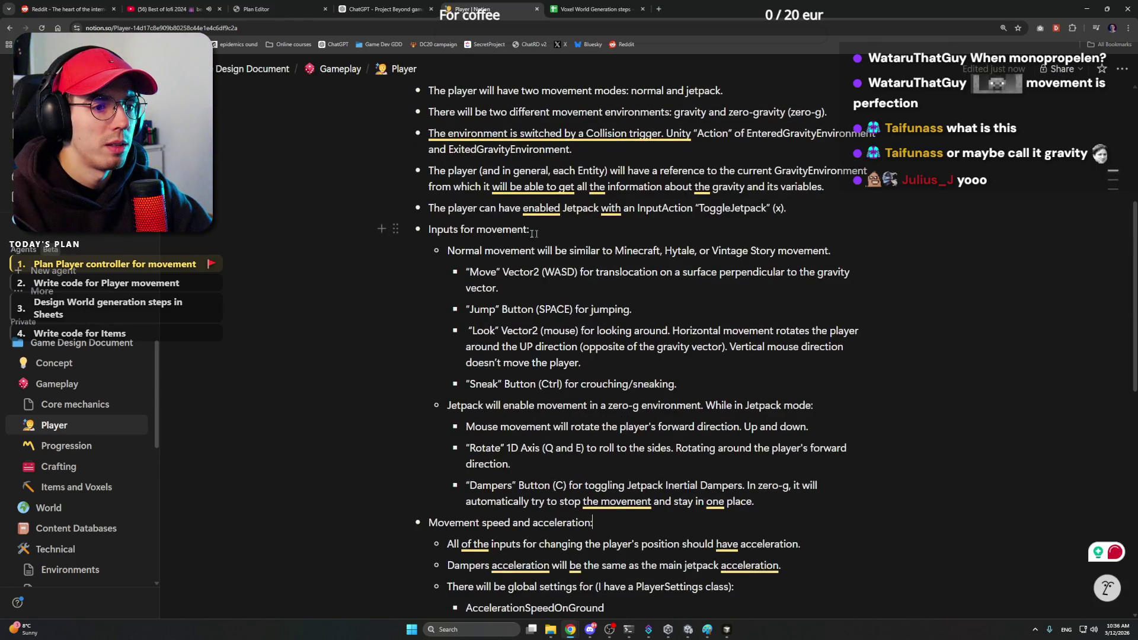
pyautogui.scroll(1, 560, 280)
# Step: Start a bullet below the ToggleJetpack line stating that no jetpack in gravity keeps UP constant
pyautogui.click(711, 270)
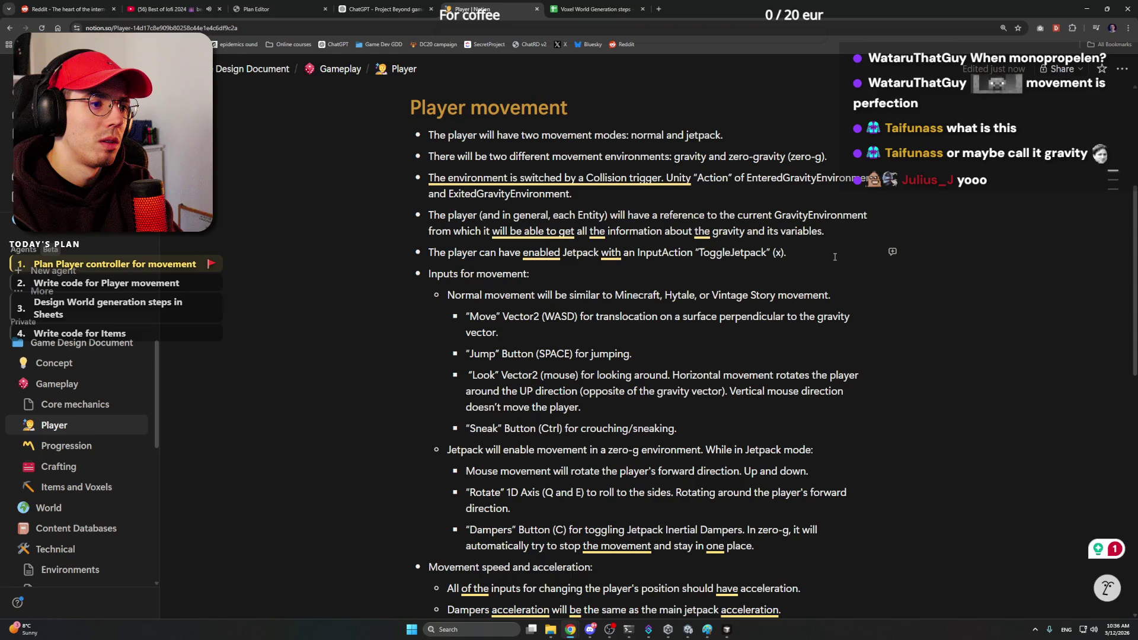
pyautogui.press('Return')
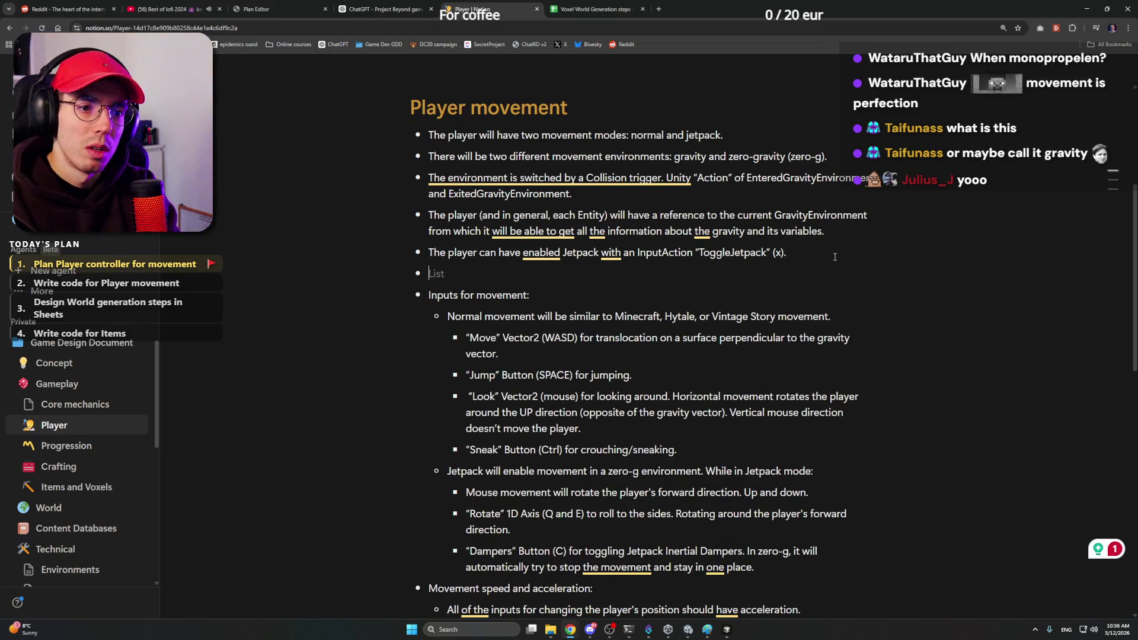
pyautogui.write('While the i')
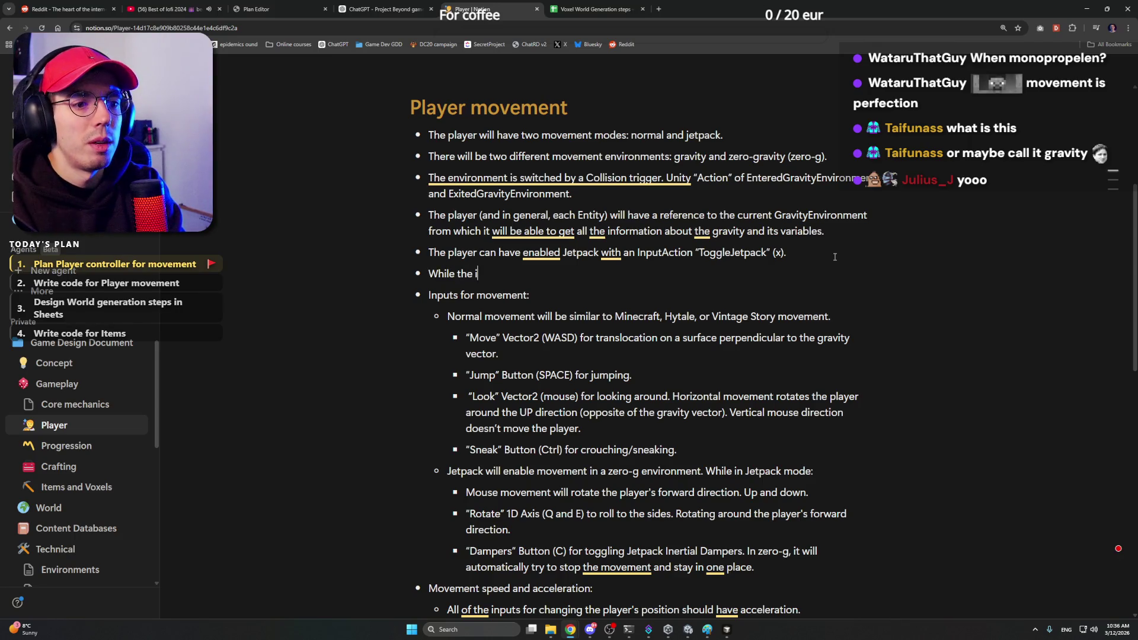
pyautogui.press('BackSpace')
pyautogui.write('player is')
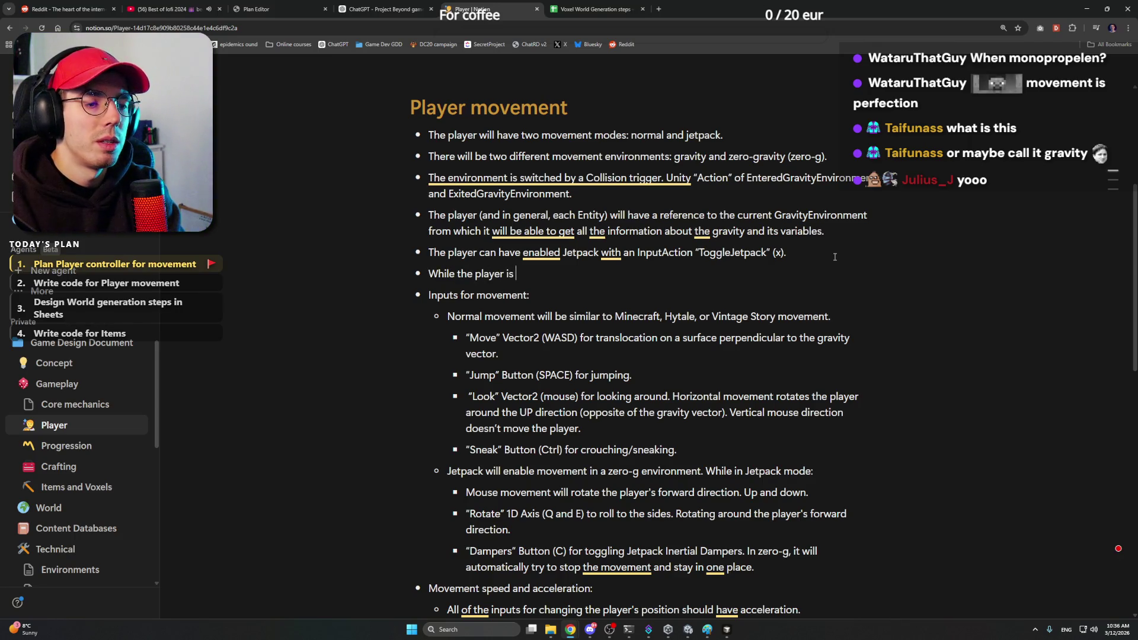
pyautogui.press('BackSpace')
pyautogui.press('BackSpace')
pyautogui.press('BackSpace')
pyautogui.press('BackSpace')
pyautogui.press('BackSpace')
pyautogui.press('BackSpace')
pyautogui.press('BackSpace')
pyautogui.press('BackSpace')
pyautogui.press('Return')
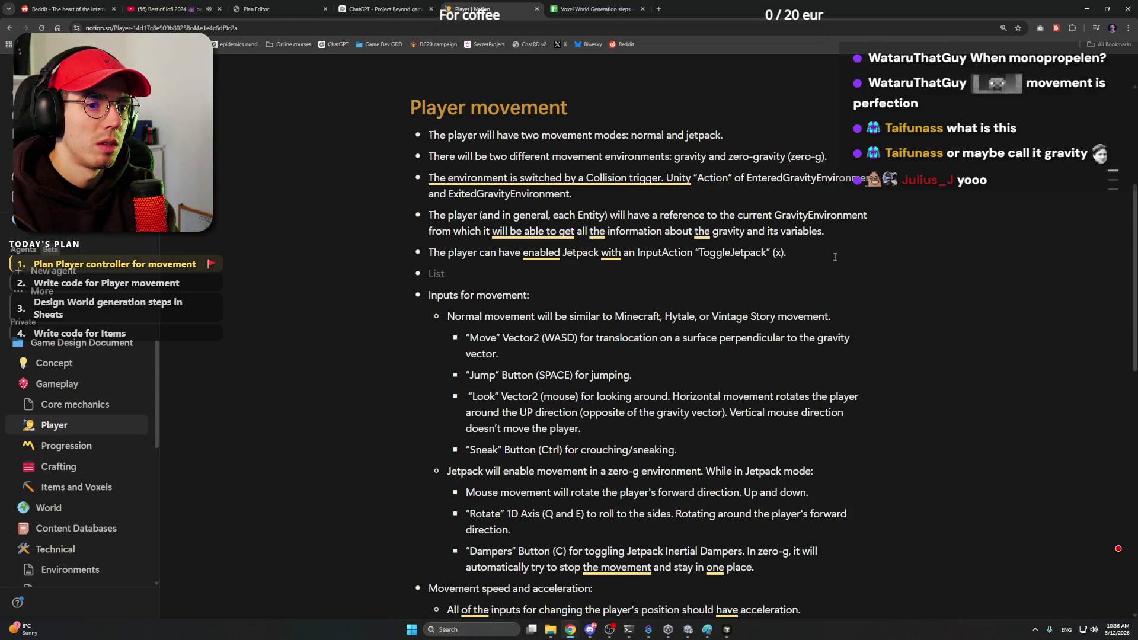
pyautogui.write('While the player i')
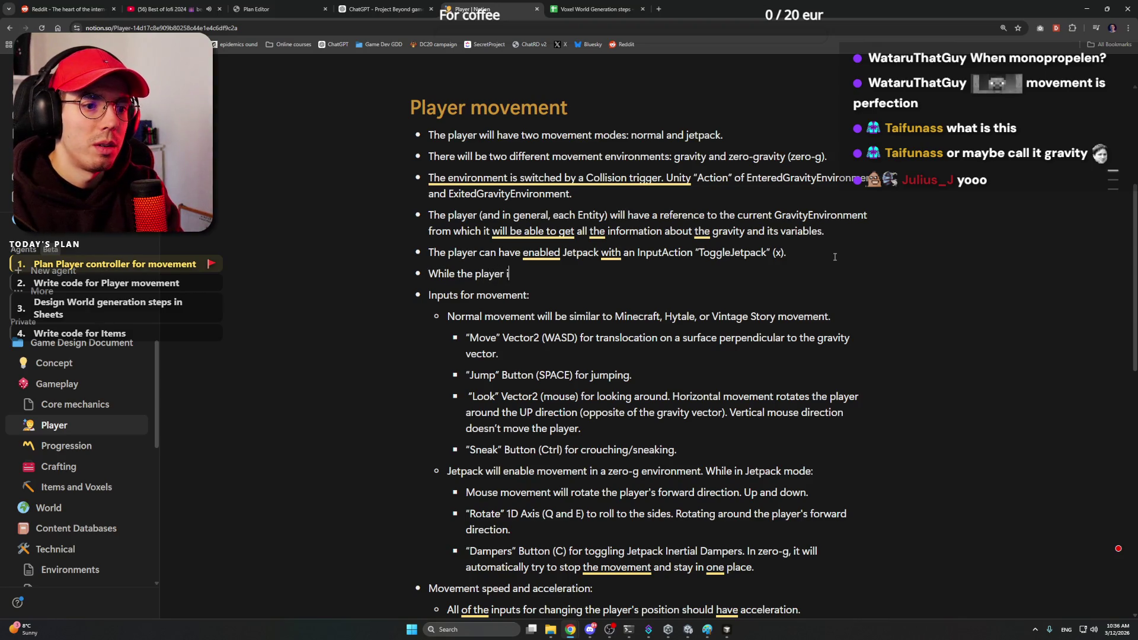
pyautogui.write('s in Gravity and no j')
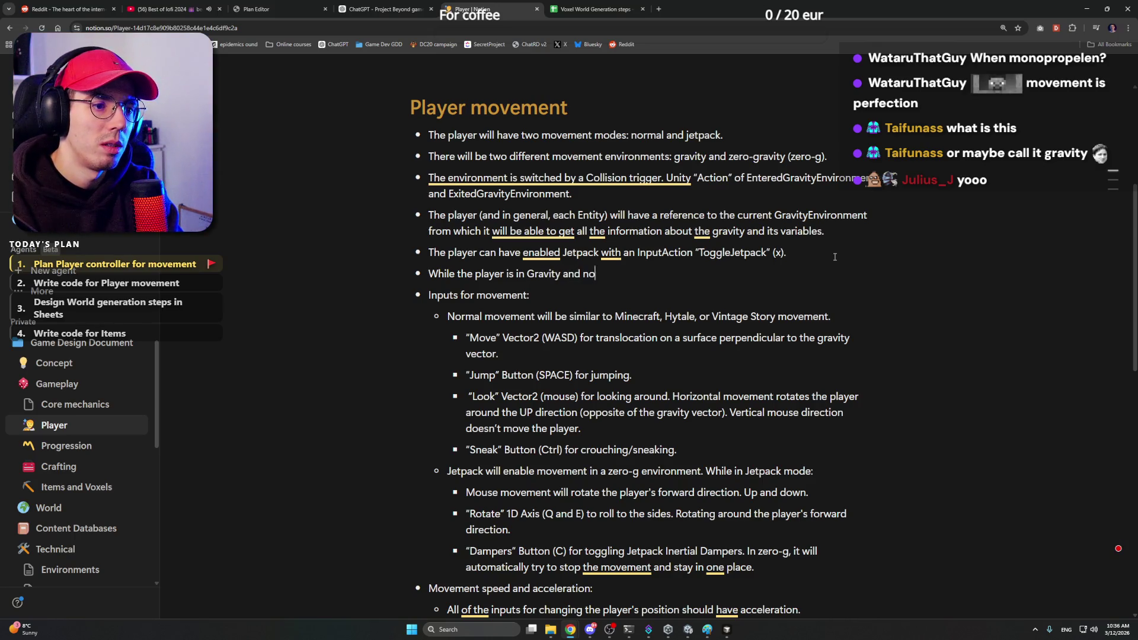
pyautogui.write('etpack, there will always be UP direction for player')
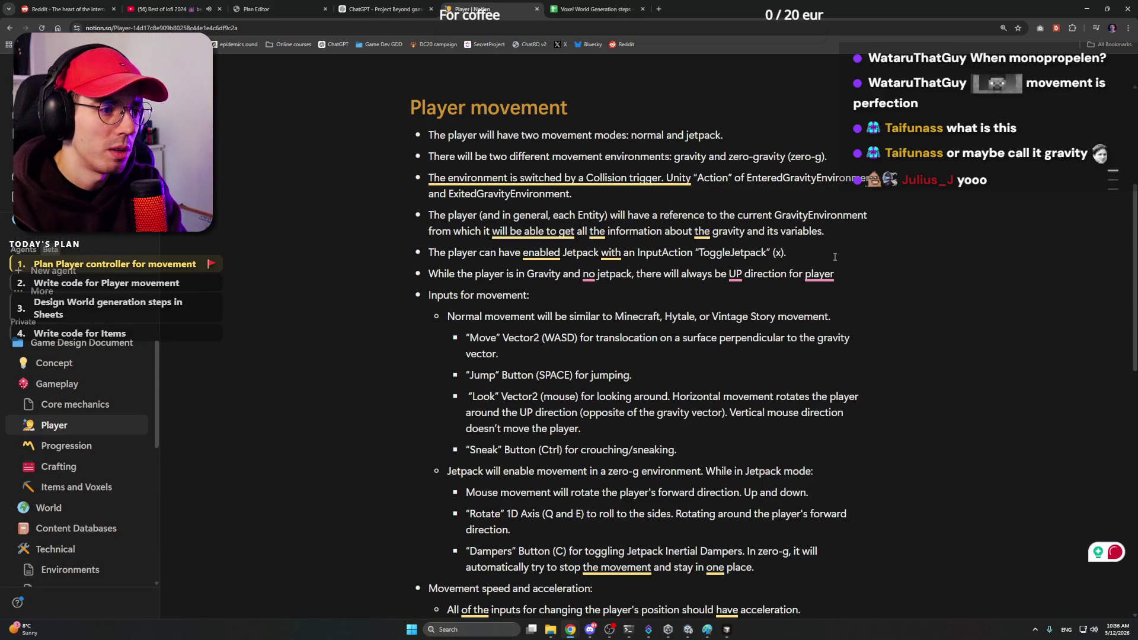
pyautogui.hotkey('ctrl', 'Left')
pyautogui.hotkey('ctrl', 'Left')
pyautogui.hotkey('ctrl', 'Left')
pyautogui.write('constant')
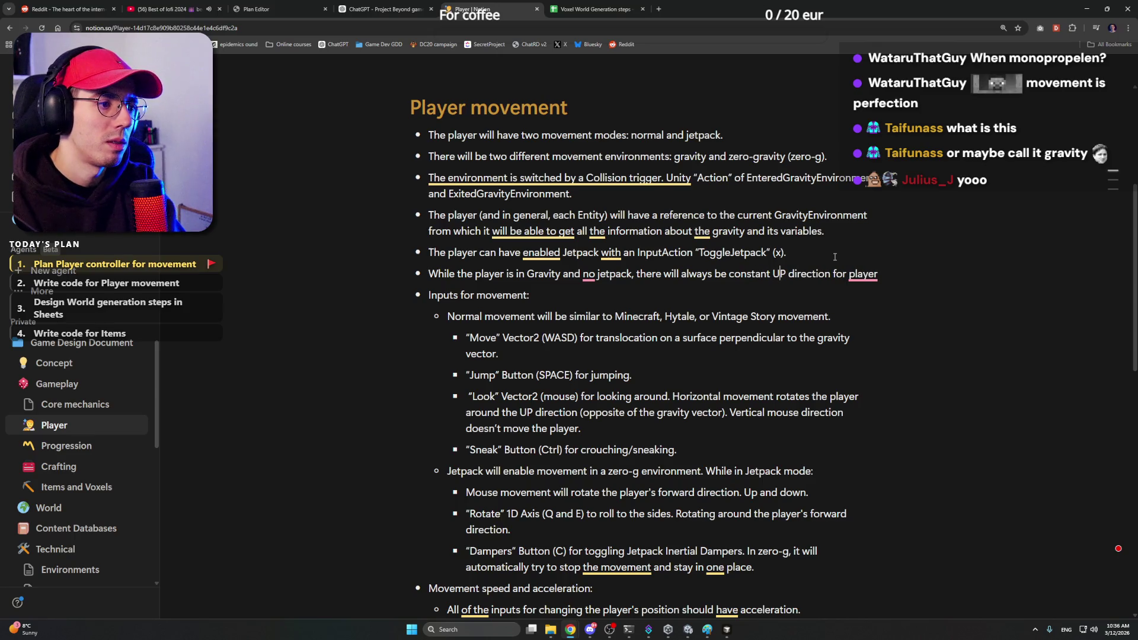
# Step: Accept Grammarly fixes (missing articles, "has no jetpack") and continue the jetpack rotation sentence
pyautogui.click(864, 270)
pyautogui.click(876, 312)
pyautogui.click(750, 274)
pyautogui.click(812, 311)
pyautogui.click(591, 276)
pyautogui.click(676, 312)
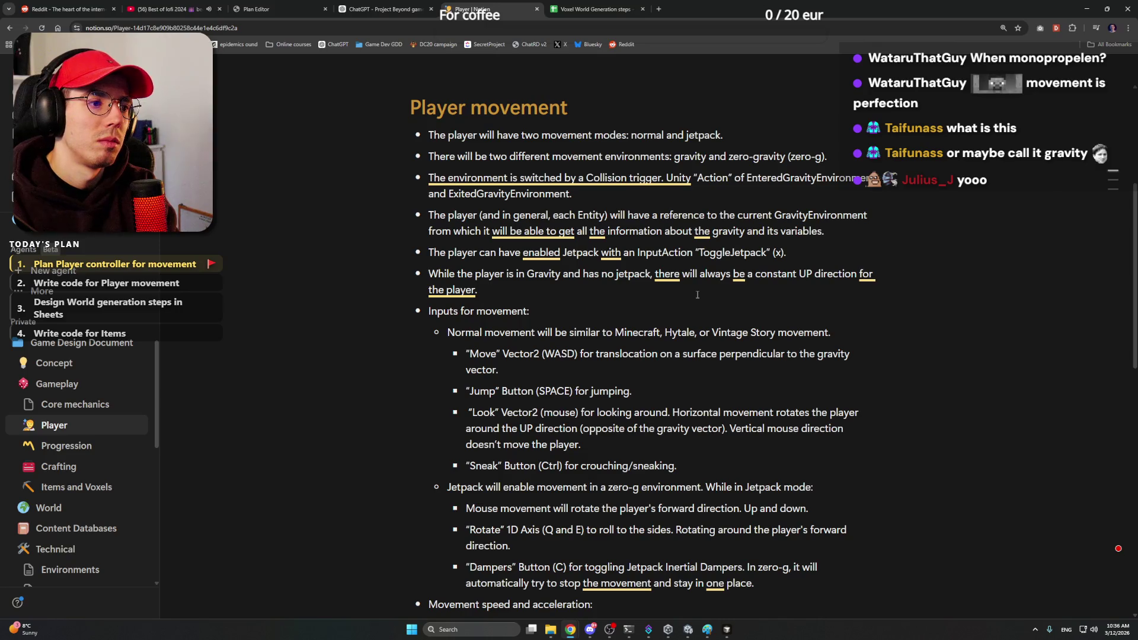
pyautogui.write(' When player enables a jetpack')
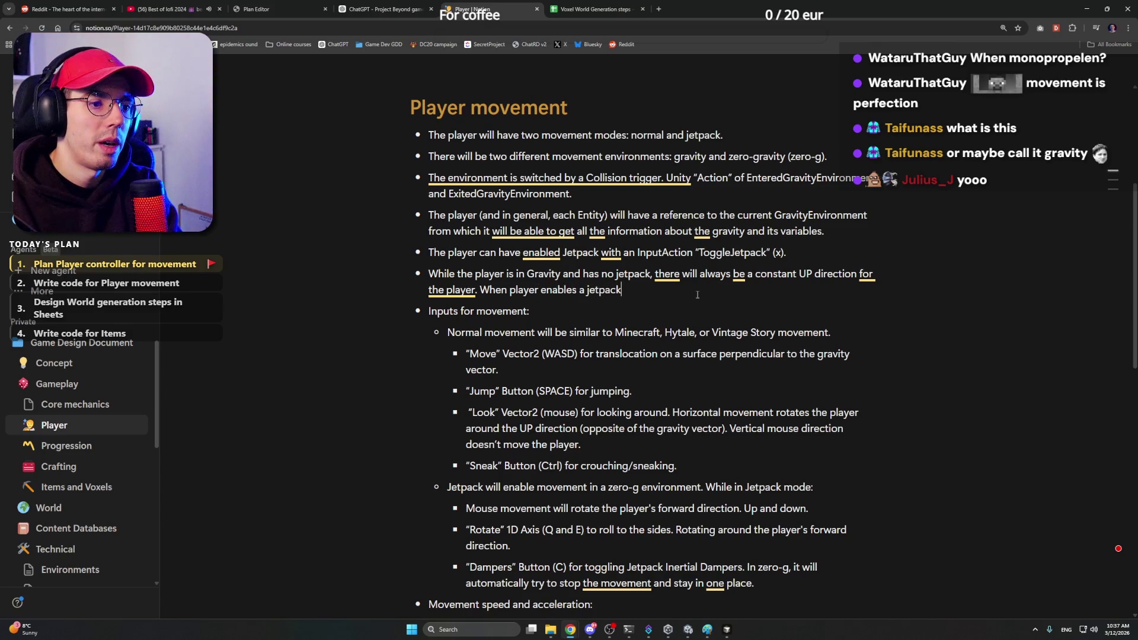
pyautogui.write(', the player can rotate freelly a')
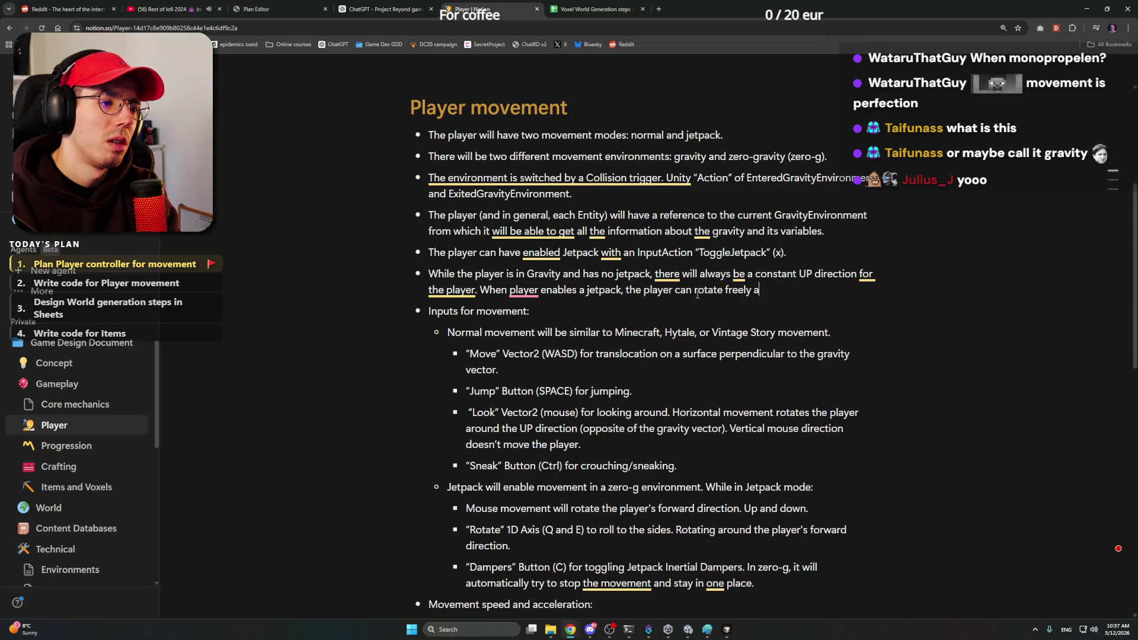
pyautogui.press('BackSpace')
pyautogui.press('BackSpace')
pyautogui.write('in all directions, and UP direction will be changing and moving.')
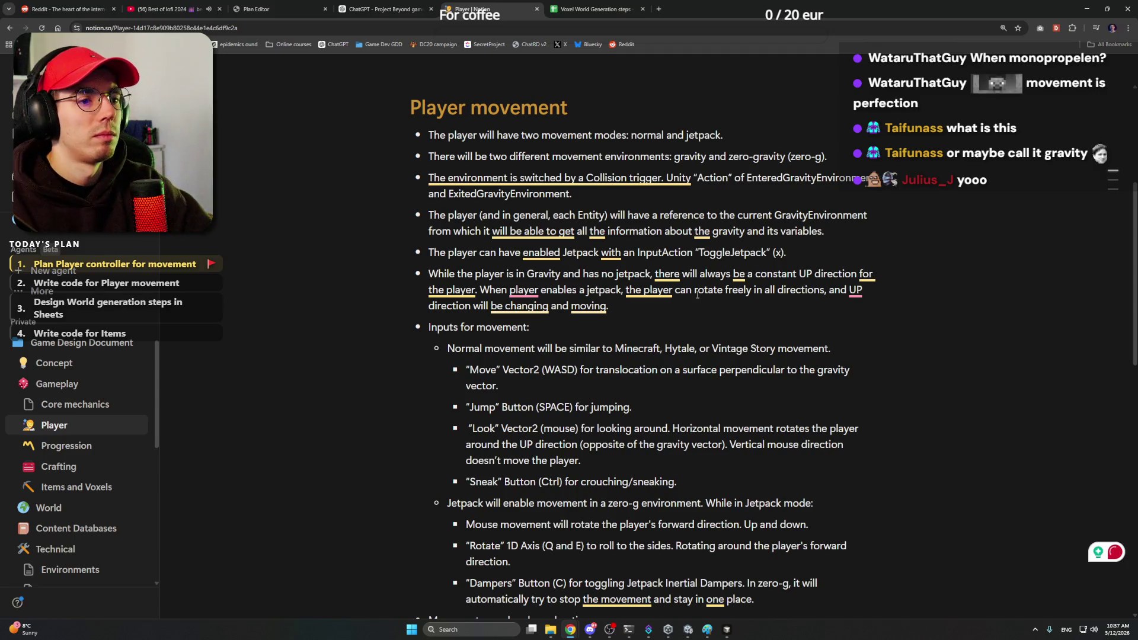
# Step: Accept fixes ("the player", "the UP", "change", "move") and extend the bullet about free rotation
pyautogui.click(557, 326)
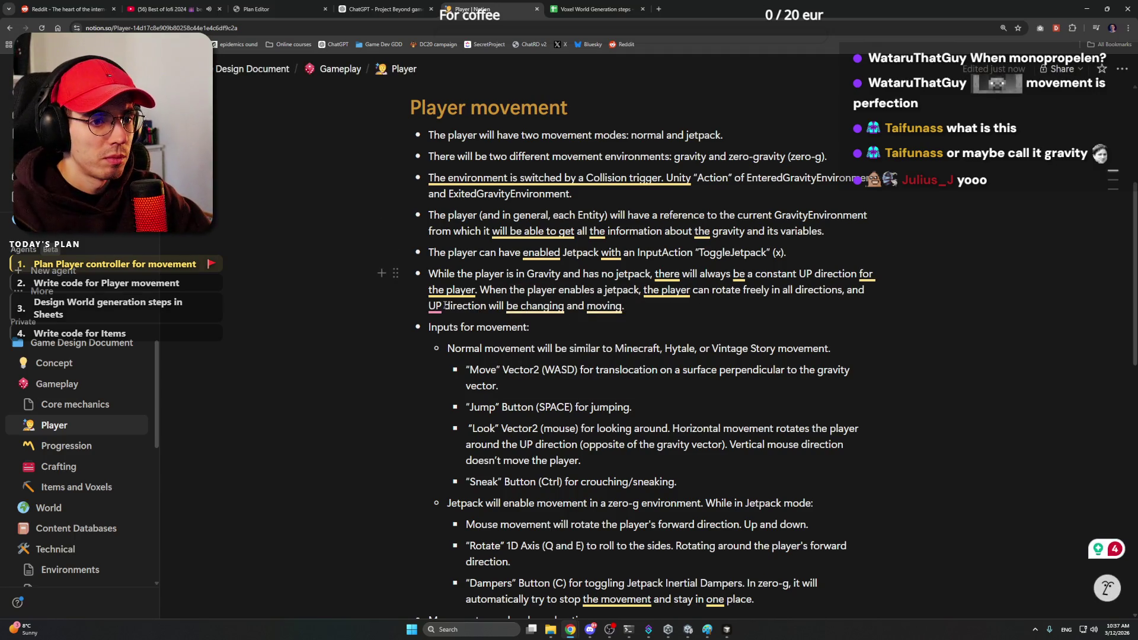
pyautogui.click(533, 341)
pyautogui.click(473, 344)
pyautogui.click(594, 345)
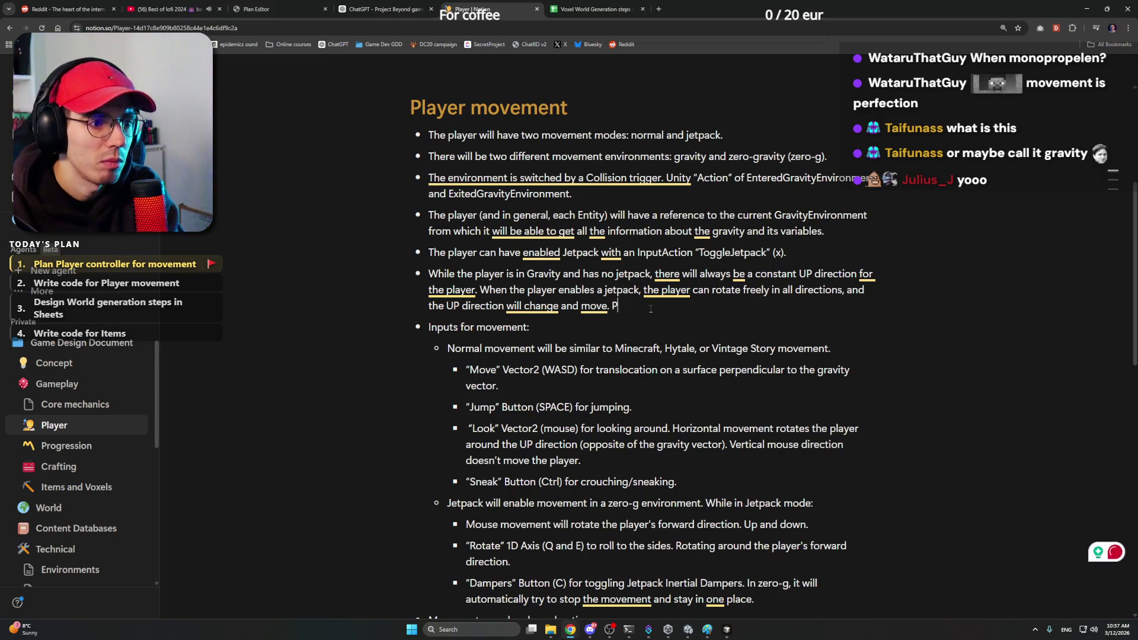
pyautogui.write('Player will be able to ')
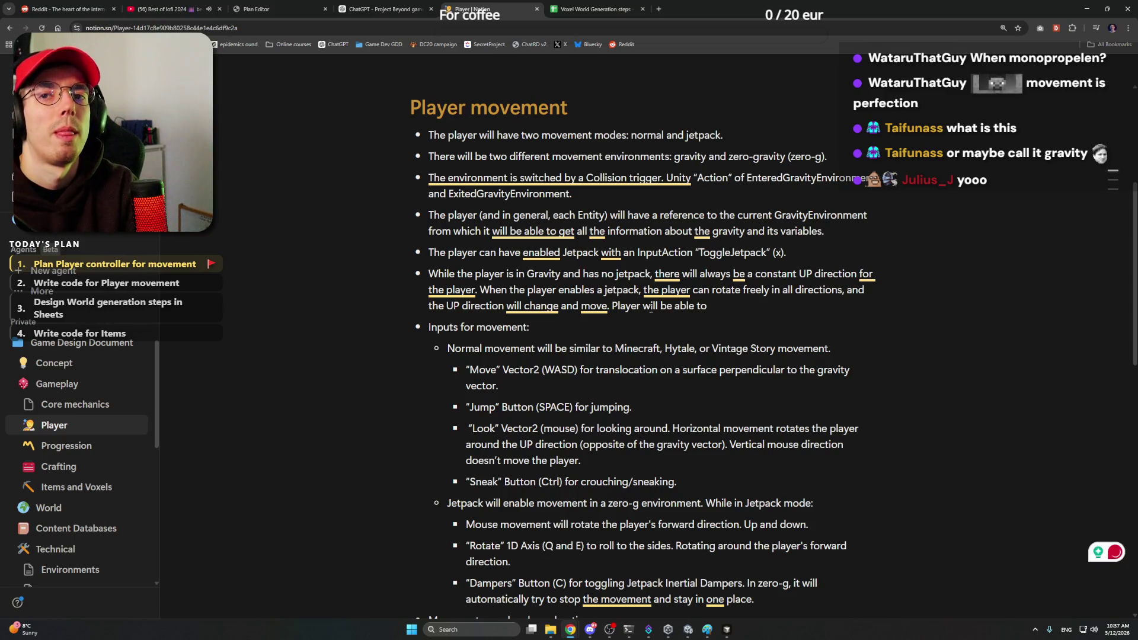
pyautogui.write('roate')
pyautogui.press('BackSpace')
pyautogui.press('BackSpace')
pyautogui.press('BackSpace')
pyautogui.write('tate around aball*')
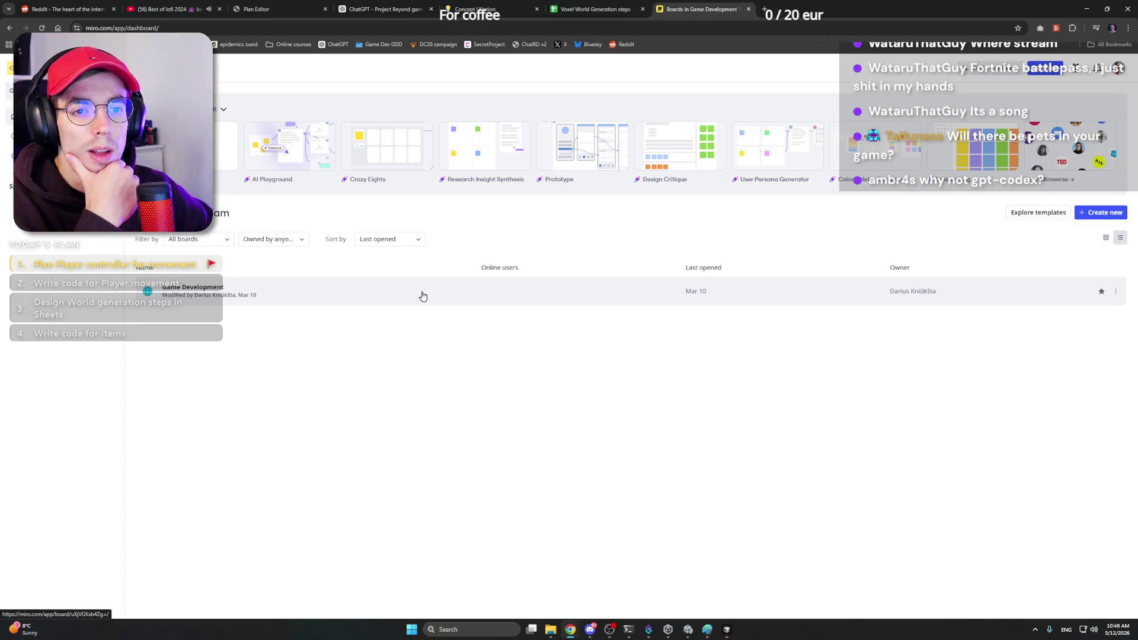
# Step: Open the Game Development board with the voxel character references
pyautogui.click(423, 296)
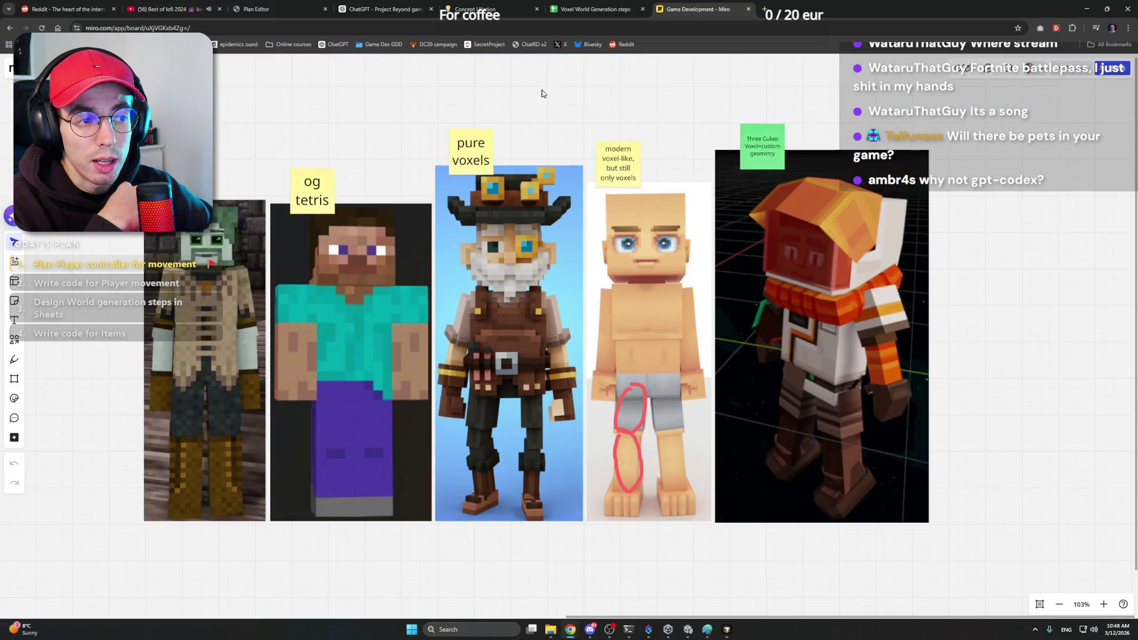
pyautogui.moveTo(540, 90); pyautogui.dragTo(562, 109)
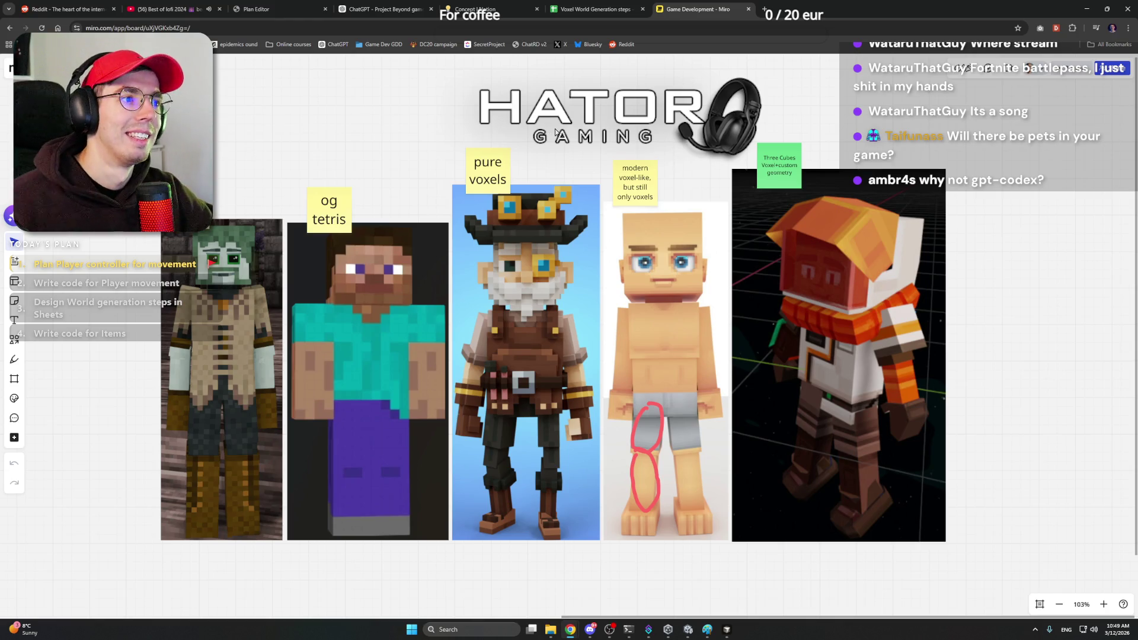
pyautogui.scroll(-3, 556, 133)
pyautogui.hscroll(-5, 533, 267)
pyautogui.scroll(5, 520, 358)
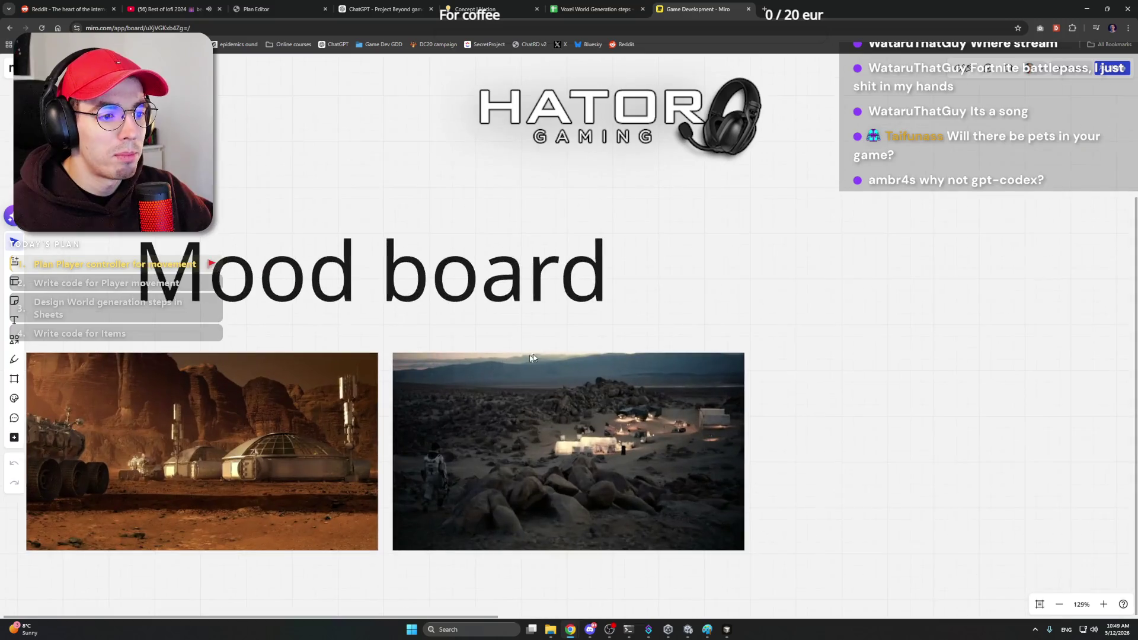
pyautogui.scroll(-2, 826, 228)
pyautogui.hscroll(-3, 826, 228)
pyautogui.scroll(3, 854, 229)
pyautogui.hscroll(-2, 844, 229)
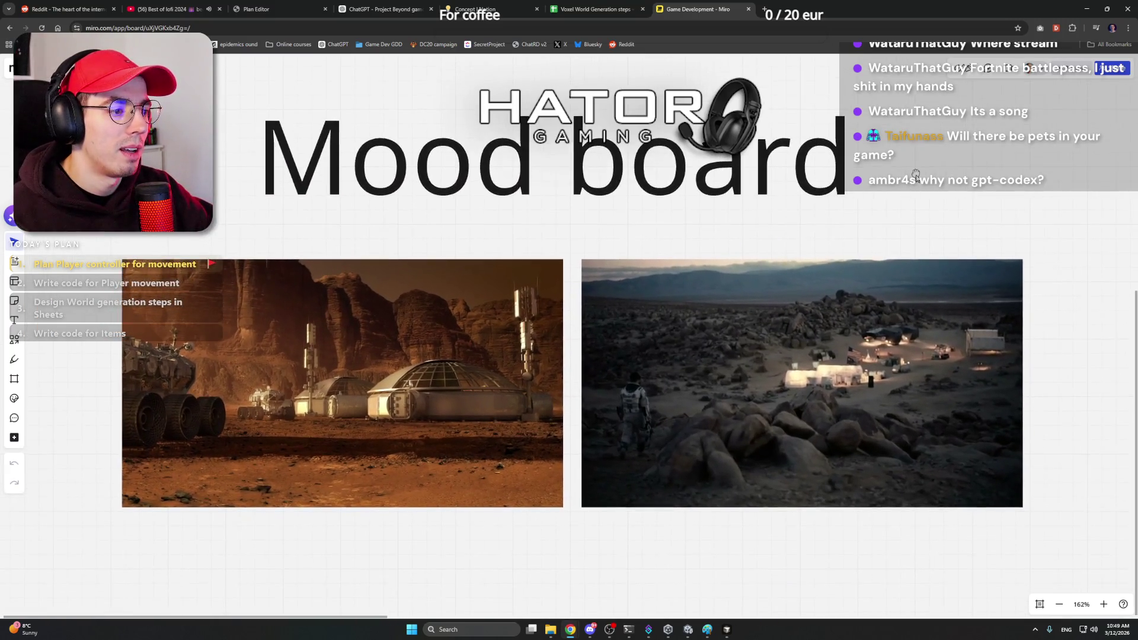
pyautogui.scroll(2, 916, 174)
pyautogui.hscroll(-2, 933, 169)
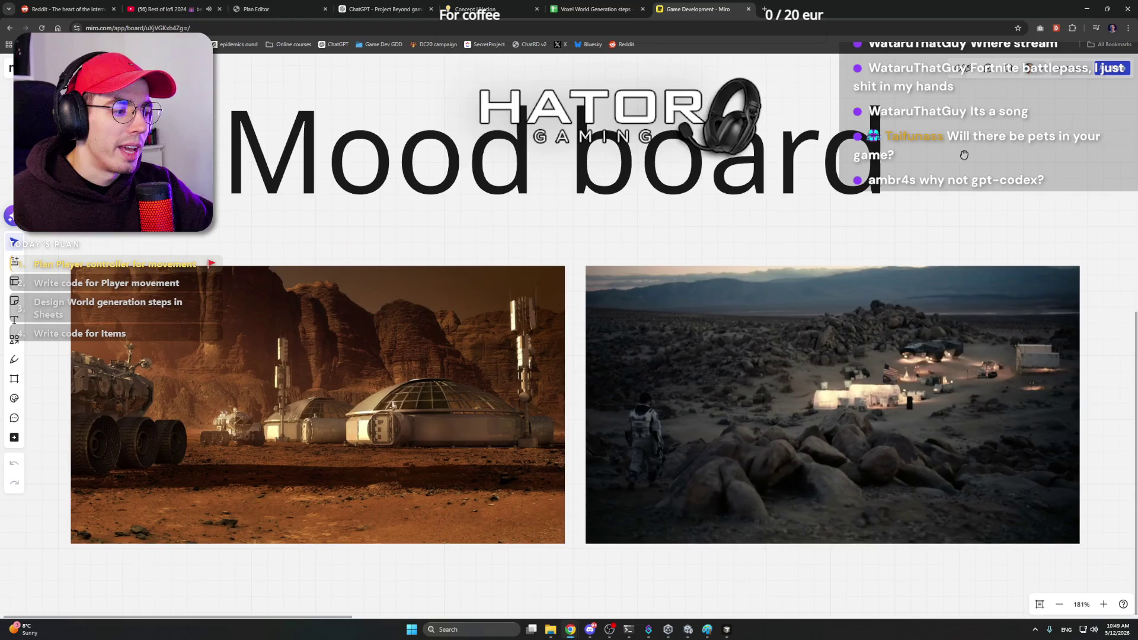
pyautogui.hscroll(1, 966, 158)
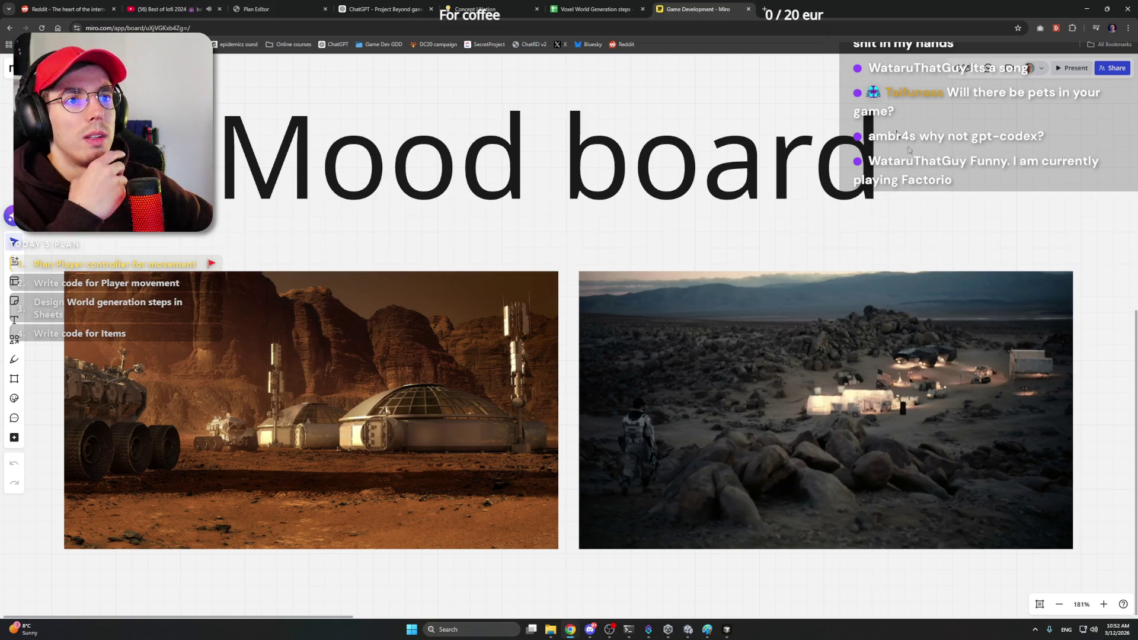
# Step: Return from the Miro Mood board to the Notion Concept page
pyautogui.click(383, 9)
# Step: Browse Concept, Progression and Core mechanics in the sidebar, ending on the Gameplay page
pyautogui.click(480, 8)
pyautogui.scroll(-5, 526, 356)
pyautogui.scroll(-3, 527, 355)
pyautogui.scroll(3, 526, 356)
pyautogui.scroll(-6, 527, 356)
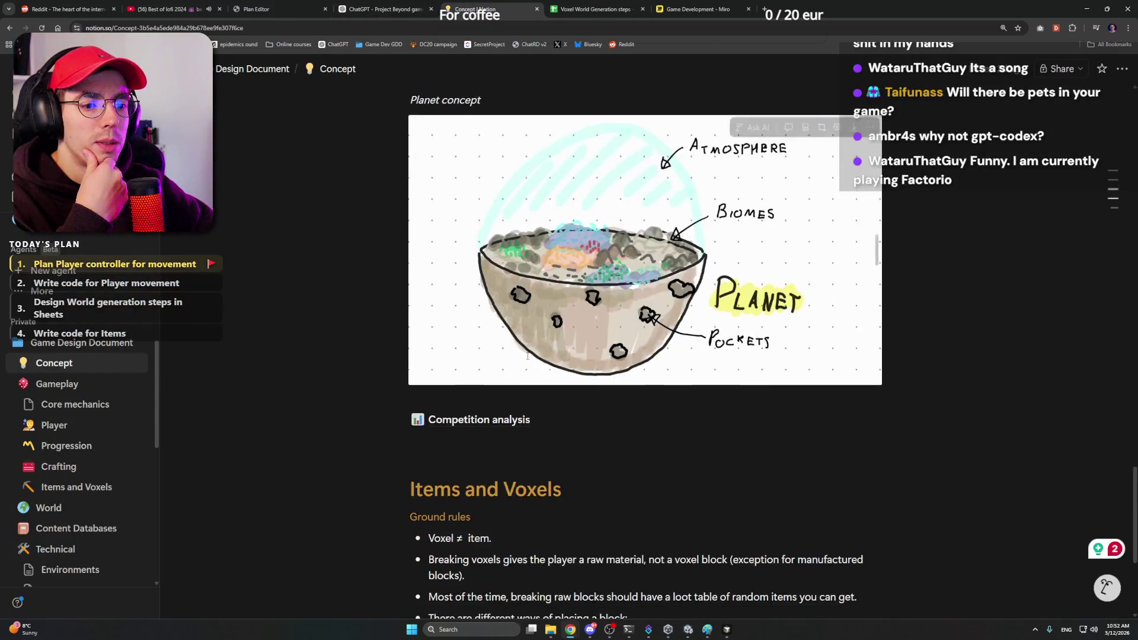
pyautogui.scroll(-6, 527, 356)
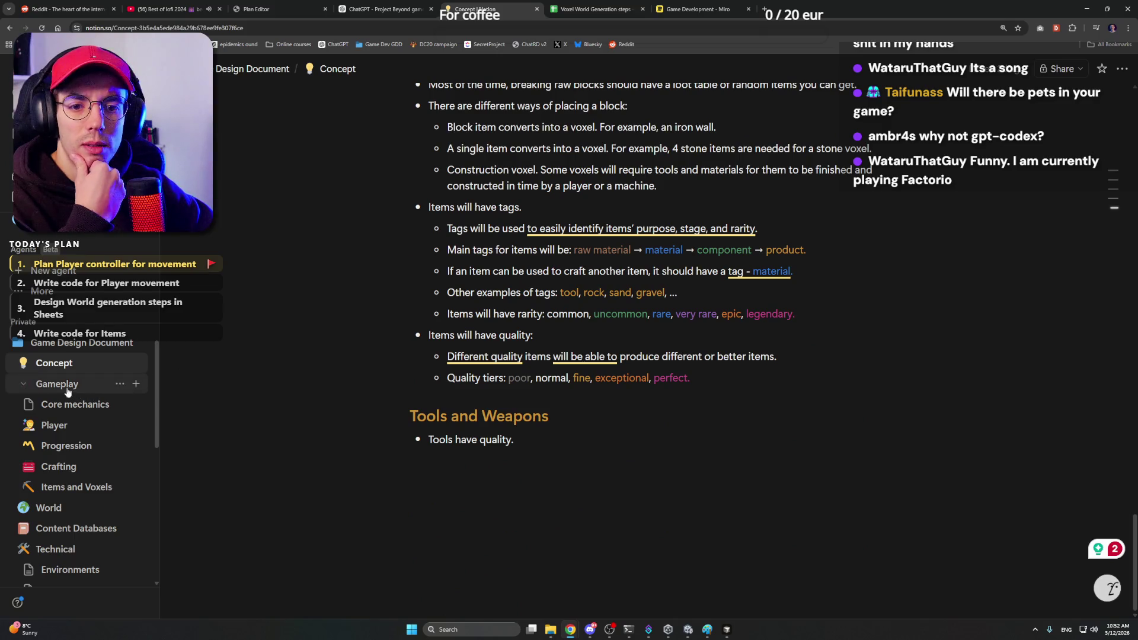
pyautogui.click(24, 363)
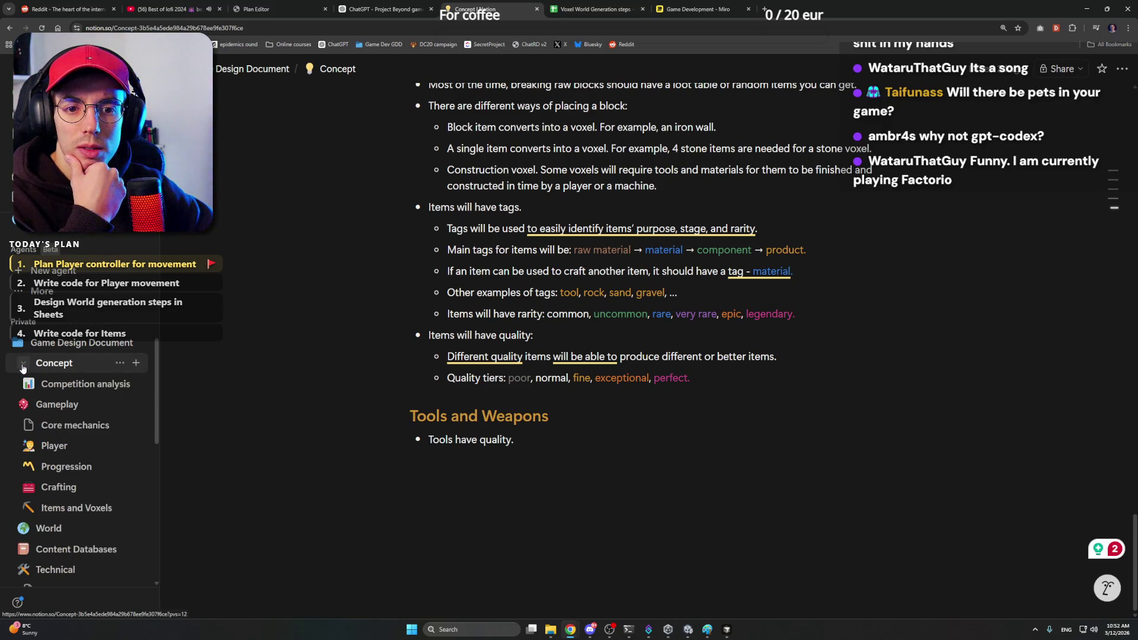
pyautogui.click(23, 363)
pyautogui.click(78, 445)
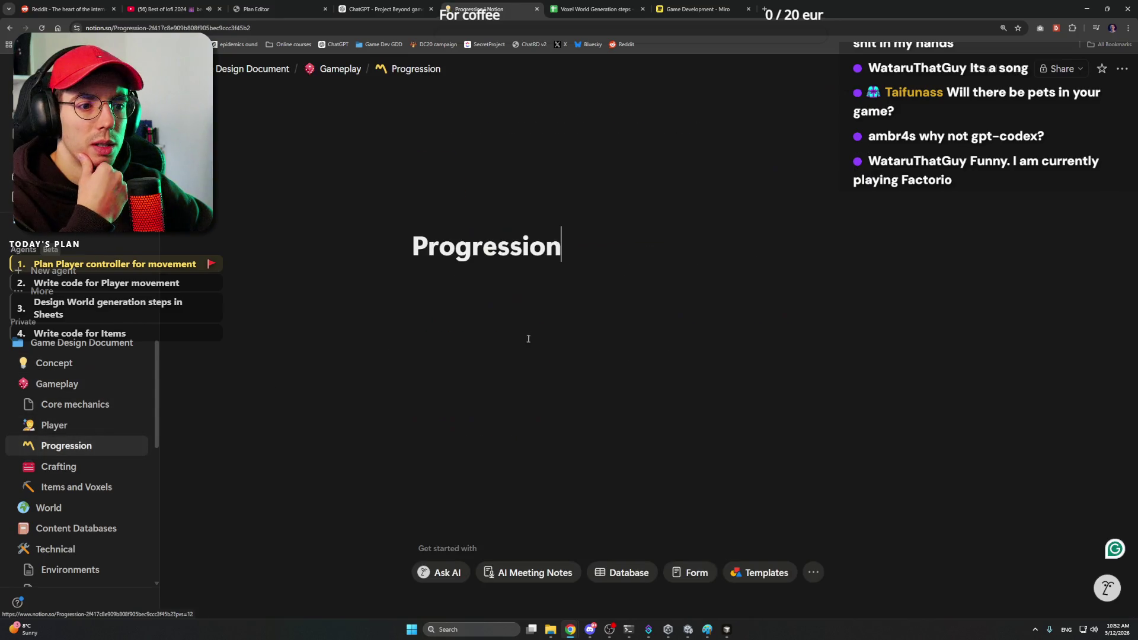
pyautogui.click(53, 425)
pyautogui.click(75, 404)
pyautogui.click(68, 387)
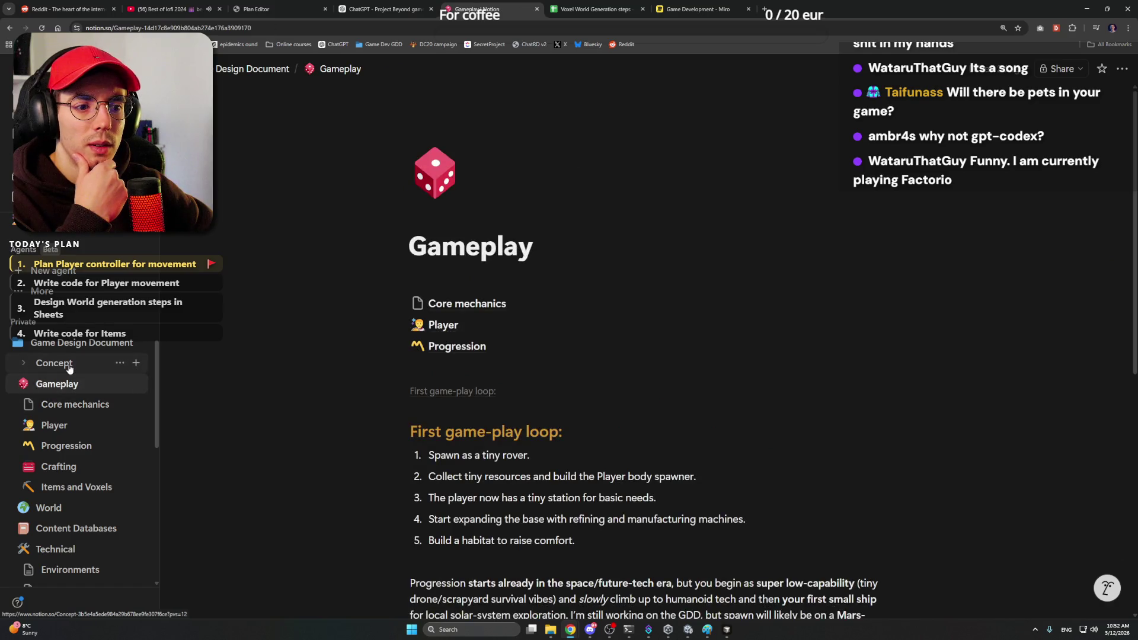
pyautogui.click(69, 364)
pyautogui.click(82, 382)
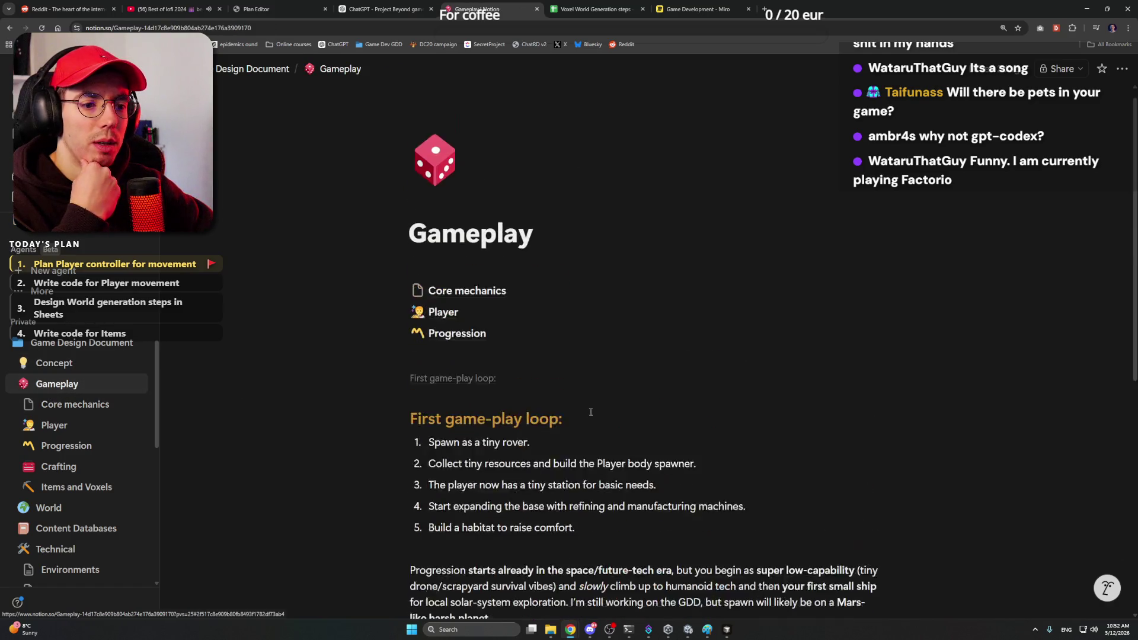
pyautogui.scroll(-3, 591, 410)
pyautogui.scroll(3, 592, 400)
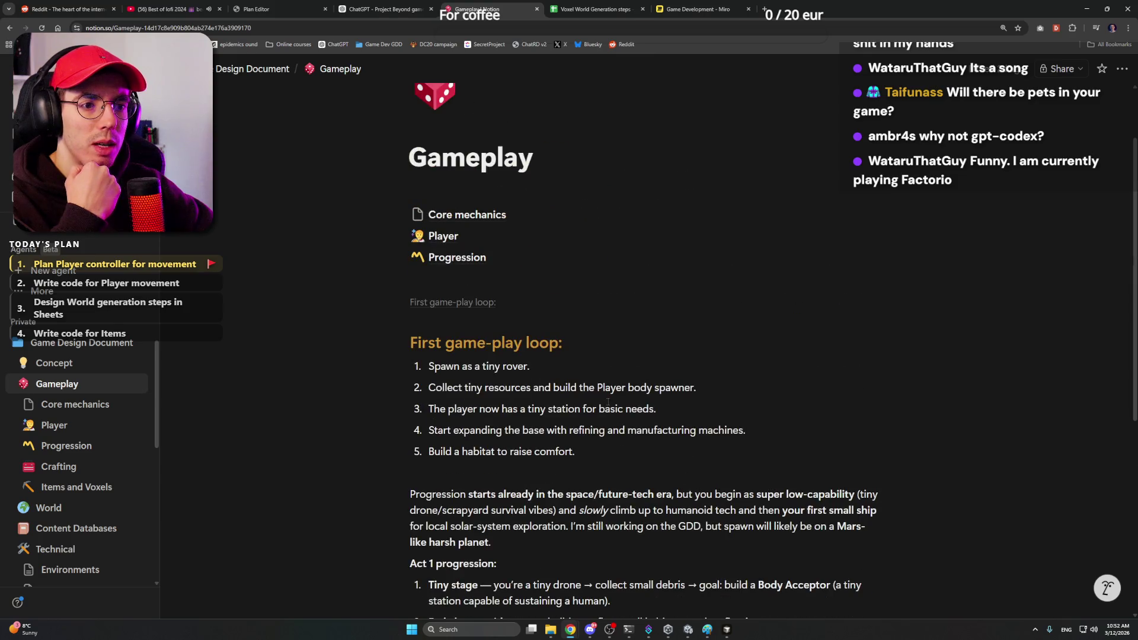
pyautogui.scroll(-3, 592, 328)
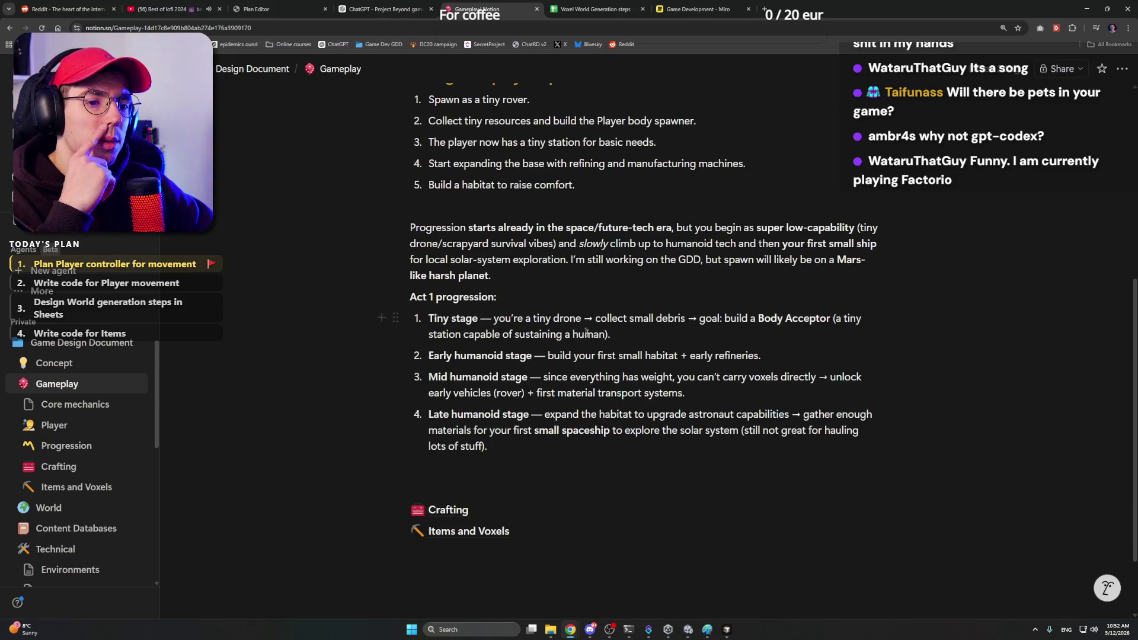
pyautogui.moveTo(542, 300)
pyautogui.mouseDown()
pyautogui.moveTo(407, 301)
pyautogui.moveTo(477, 318)
pyautogui.mouseUp()
pyautogui.click(513, 301)
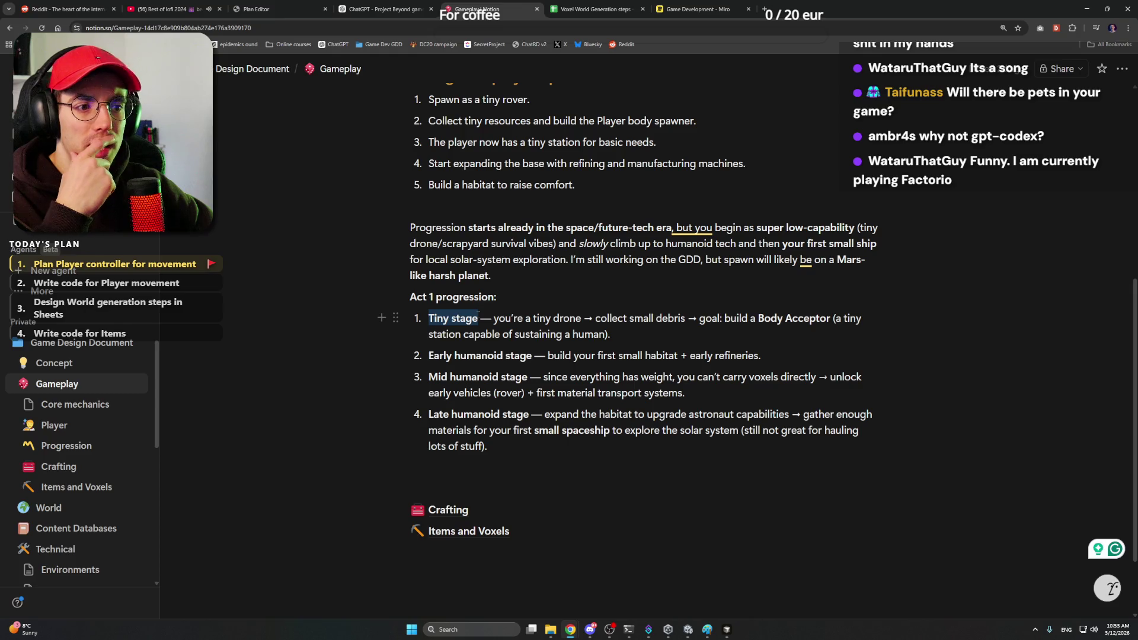
pyautogui.rightClick(479, 317)
pyautogui.moveTo(581, 319)
pyautogui.mouseDown()
pyautogui.moveTo(525, 318)
pyautogui.moveTo(582, 318)
pyautogui.mouseUp()
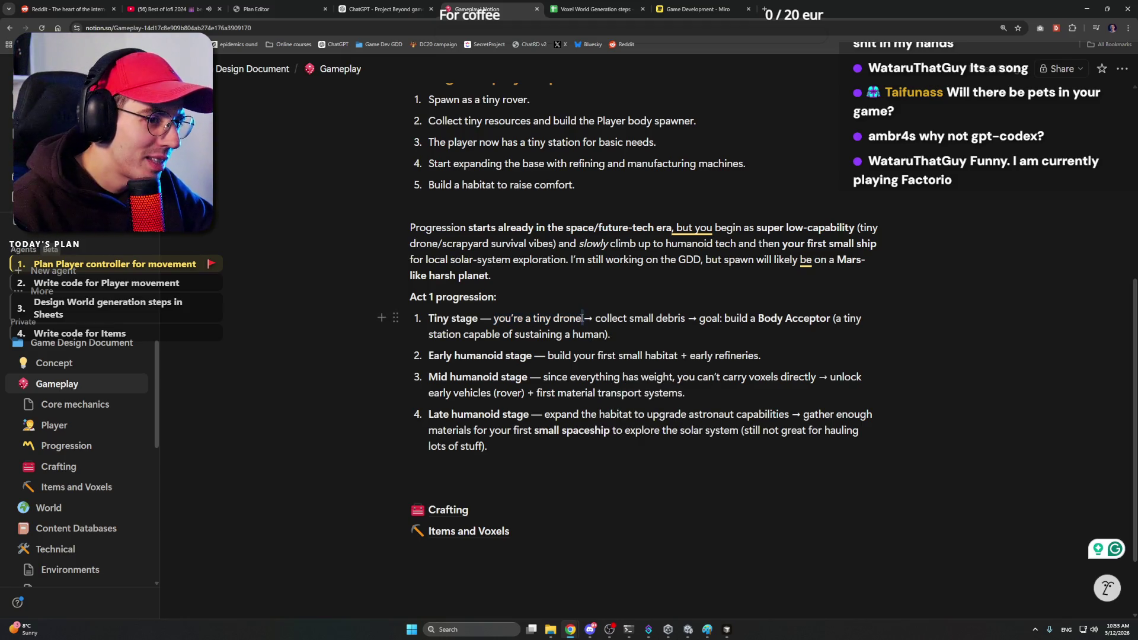
pyautogui.rightClick(594, 338)
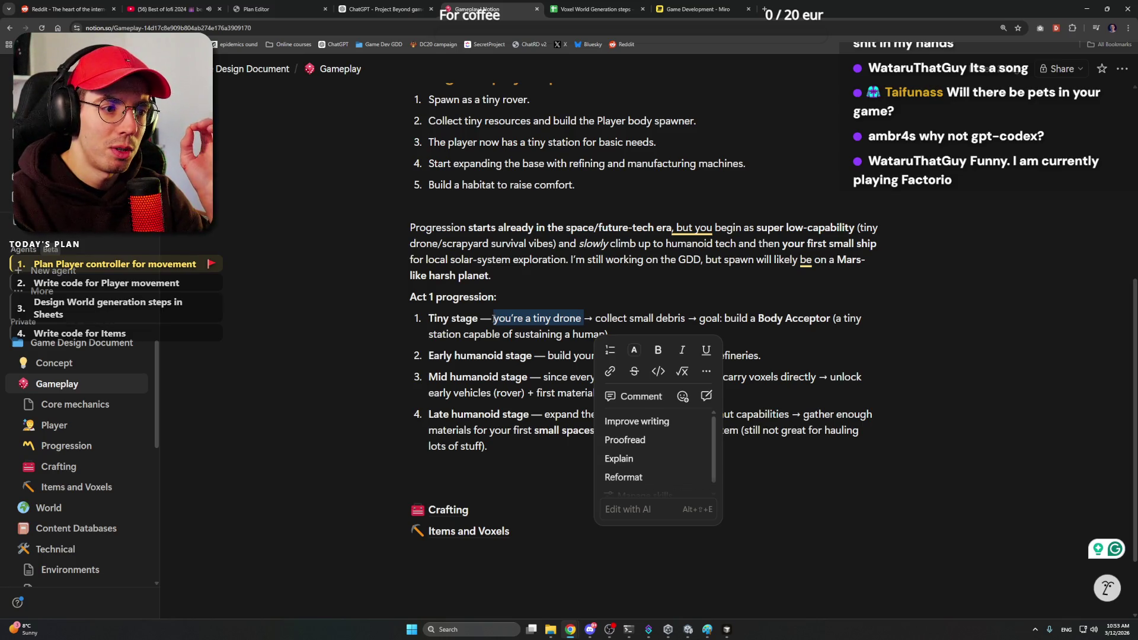
pyautogui.click(686, 317)
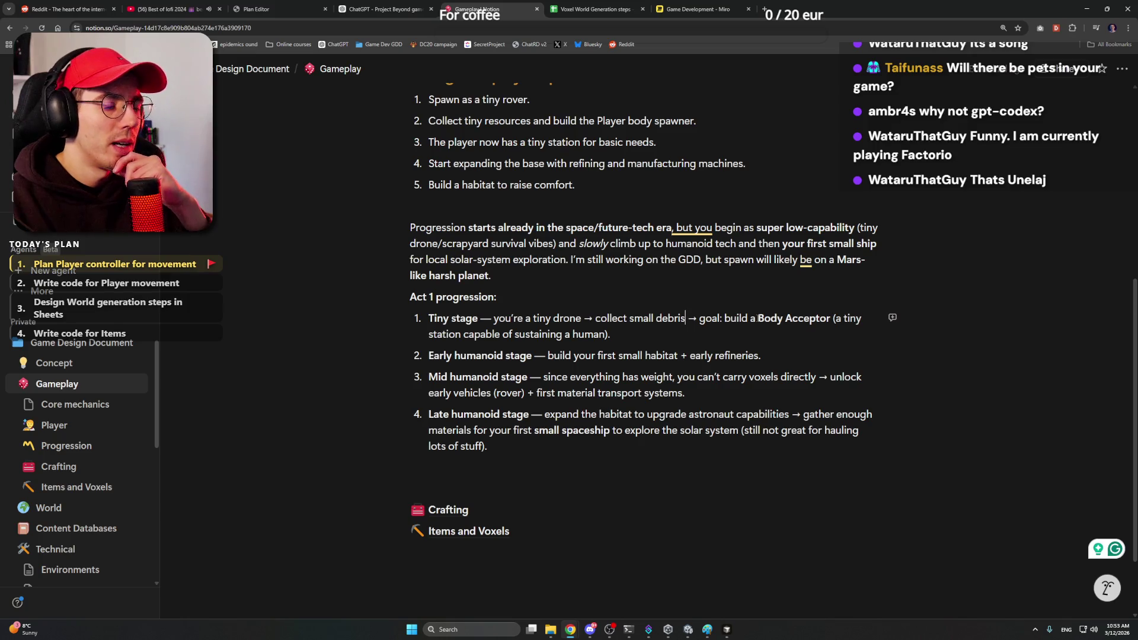
pyautogui.click(89, 363)
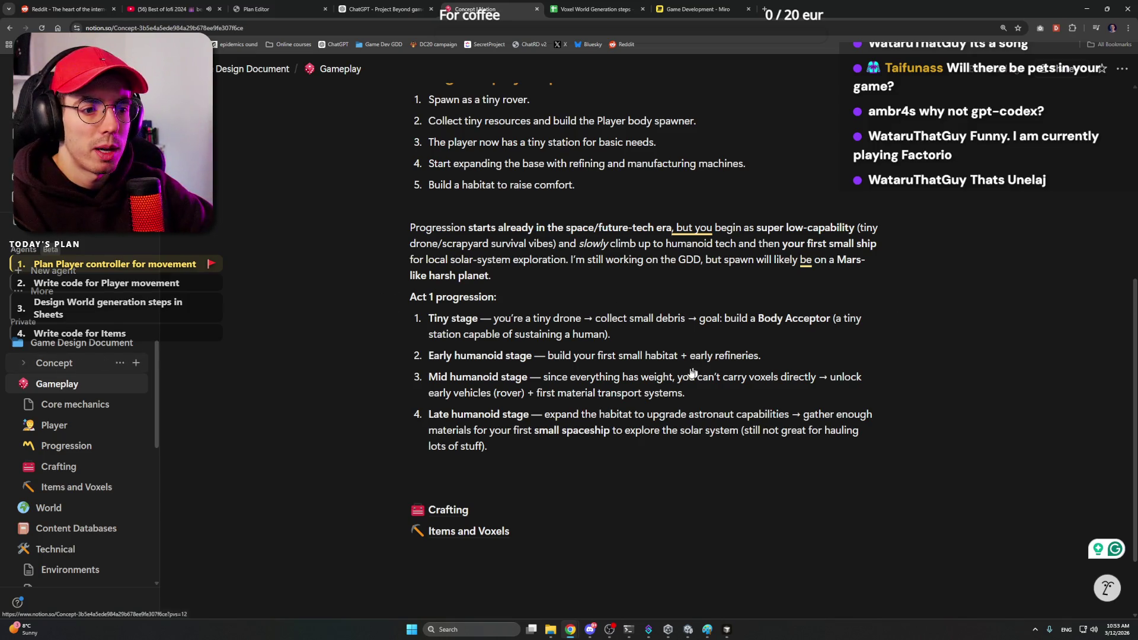
pyautogui.scroll(-5, 660, 371)
pyautogui.scroll(-6, 661, 373)
pyautogui.scroll(-3, 660, 368)
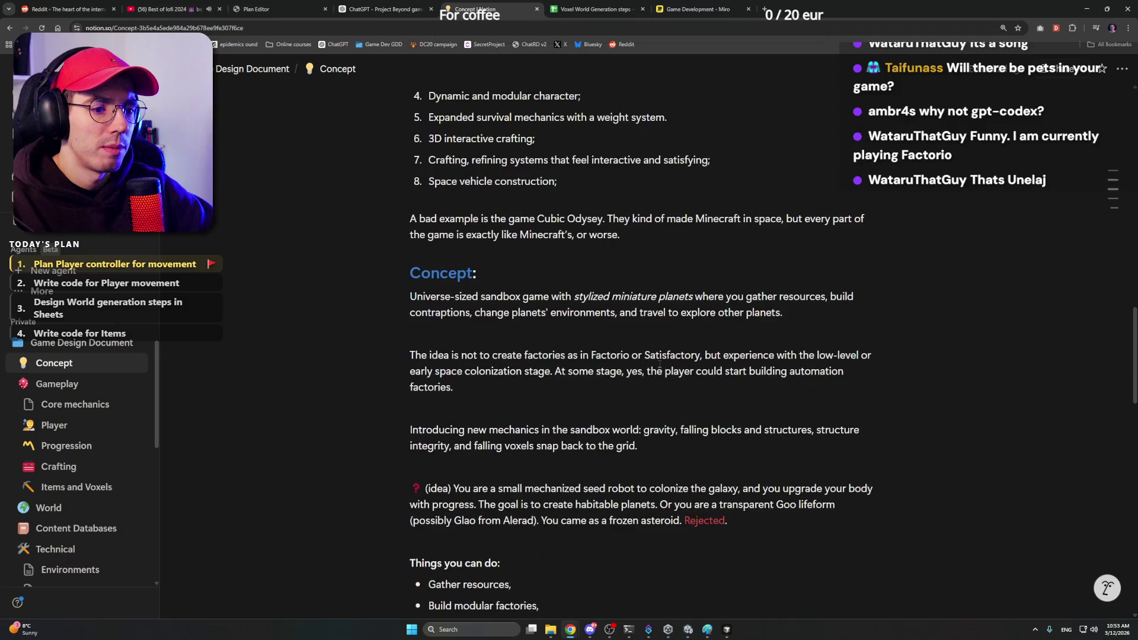
pyautogui.scroll(-1, 660, 368)
pyautogui.moveTo(507, 399)
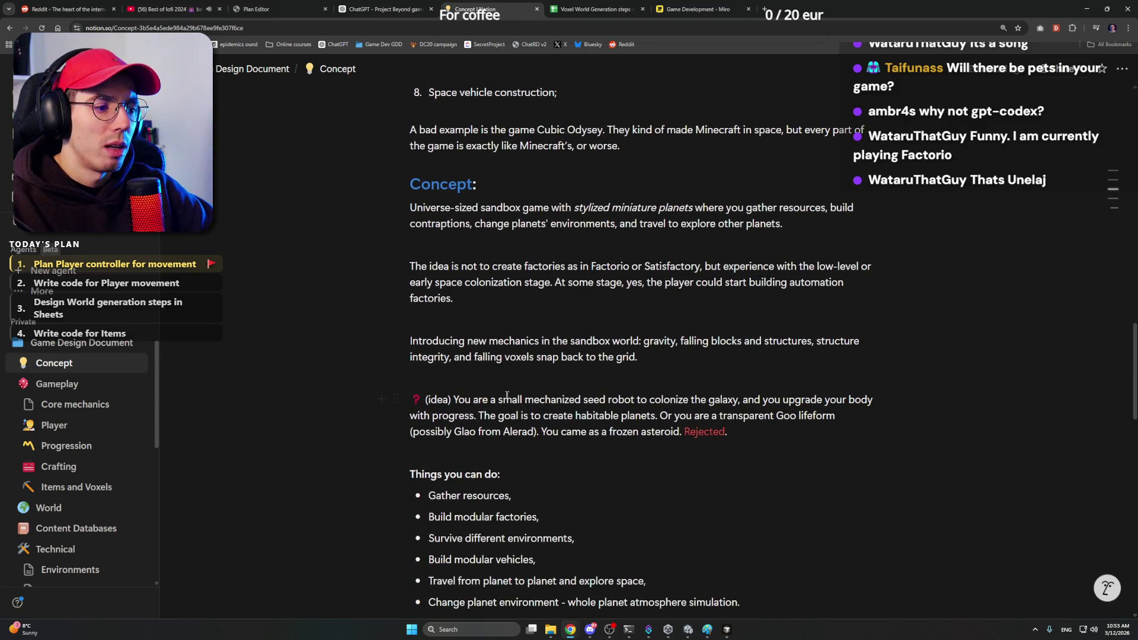
pyautogui.moveTo(443, 399); pyautogui.dragTo(717, 415)
# Step: Highlight the seed-robot idea paragraph on the Concept page, then switch to the Miro Game Development board
pyautogui.click(729, 431)
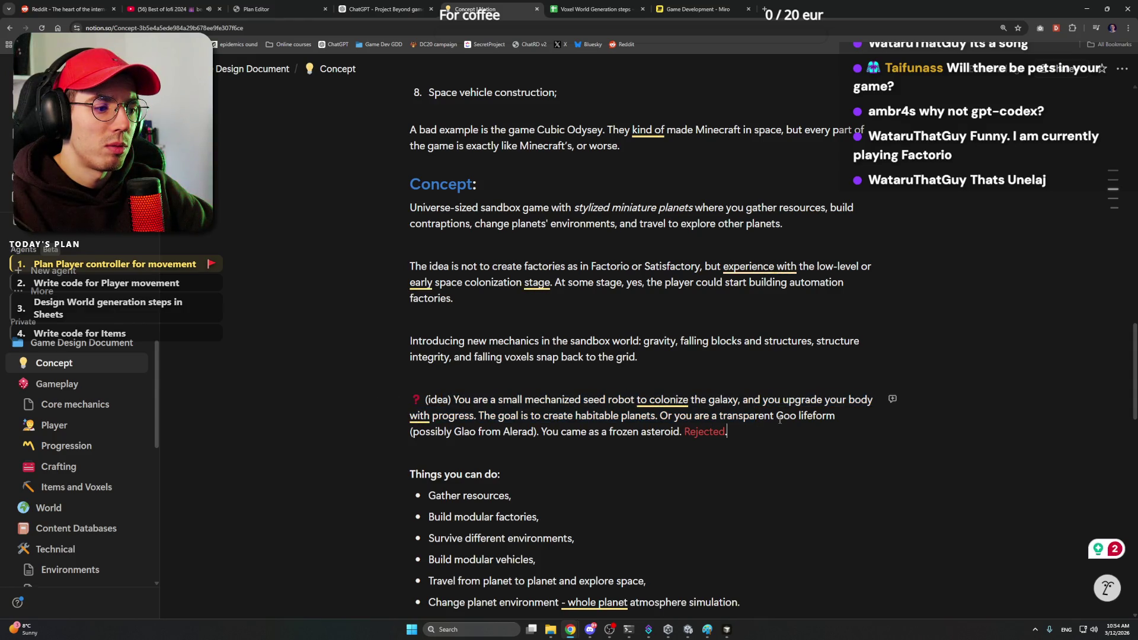
pyautogui.scroll(-2, 568, 395)
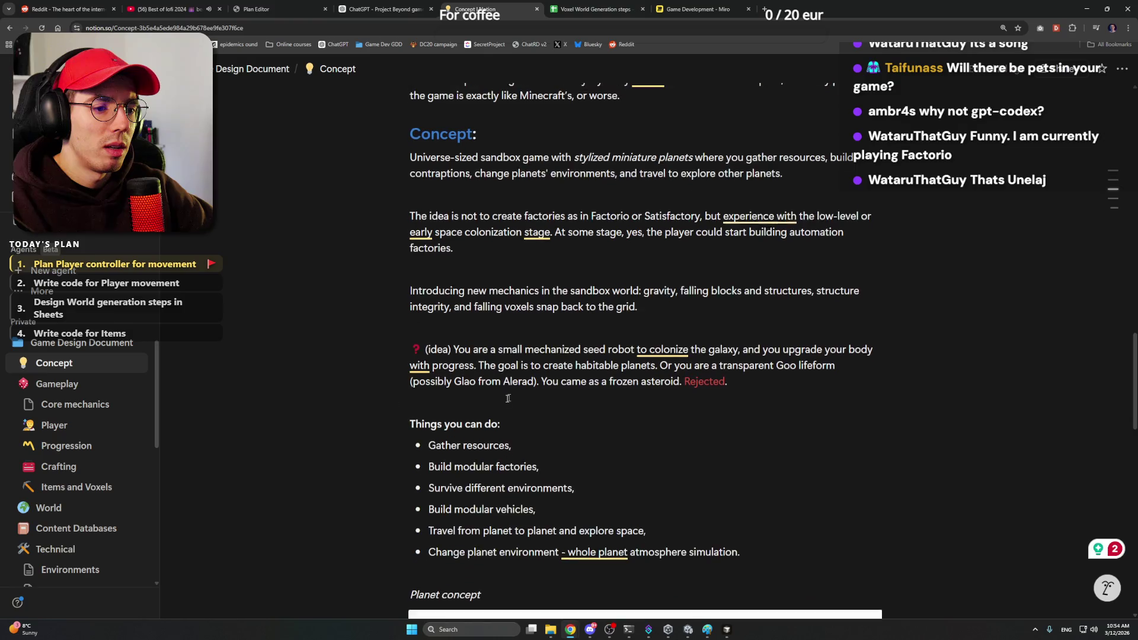
pyautogui.scroll(2, 569, 378)
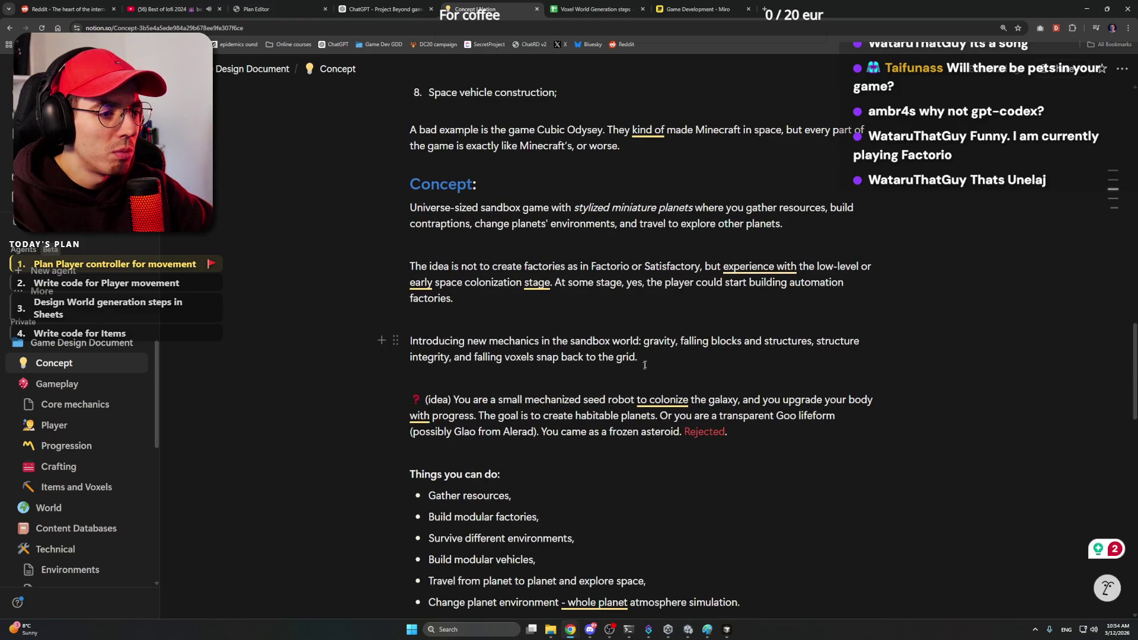
pyautogui.moveTo(583, 399); pyautogui.dragTo(593, 415)
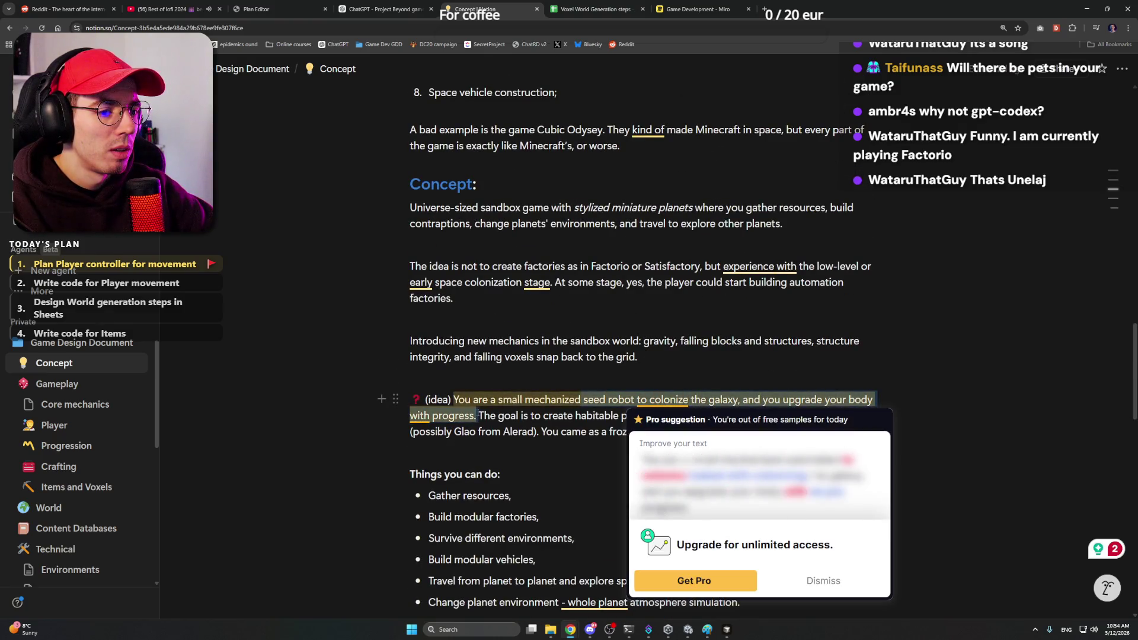
pyautogui.moveTo(594, 415)
pyautogui.mouseDown()
pyautogui.moveTo(745, 431)
pyautogui.moveTo(411, 402)
pyautogui.mouseUp()
pyautogui.click(744, 431)
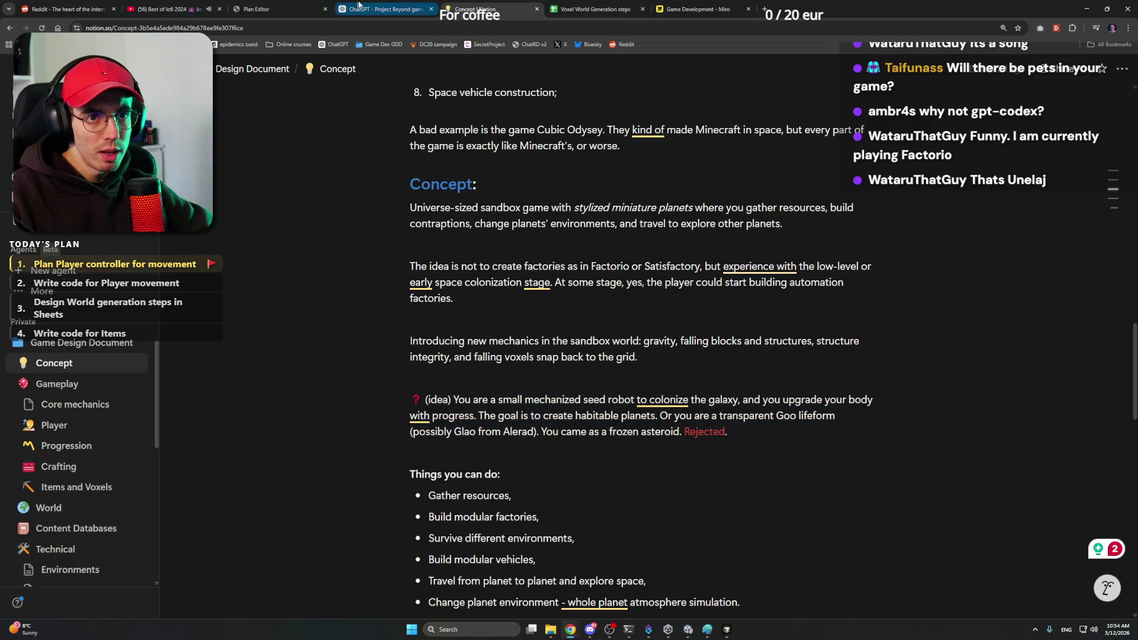
pyautogui.click(662, 8)
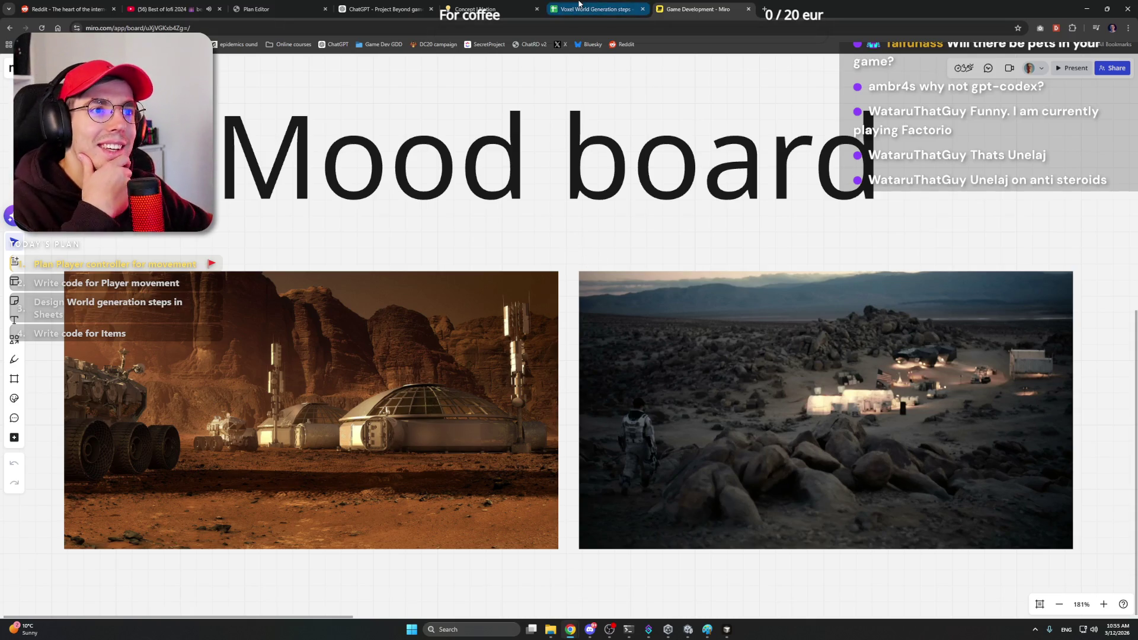
# Step: Return to the Notion document and reach Environments through the link on the Player page
pyautogui.click(485, 9)
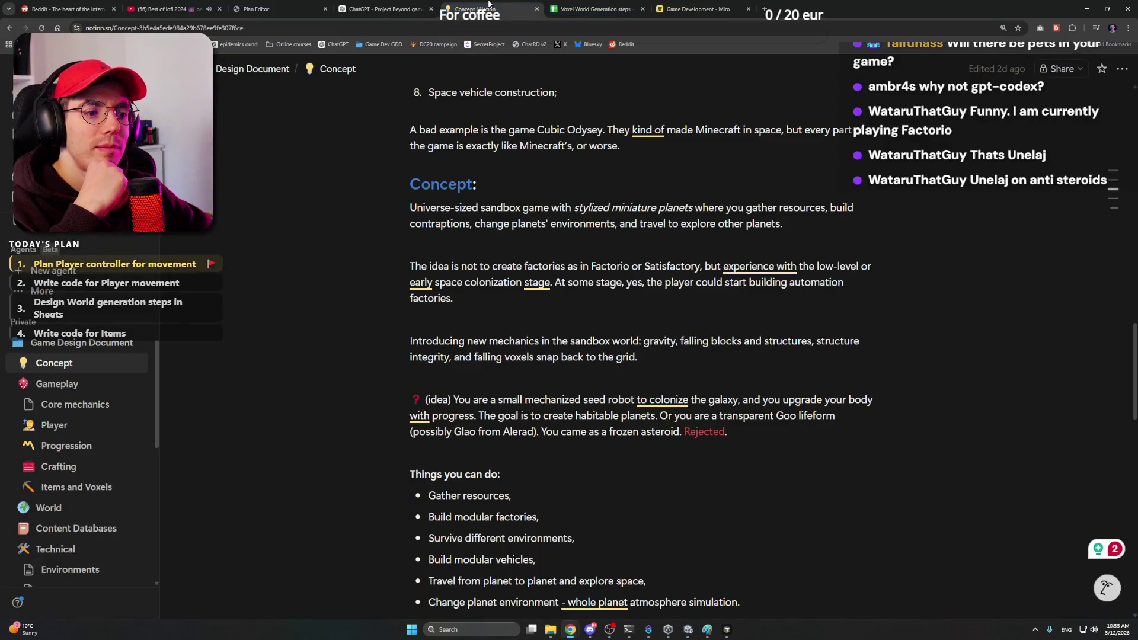
pyautogui.click(53, 425)
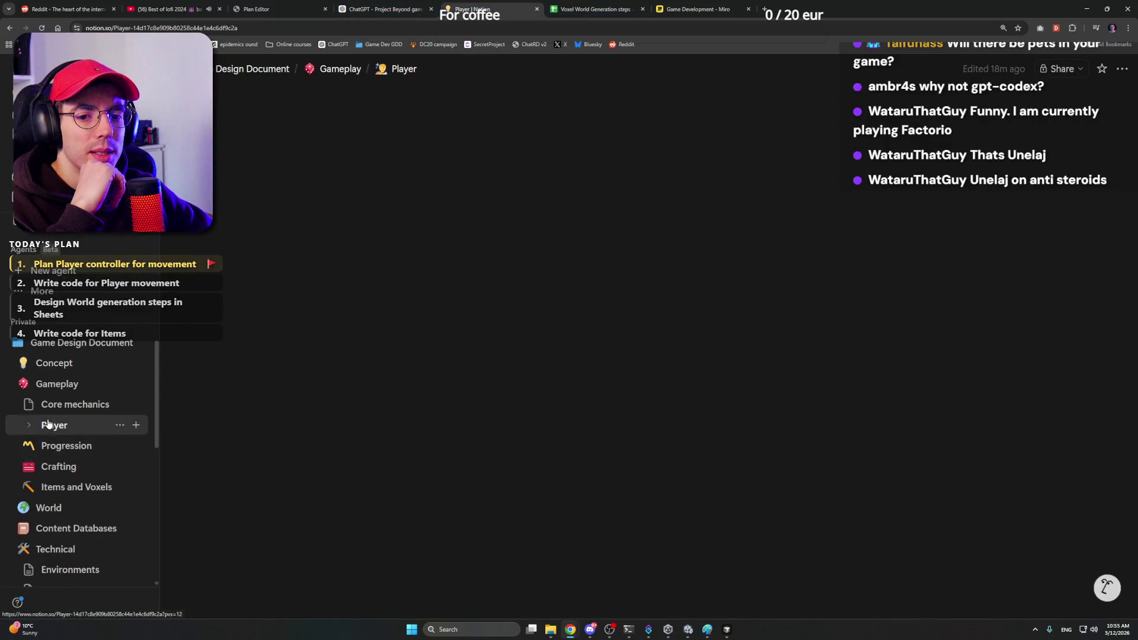
pyautogui.scroll(-1, 54, 425)
pyautogui.scroll(-5, 338, 414)
pyautogui.scroll(-4, 567, 392)
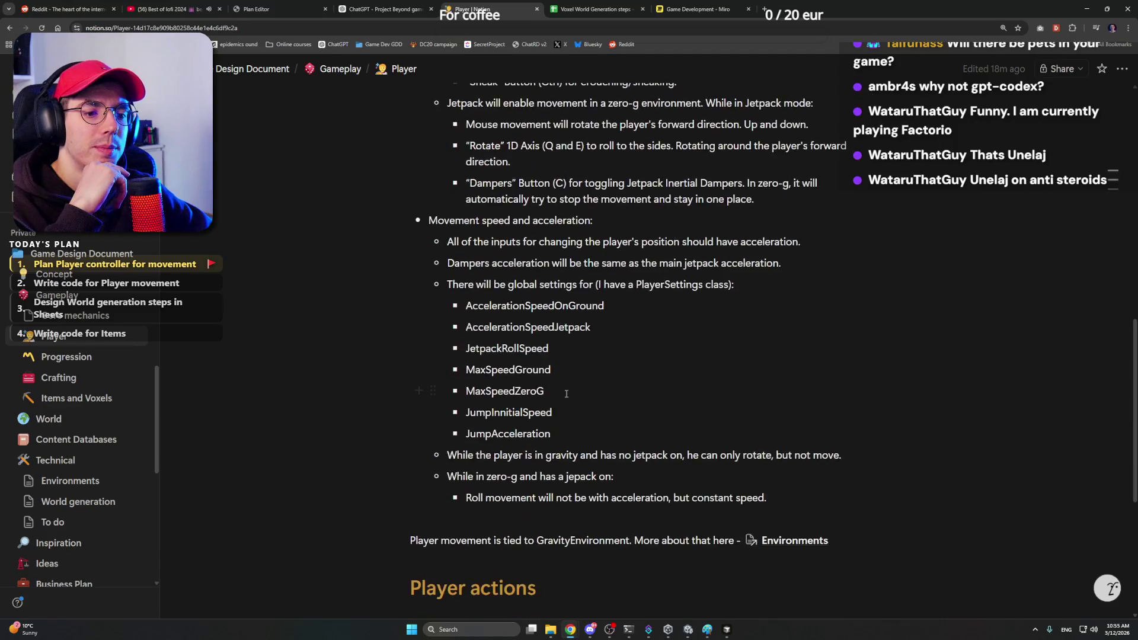
pyautogui.scroll(-2, 567, 392)
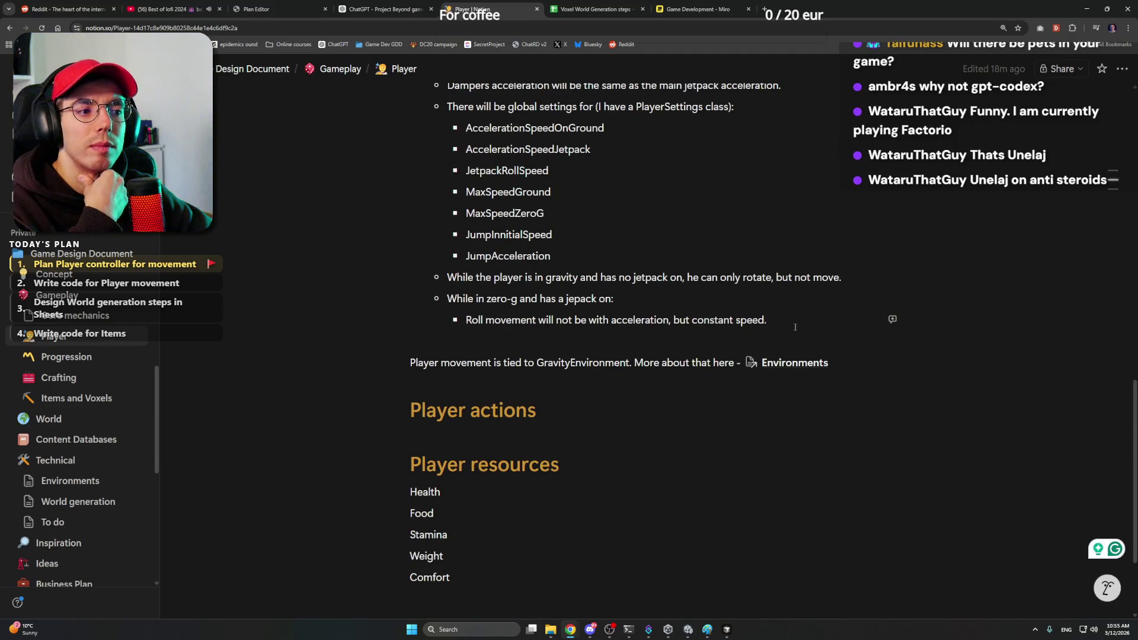
pyautogui.click(805, 363)
pyautogui.scroll(-3, 665, 368)
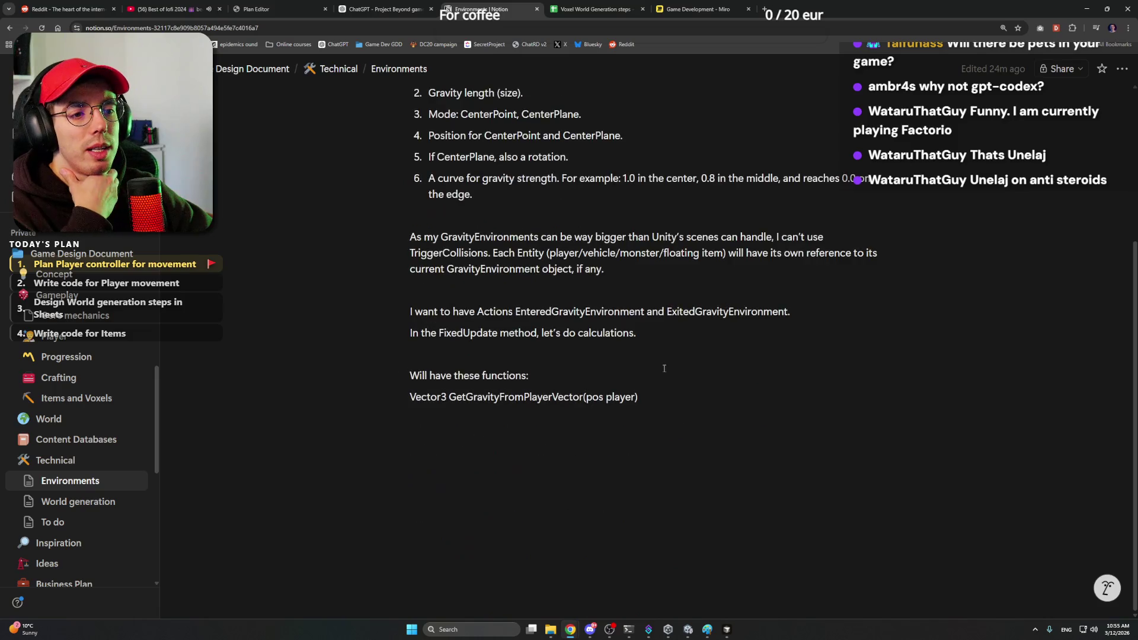
pyautogui.scroll(2, 655, 353)
pyautogui.scroll(2, 656, 354)
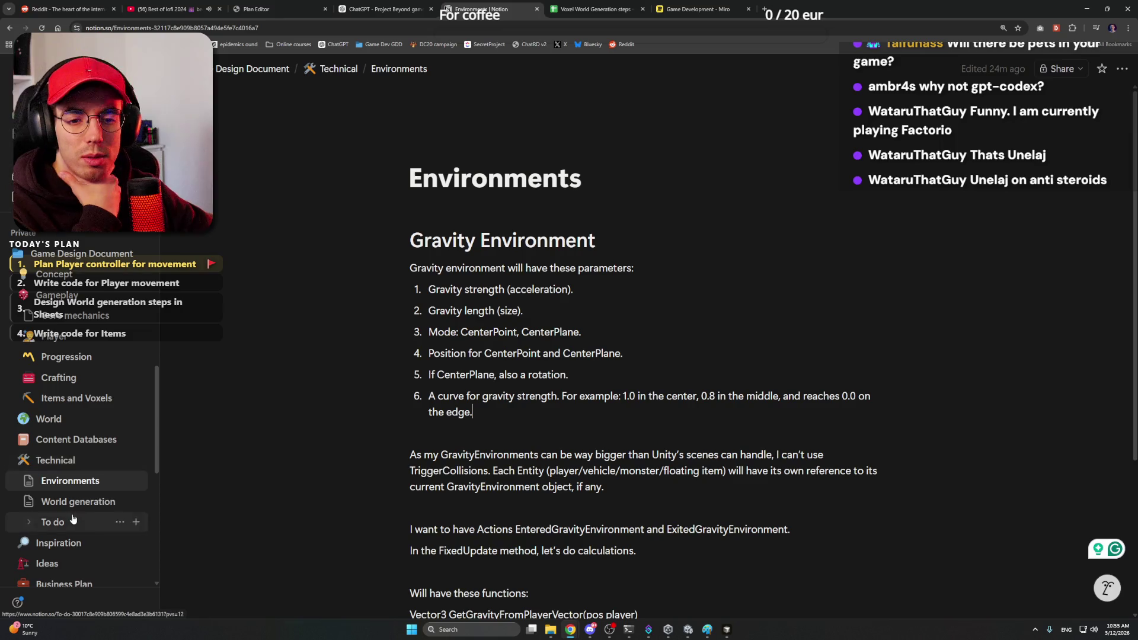
pyautogui.scroll(-2, 527, 440)
# Step: Rename MaxSpeedGround to MaxSpeedWalking and add MaxSpeedSprinting, MaxSpeedCrouching and MaxSpeedFalling bullets below it
pyautogui.click(53, 338)
pyautogui.scroll(-3, 548, 438)
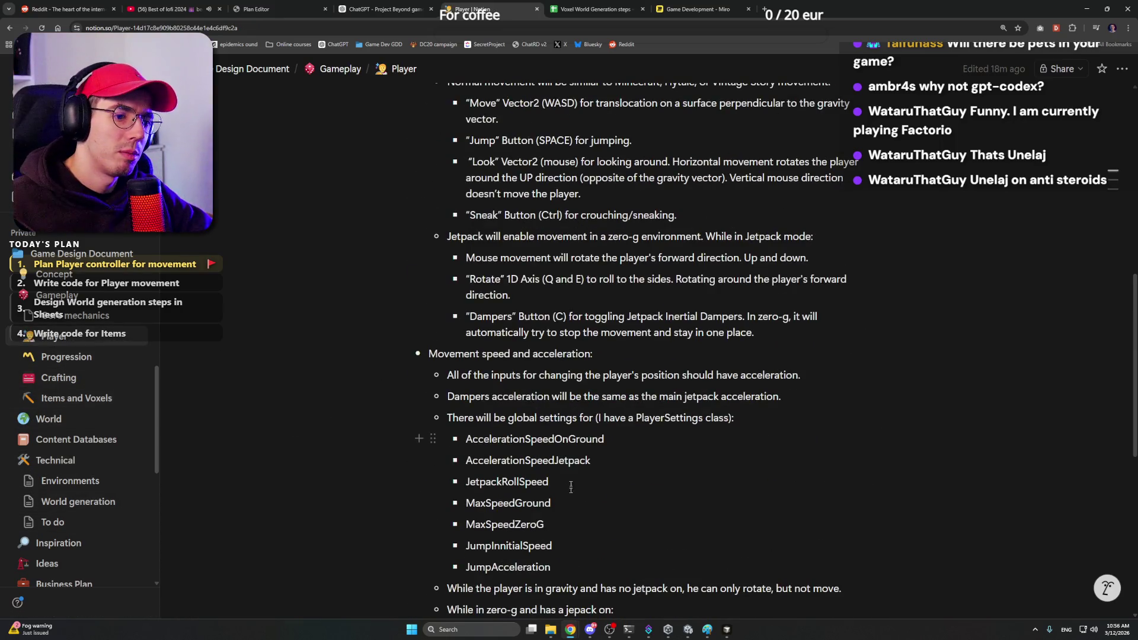
pyautogui.scroll(-1, 561, 462)
pyautogui.click(567, 480)
pyautogui.press('Up')
pyautogui.press('Up')
pyautogui.click(595, 394)
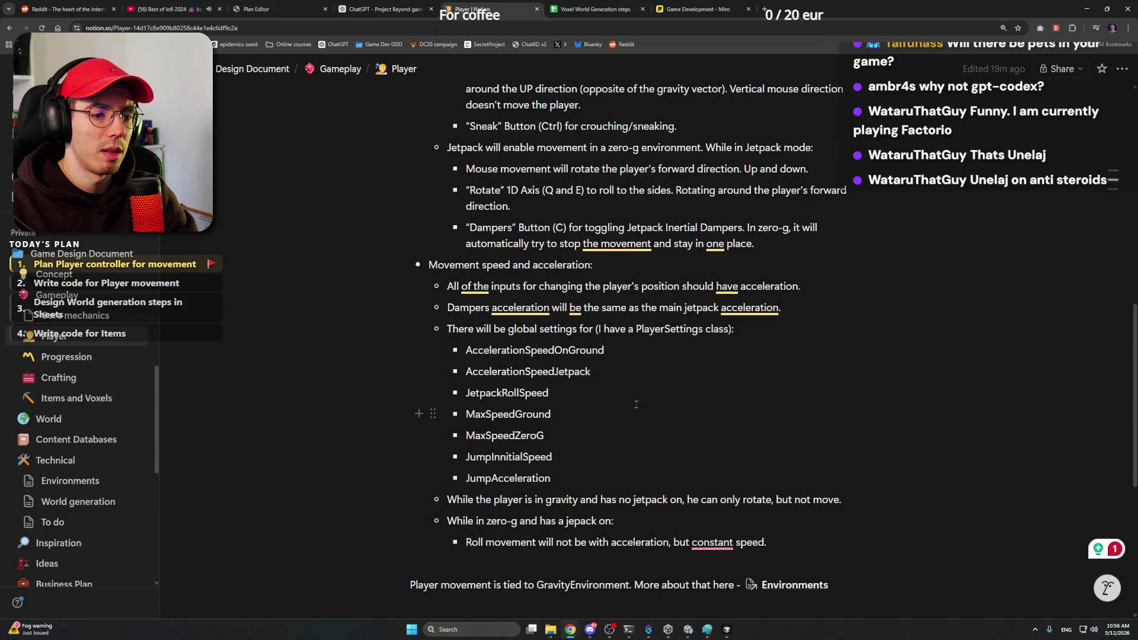
pyautogui.press('Left')
pyautogui.press('Left')
pyautogui.press('Left')
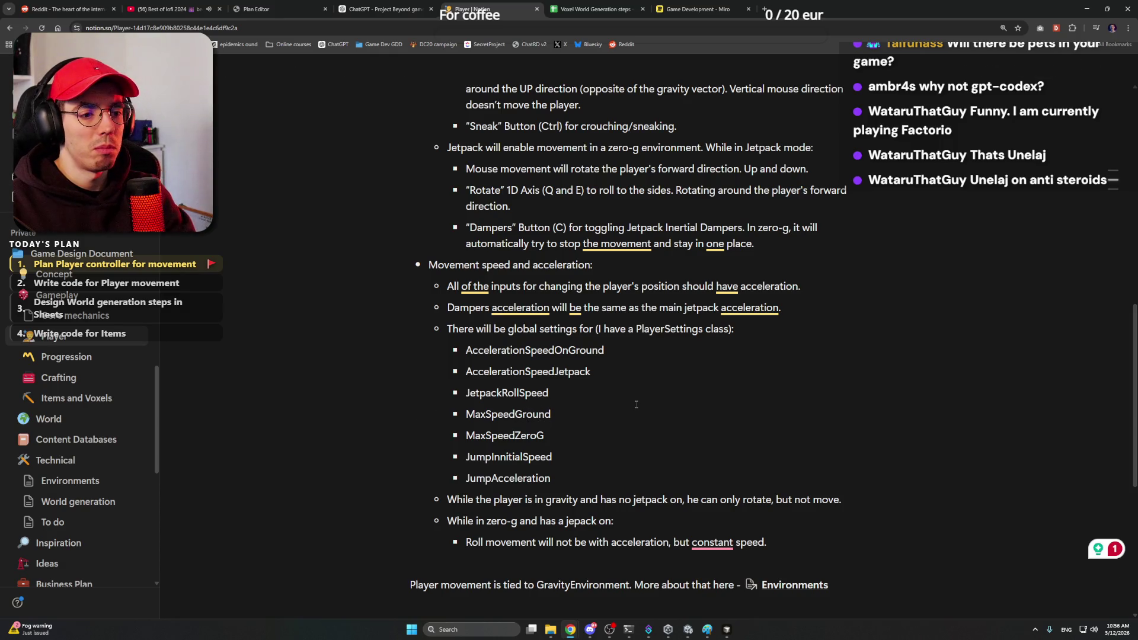
pyautogui.write('Walking')
pyautogui.hotkey('shift', 'End')
pyautogui.press('Delete')
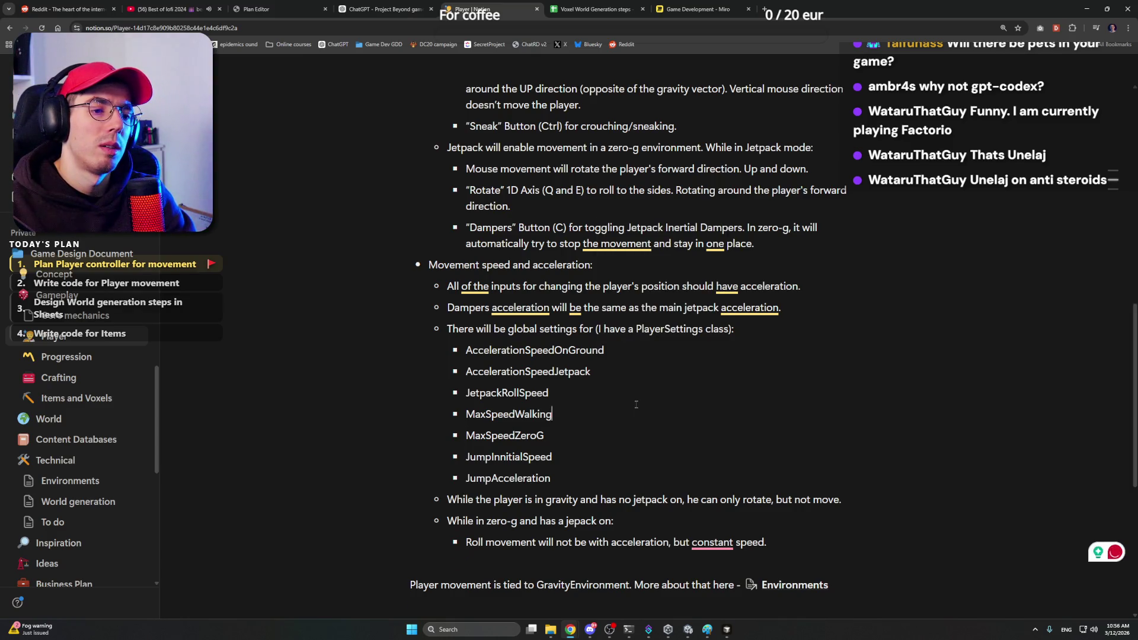
pyautogui.press('Return')
pyautogui.write('MaxSpeedSprinting')
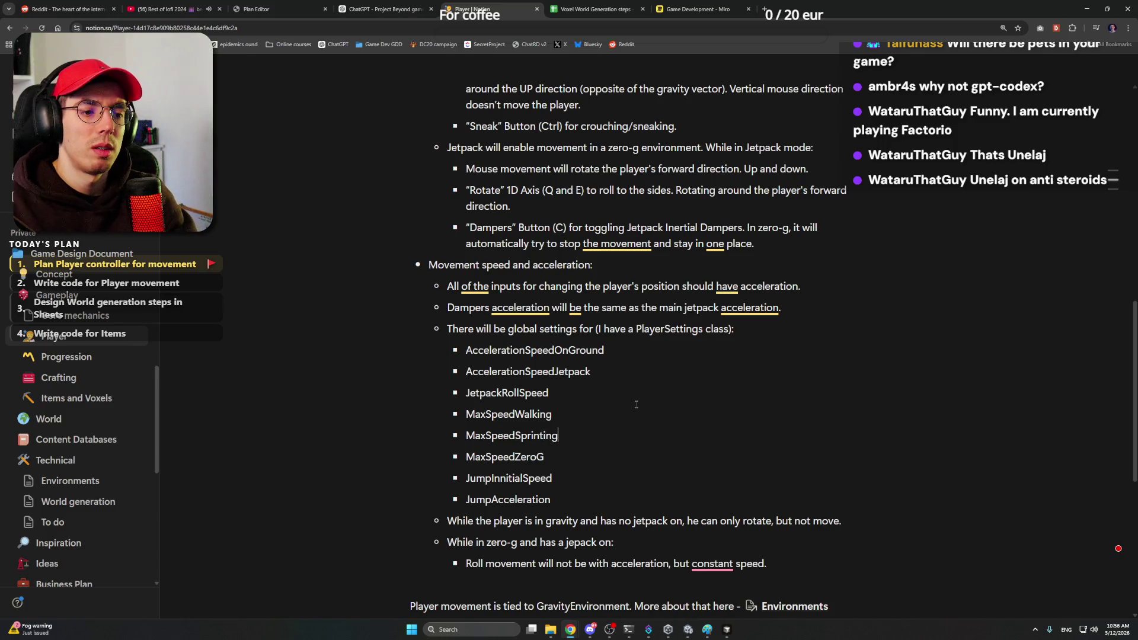
pyautogui.press('Return')
pyautogui.write('MaxSpeed')
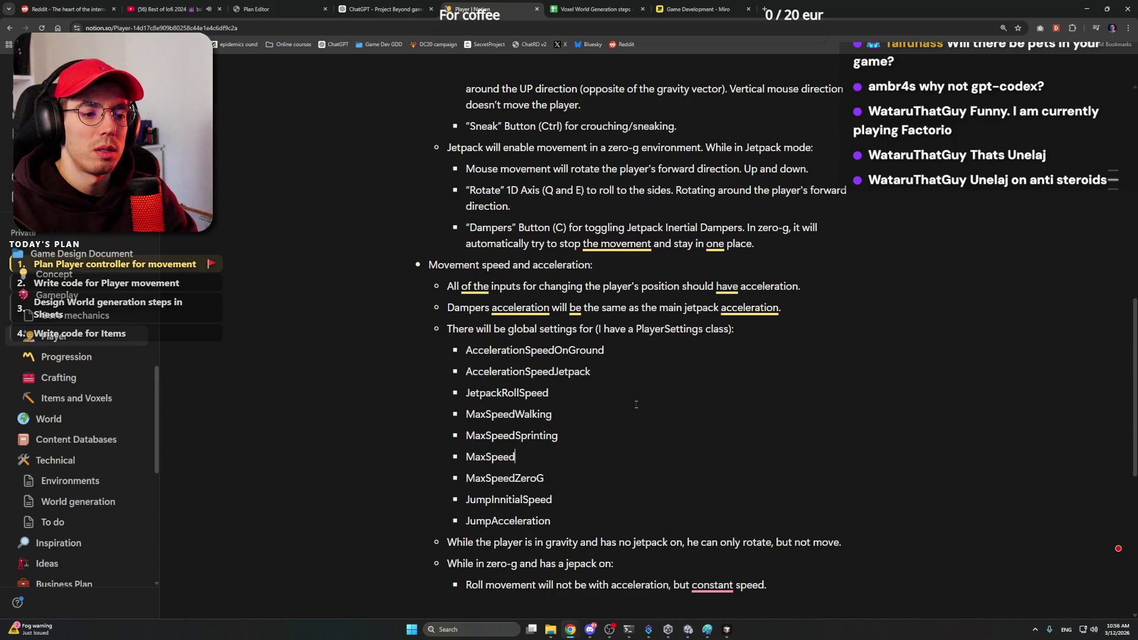
pyautogui.write('Crouching')
pyautogui.press('Return')
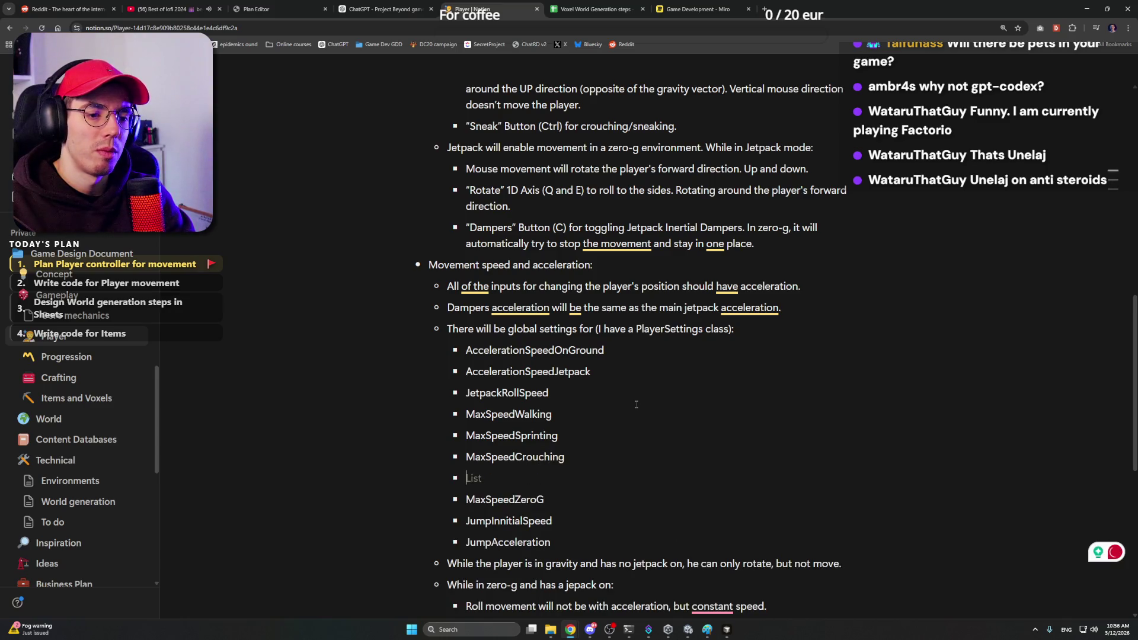
pyautogui.write('MaxSpeedF')
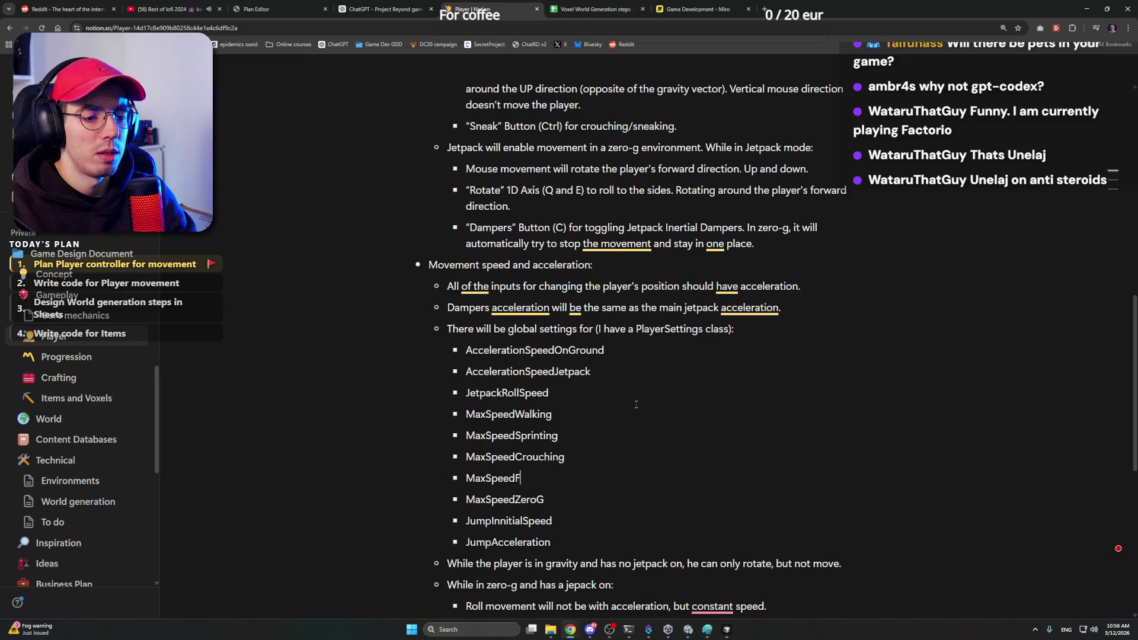
pyautogui.write('alling')
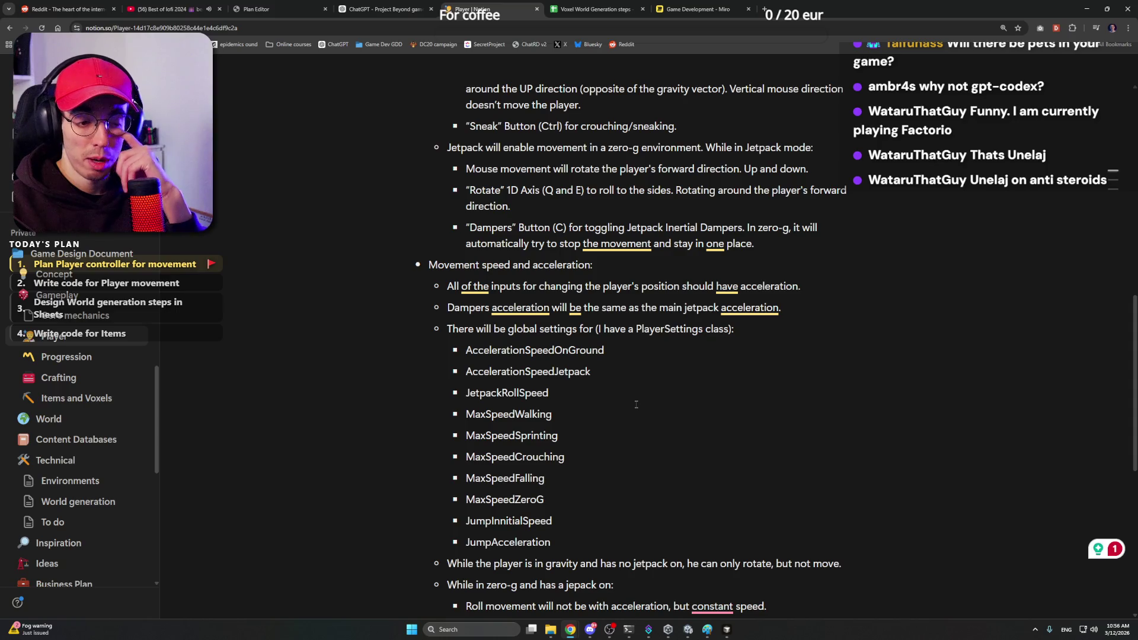
# Step: Accept the Grammarly fix so the roll sentence reads 'but with constant speed' and review the MaxSpeed entries
pyautogui.doubleClick(617, 482)
pyautogui.scroll(-3, 617, 483)
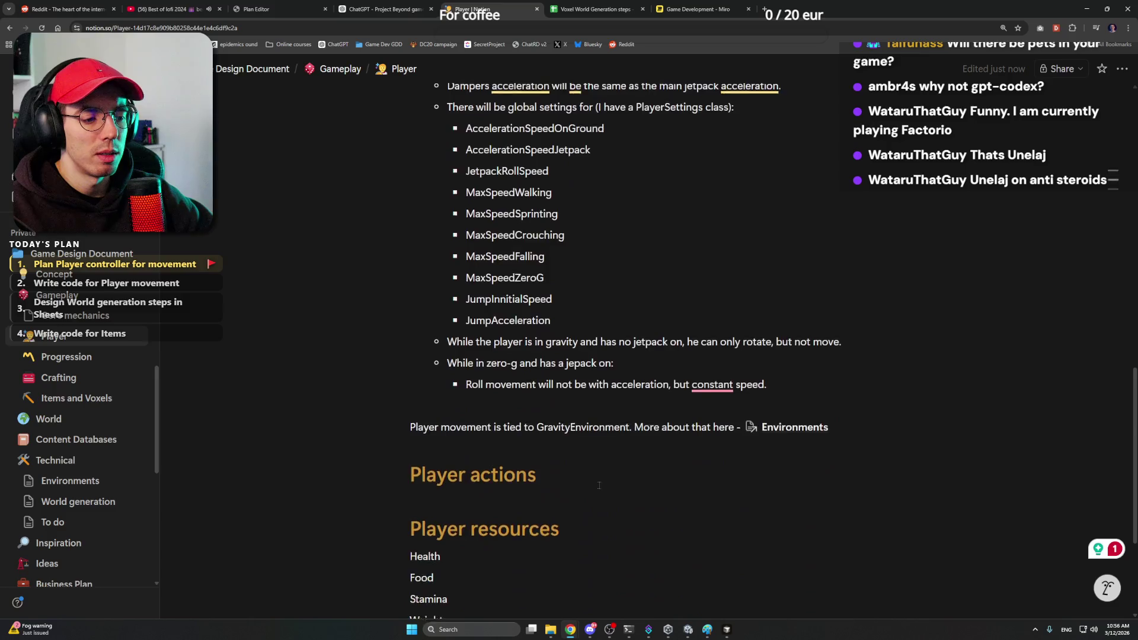
pyautogui.scroll(2, 604, 487)
pyautogui.click(724, 494)
pyautogui.write('with')
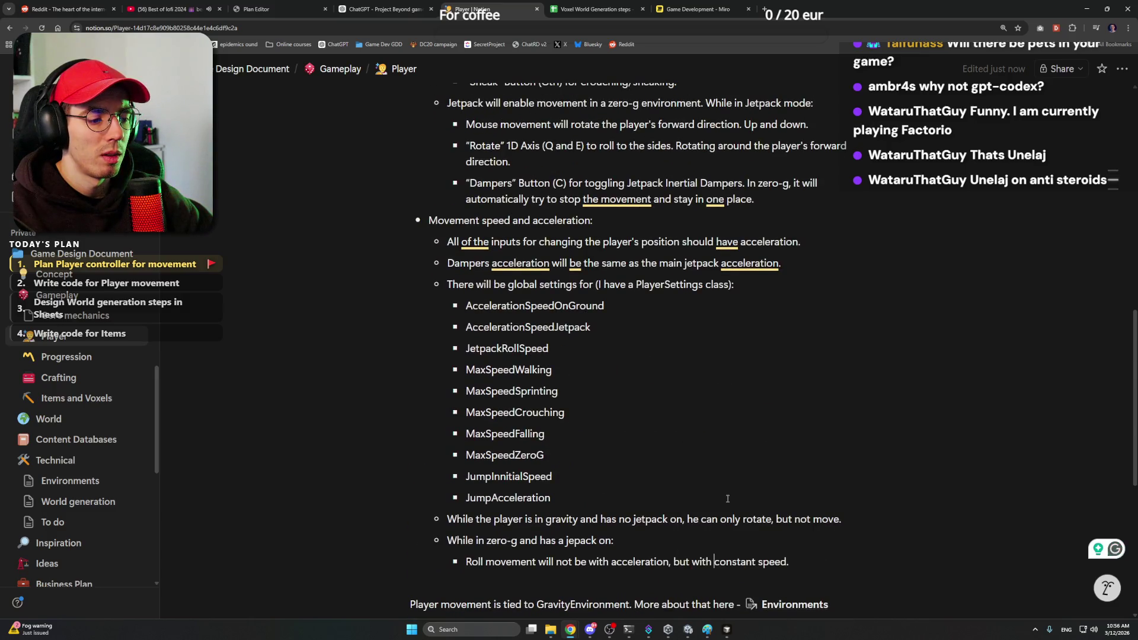
pyautogui.click(575, 413)
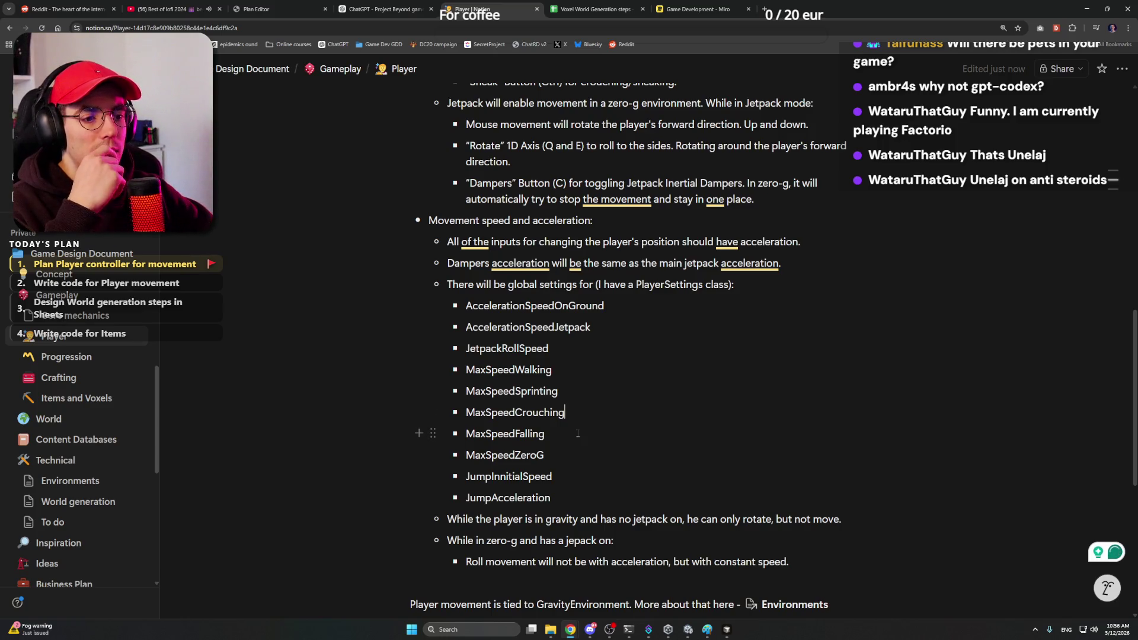
pyautogui.scroll(-1, 584, 418)
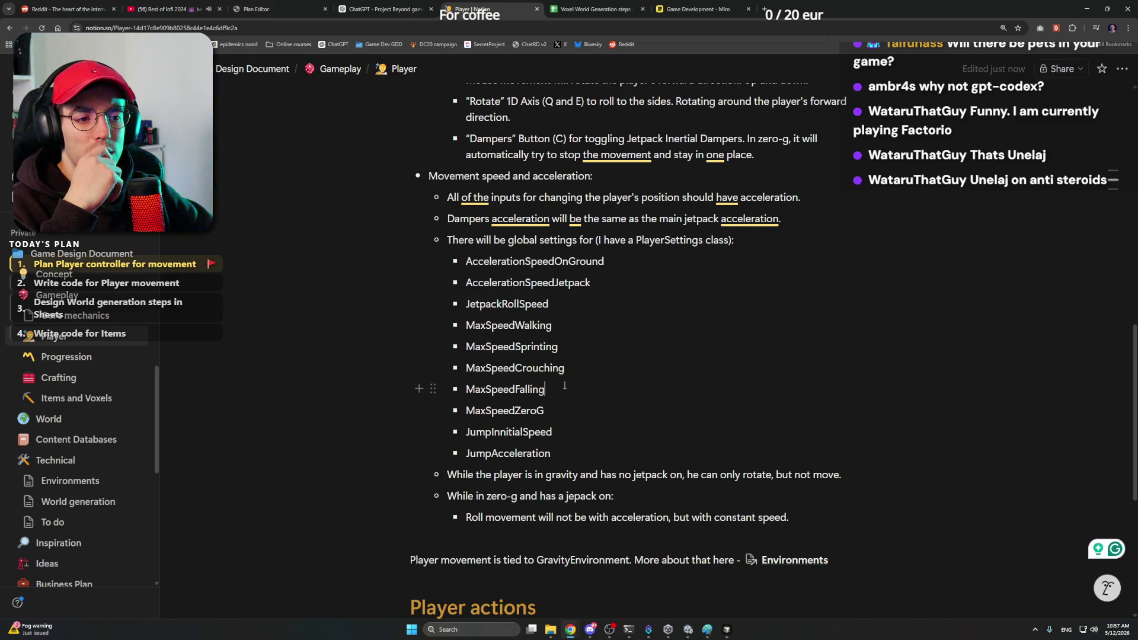
pyautogui.click(576, 325)
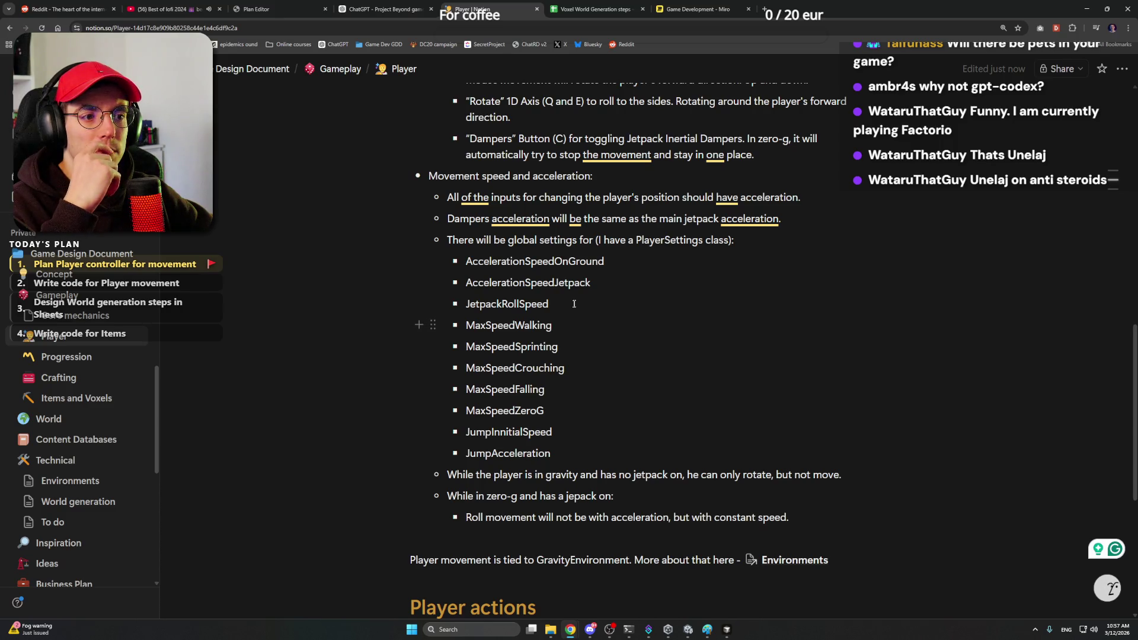
pyautogui.hotkey('shift', 'Left')
pyautogui.hotkey('shift', 'Left')
pyautogui.hotkey('shift', 'Left')
pyautogui.hotkey('shift', 'Left')
pyautogui.hotkey('shift', 'Left')
pyautogui.hotkey('shift', 'Left')
pyautogui.hotkey('shift', 'Left')
pyautogui.click(625, 261)
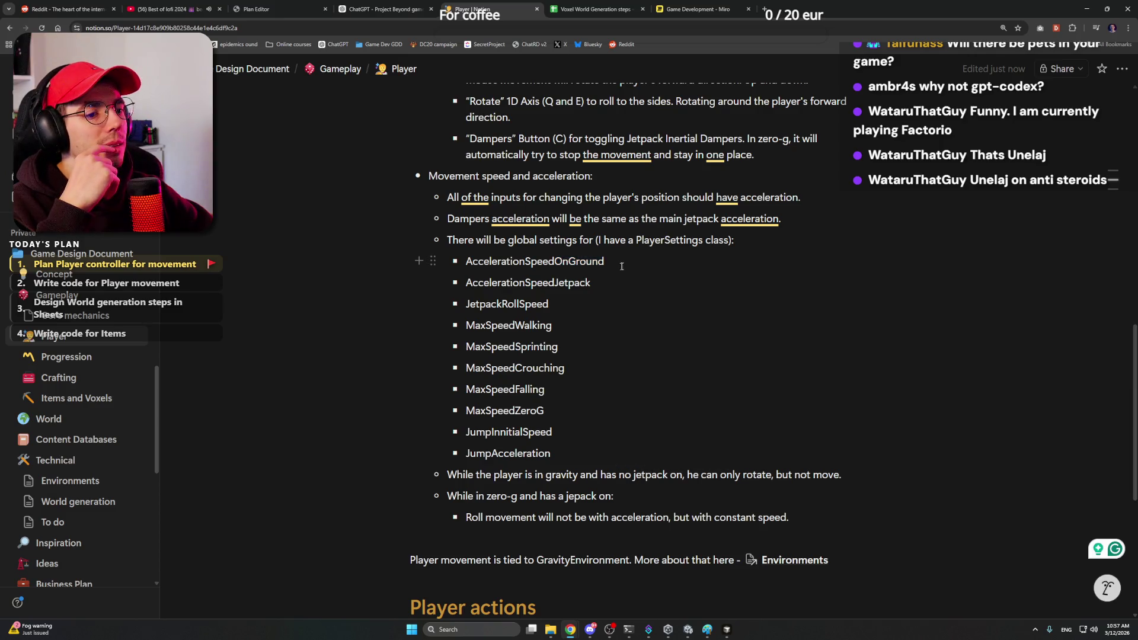
pyautogui.press('Down')
pyautogui.press('Down')
pyautogui.press('Down')
pyautogui.scroll(-1, 605, 356)
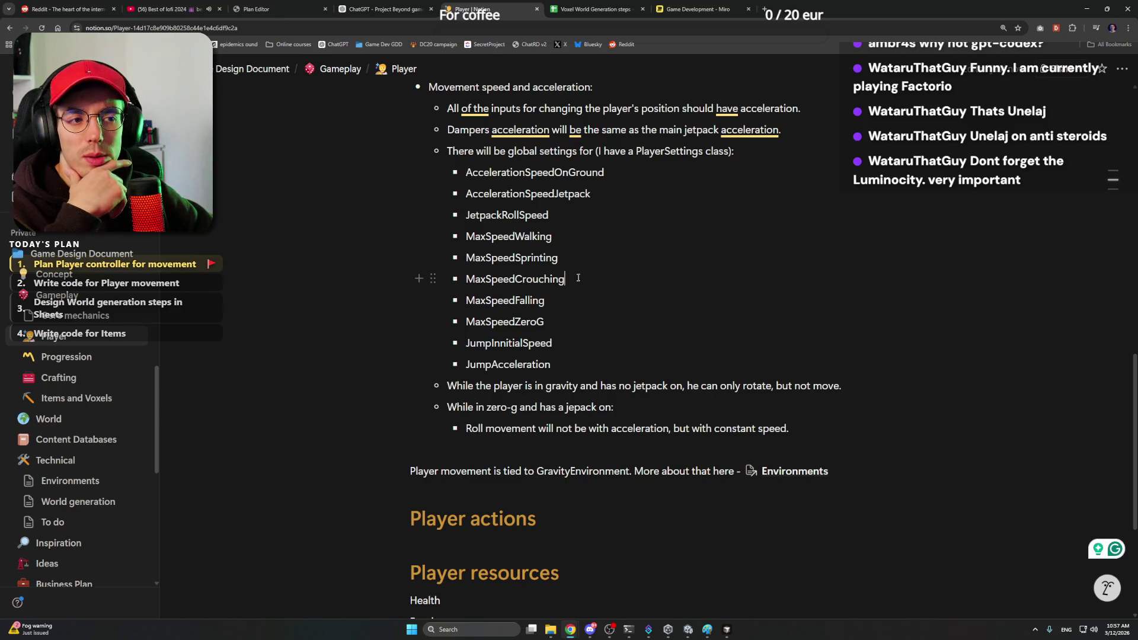
# Step: Check the remaining Player settings lines and follow the link to the Environments page
pyautogui.click(563, 255)
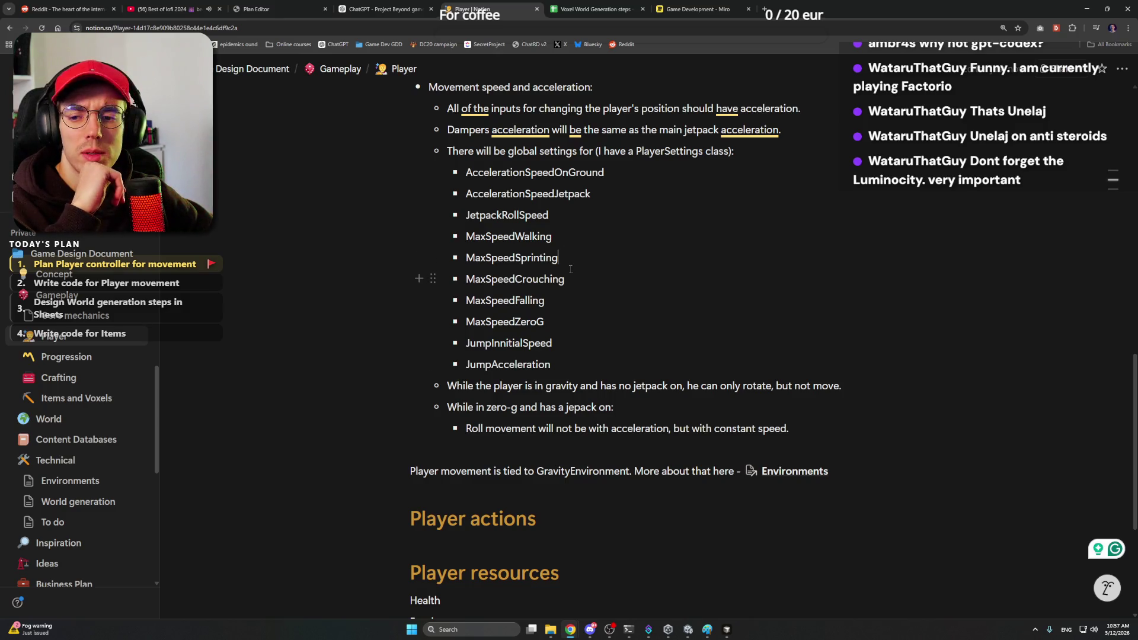
pyautogui.click(622, 364)
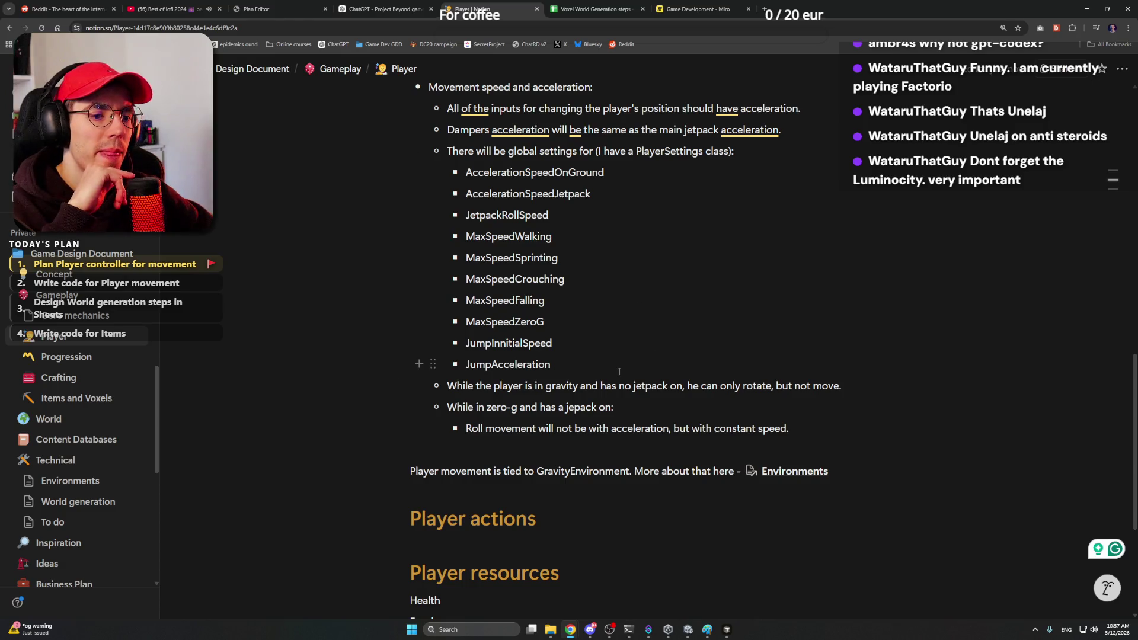
pyautogui.click(646, 407)
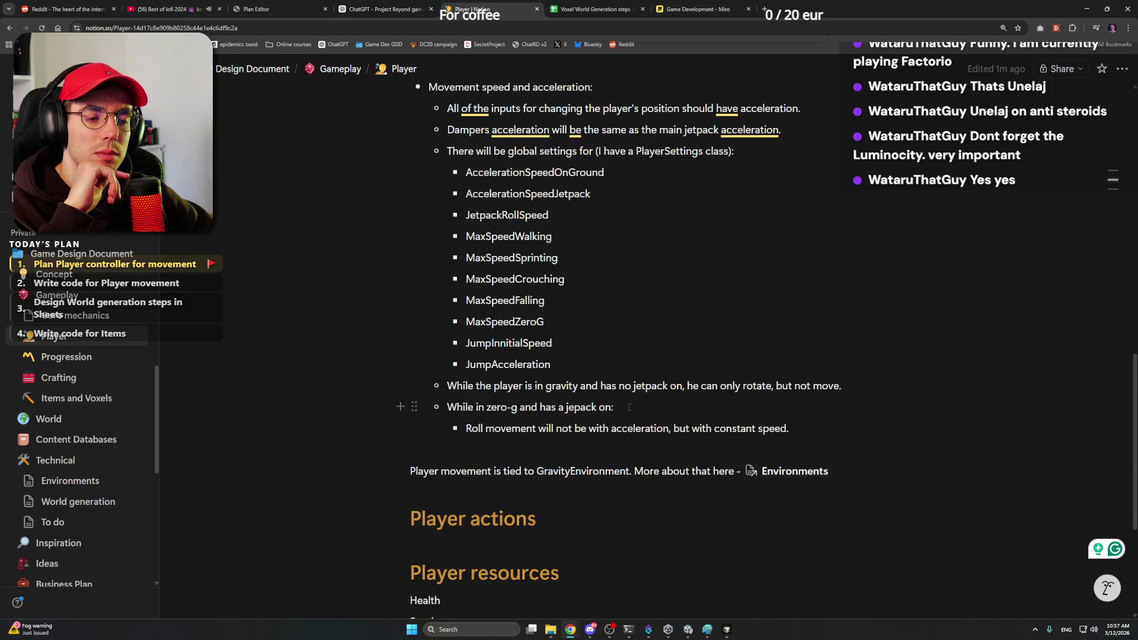
pyautogui.click(789, 427)
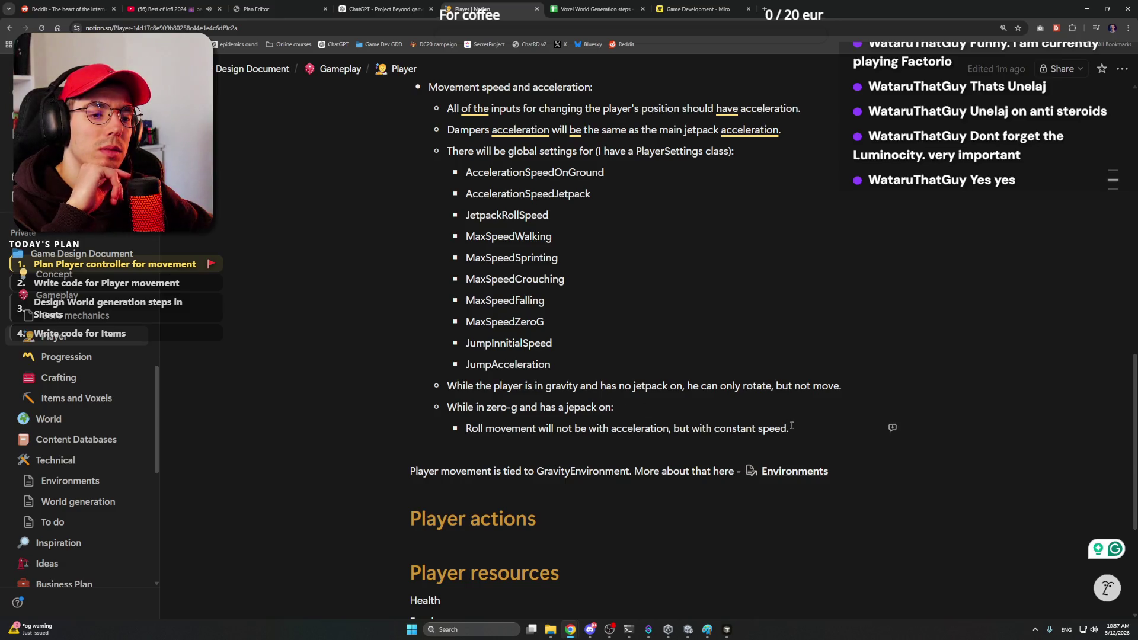
pyautogui.click(791, 471)
pyautogui.scroll(-3, 638, 405)
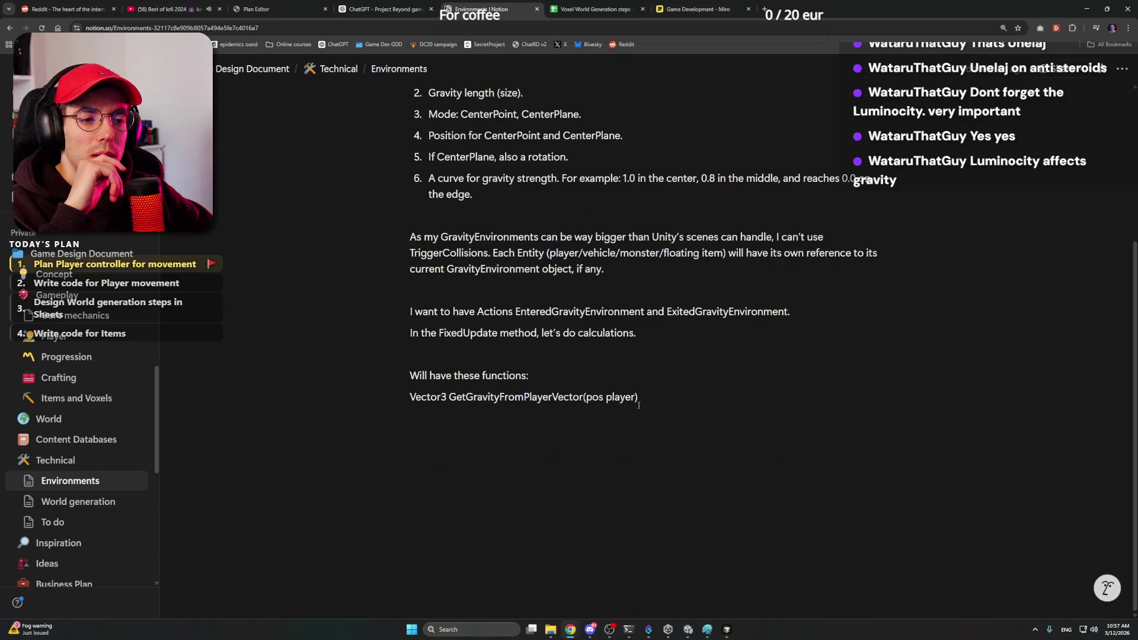
pyautogui.scroll(1, 638, 404)
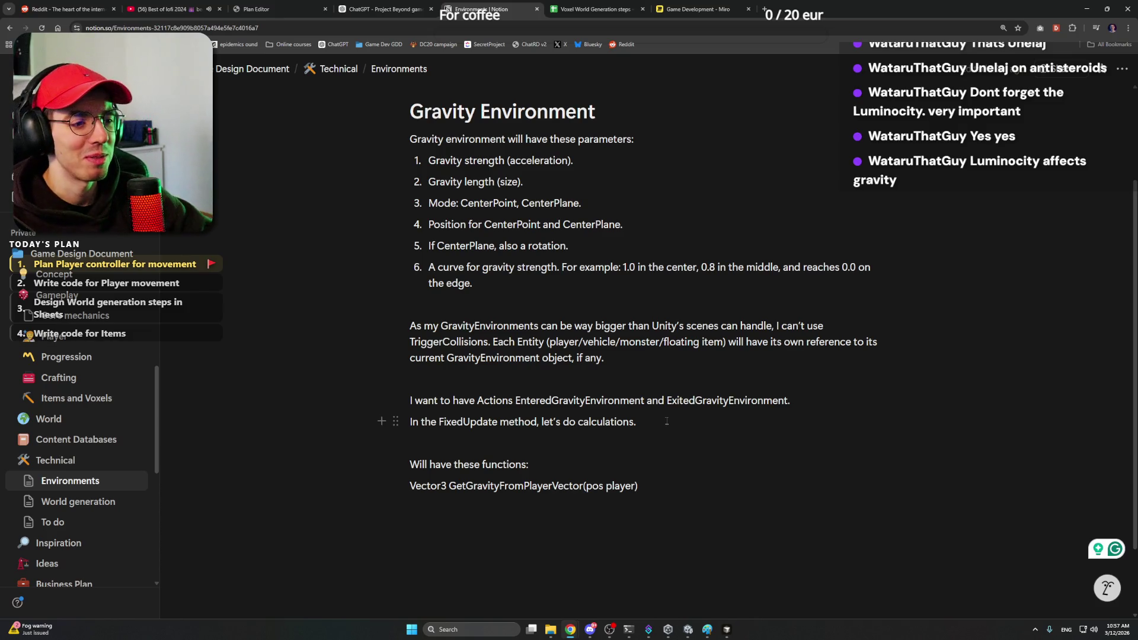
pyautogui.scroll(1, 658, 417)
pyautogui.click(654, 409)
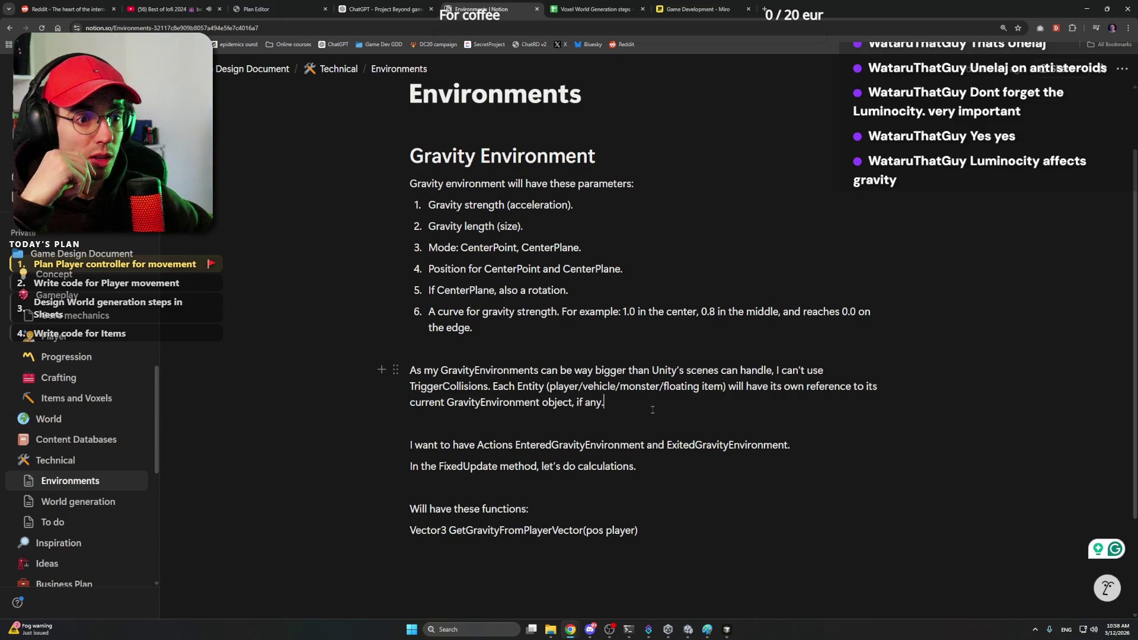
pyautogui.click(687, 186)
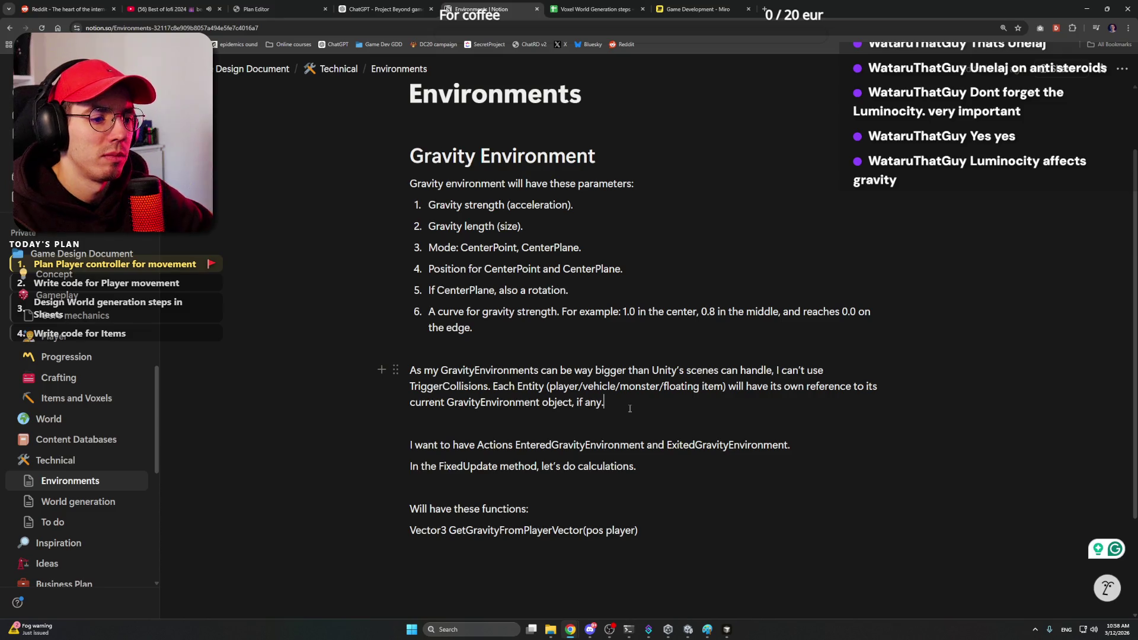
pyautogui.click(645, 165)
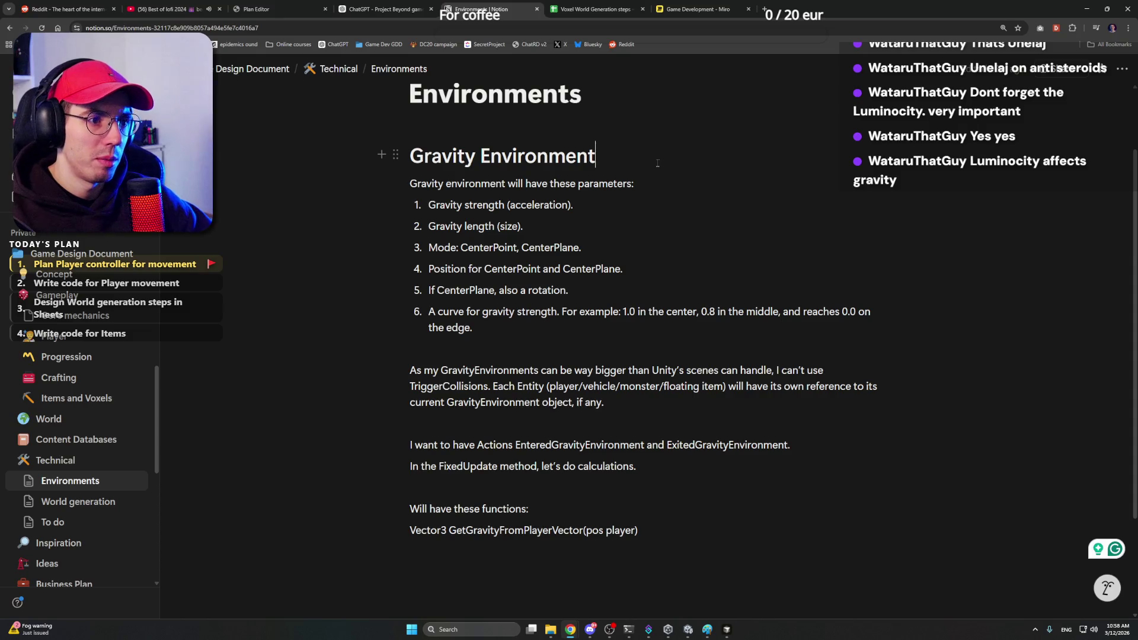
pyautogui.doubleClick(608, 183)
pyautogui.click(627, 165)
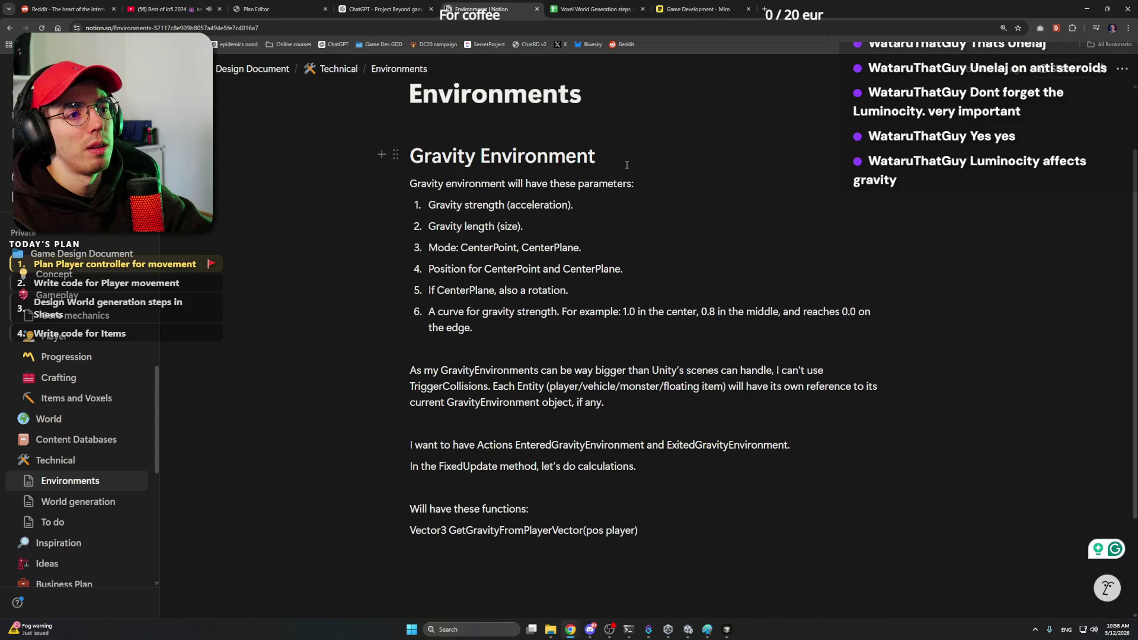
pyautogui.press('Return')
pyautogui.write('Variables')
# Step: Format the Variables line as an orange Heading 2
pyautogui.hotkey('shift', 'Home')
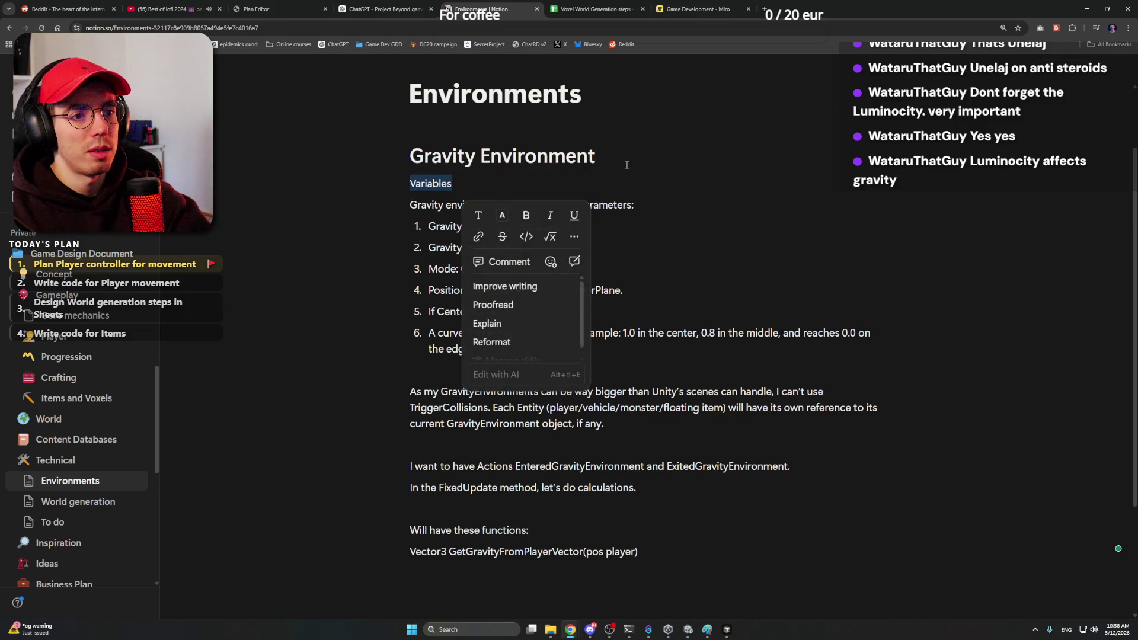
pyautogui.hotkey('ctrl', 'alt', '2')
pyautogui.click(501, 217)
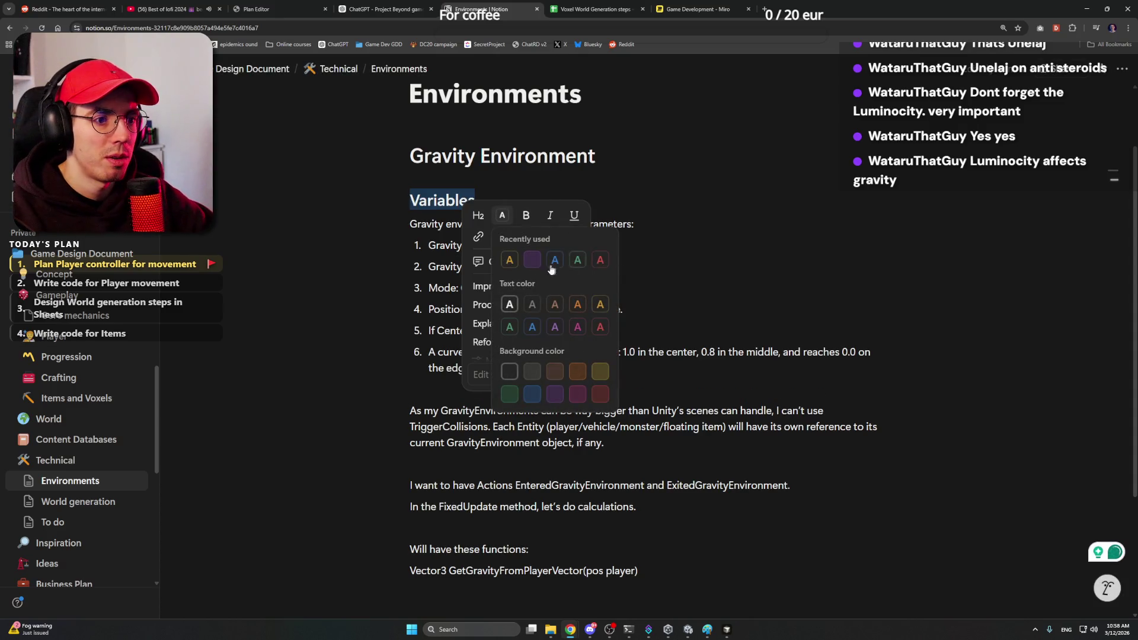
pyautogui.click(509, 262)
# Step: Add a 'Functions' orange Heading 2 above the gravity environment actions note
pyautogui.click(541, 391)
pyautogui.click(570, 464)
pyautogui.scroll(-1, 647, 476)
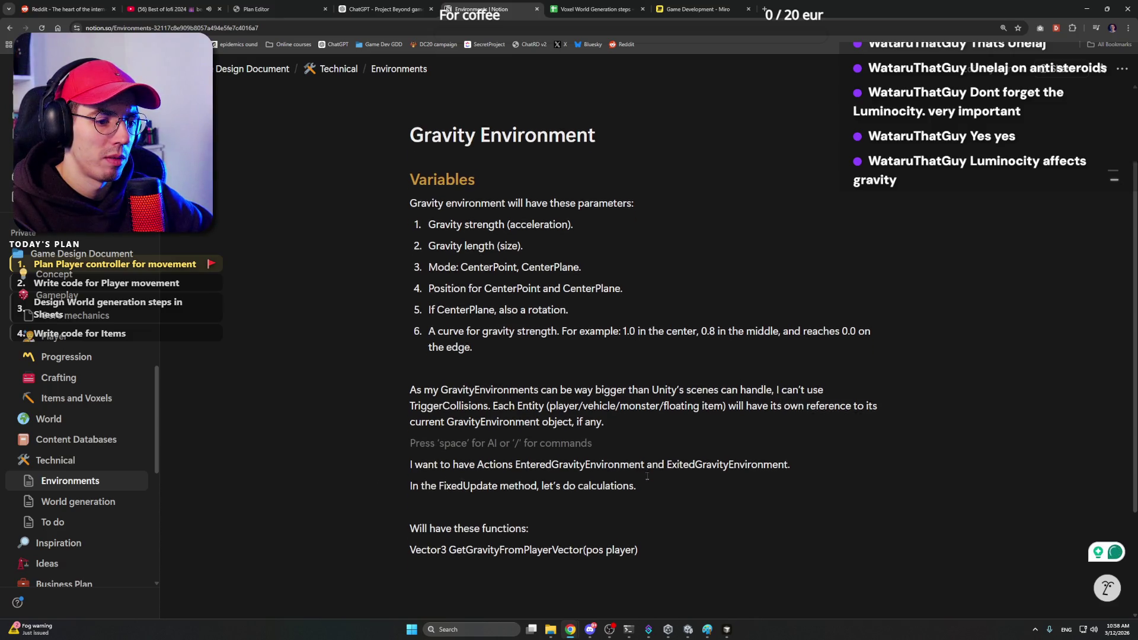
pyautogui.press('Return')
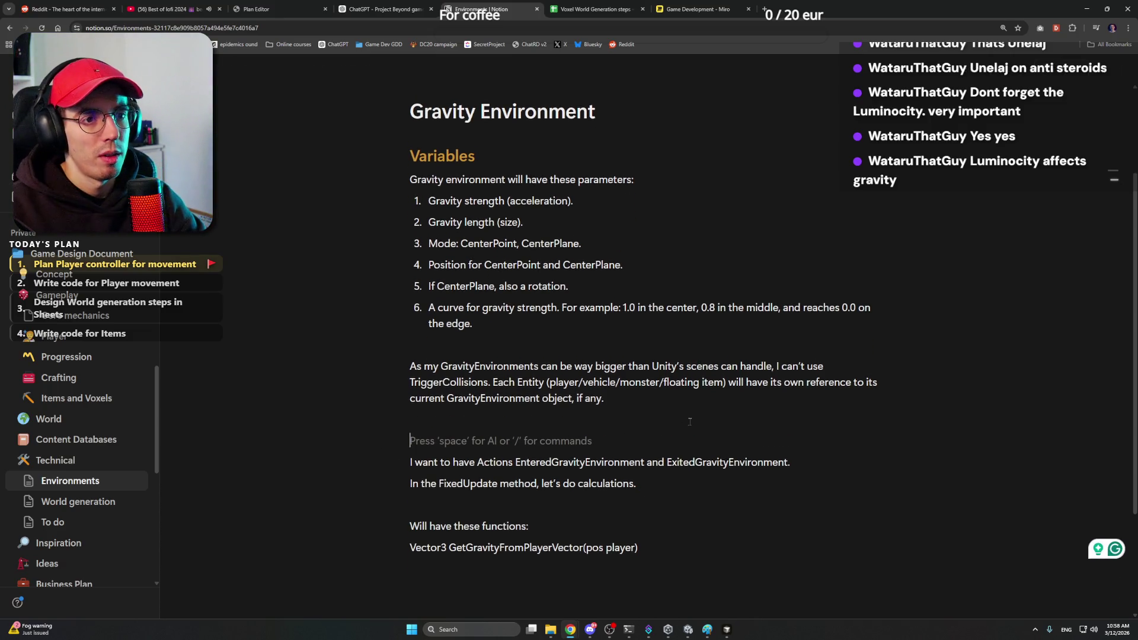
pyautogui.write('Functions')
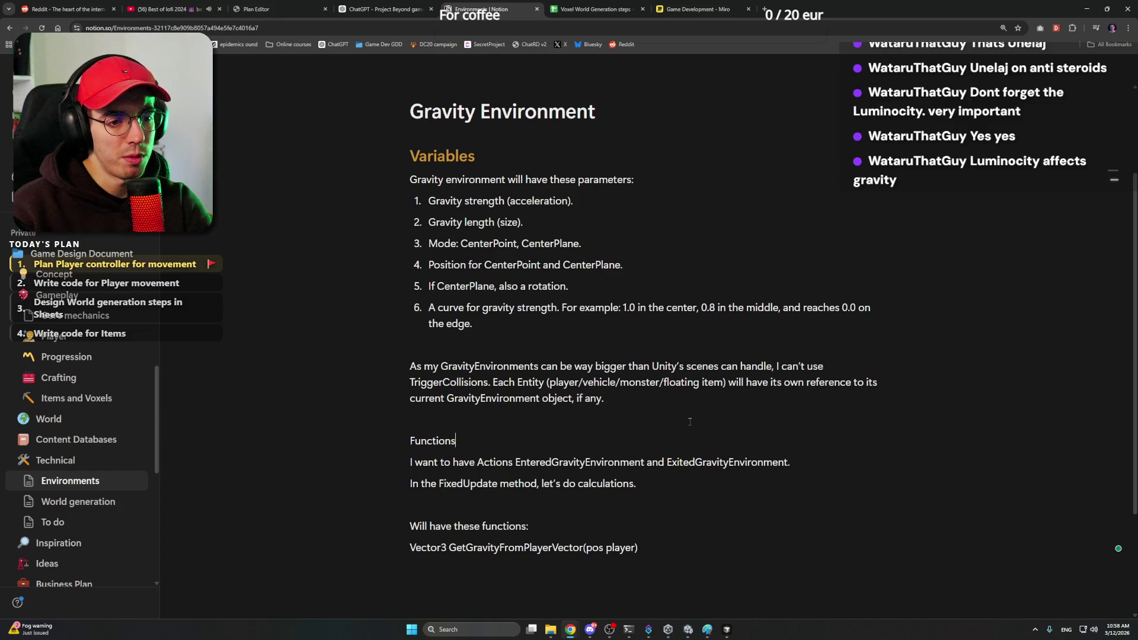
pyautogui.hotkey('shift', 'Home')
pyautogui.hotkey('ctrl', 'alt', '2')
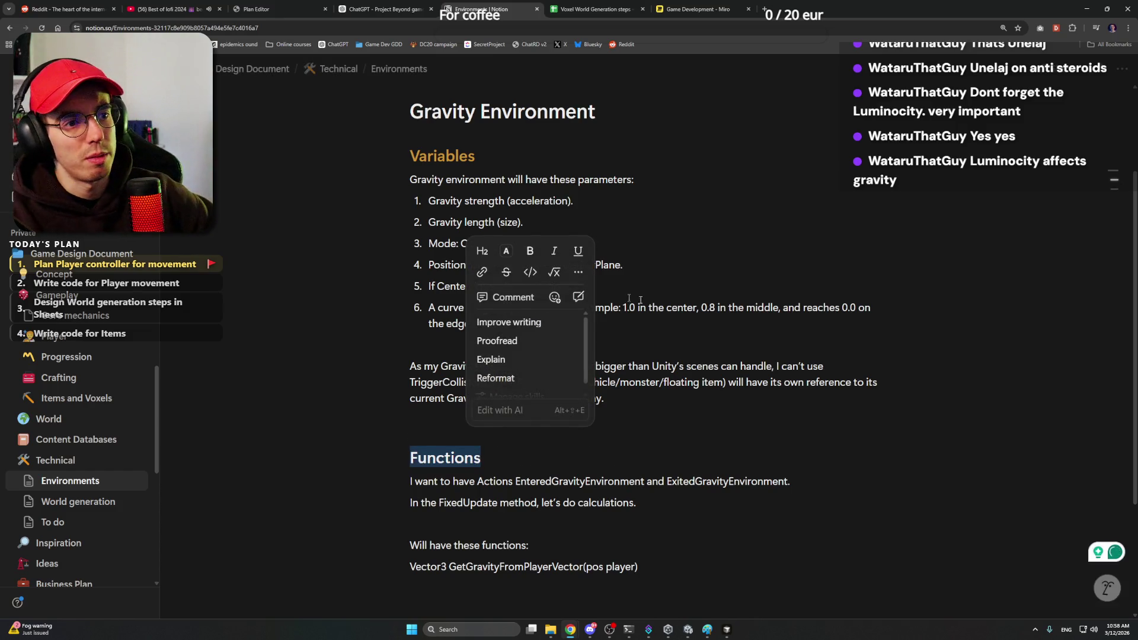
pyautogui.click(506, 250)
pyautogui.click(513, 295)
pyautogui.click(455, 419)
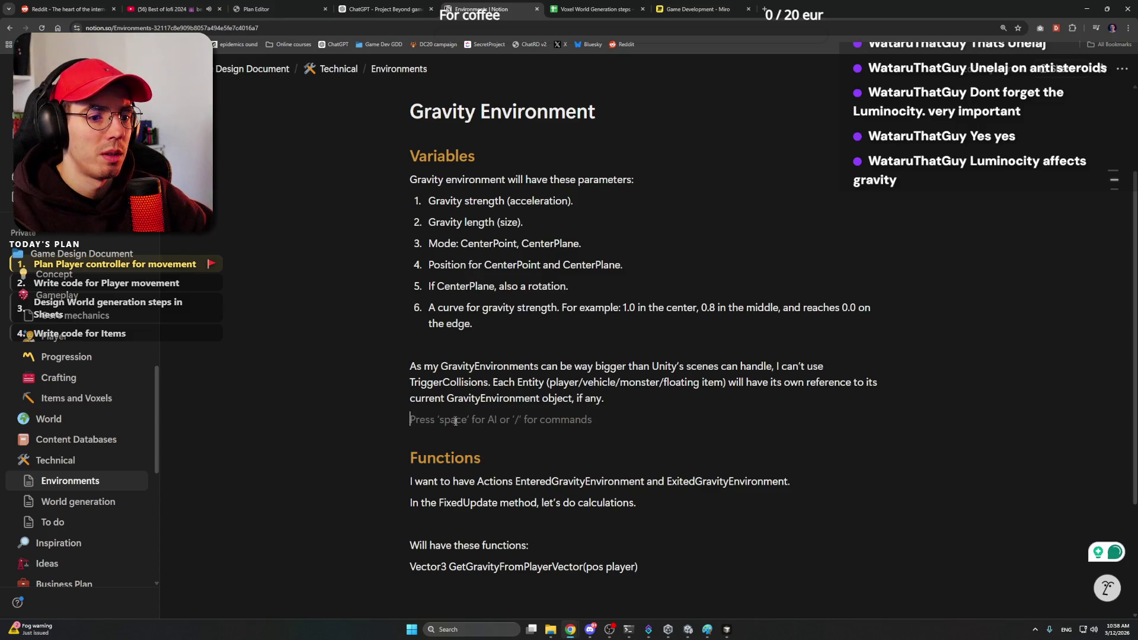
pyautogui.scroll(1, 604, 413)
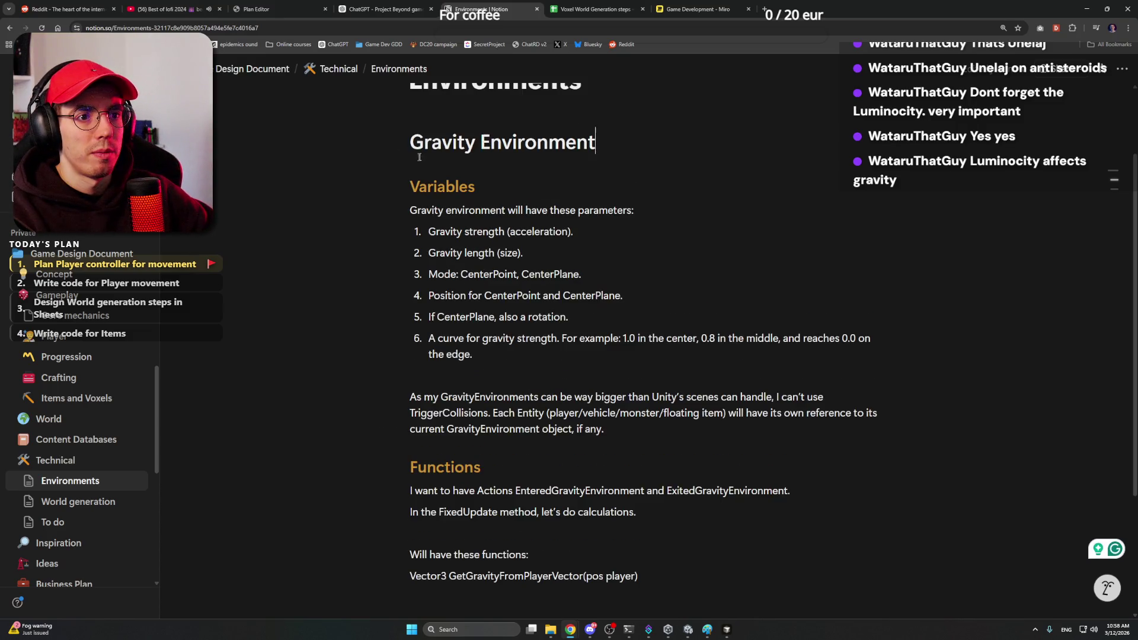
# Step: Move the 'As my GravityEnvironments…' paragraph to sit directly under the Gravity Environment title, above Variables
pyautogui.press('BackSpace')
pyautogui.click(418, 194)
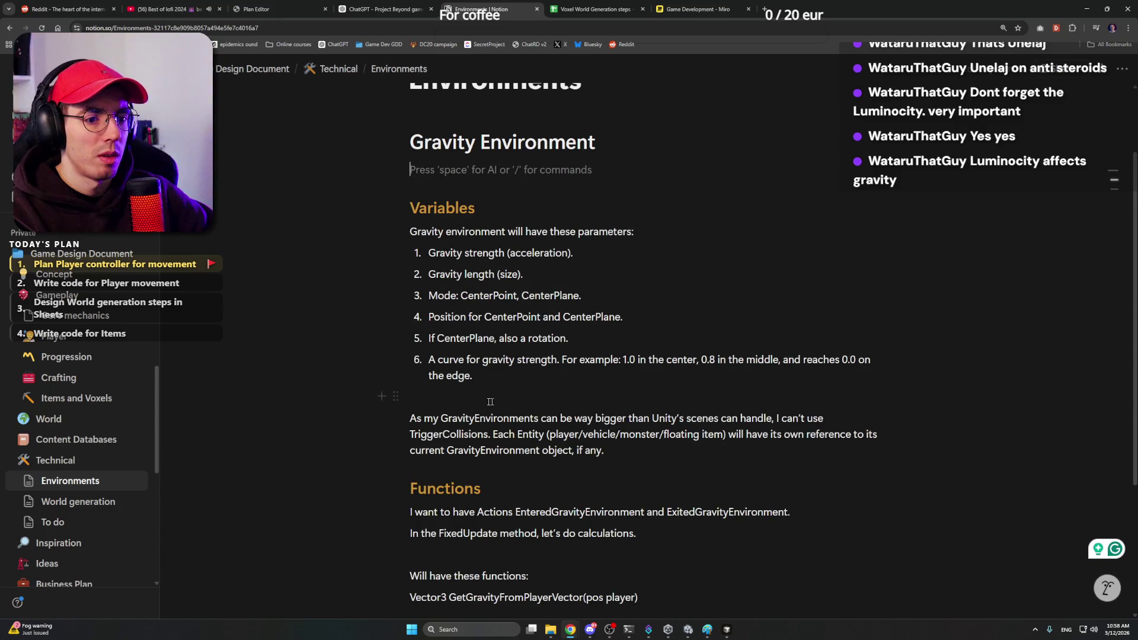
pyautogui.click(646, 451)
pyautogui.moveTo(647, 451); pyautogui.dragTo(407, 418)
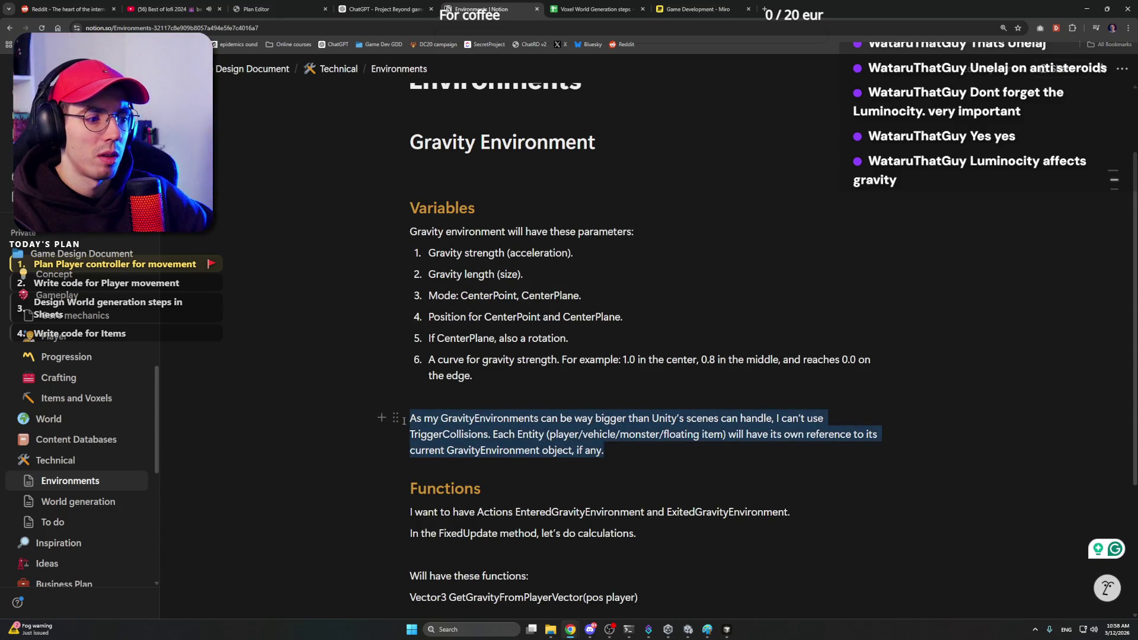
pyautogui.hotkey('ctrl', 'c')
pyautogui.click(418, 174)
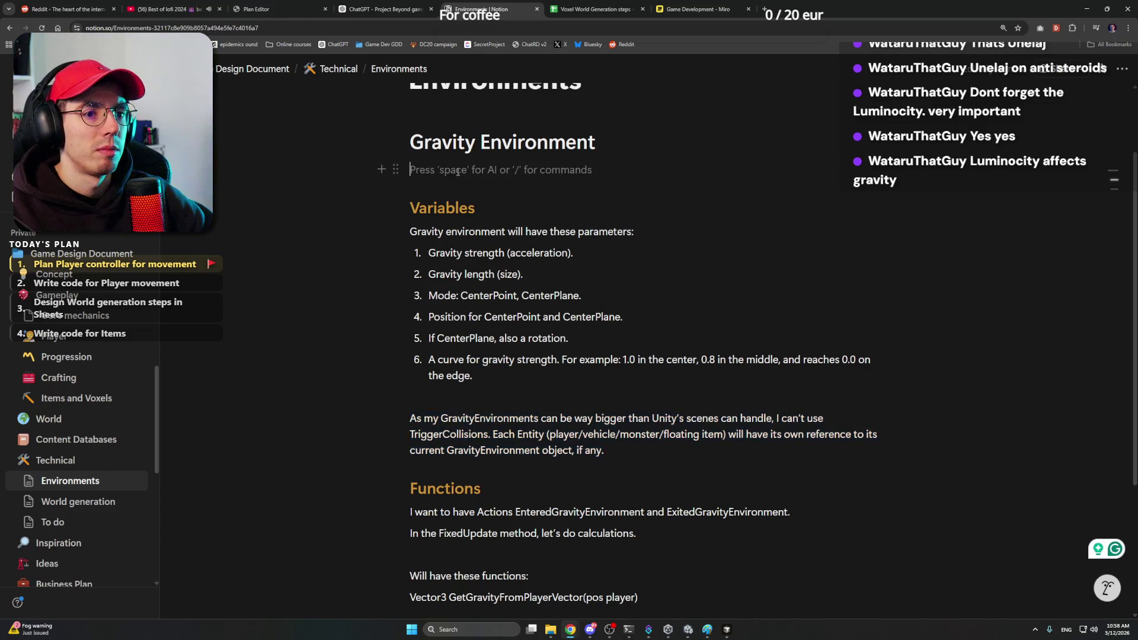
pyautogui.hotkey('ctrl', 'v')
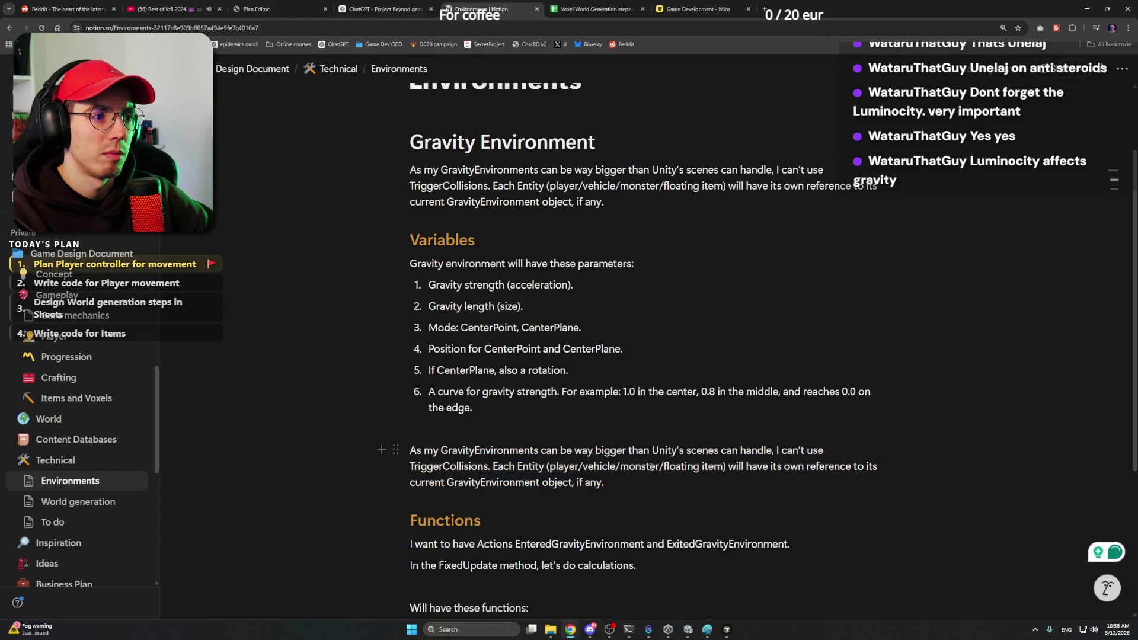
pyautogui.hotkey('ctrl', 'a')
pyautogui.press('BackSpace')
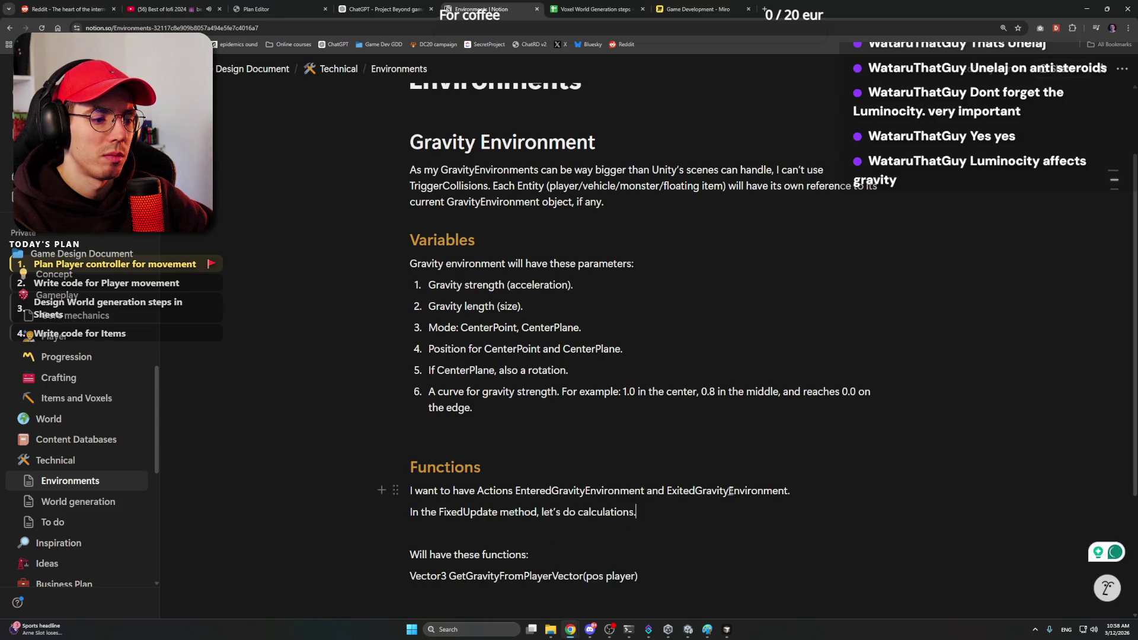
# Step: Copy the Entered/ExitedGravityEnvironment actions line and paste it below the first paragraph, above Variables
pyautogui.click(440, 512)
pyautogui.moveTo(893, 490); pyautogui.dragTo(410, 496)
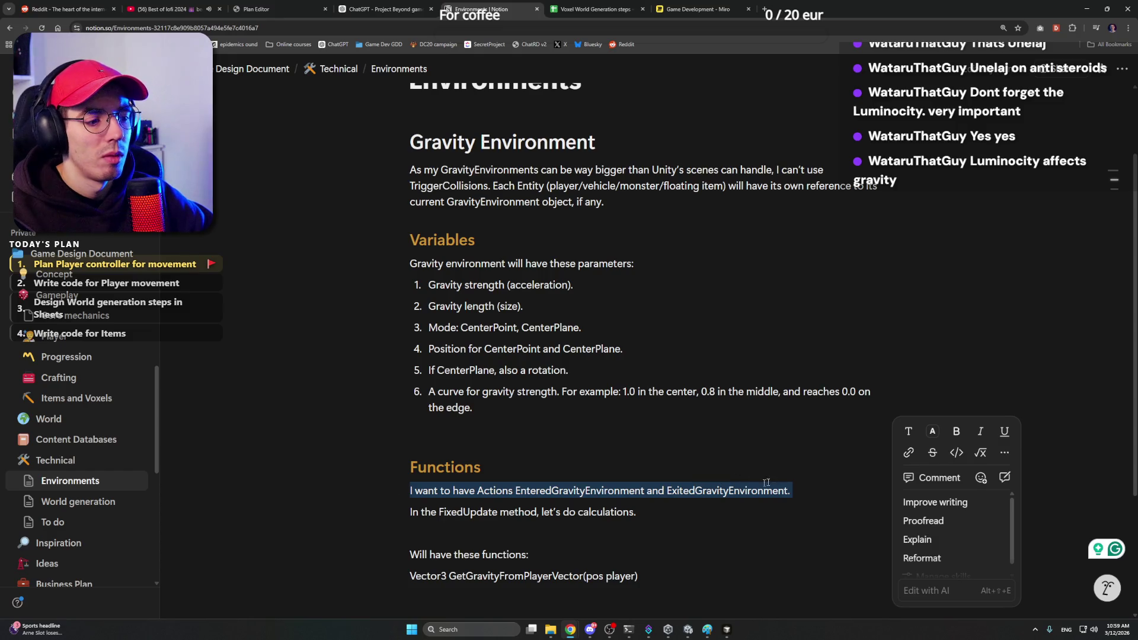
pyautogui.doubleClick(616, 492)
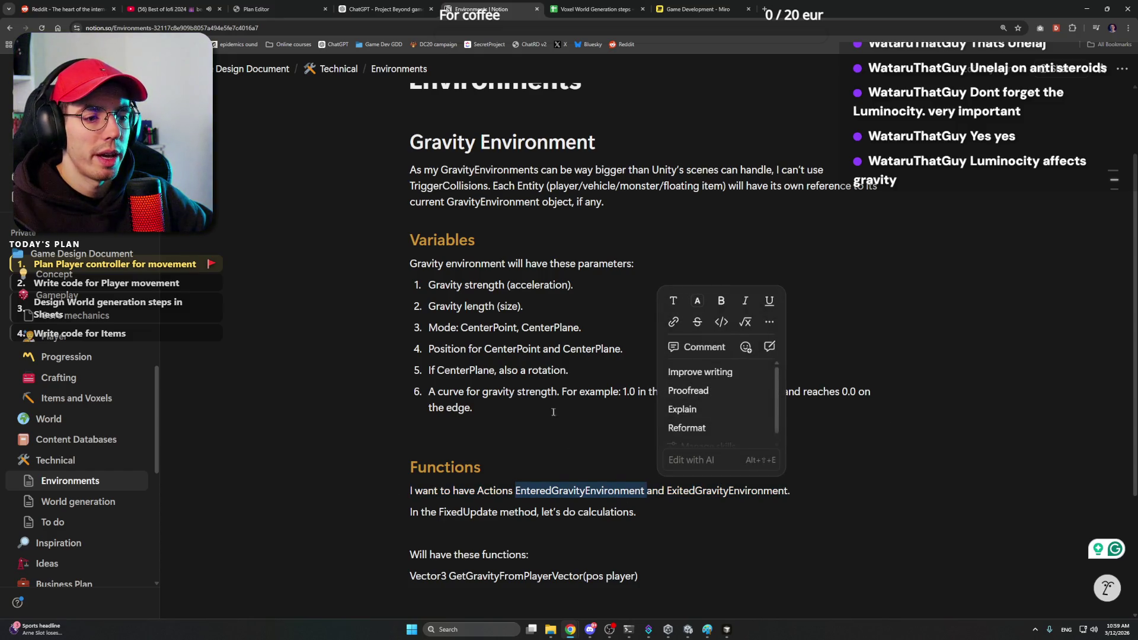
pyautogui.click(598, 509)
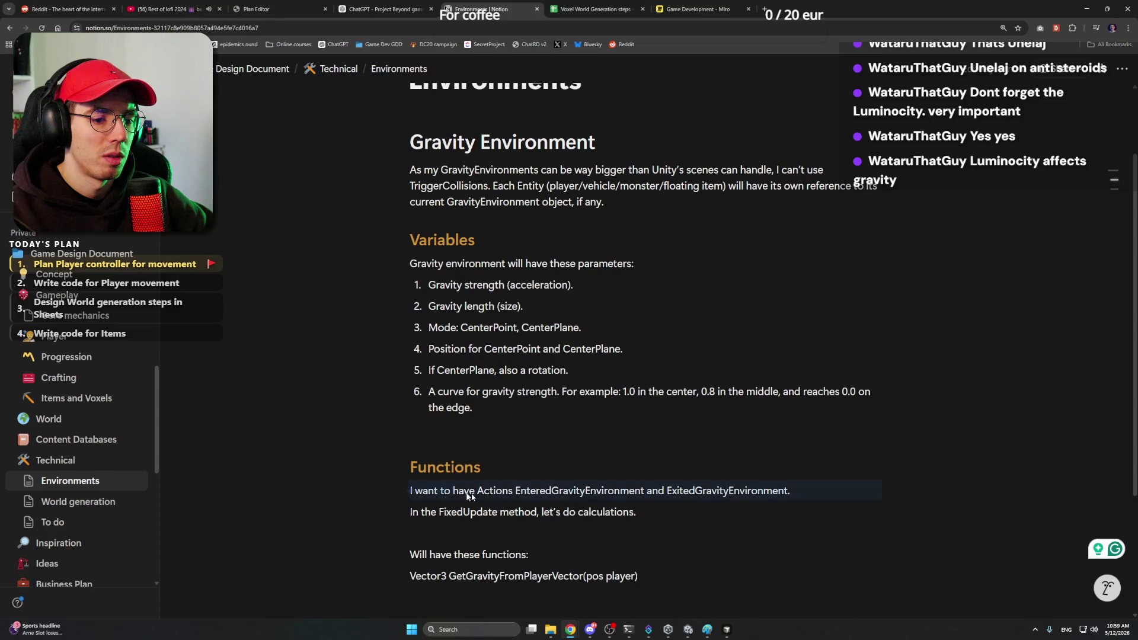
pyautogui.moveTo(455, 494); pyautogui.dragTo(651, 513)
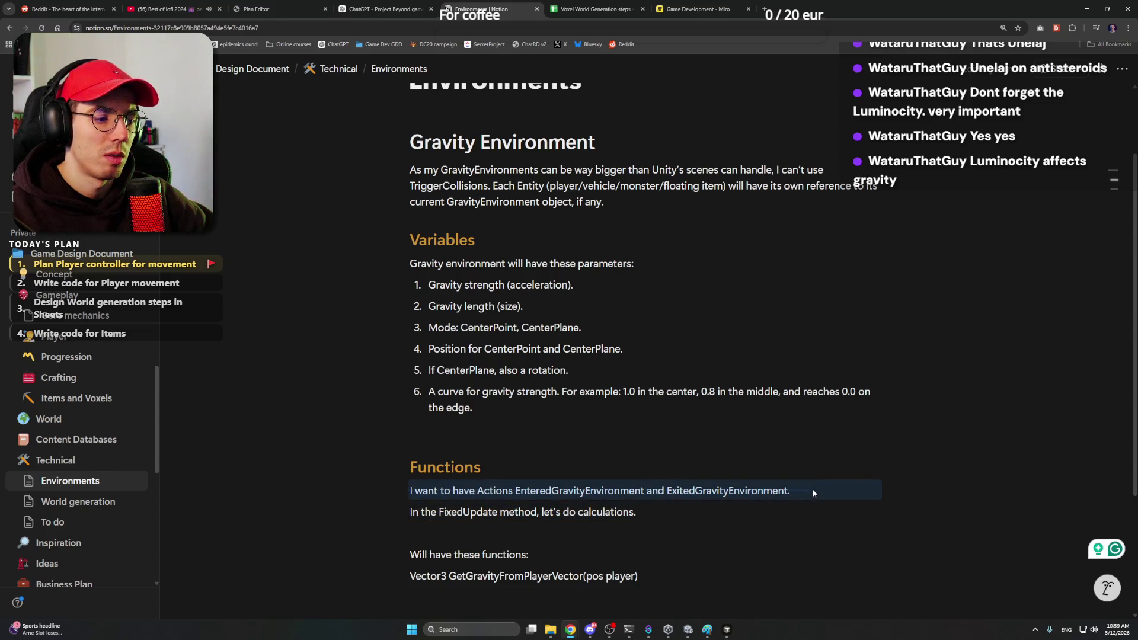
pyautogui.click(635, 206)
pyautogui.press('Return')
pyautogui.hotkey('ctrl', 'v')
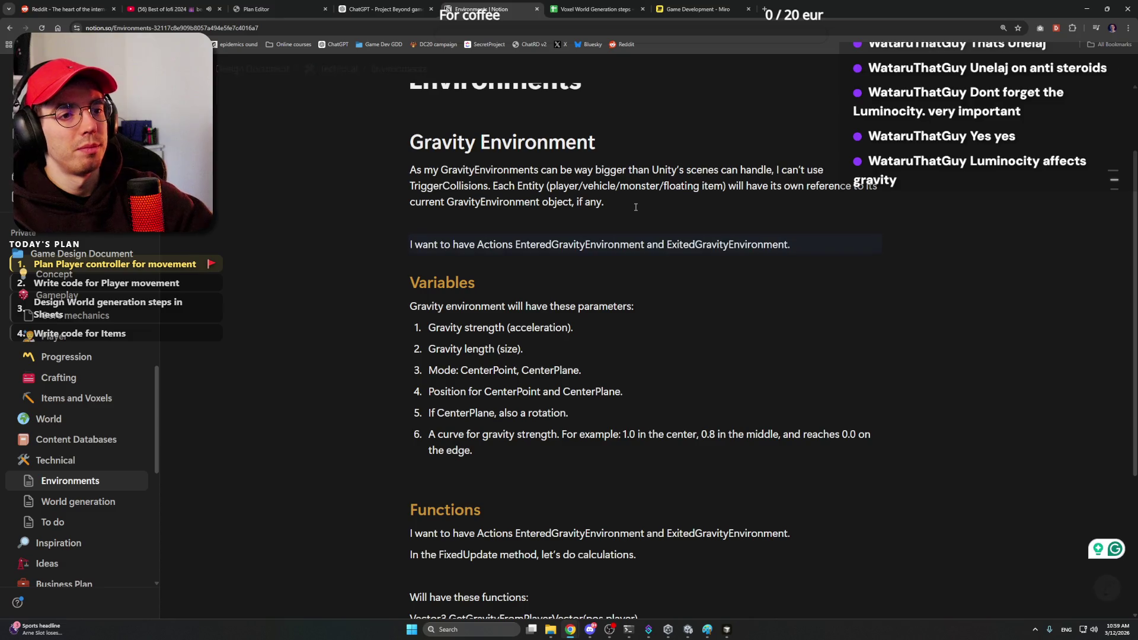
# Step: Delete the original actions line and the 'Will have these functions:' line from the Functions section
pyautogui.click(807, 533)
pyautogui.tripleClick(807, 533)
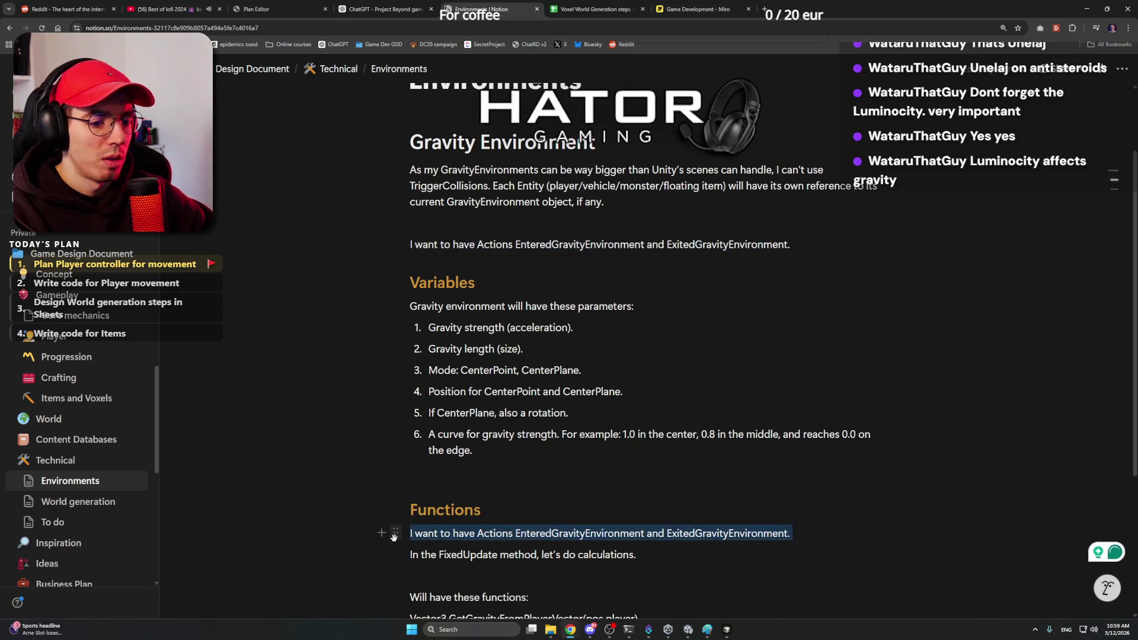
pyautogui.press('BackSpace')
pyautogui.scroll(-1, 562, 579)
pyautogui.tripleClick(610, 531)
pyautogui.press('BackSpace')
pyautogui.press('BackSpace')
pyautogui.click(641, 492)
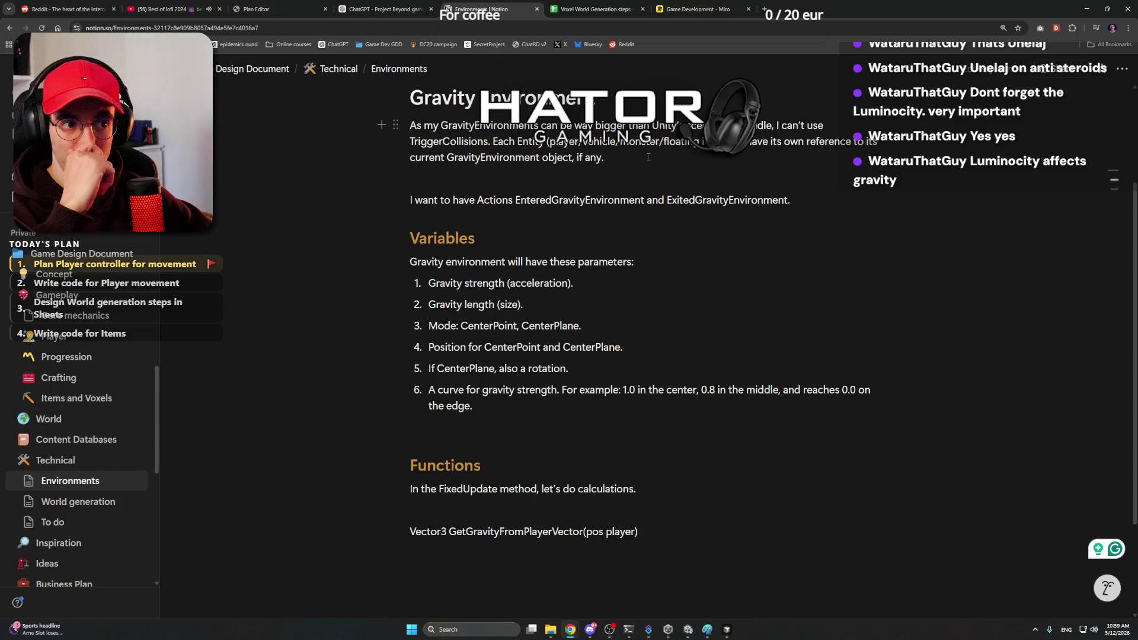
pyautogui.click(811, 199)
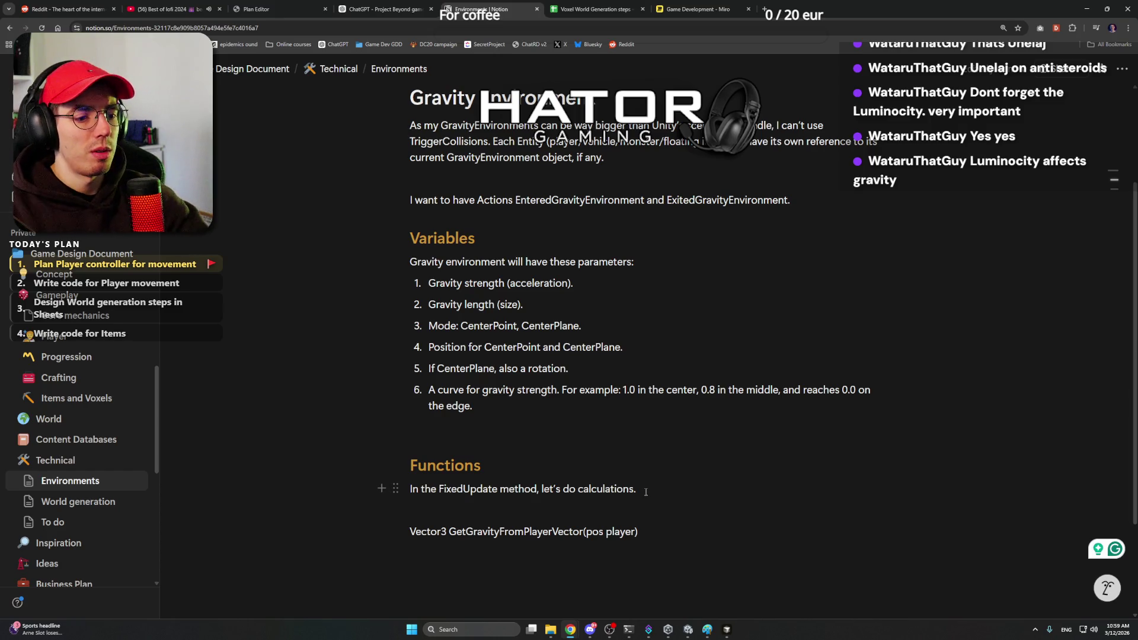
pyautogui.press('BackSpace')
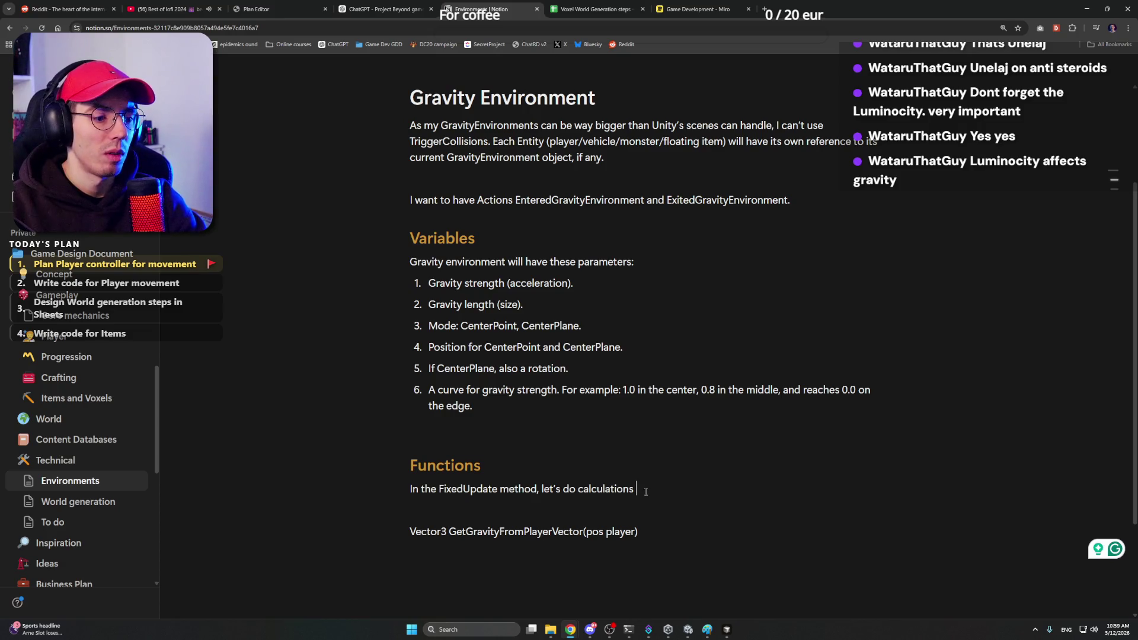
pyautogui.write('for is Player in this gravity Envi')
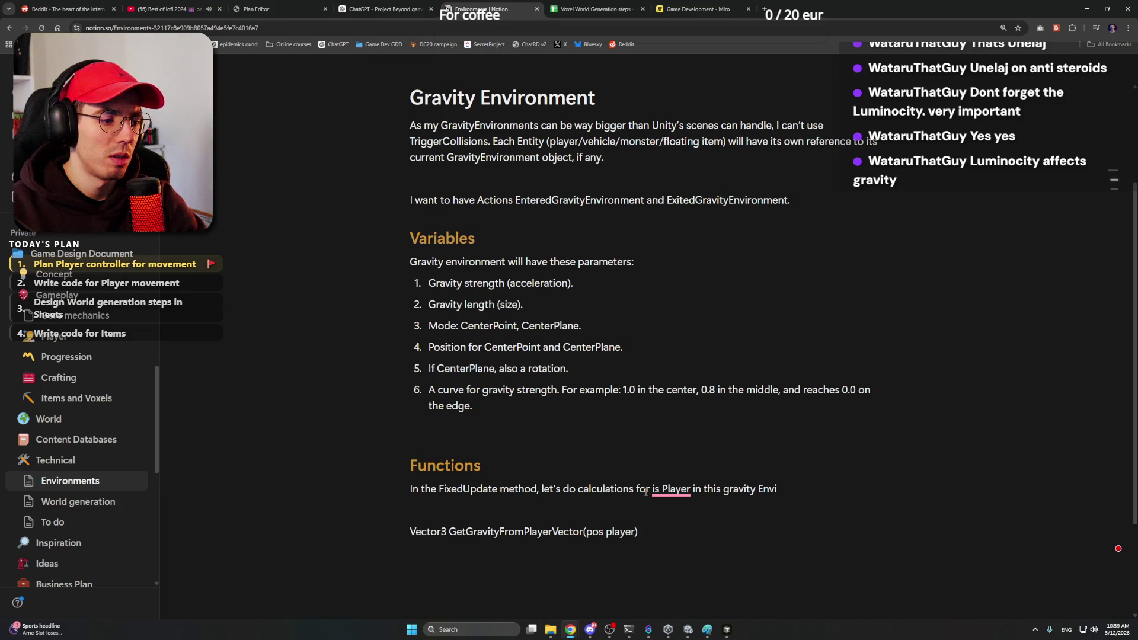
pyautogui.write('ronment.')
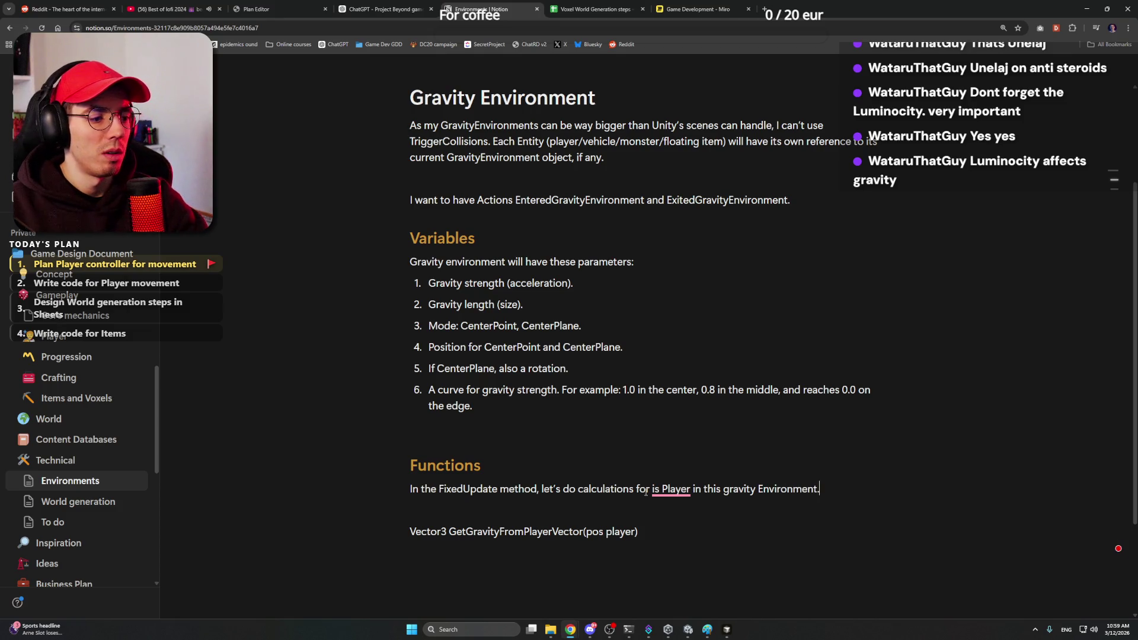
# Step: Accept the player rewording, join 'Each second' onto the FixedUpdate note and insert a blank line above it
pyautogui.click(702, 526)
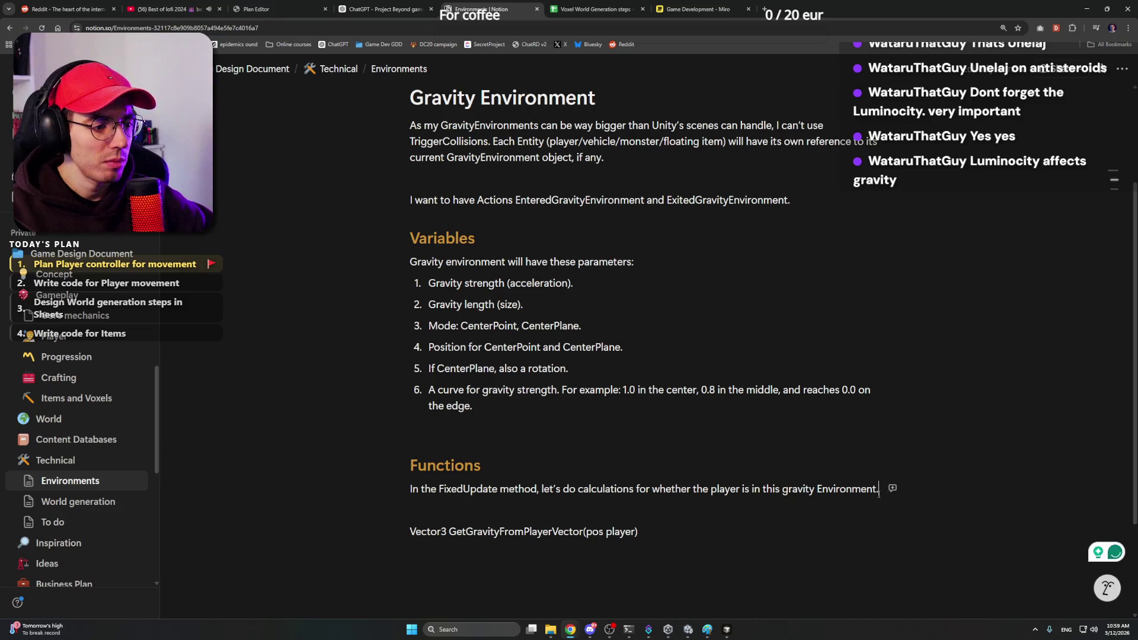
pyautogui.press('Return')
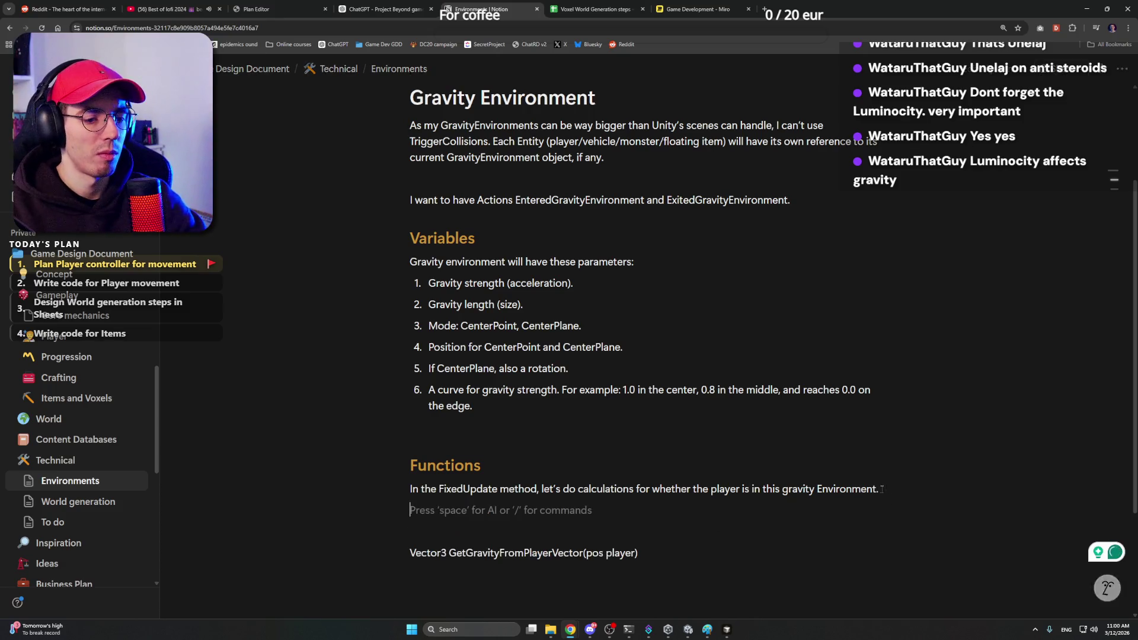
pyautogui.write('Each second')
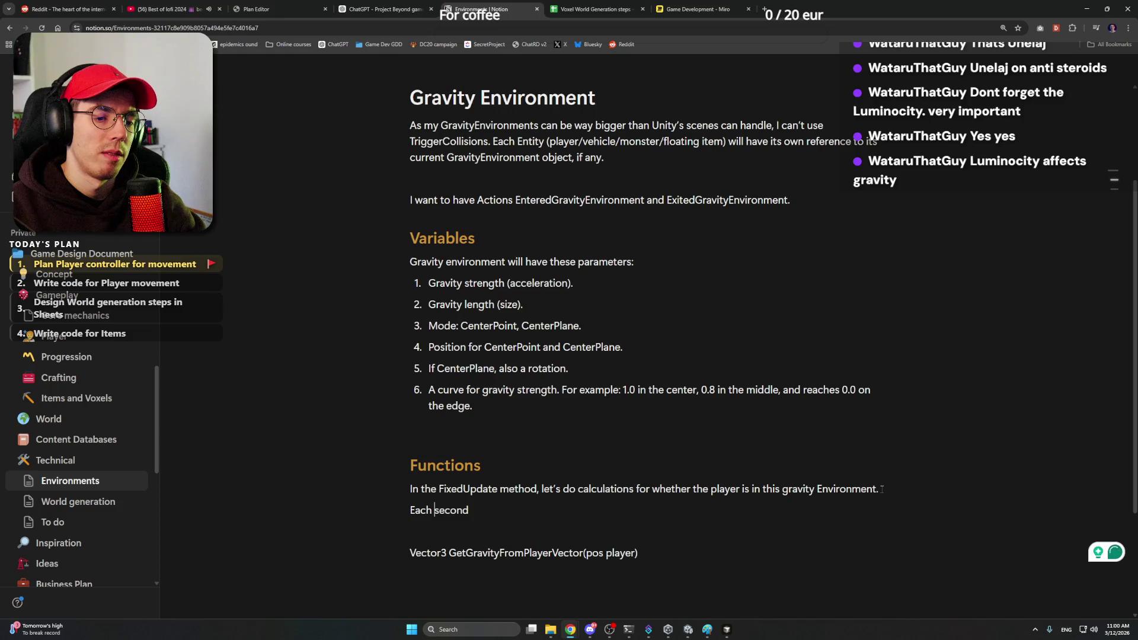
pyautogui.press('BackSpace')
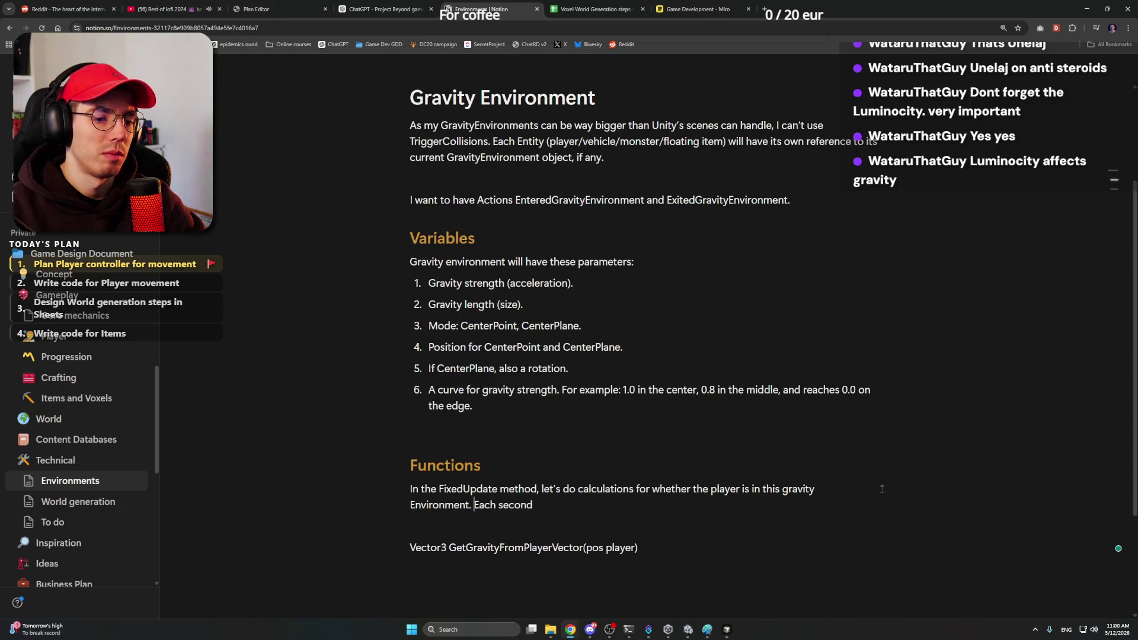
pyautogui.press('Down')
pyautogui.press('Up')
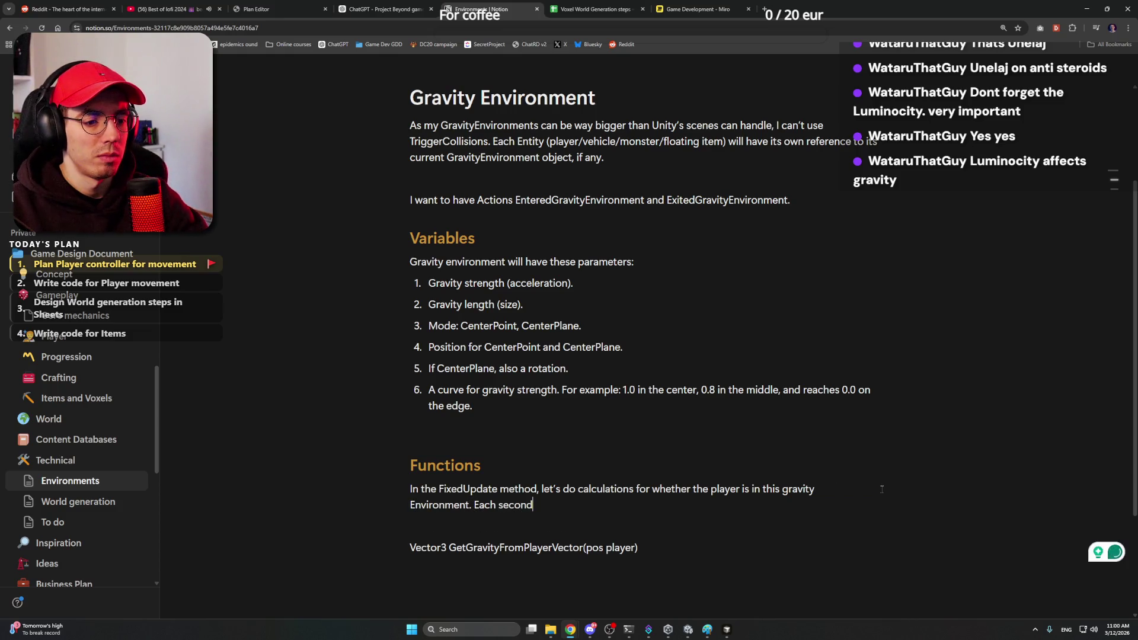
pyautogui.press('Left')
pyautogui.press('Left')
pyautogui.press('Left')
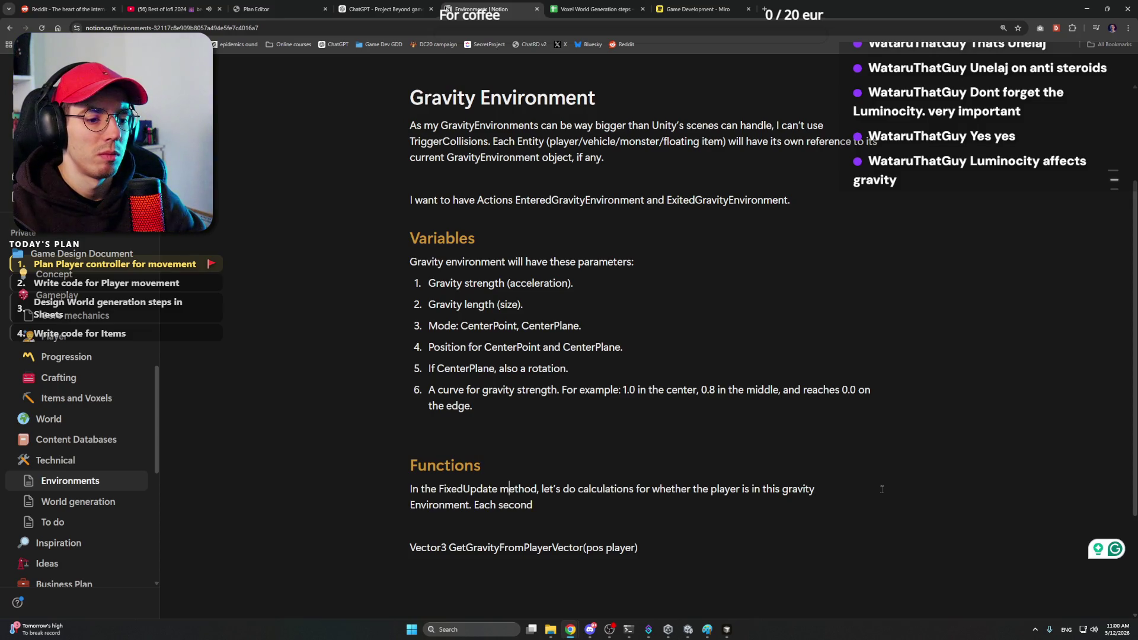
pyautogui.press('Return')
pyautogui.press('Up')
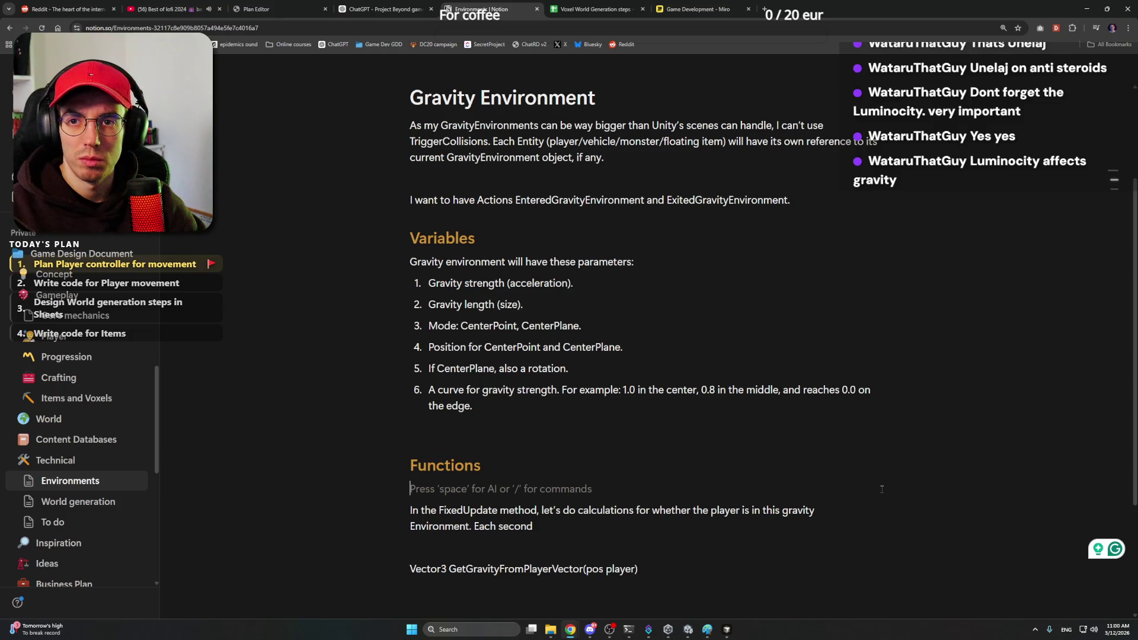
pyautogui.write('SetPlayerF')
# Step: Write SetPlayer() under Functions, try a Start() line above it and remove it again
pyautogui.press('BackSpace')
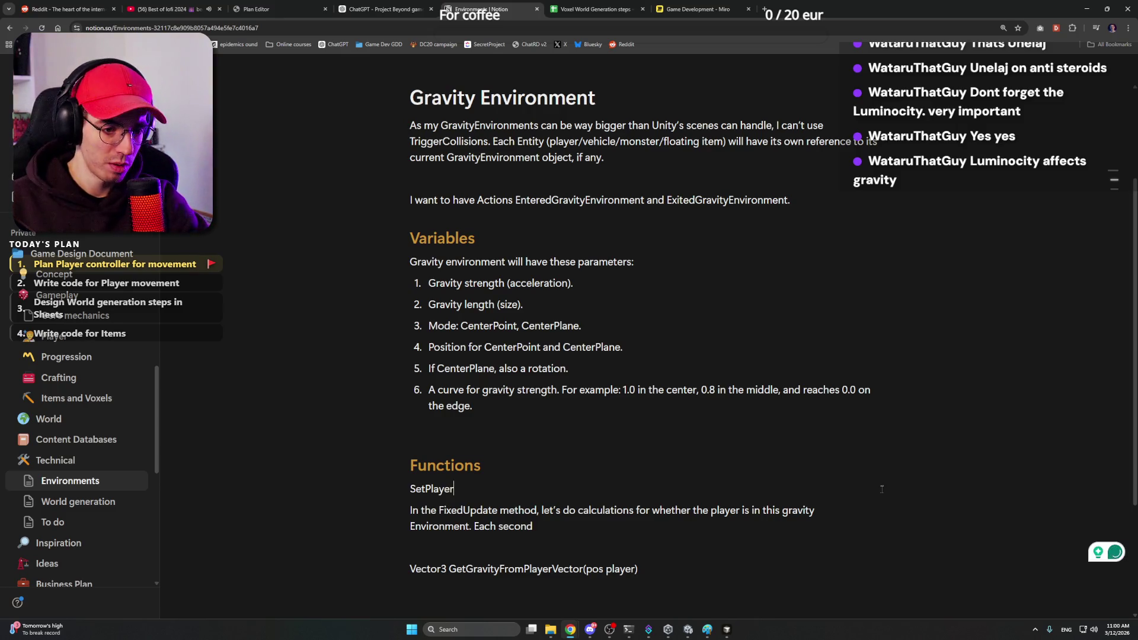
pyautogui.write('()')
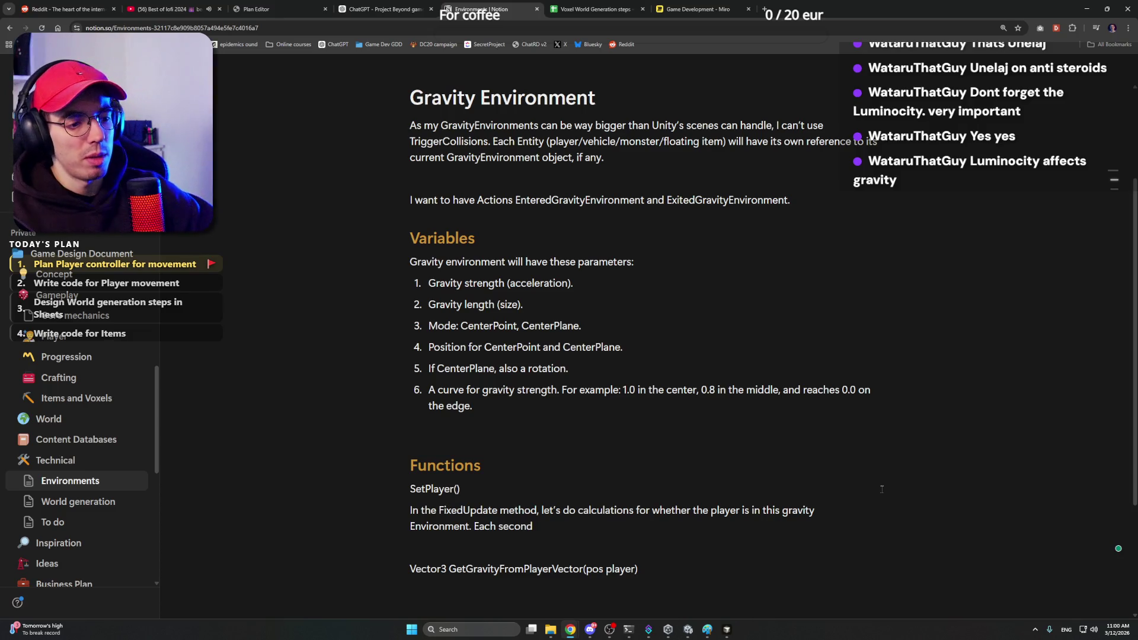
pyautogui.press('Return')
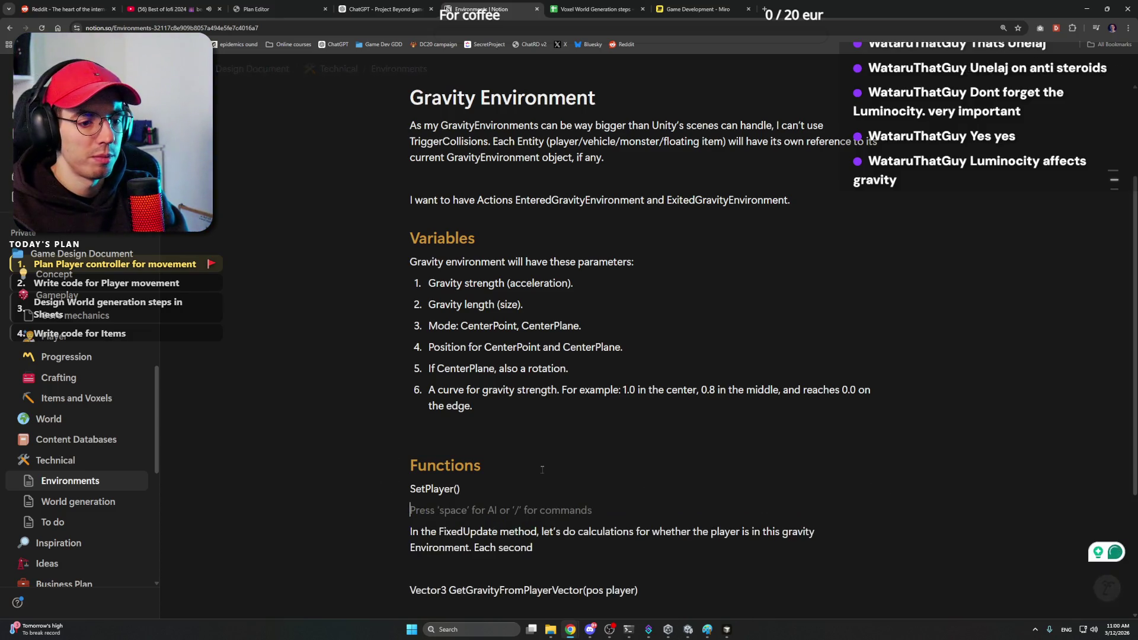
pyautogui.press('Up')
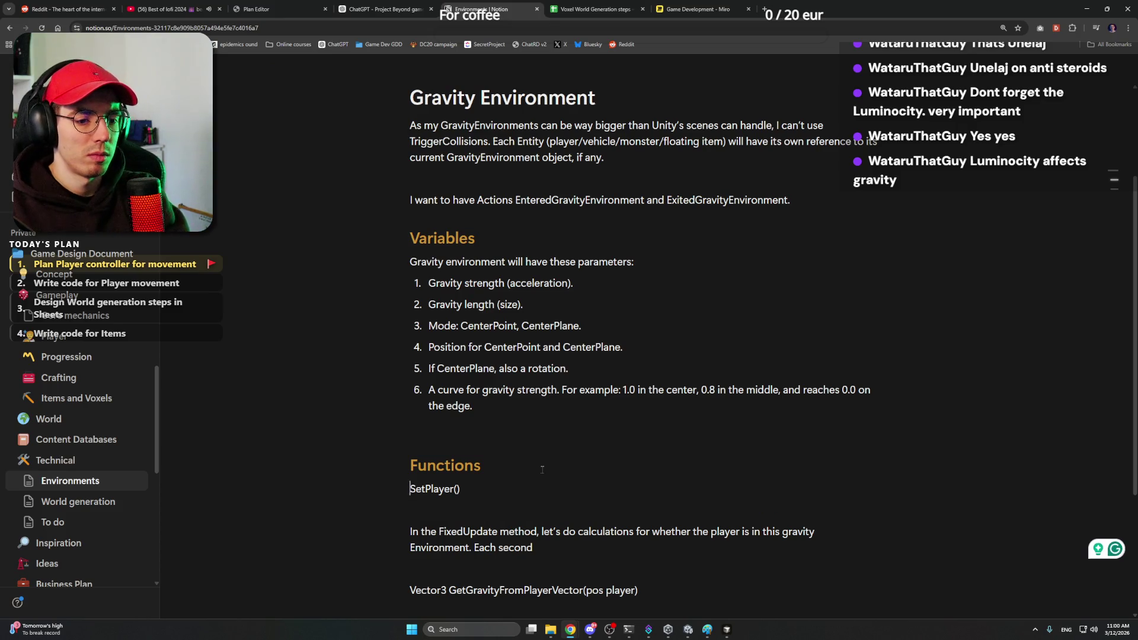
pyautogui.press('Return')
pyautogui.press('Up')
pyautogui.write('Start(')
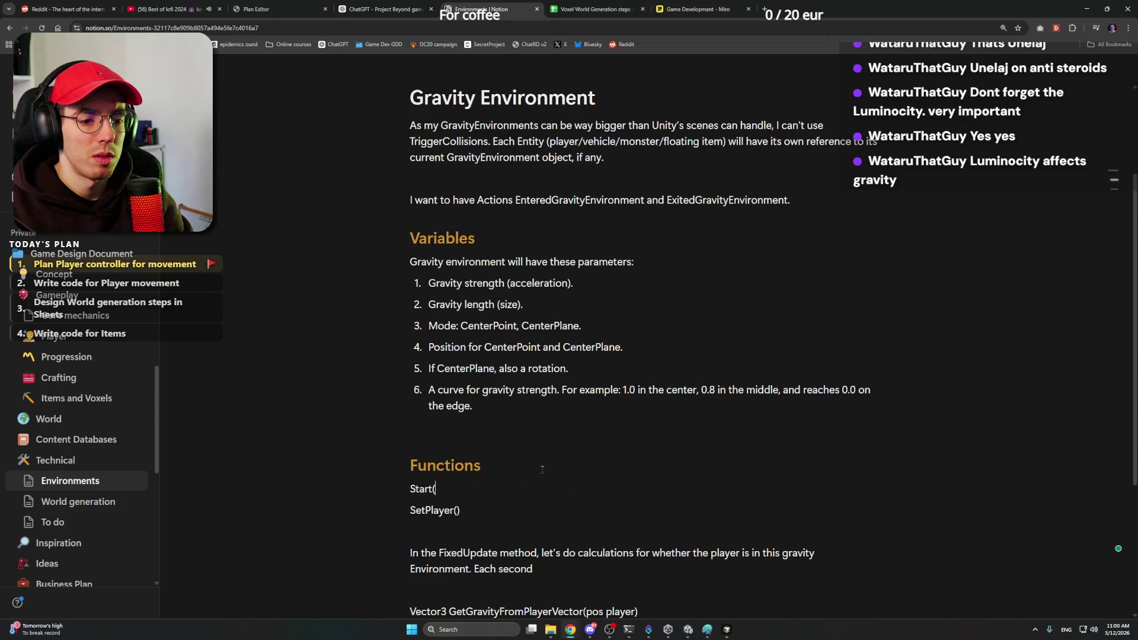
pyautogui.write(')')
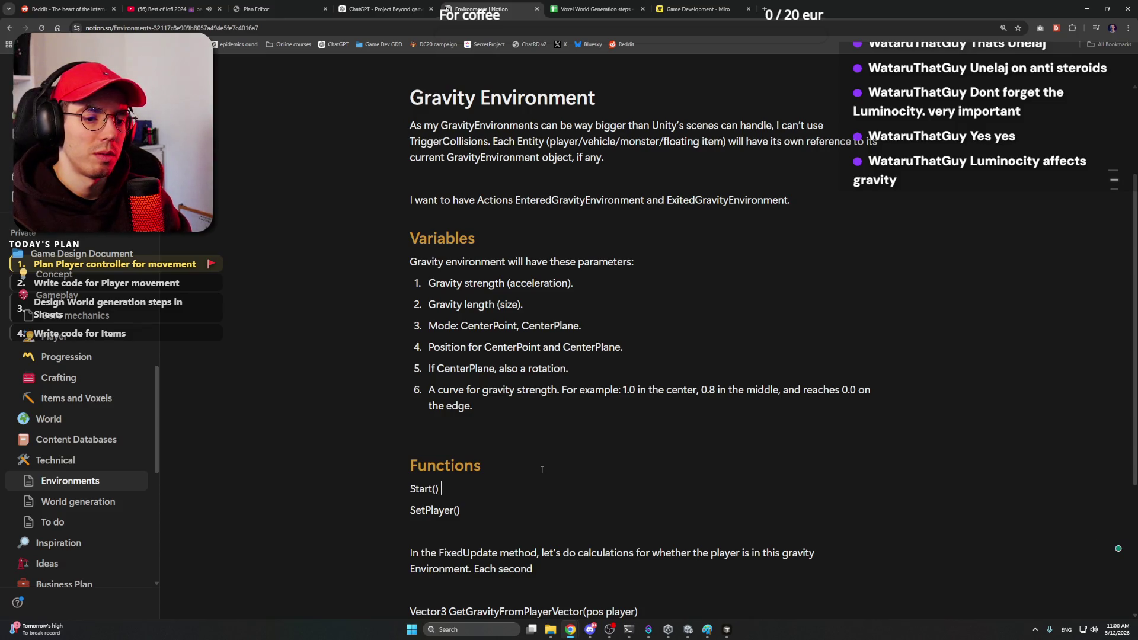
pyautogui.hotkey('shift', 'Home')
pyautogui.press('BackSpace')
pyautogui.press('BackSpace')
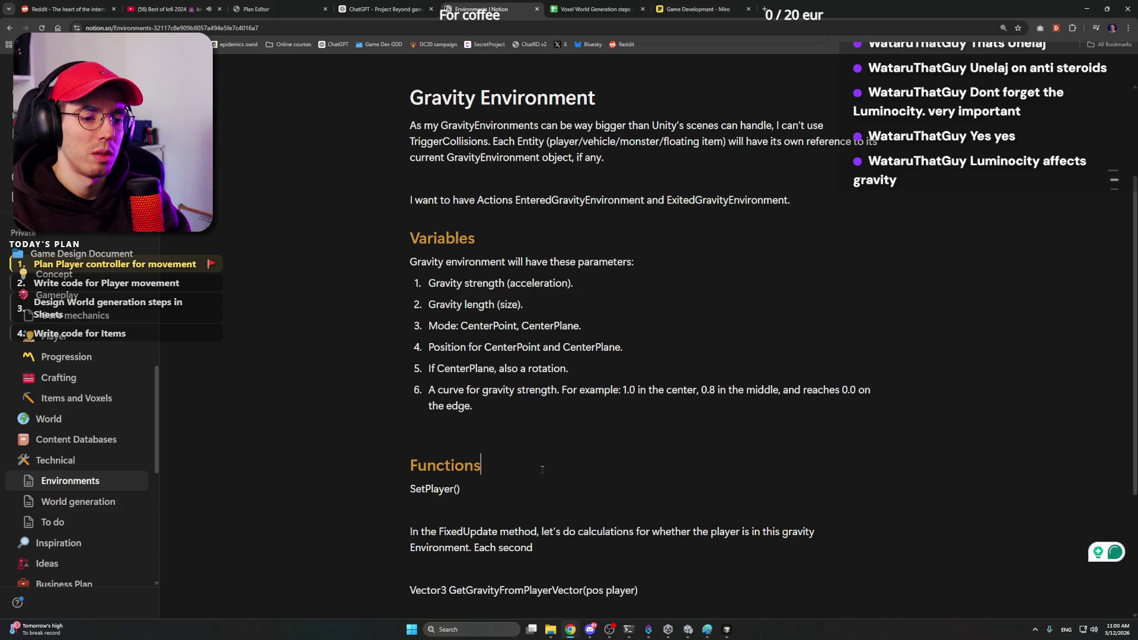
pyautogui.scroll(-1, 464, 448)
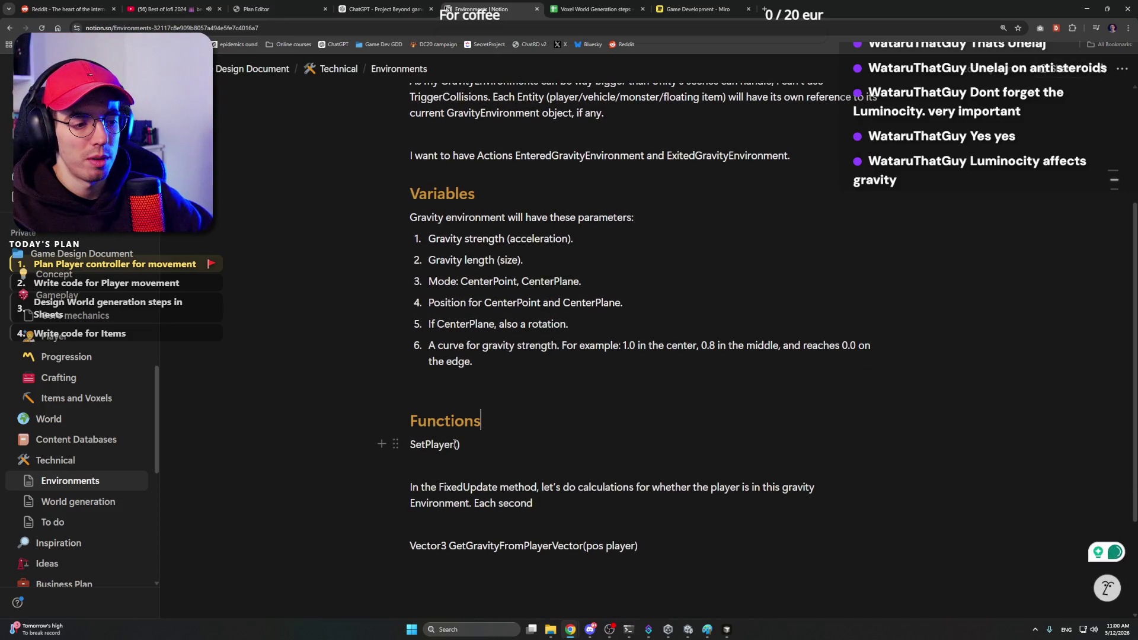
pyautogui.write('Reference')
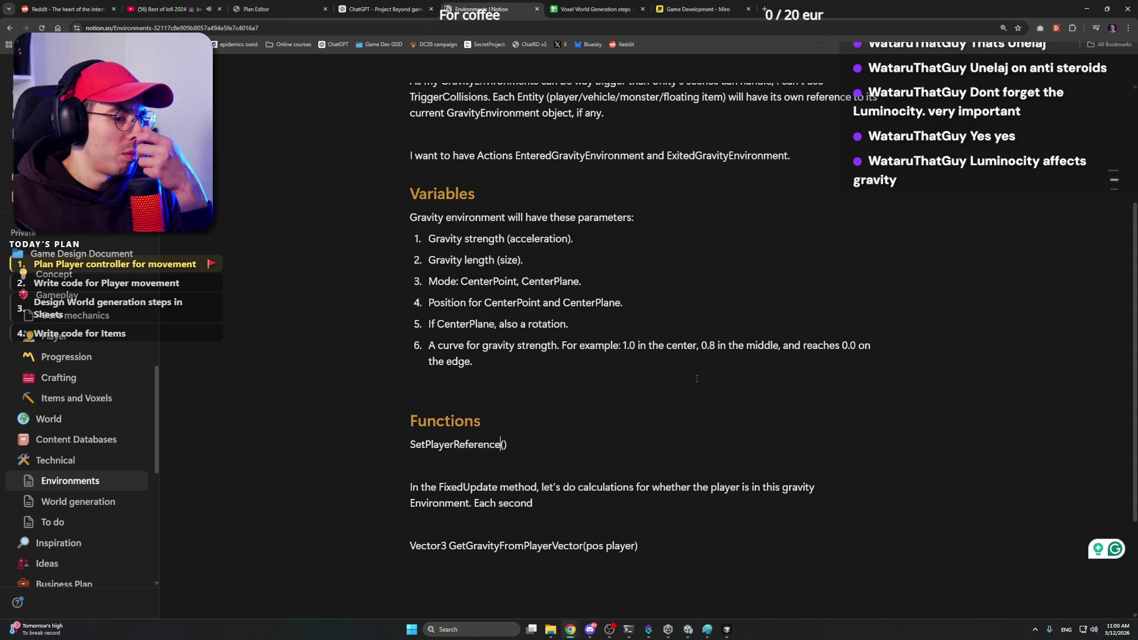
# Step: Make it SetPlayerReference() and FixedUpdate(), and append 'calculate is Player (for now, let's do that)'
pyautogui.press('Down')
pyautogui.press('Down')
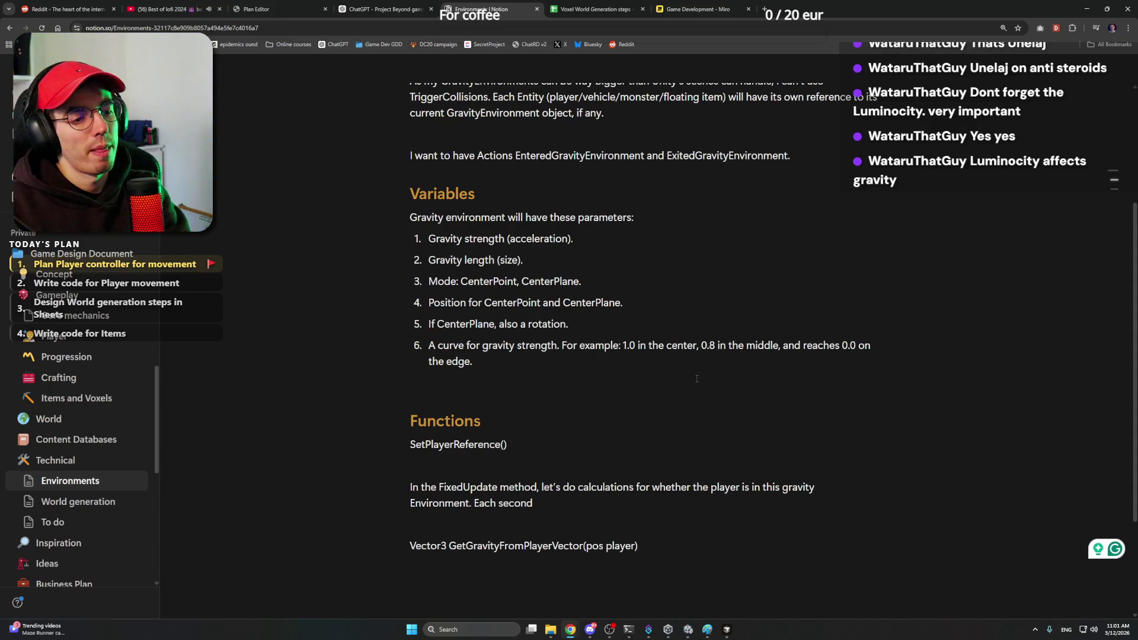
pyautogui.write('()')
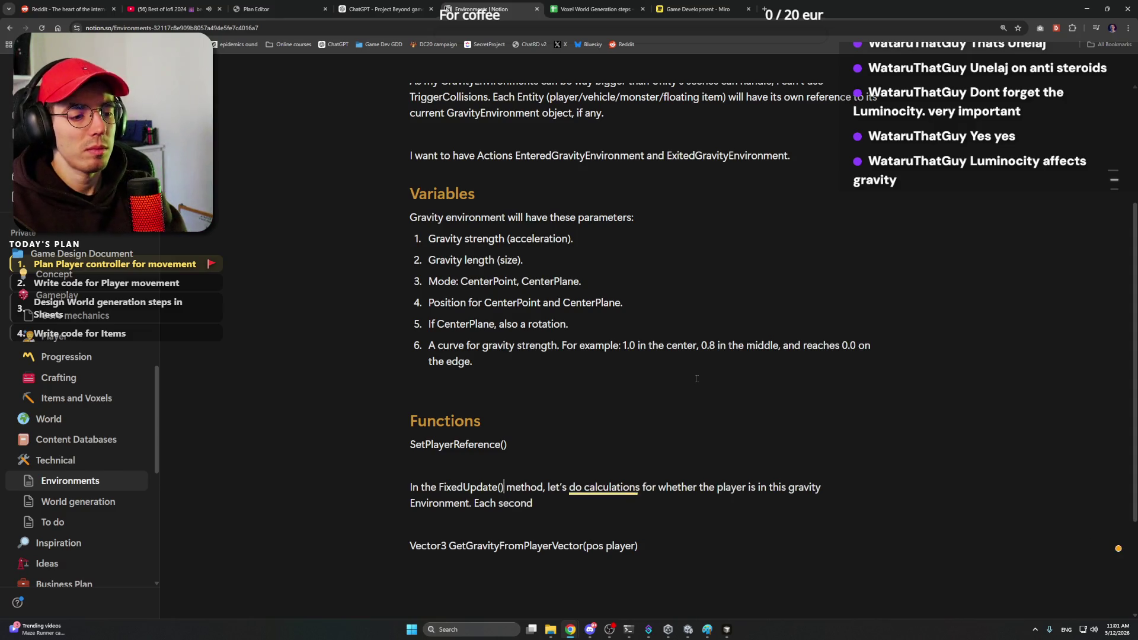
pyautogui.press('Down')
pyautogui.press('Down')
pyautogui.press('Up')
pyautogui.press('Up')
pyautogui.press('Up')
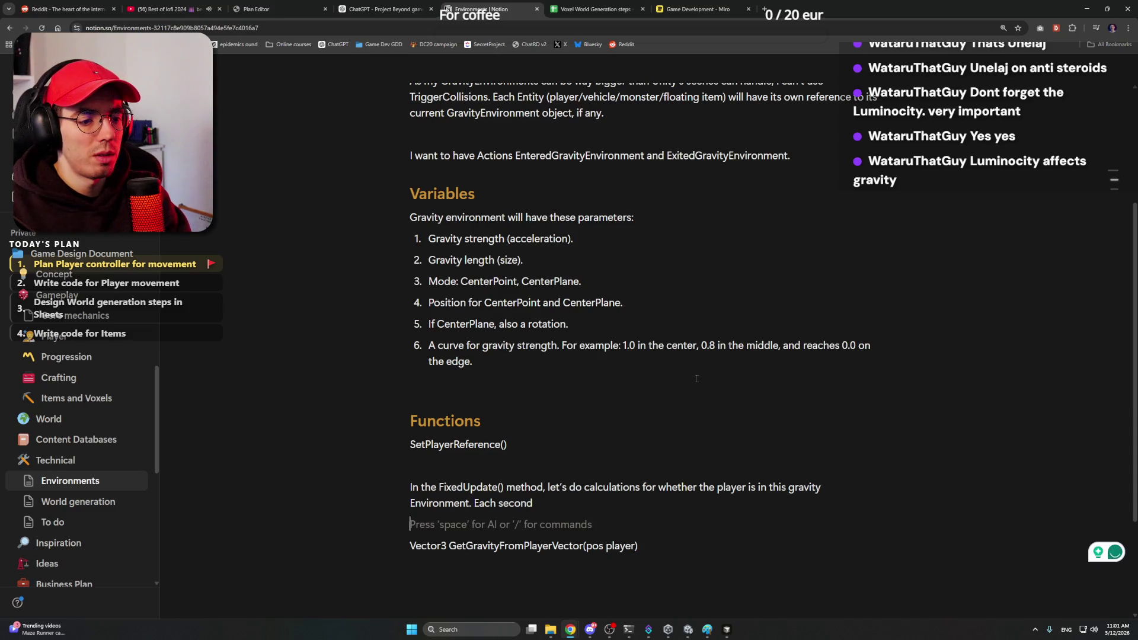
pyautogui.press('Up')
pyautogui.write('calcu')
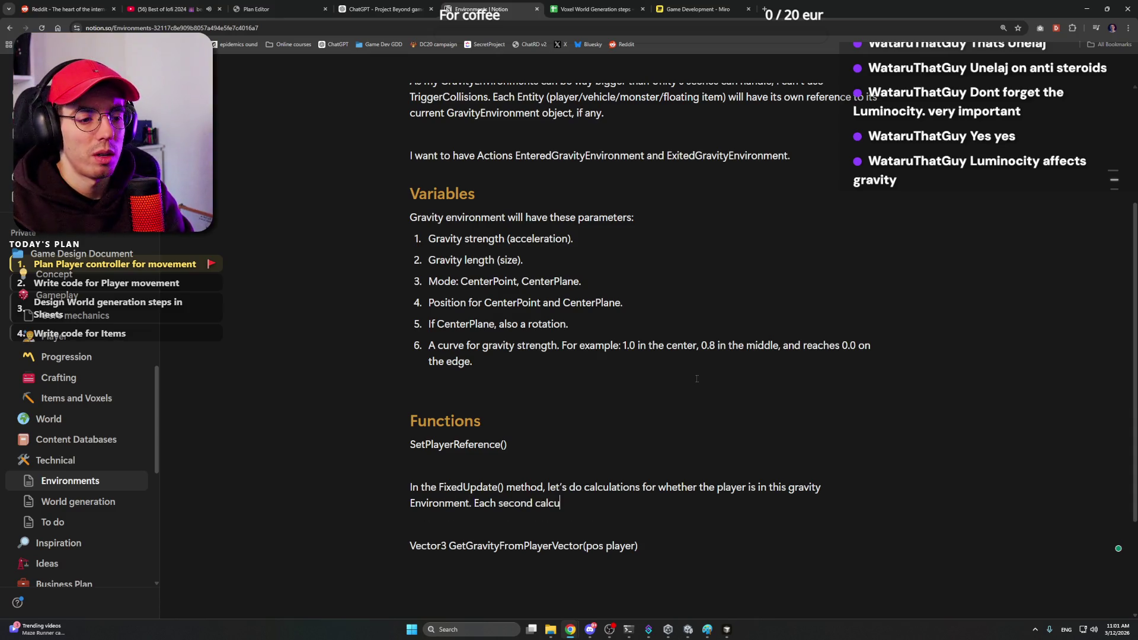
pyautogui.write('late is Player')
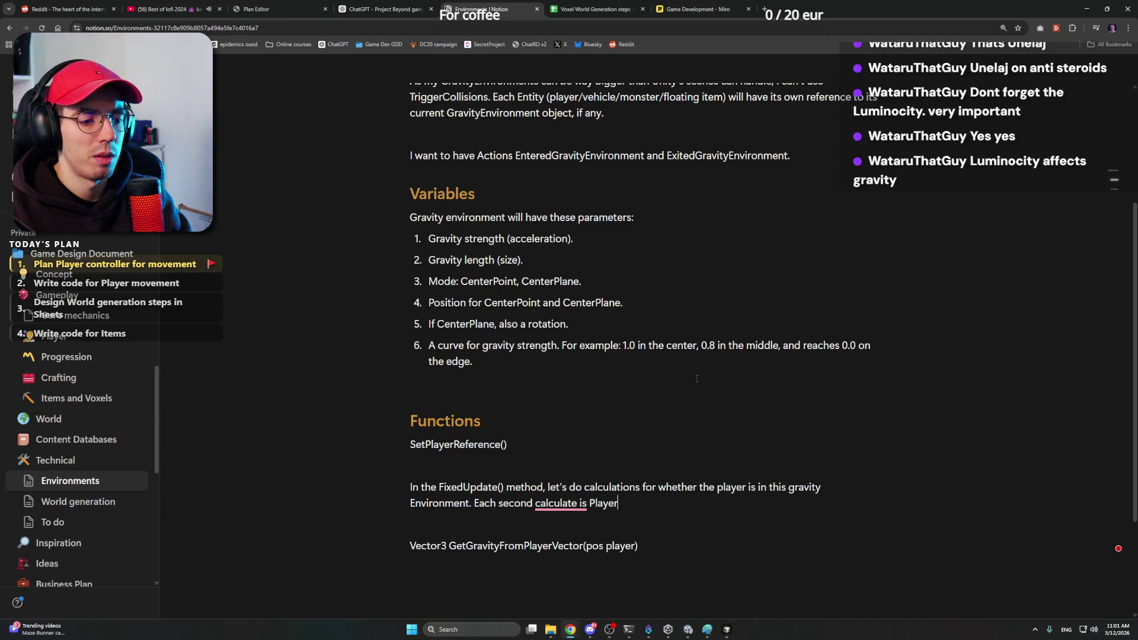
pyautogui.write(' (G')
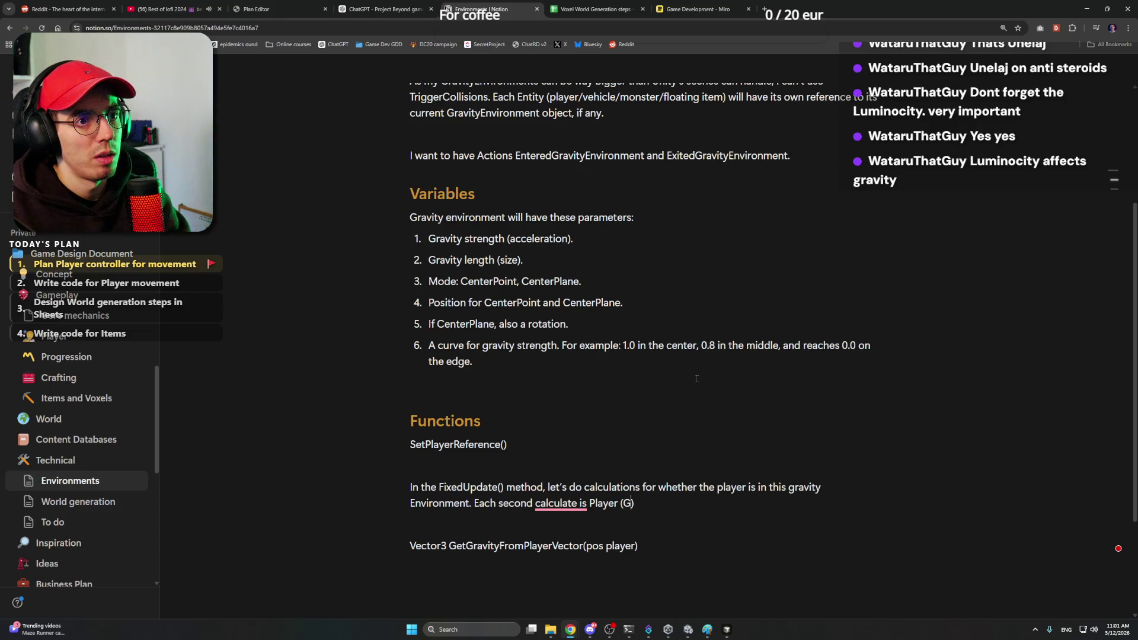
pyautogui.press('BackSpace')
pyautogui.press('BackSpace')
pyautogui.press('BackSpace')
pyautogui.write('for now')
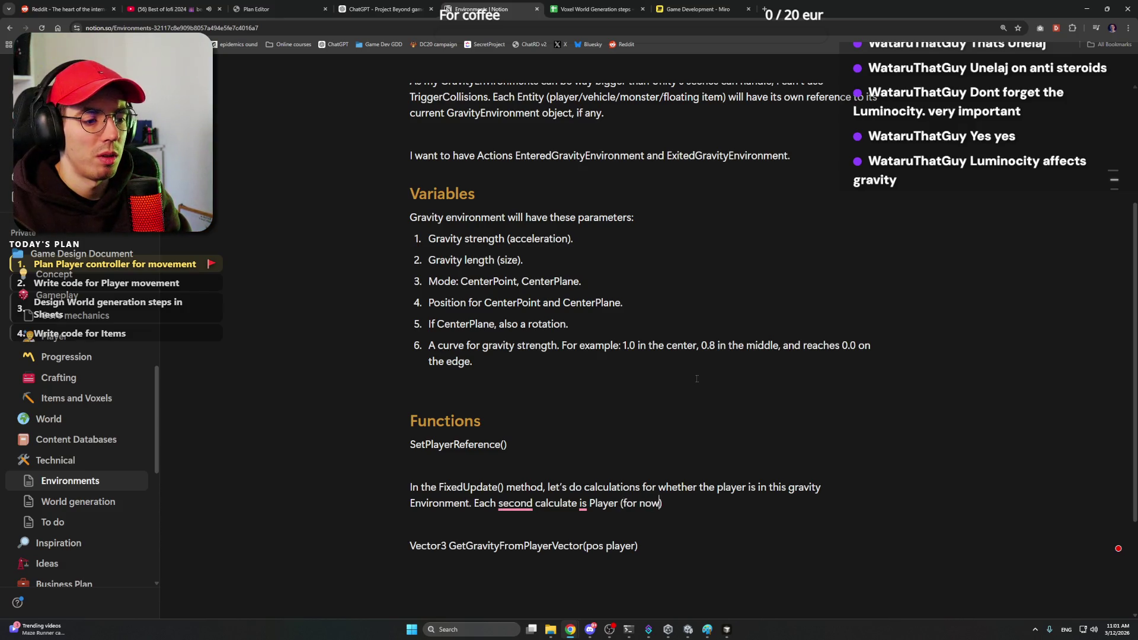
pyautogui.write("et's do th")
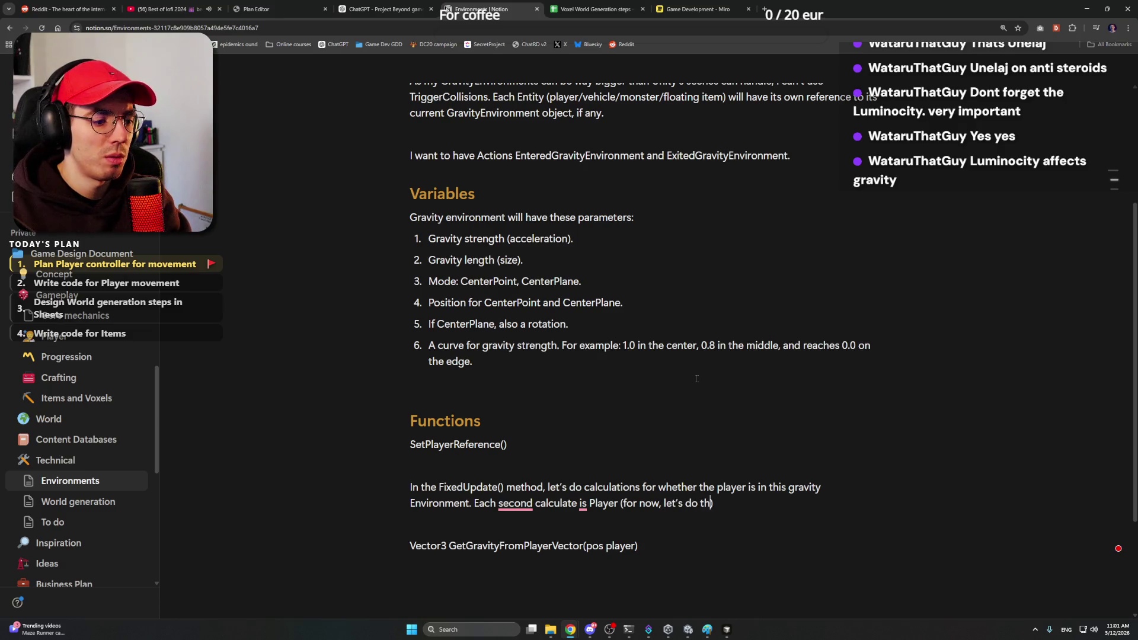
pyautogui.write('t')
pyautogui.press('BackSpace')
pyautogui.press('BackSpace')
pyautogui.press('BackSpace')
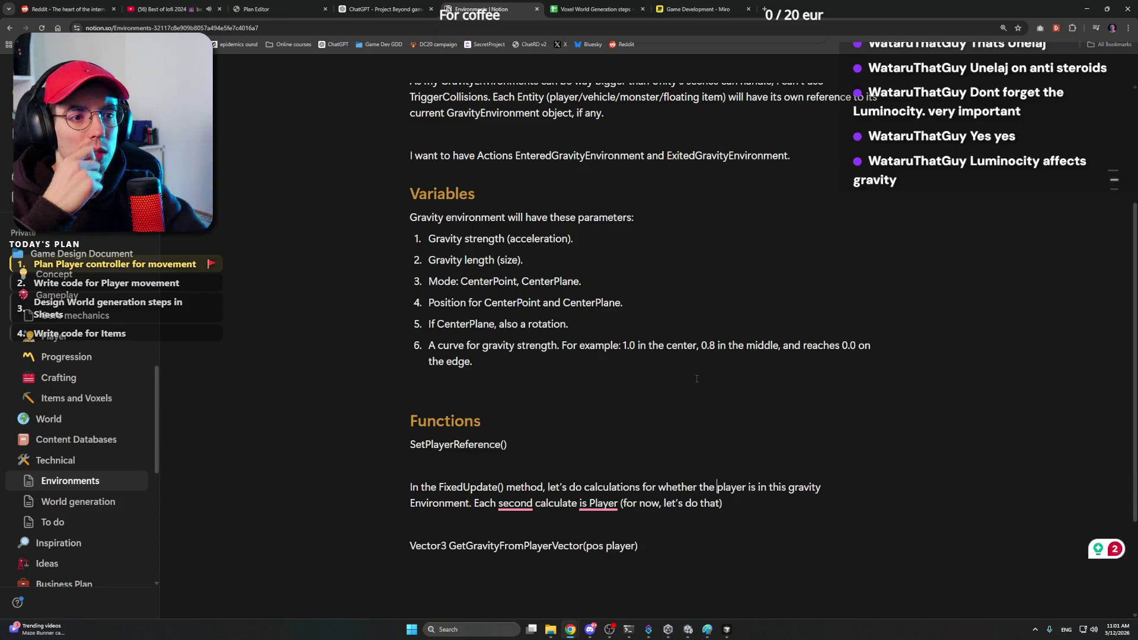
# Step: Start a new first Variables entry above Gravity strength for the list of tracked objects
pyautogui.click(429, 239)
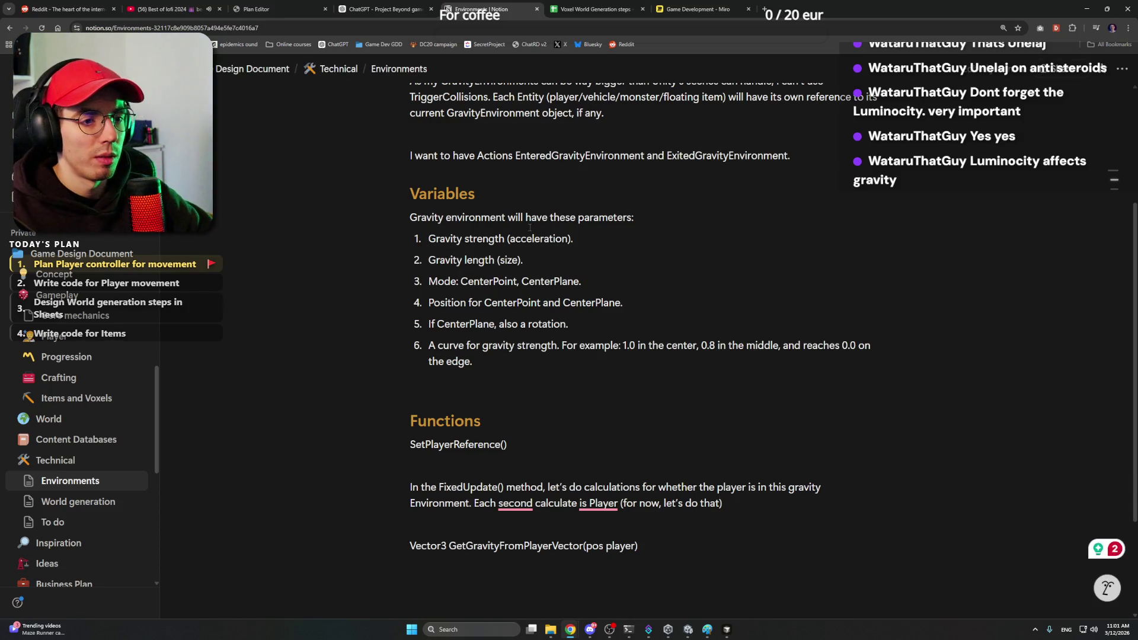
pyautogui.press('Return')
pyautogui.press('Up')
pyautogui.write('A list of objec')
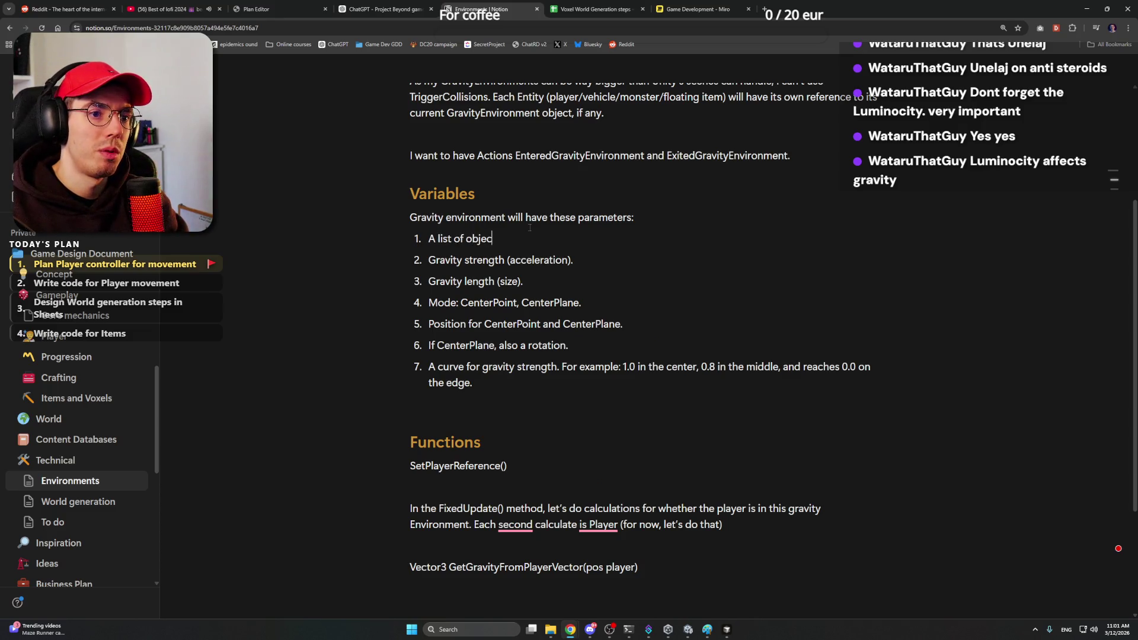
pyautogui.write('ts that are tracked ')
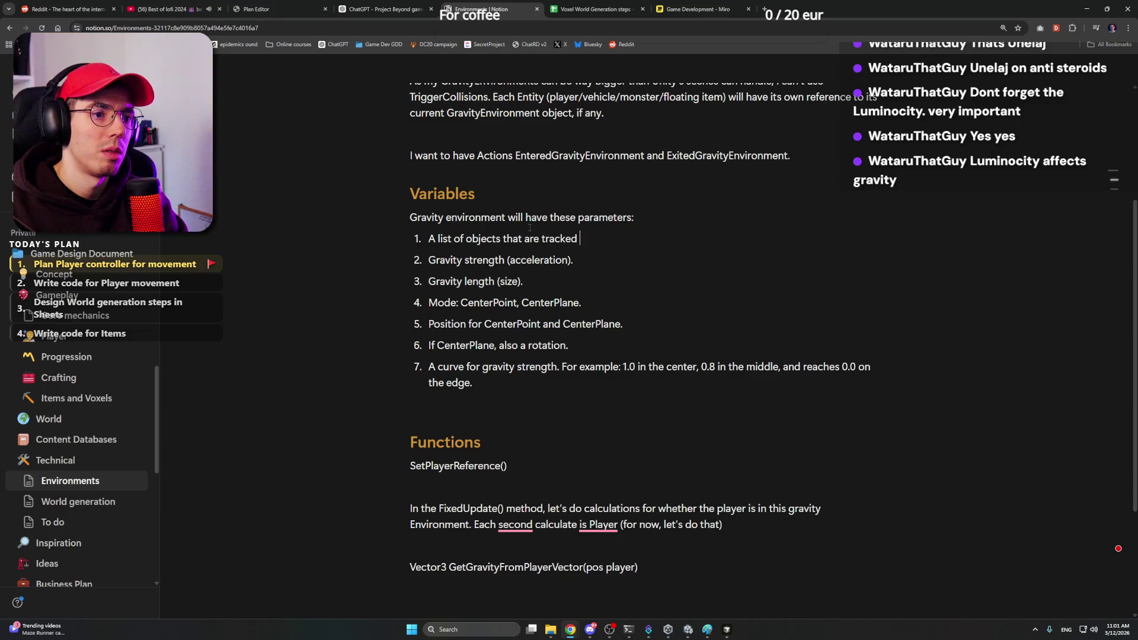
pyautogui.write('for gravity')
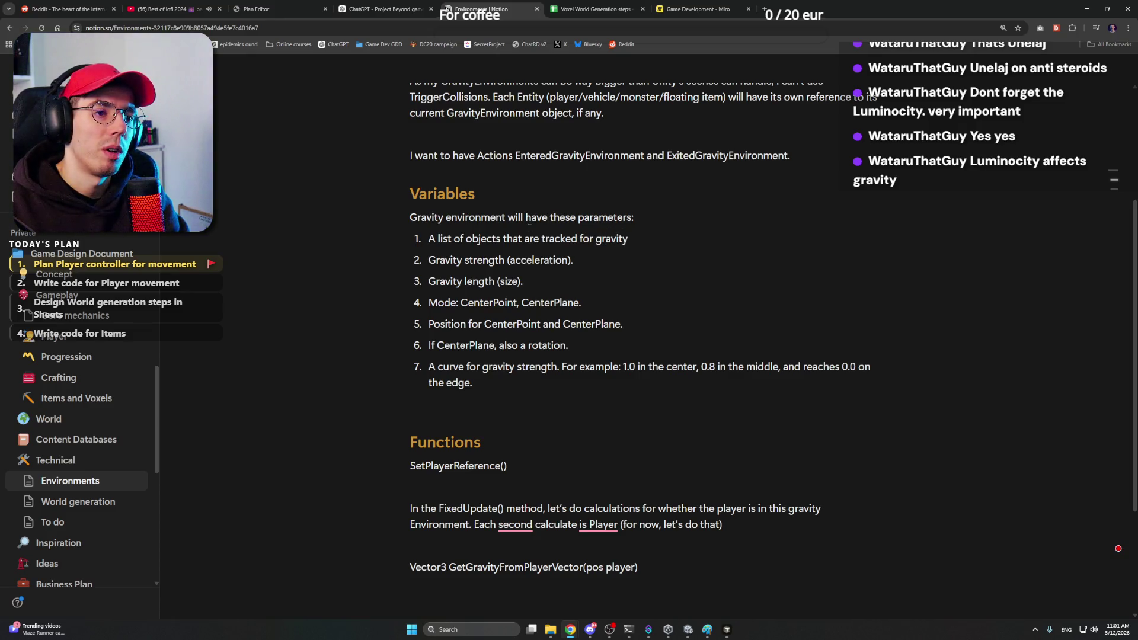
pyautogui.write(' g')
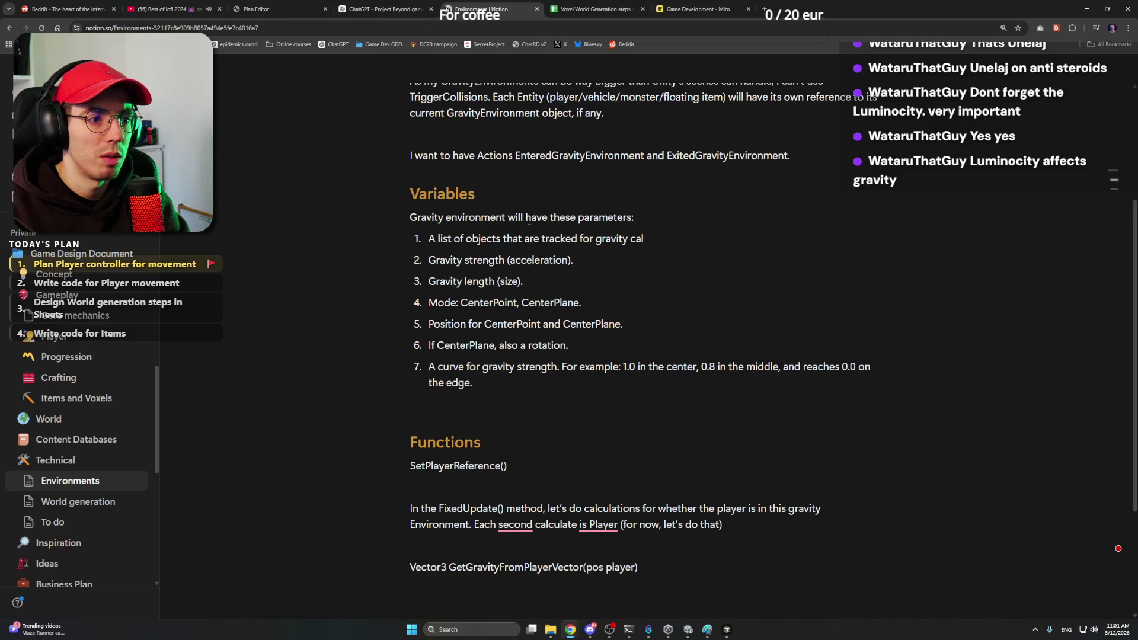
pyautogui.write('.')
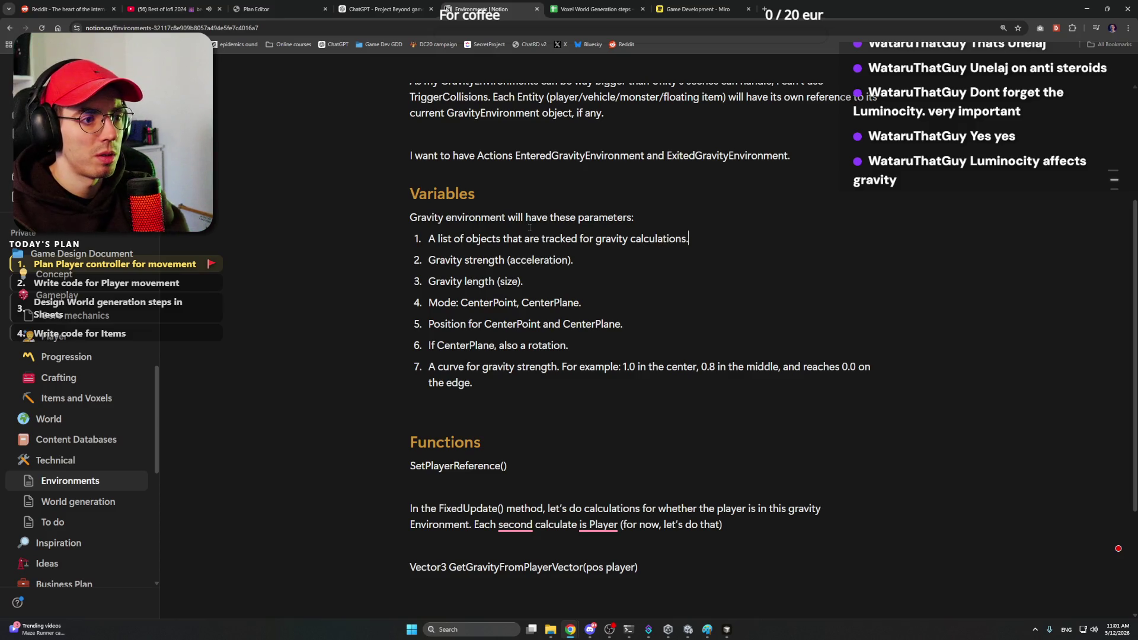
pyautogui.scroll(-2, 530, 267)
# Step: Add a line under SetPlayerReference() reading 'In Start, add a player to TrackedObjects()'
pyautogui.click(531, 374)
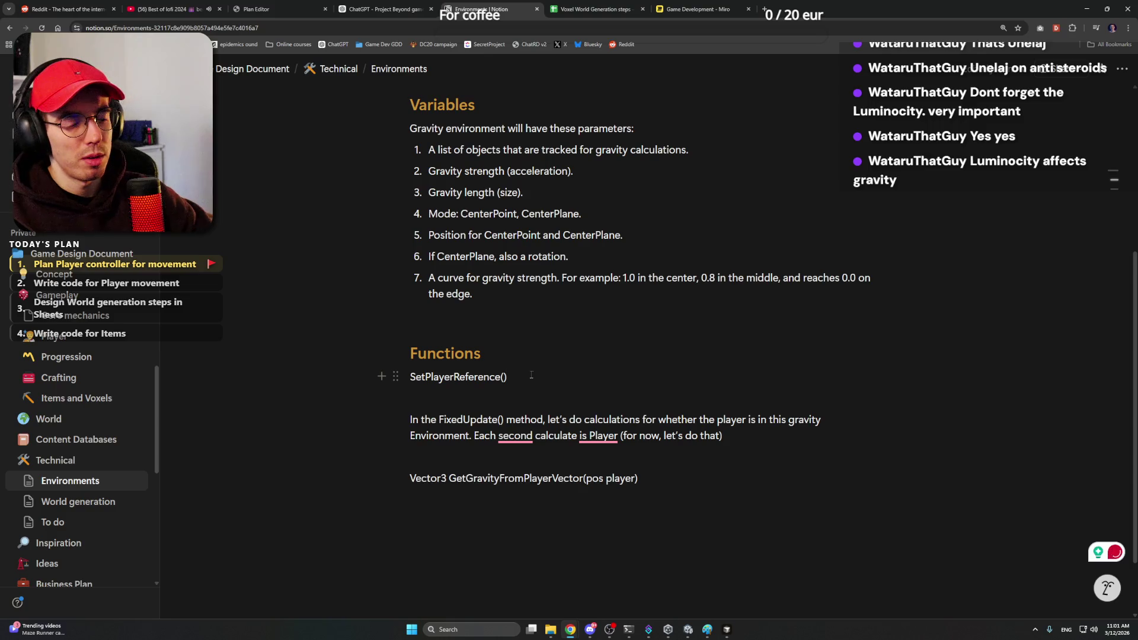
pyautogui.press('Return')
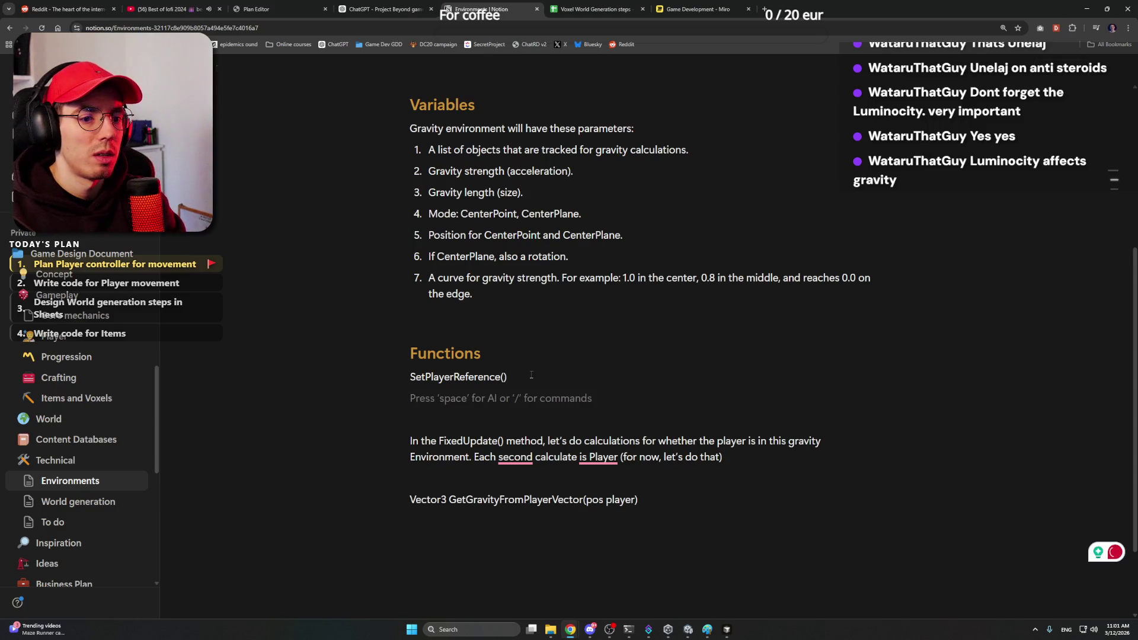
pyautogui.write('()')
pyautogui.write('Add')
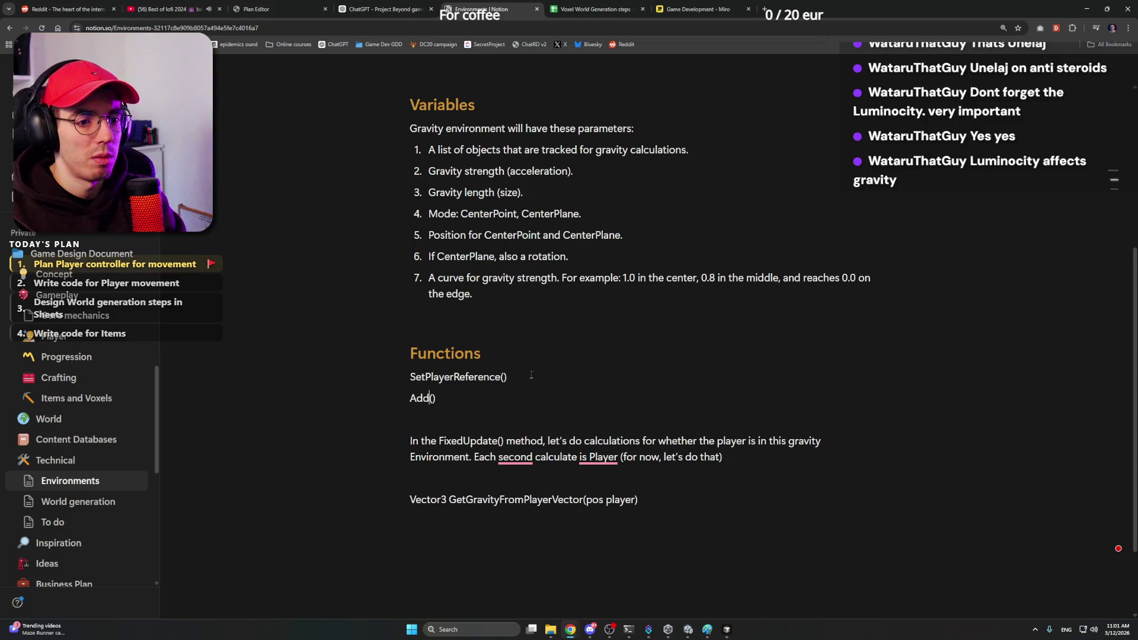
pyautogui.press('BackSpace')
pyautogui.press('BackSpace')
pyautogui.press('BackSpace')
pyautogui.write('Start')
pyautogui.press('BackSpace')
pyautogui.press('BackSpace')
pyautogui.press('BackSpace')
pyautogui.press('Delete')
pyautogui.press('Delete')
pyautogui.press('Return')
pyautogui.write('In sta')
pyautogui.press('BackSpace')
pyautogui.press('BackSpace')
pyautogui.press('BackSpace')
pyautogui.press('BackSpace')
pyautogui.write('Sta')
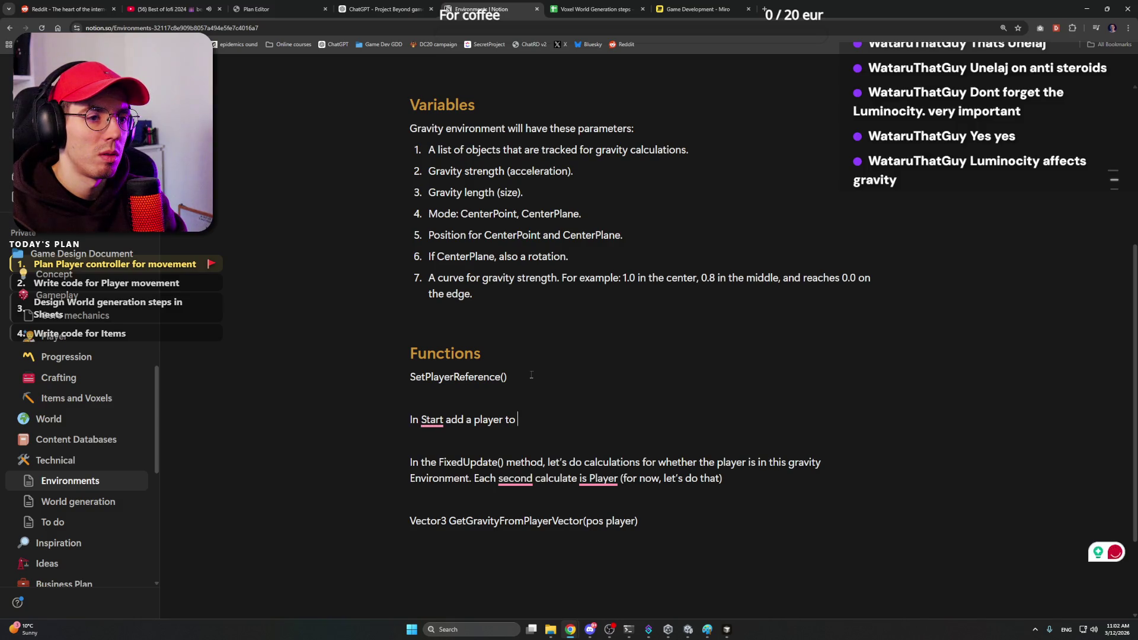
pyautogui.write(' rackedObjects()')
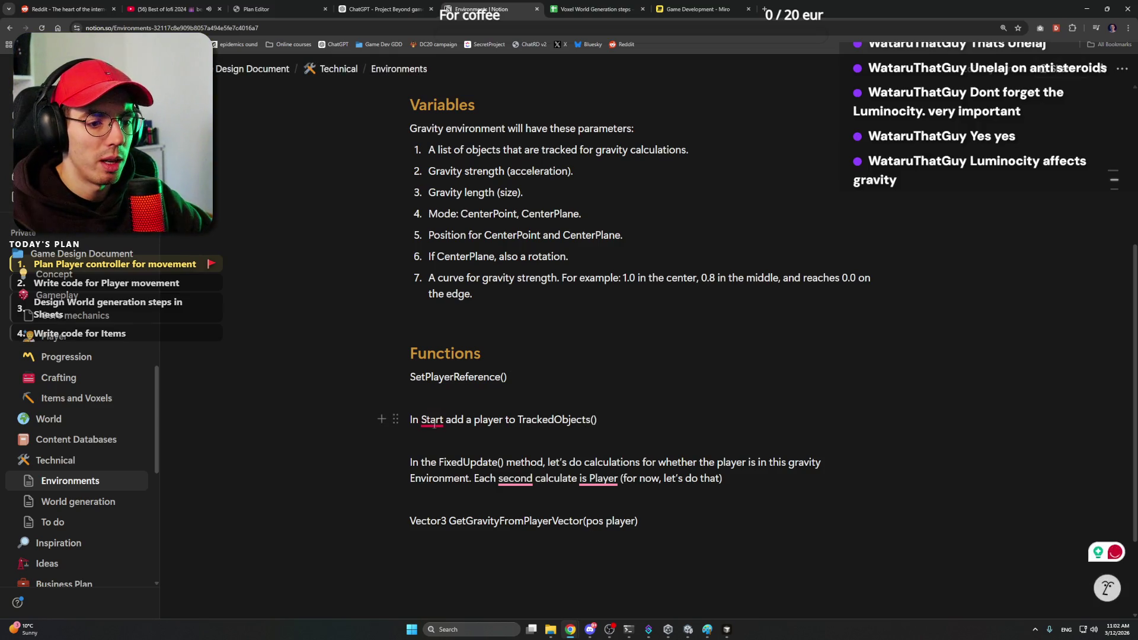
pyautogui.click(445, 457)
pyautogui.write(',')
# Step: Tidy the new lines around SetPlayerReference(), removing the mistaken 'Fin' prefix before Set
pyautogui.moveTo(615, 429)
pyautogui.mouseDown()
pyautogui.moveTo(414, 377)
pyautogui.moveTo(604, 420)
pyautogui.mouseUp()
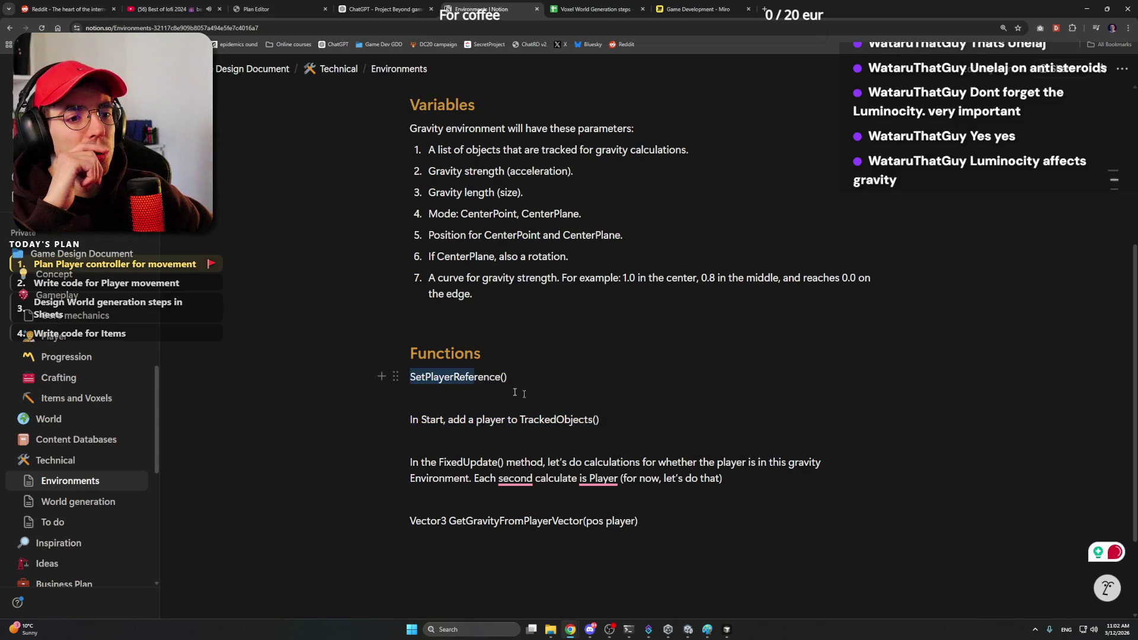
pyautogui.click(607, 419)
pyautogui.scroll(2, 533, 461)
pyautogui.click(625, 509)
pyautogui.click(530, 458)
pyautogui.press('Down')
pyautogui.press('Up')
pyautogui.click(634, 523)
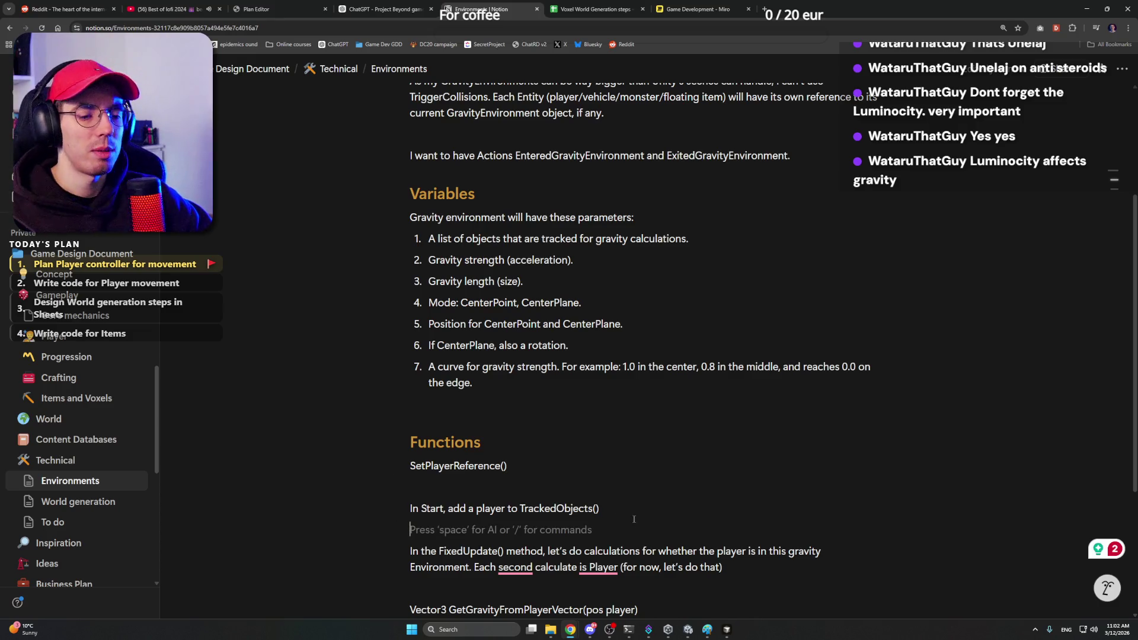
pyautogui.click(630, 507)
pyautogui.scroll(-1, 631, 506)
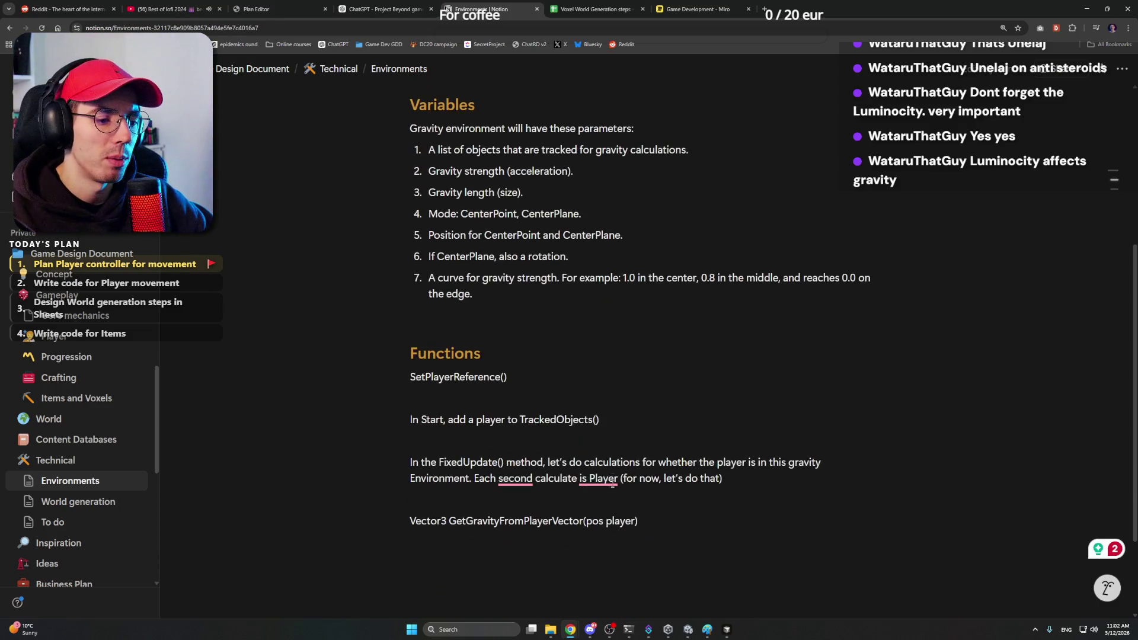
pyautogui.press('Up')
pyautogui.press('Up')
pyautogui.click(595, 394)
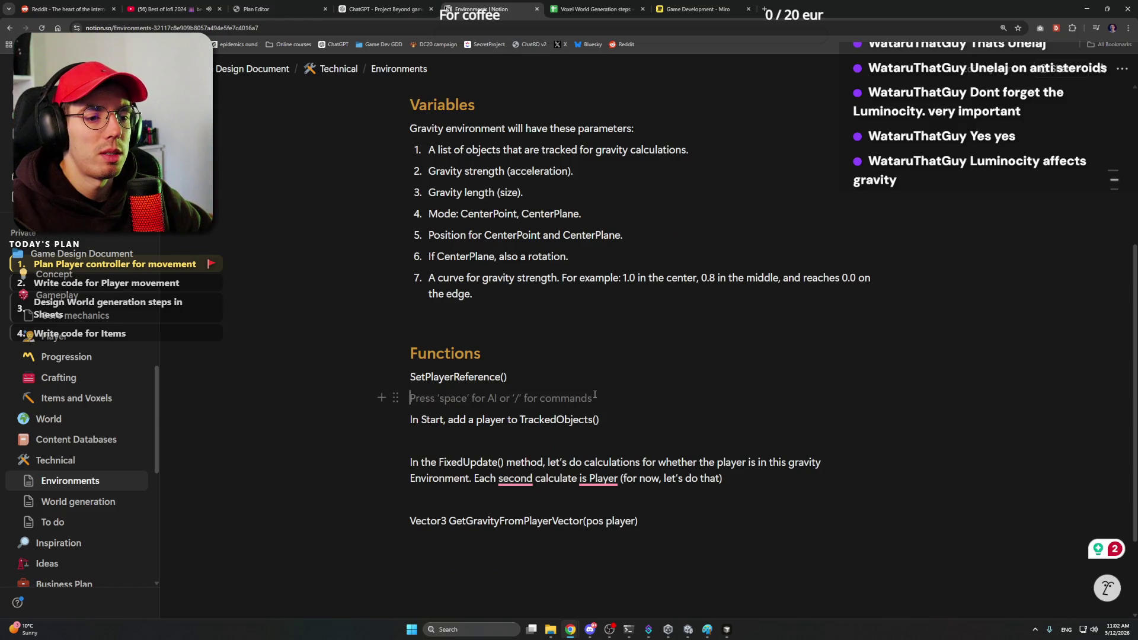
pyautogui.press('Up')
pyautogui.doubleClick(418, 376)
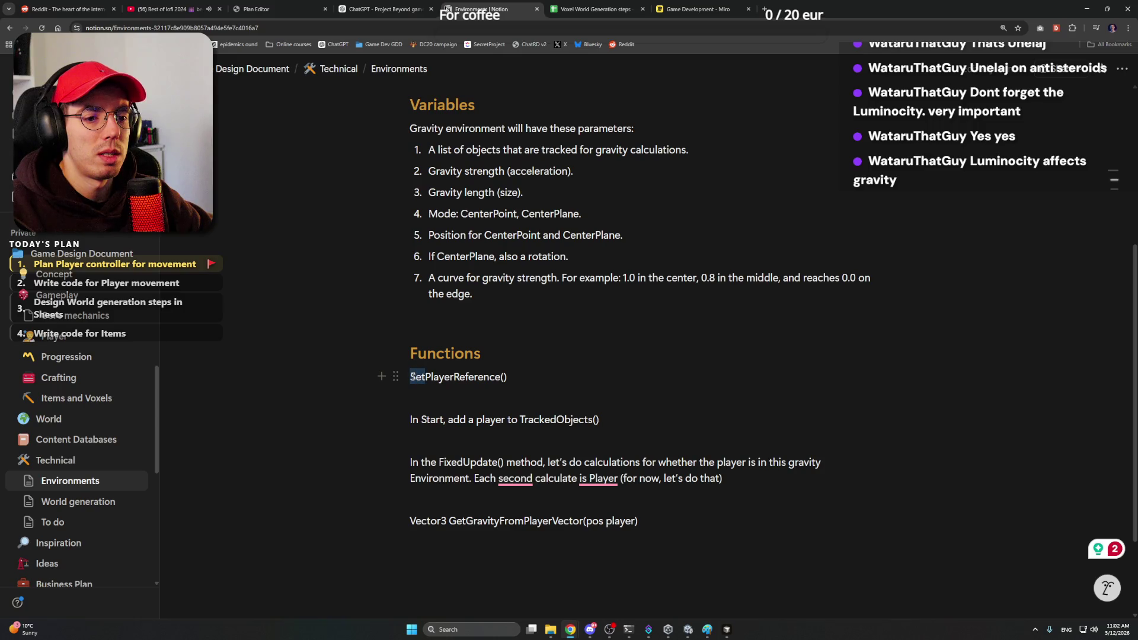
pyautogui.write('Fin')
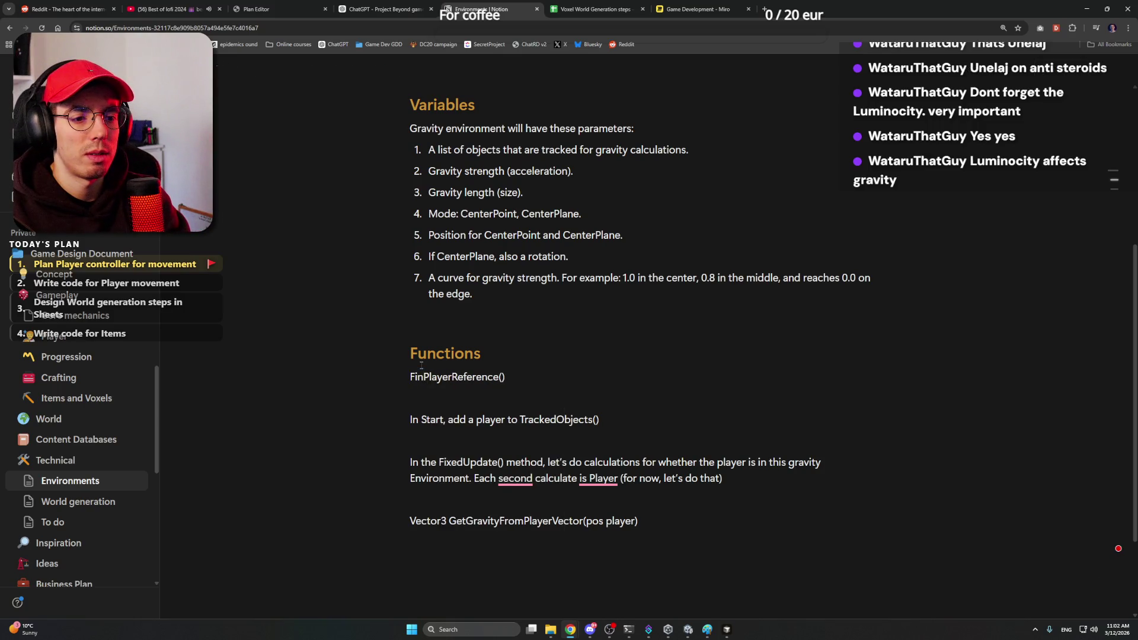
pyautogui.press('BackSpace')
pyautogui.press('BackSpace')
pyautogui.press('BackSpace')
pyautogui.write('Set')
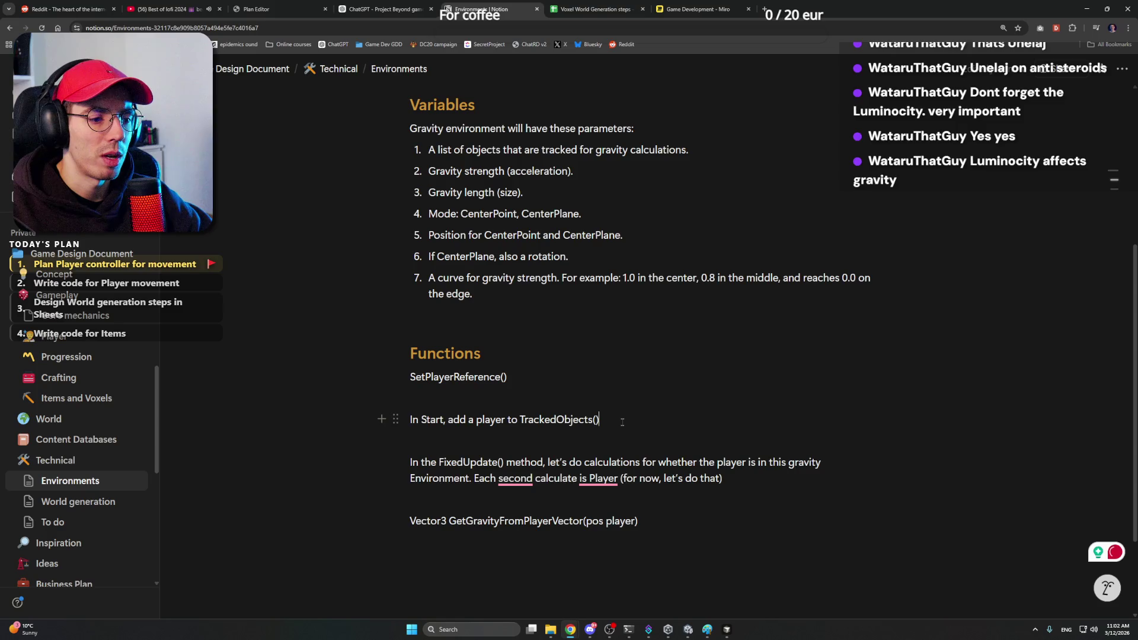
pyautogui.scroll(-1, 622, 421)
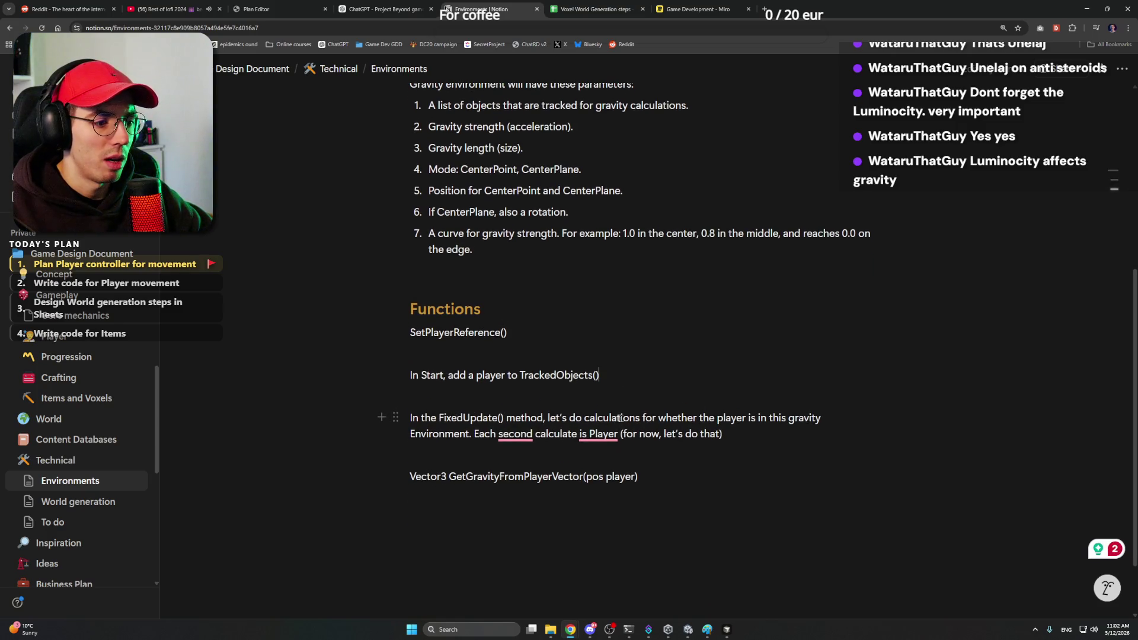
# Step: Change FixedUpdate to check whether TrackedObjects() are in the environment, accepting Grammarly's comma and article fixes
pyautogui.moveTo(717, 419); pyautogui.dragTo(752, 418)
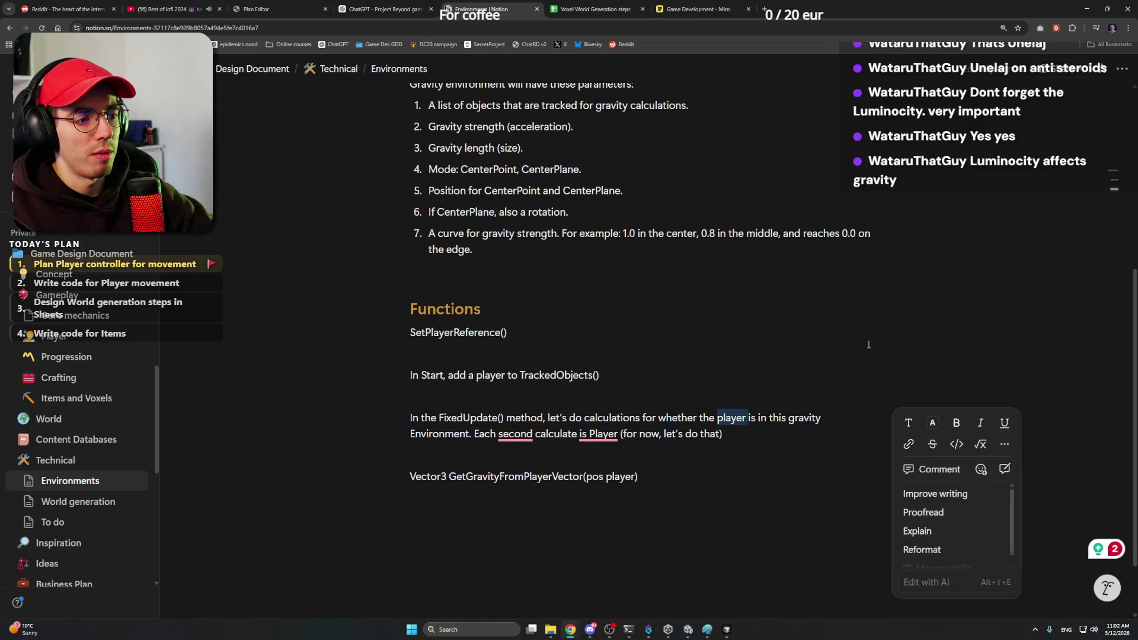
pyautogui.write('TrackedBoejcts() i')
pyautogui.press('BackSpace')
pyautogui.press('BackSpace')
pyautogui.write('are')
pyautogui.click(516, 434)
pyautogui.click(511, 471)
pyautogui.moveTo(601, 434)
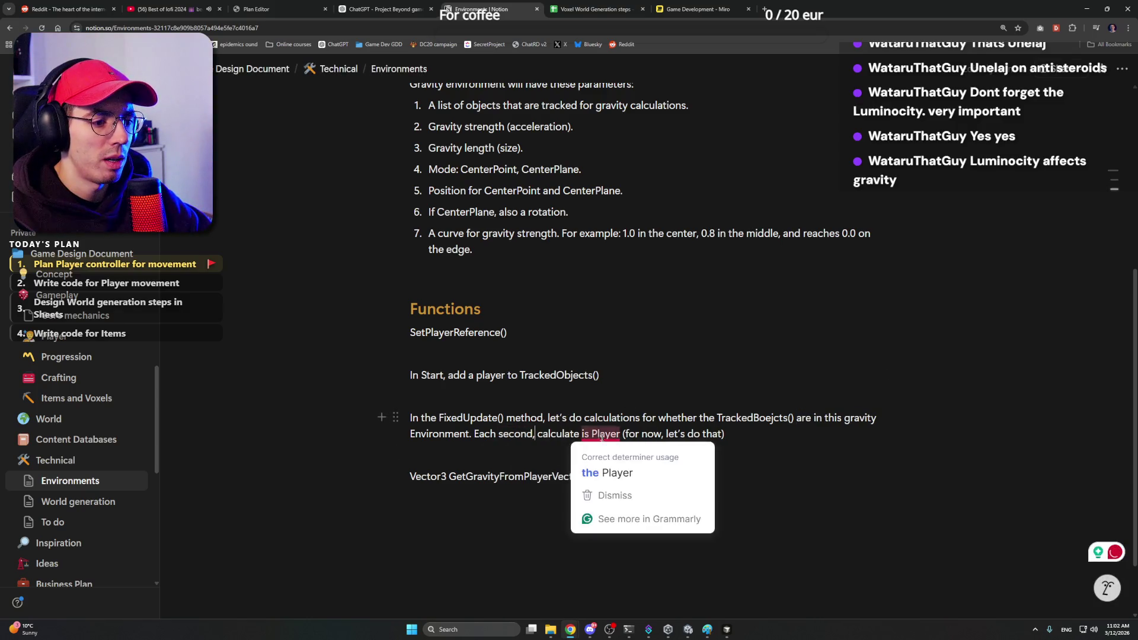
pyautogui.click(603, 454)
pyautogui.click(623, 473)
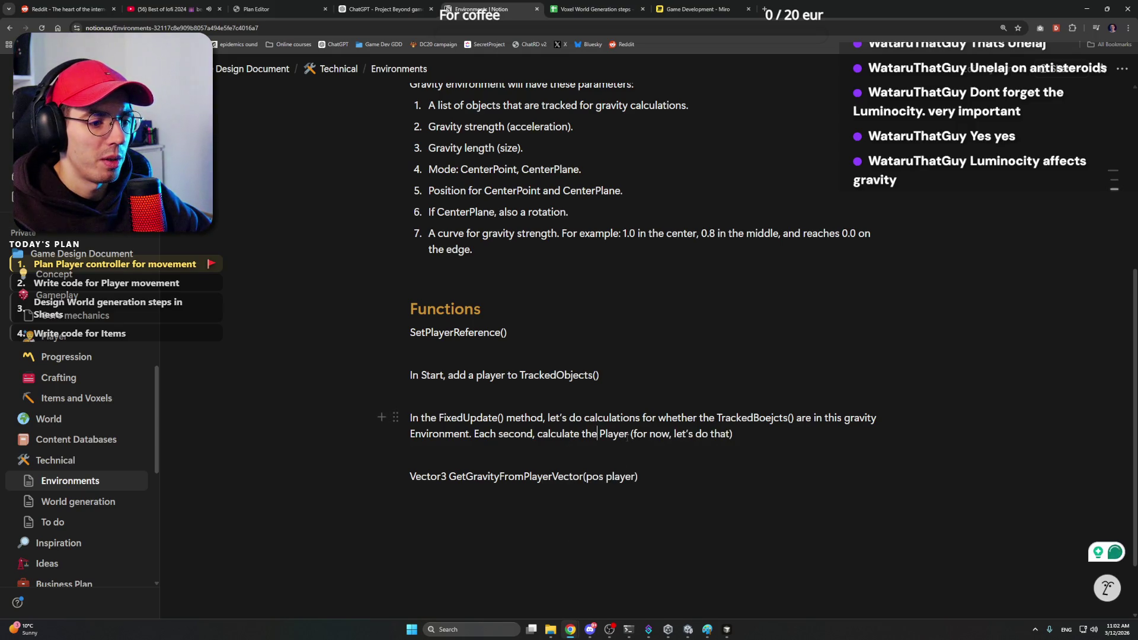
# Step: Replace 'Player' with 'object', delete the for-now parenthetical, and end the note with '(object pos)'
pyautogui.doubleClick(613, 433)
pyautogui.write('object')
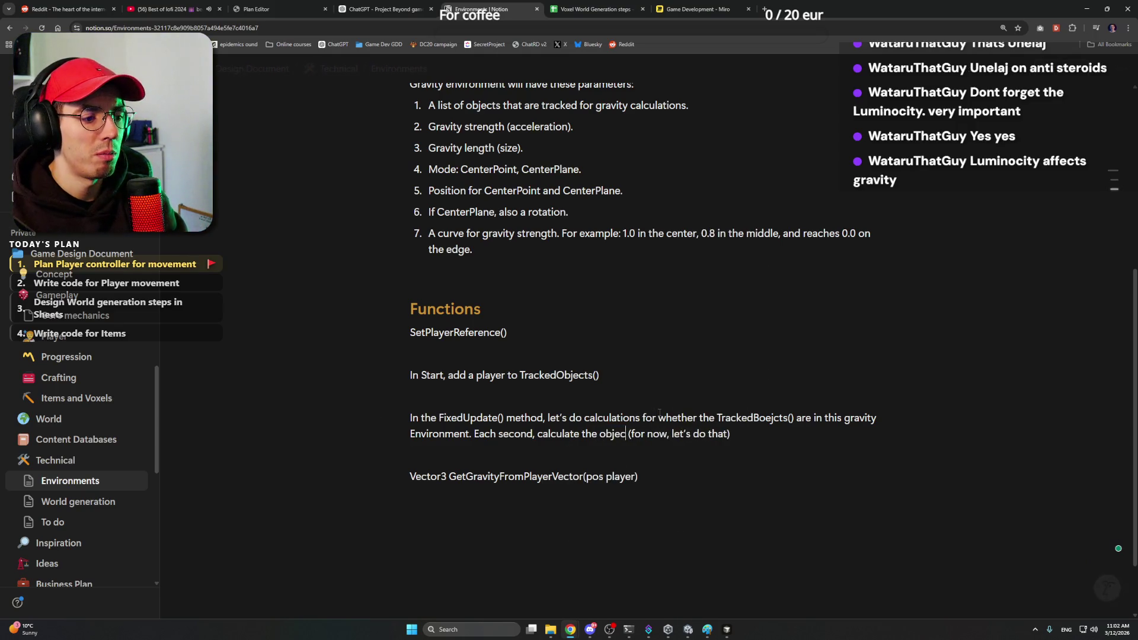
pyautogui.hotkey('shift', 'Right')
pyautogui.hotkey('shift', 'Right')
pyautogui.hotkey('shift', 'Right')
pyautogui.hotkey('shift', 'Right')
pyautogui.hotkey('shift', 'Right')
pyautogui.hotkey('shift', 'Right')
pyautogui.hotkey('shift', 'Right')
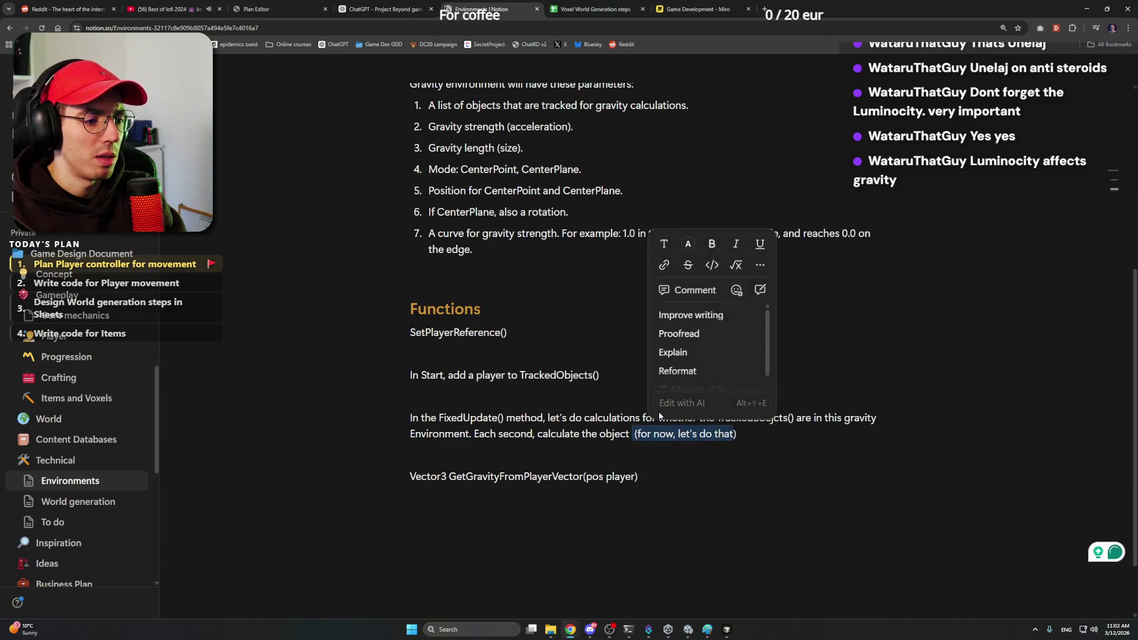
pyautogui.hotkey('shift', 'Right')
pyautogui.hotkey('shift', 'Right')
pyautogui.press('BackSpace')
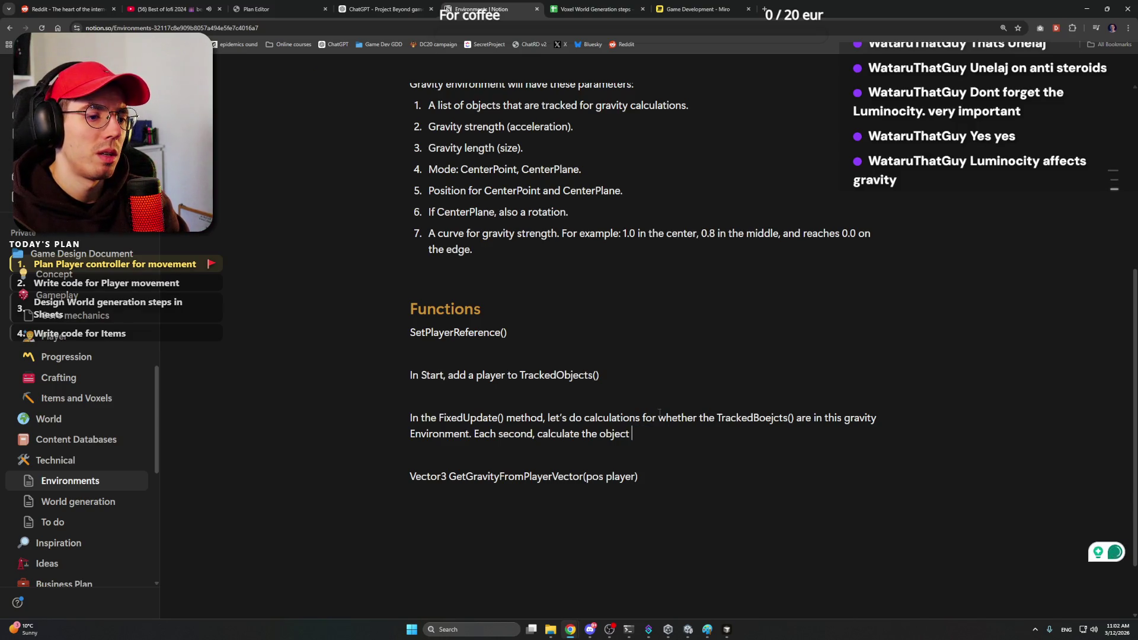
pyautogui.write('in gravity Environemnt (')
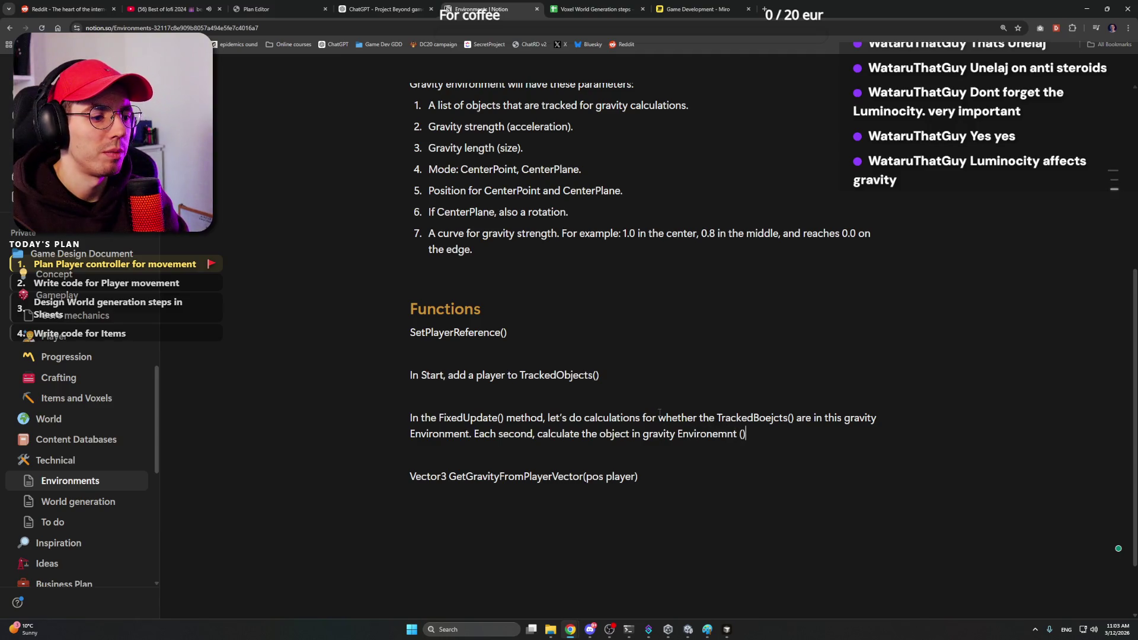
pyautogui.write('object pos')
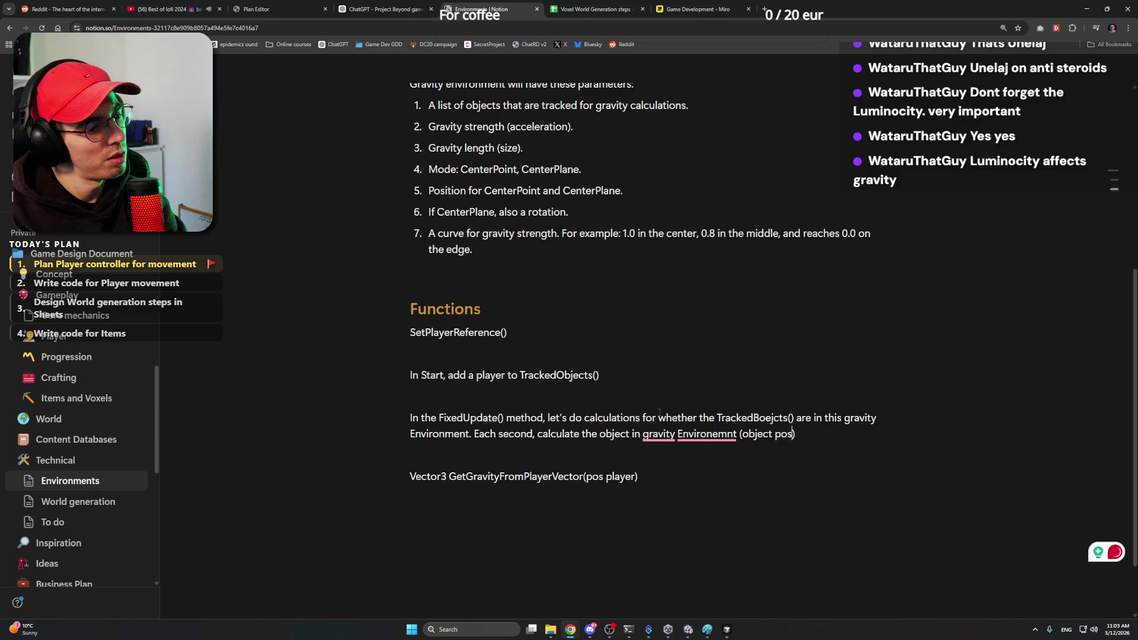
pyautogui.write(' -')
pyautogui.press('BackSpace')
pyautogui.press('BackSpace')
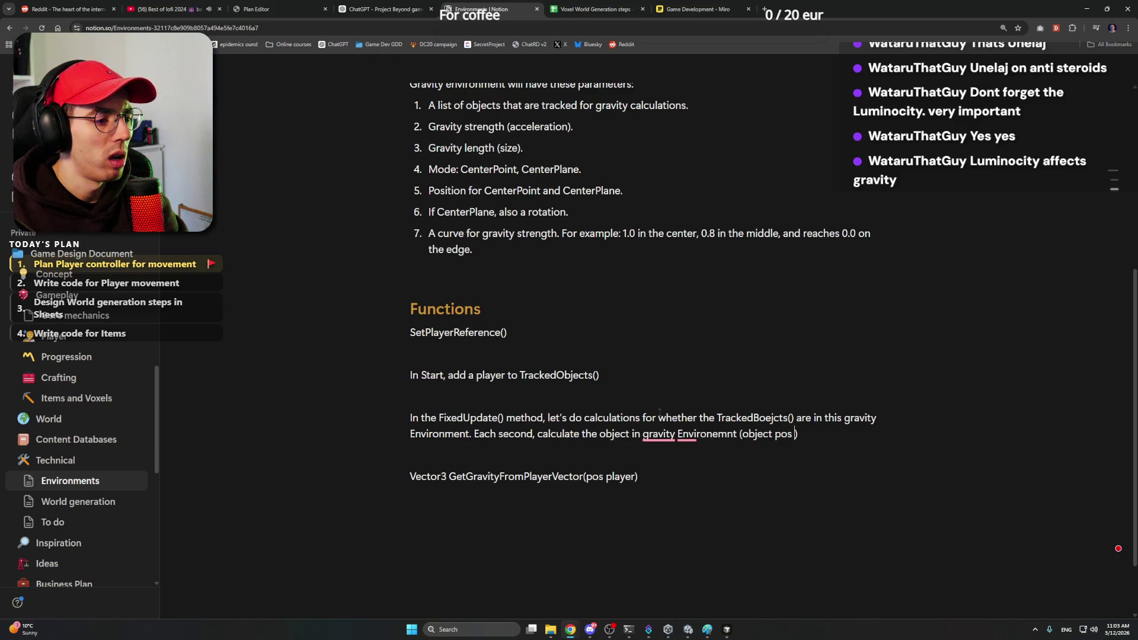
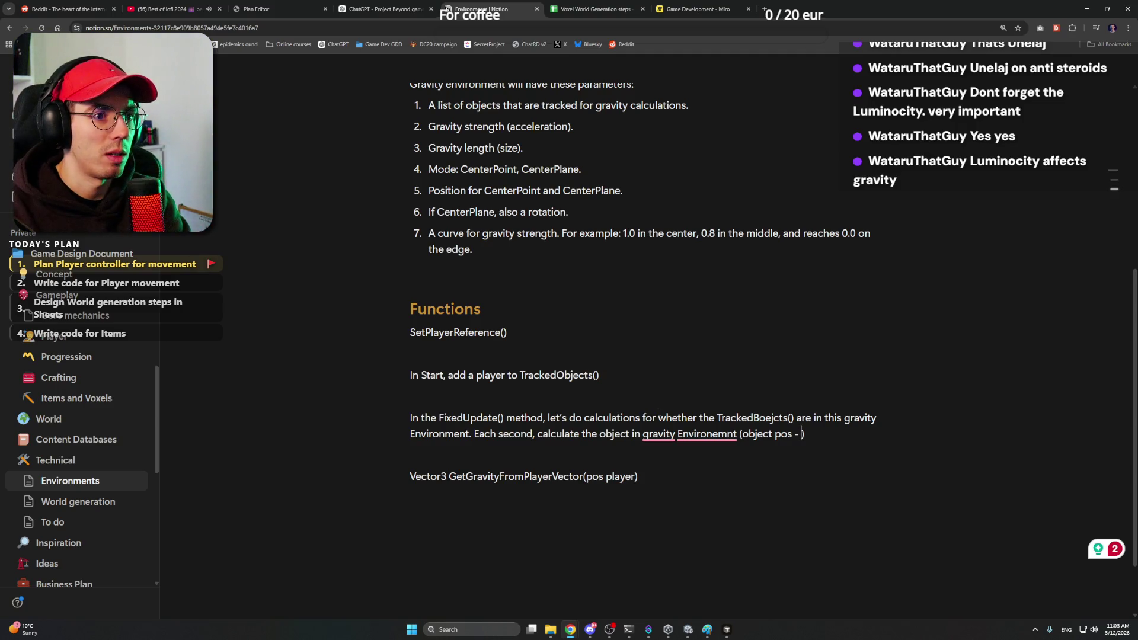
pyautogui.write('Gra')
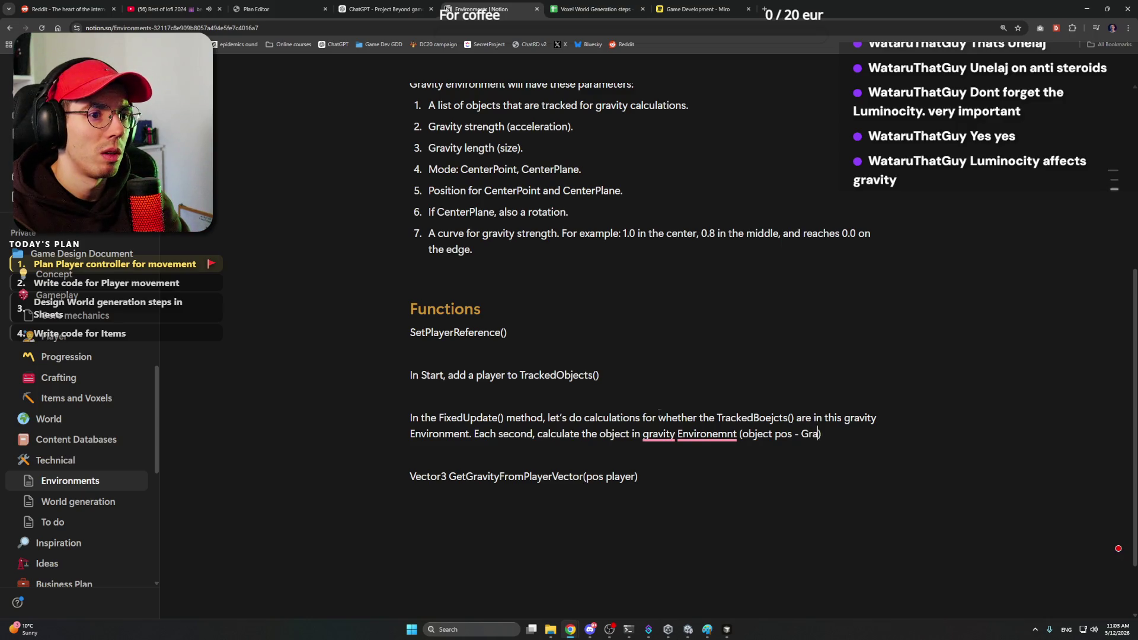
pyautogui.write('CenterPoint')
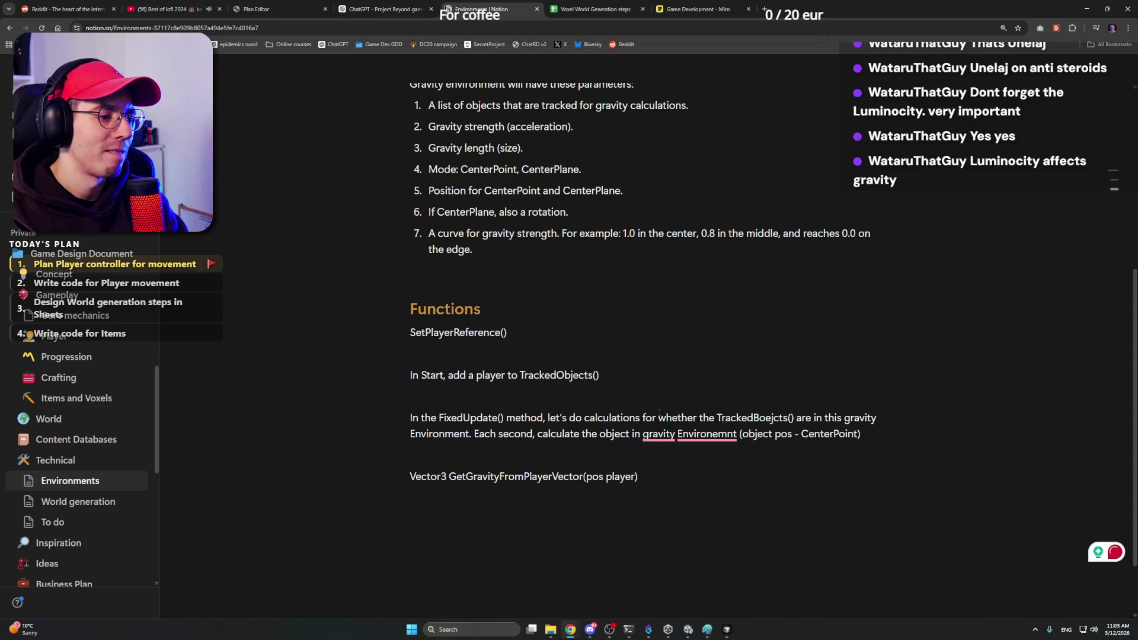
pyautogui.write('< ')
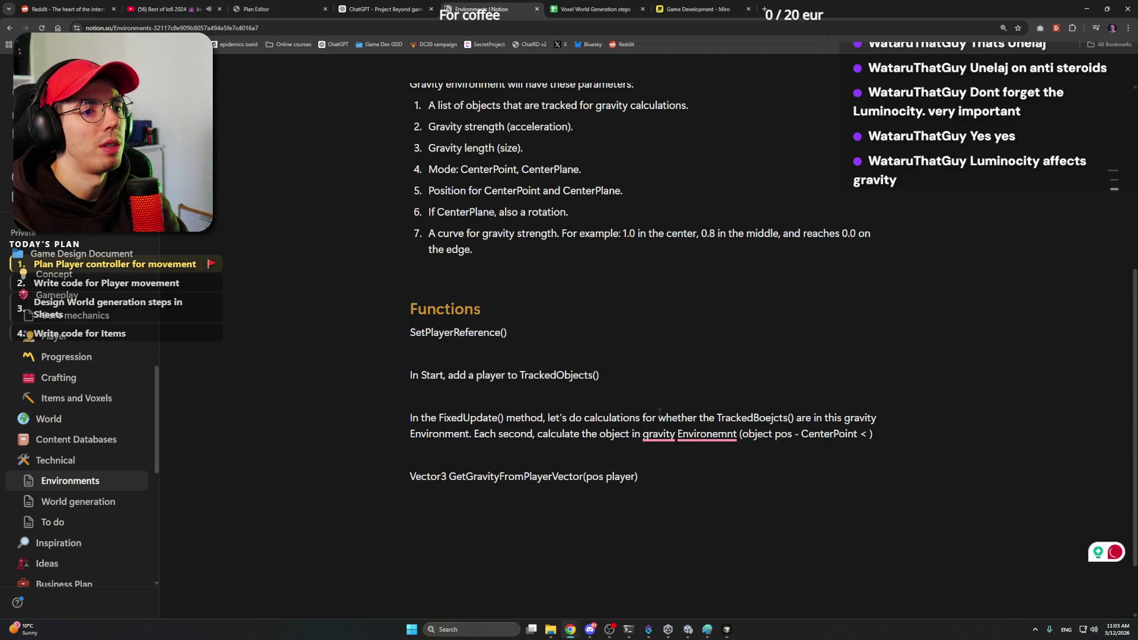
pyautogui.write('lengh')
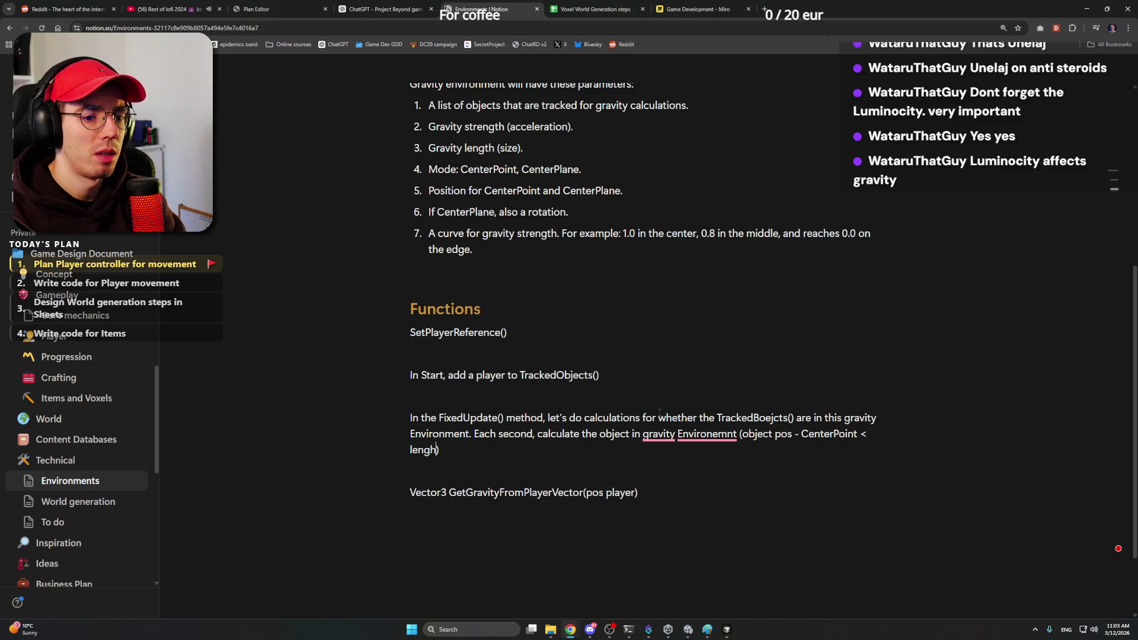
pyautogui.write('th')
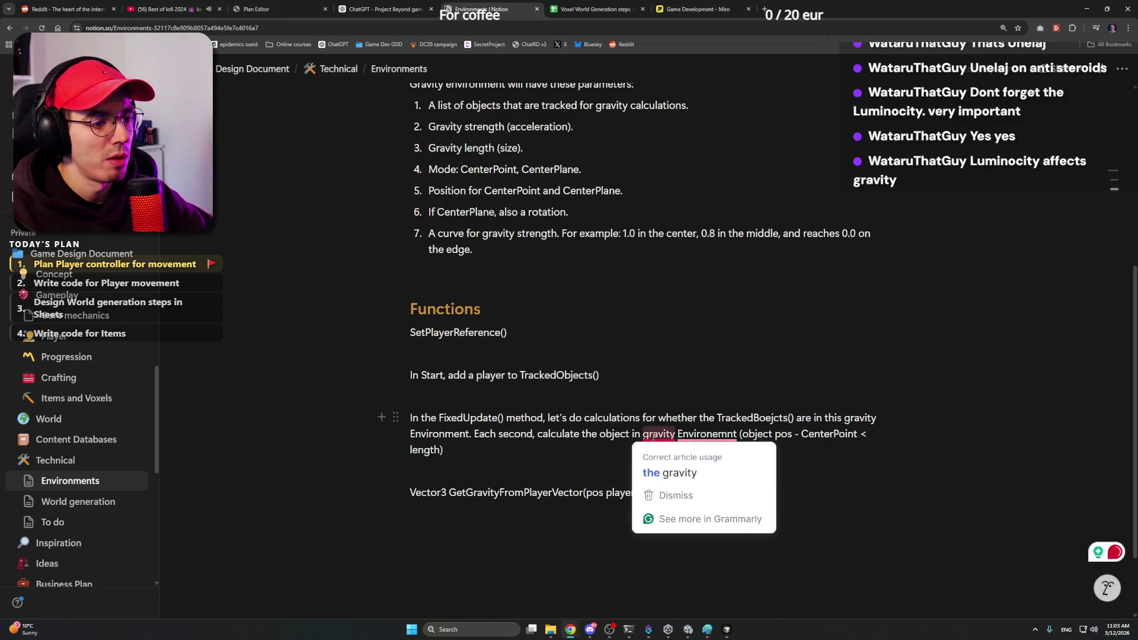
# Step: Accept Grammarly fixes: 'the gravity', 'Environment' spelling, 'if it is' and lowercase 'call objects'
pyautogui.click(725, 472)
pyautogui.click(698, 456)
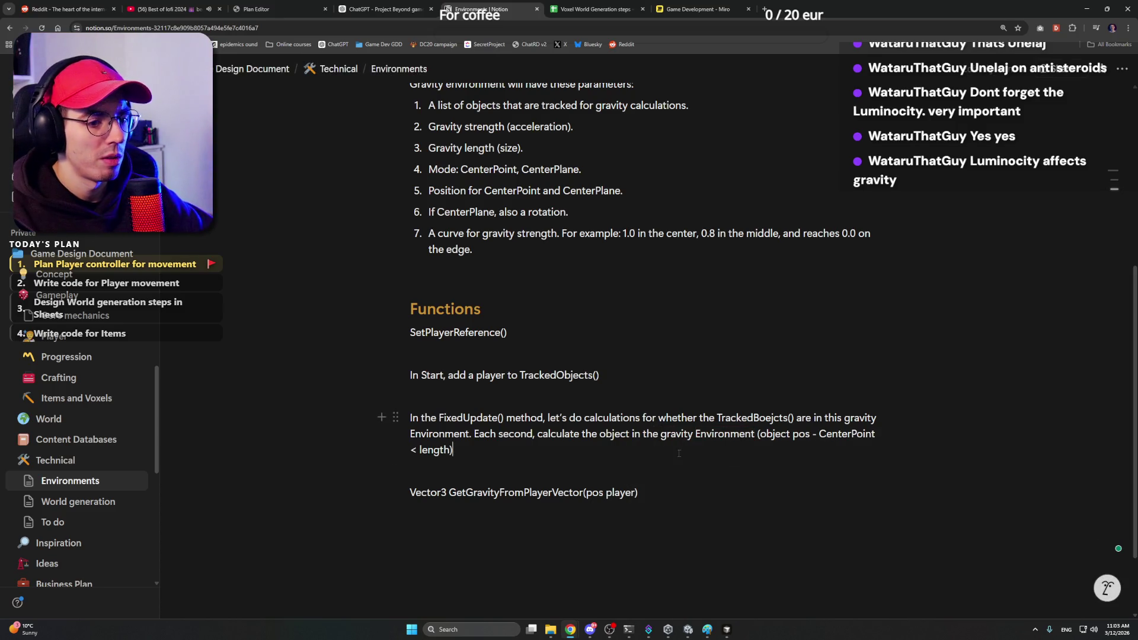
pyautogui.write(', if is inside,')
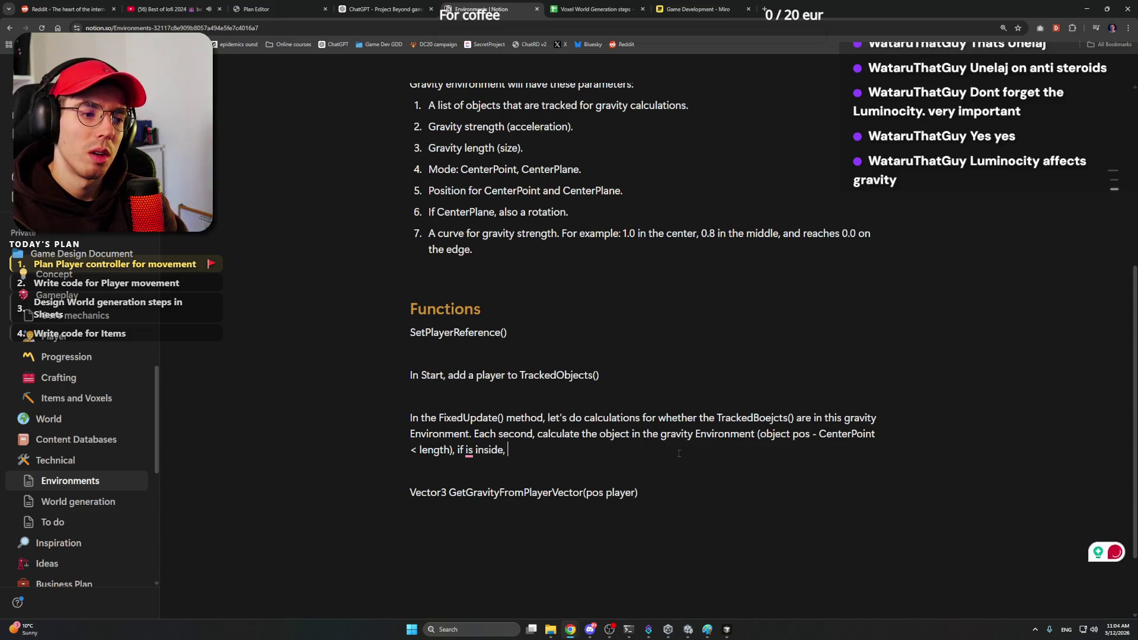
pyautogui.write(' Callobjecvts')
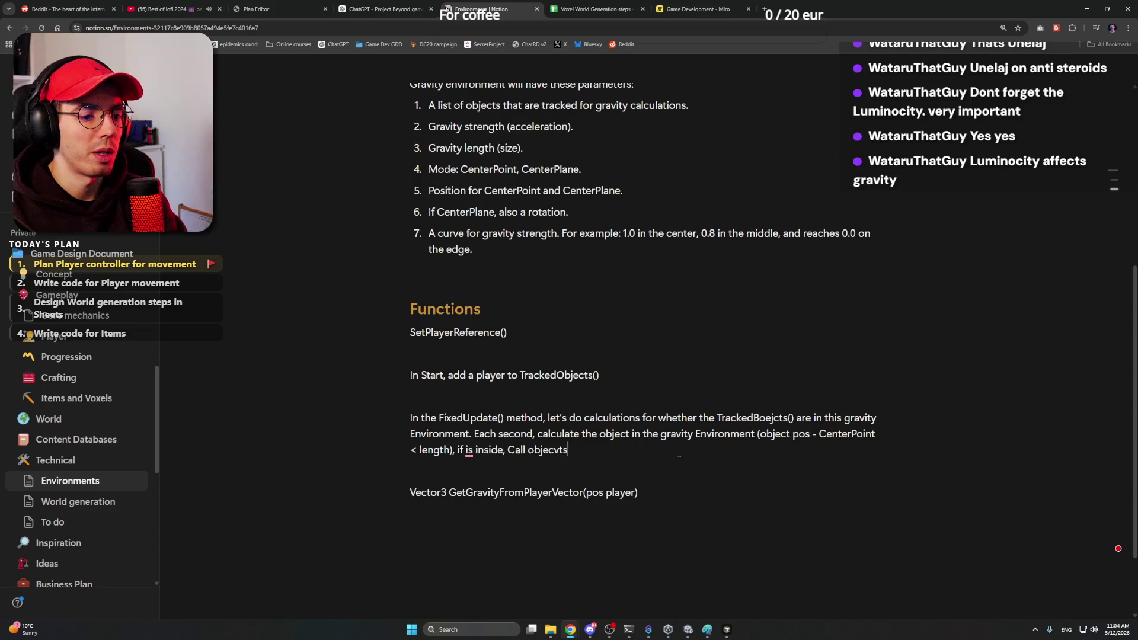
pyautogui.press('BackSpace')
pyautogui.press('BackSpace')
pyautogui.press('BackSpace')
pyautogui.write('ts')
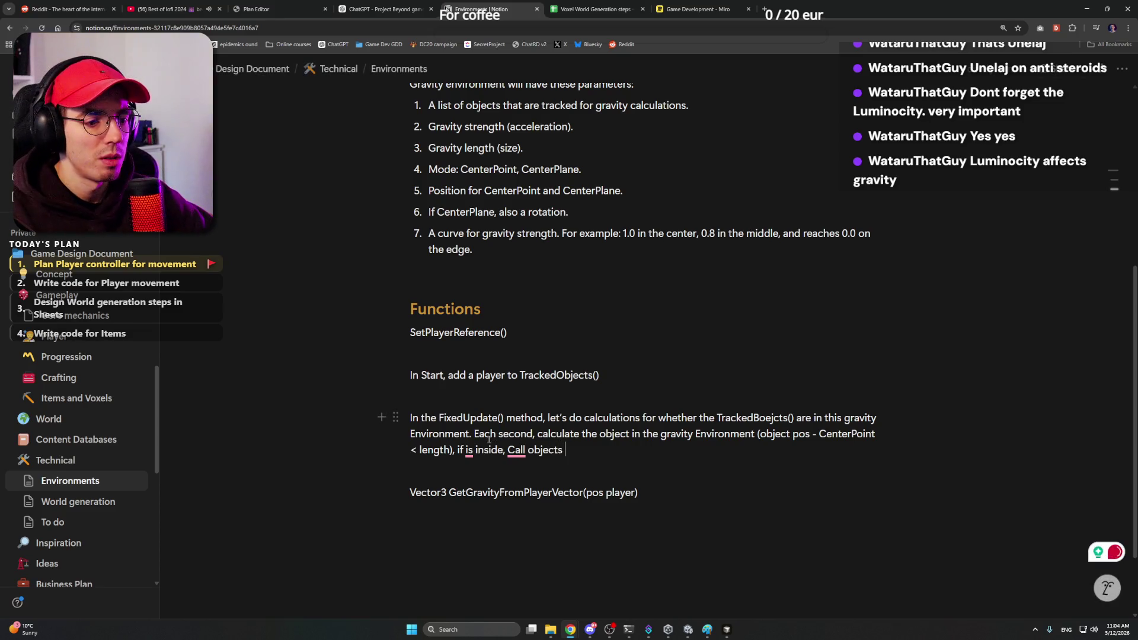
pyautogui.click(473, 487)
pyautogui.click(534, 488)
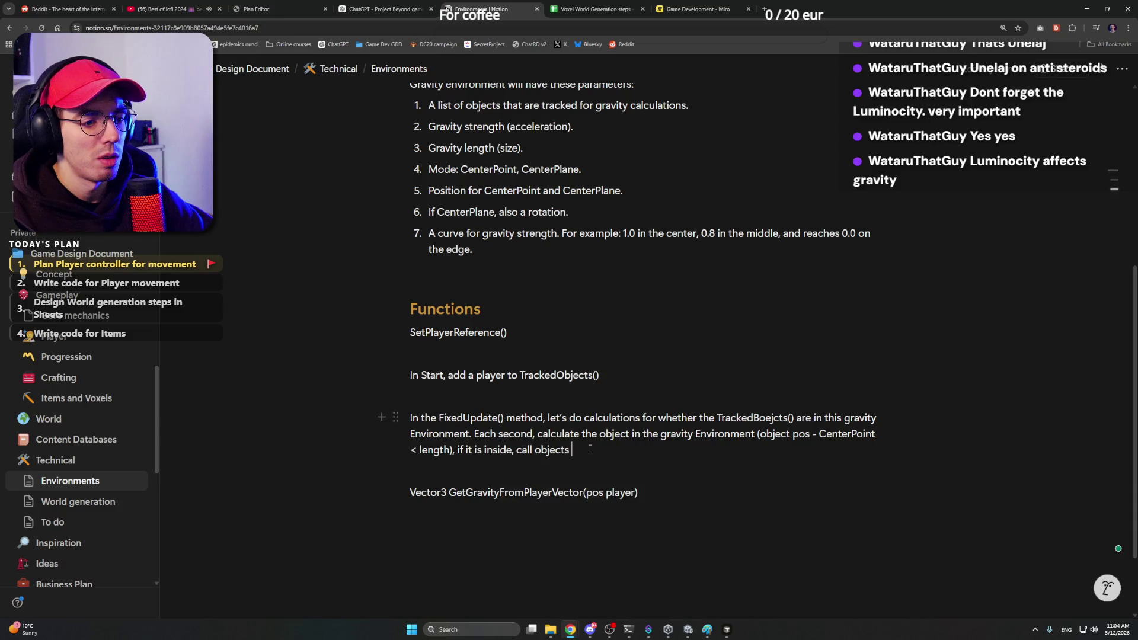
pyautogui.scroll(2, 655, 337)
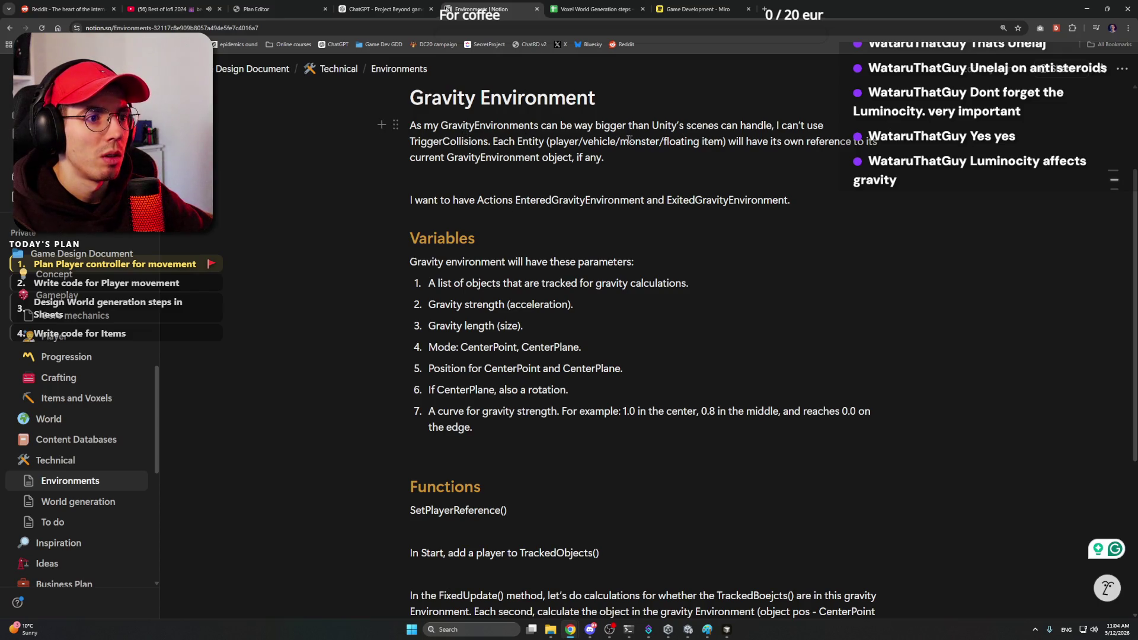
pyautogui.scroll(-2, 620, 140)
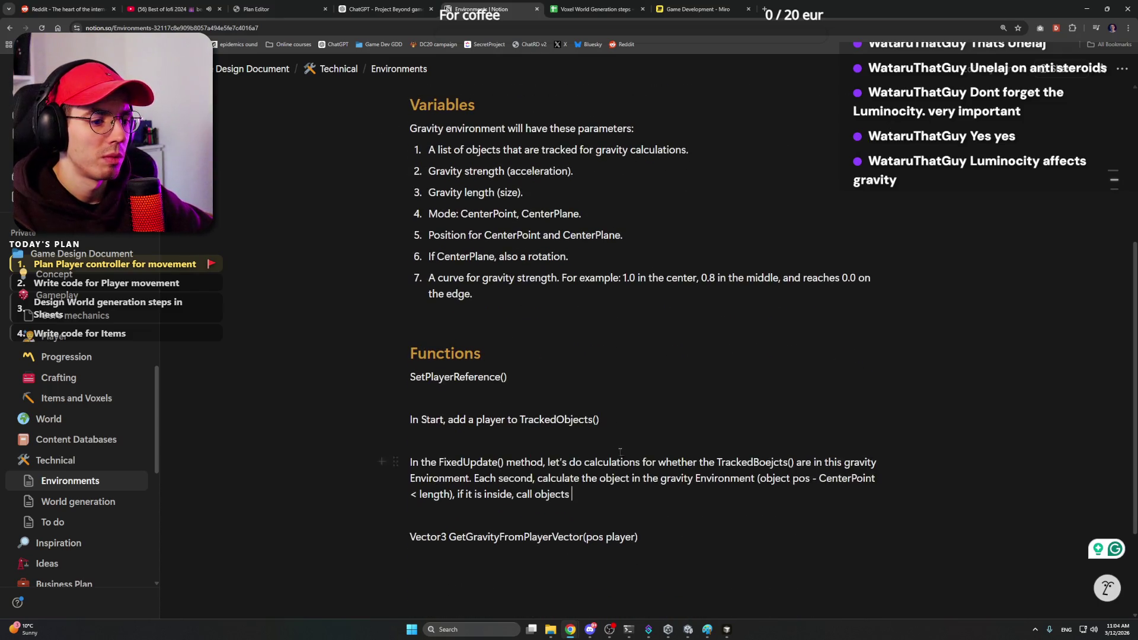
pyautogui.write('Trig')
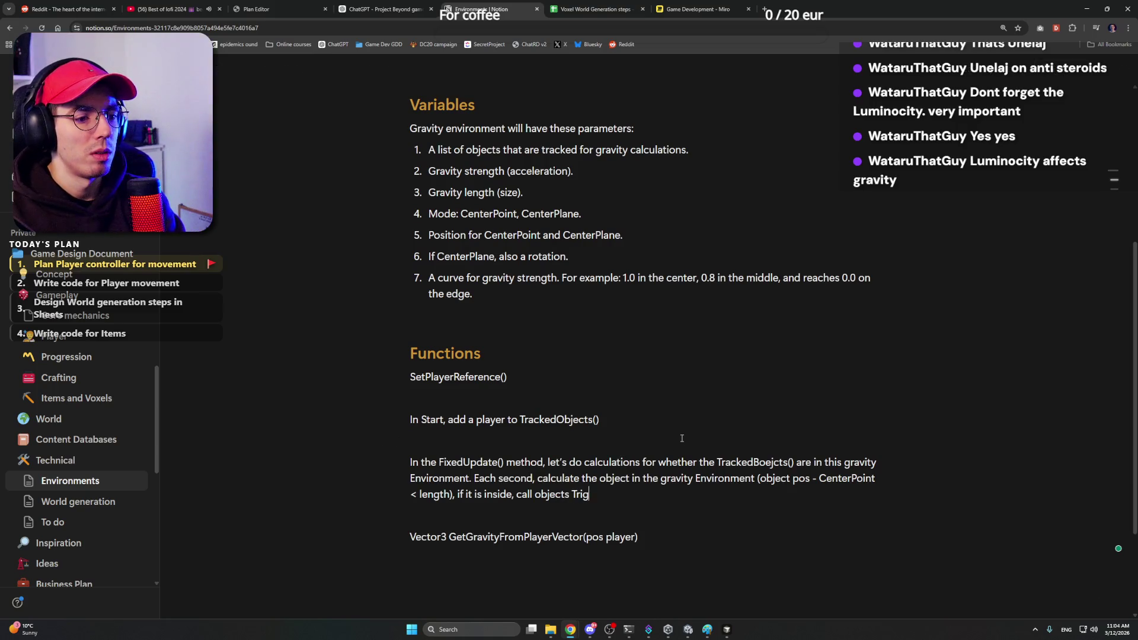
# Step: Remove the stray word Trig and correct 'sends' to 'send' and 'classes' to 'class's'
pyautogui.press('BackSpace')
pyautogui.press('BackSpace')
pyautogui.press('BackSpace')
pyautogui.write('Entered')
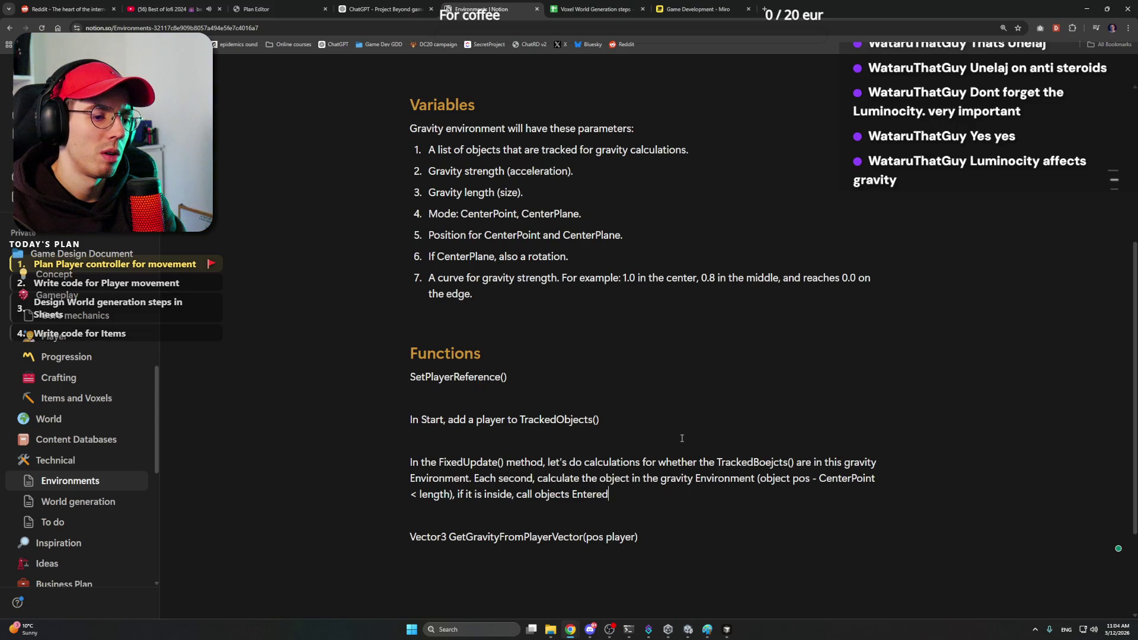
pyautogui.write('GravityEnvirome')
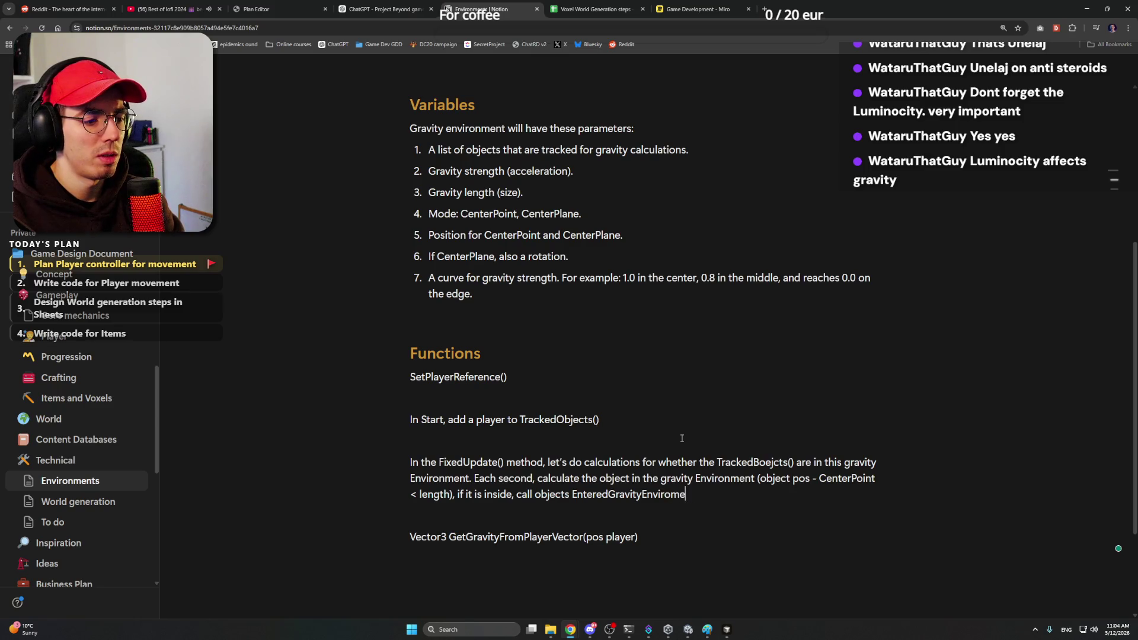
pyautogui.press('BackSpace')
pyautogui.press('BackSpace')
pyautogui.write('nment()')
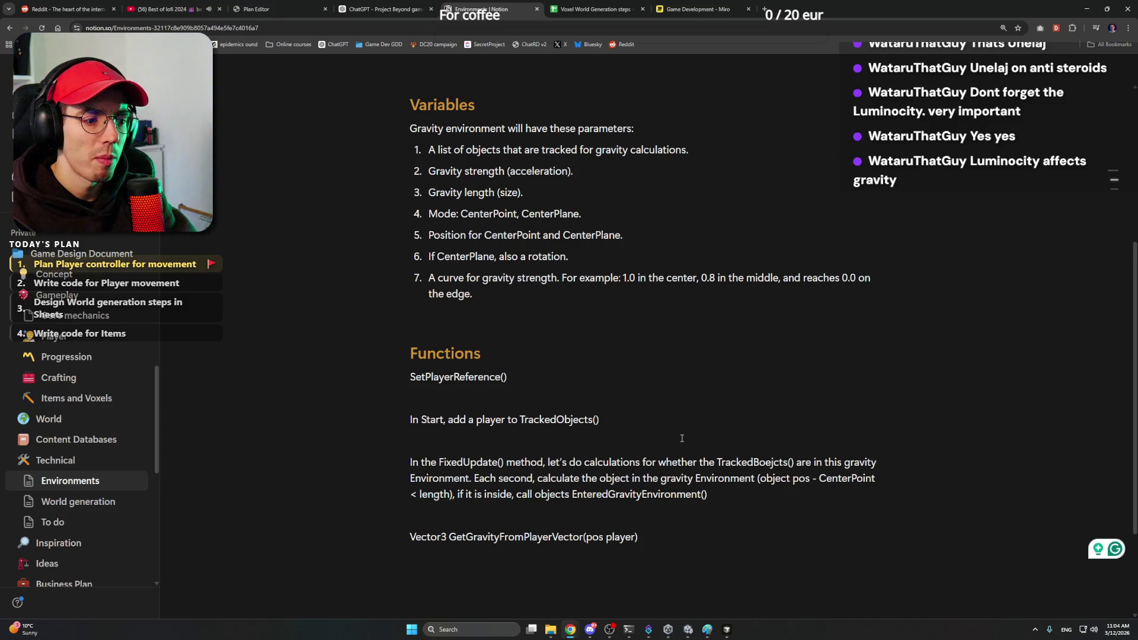
pyautogui.write(' and sends ')
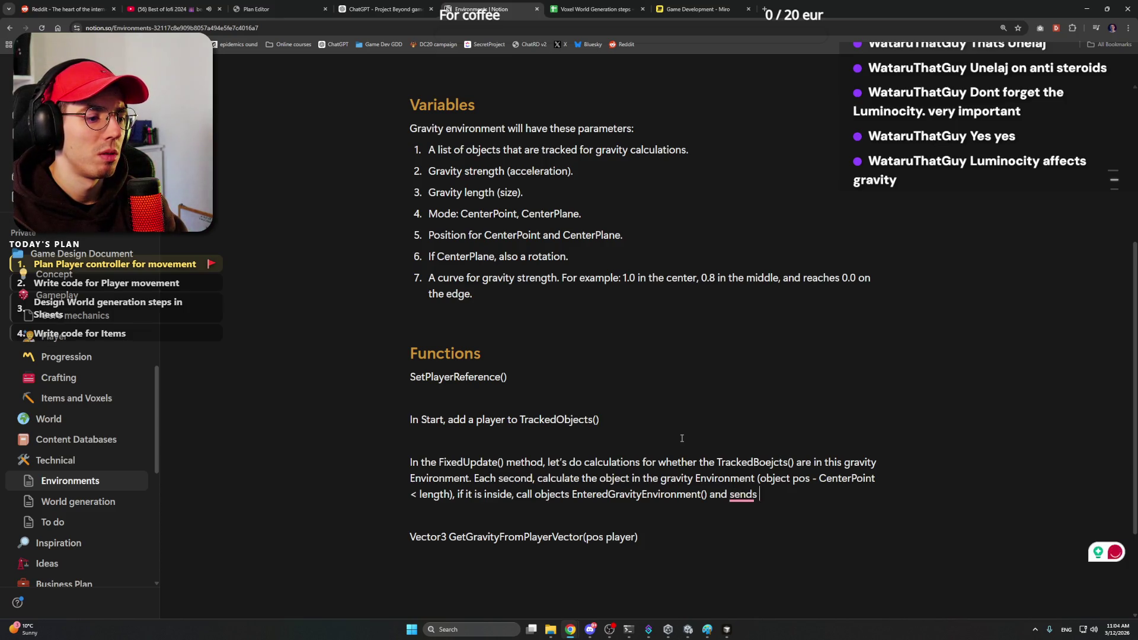
pyautogui.write('this clas')
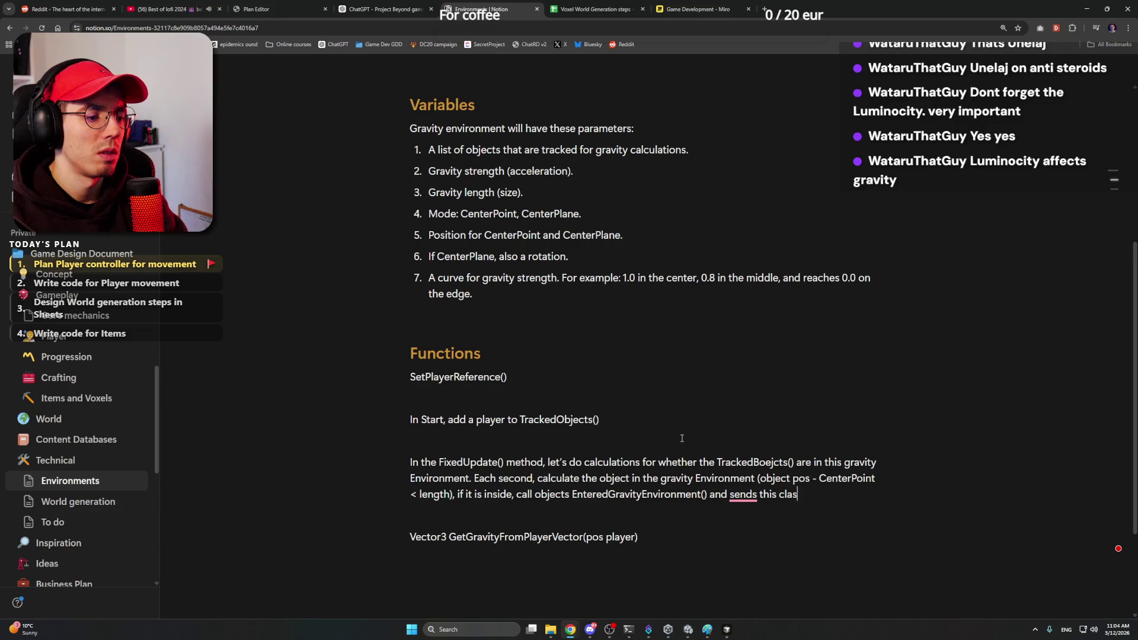
pyautogui.write('ses refen')
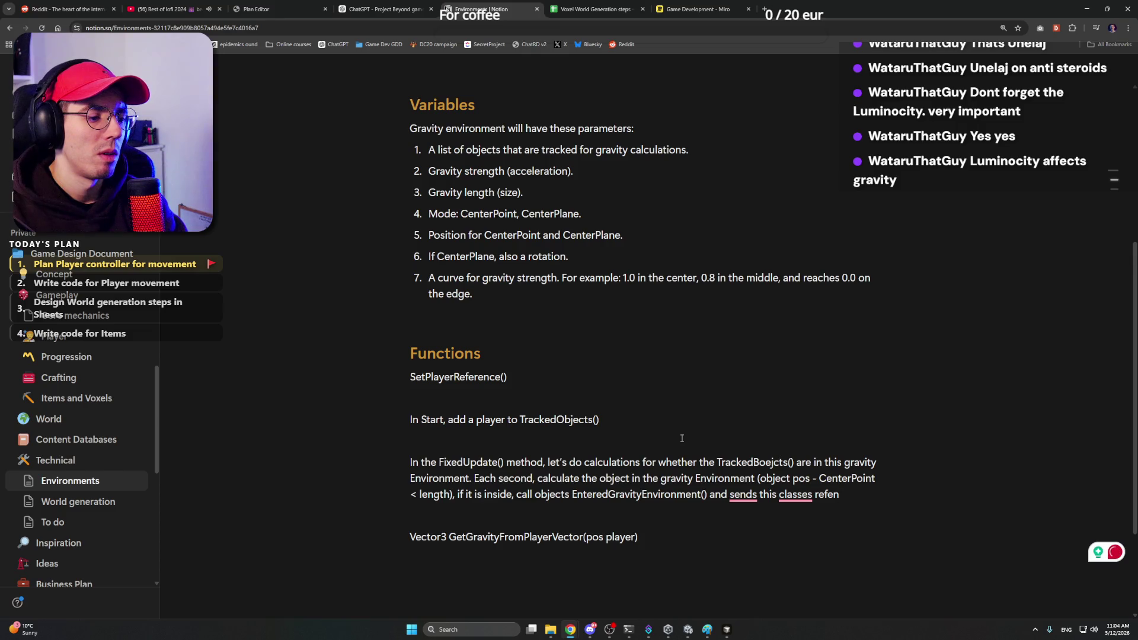
pyautogui.write('rerence to the object.')
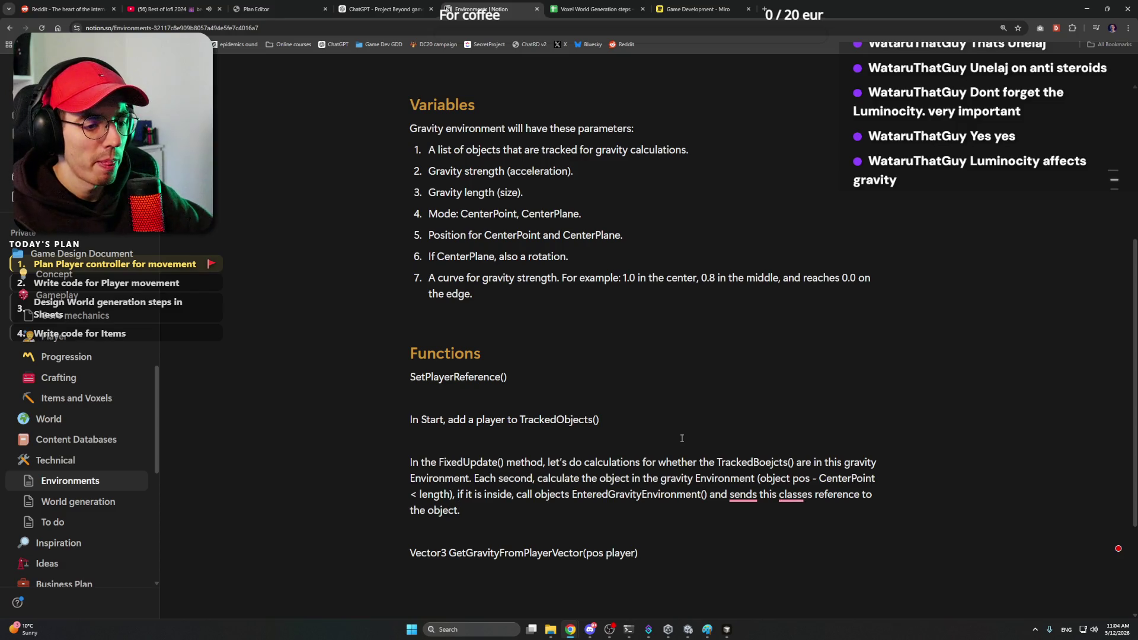
pyautogui.click(684, 532)
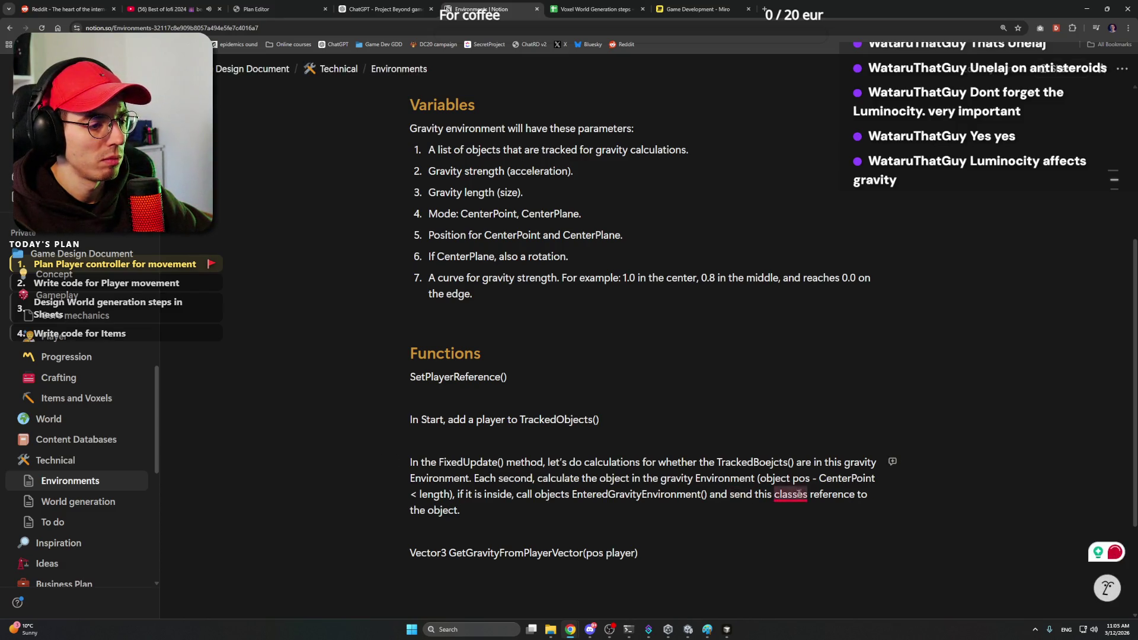
pyautogui.click(813, 518)
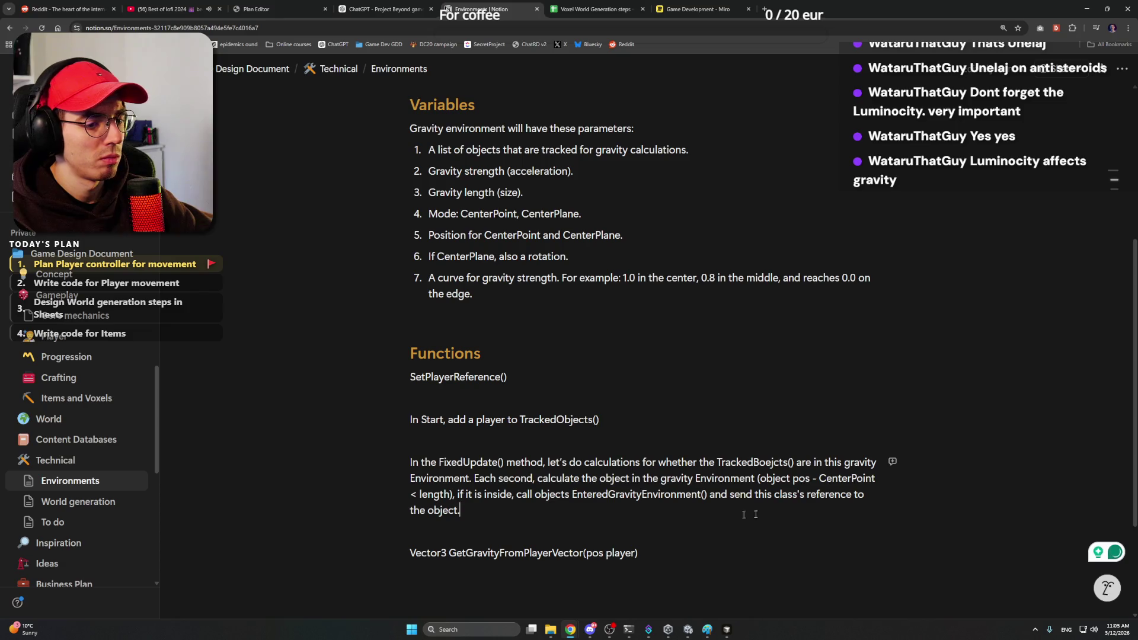
pyautogui.click(682, 555)
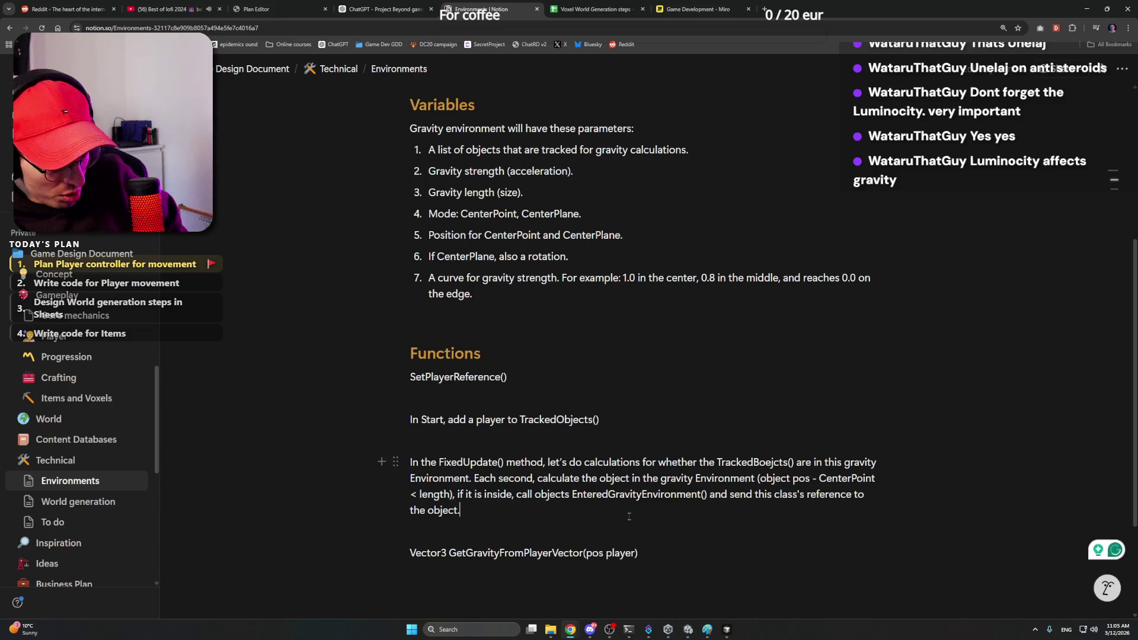
pyautogui.scroll(3, 621, 515)
pyautogui.scroll(-2, 566, 422)
pyautogui.scroll(2, 566, 422)
# Step: Start a new paragraph below the introduction beginning 'This class', fixing mistyped words
pyautogui.click(424, 185)
pyautogui.press('Left')
pyautogui.hotkey('shift', 'Down')
pyautogui.hotkey('shift', 'Down')
pyautogui.hotkey('shift', 'Down')
pyautogui.hotkey('shift', 'Down')
pyautogui.hotkey('shift', 'Down')
pyautogui.hotkey('shift', 'Down')
pyautogui.hotkey('shift', 'Down')
pyautogui.hotkey('shift', 'Down')
pyautogui.hotkey('shift', 'Down')
pyautogui.hotkey('shift', 'Down')
pyautogui.hotkey('shift', 'Down')
pyautogui.hotkey('shift', 'Down')
pyautogui.hotkey('shift', 'Down')
pyautogui.hotkey('shift', 'Down')
pyautogui.hotkey('shift', 'Down')
pyautogui.hotkey('shift', 'Down')
pyautogui.hotkey('shift', 'Down')
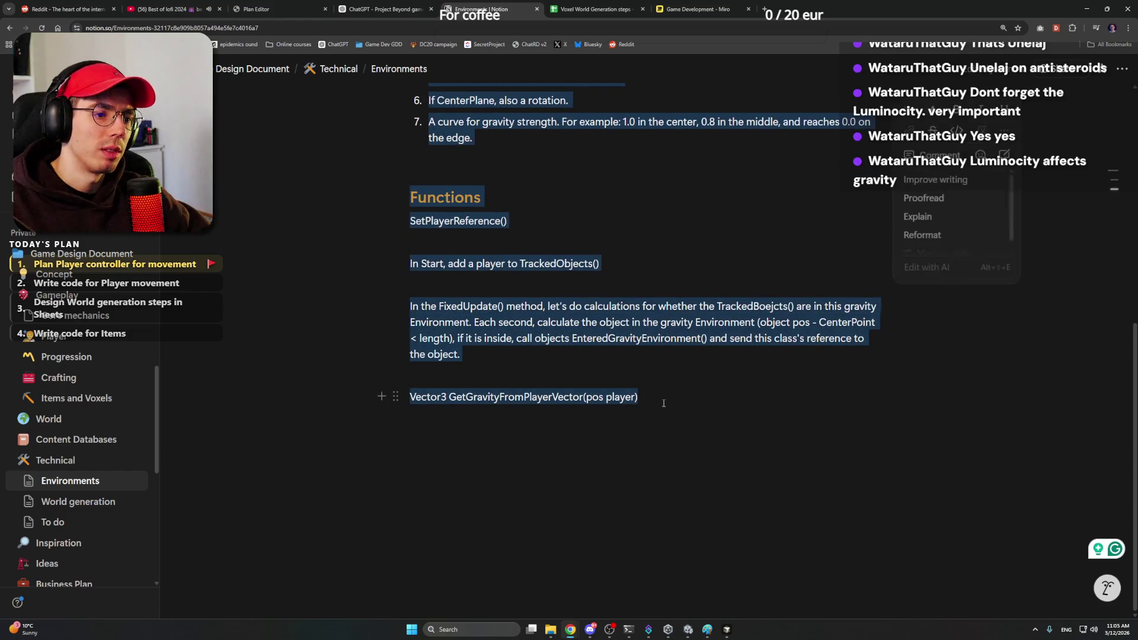
pyautogui.click(655, 397)
pyautogui.scroll(4, 655, 396)
pyautogui.click(665, 284)
pyautogui.press('Down')
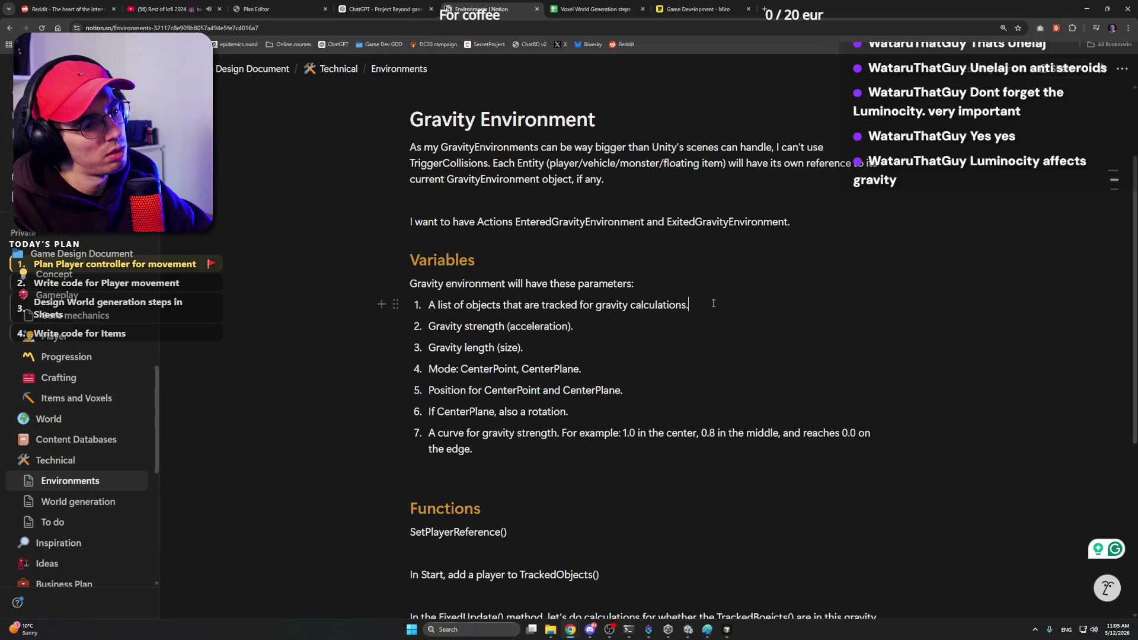
pyautogui.press('Return')
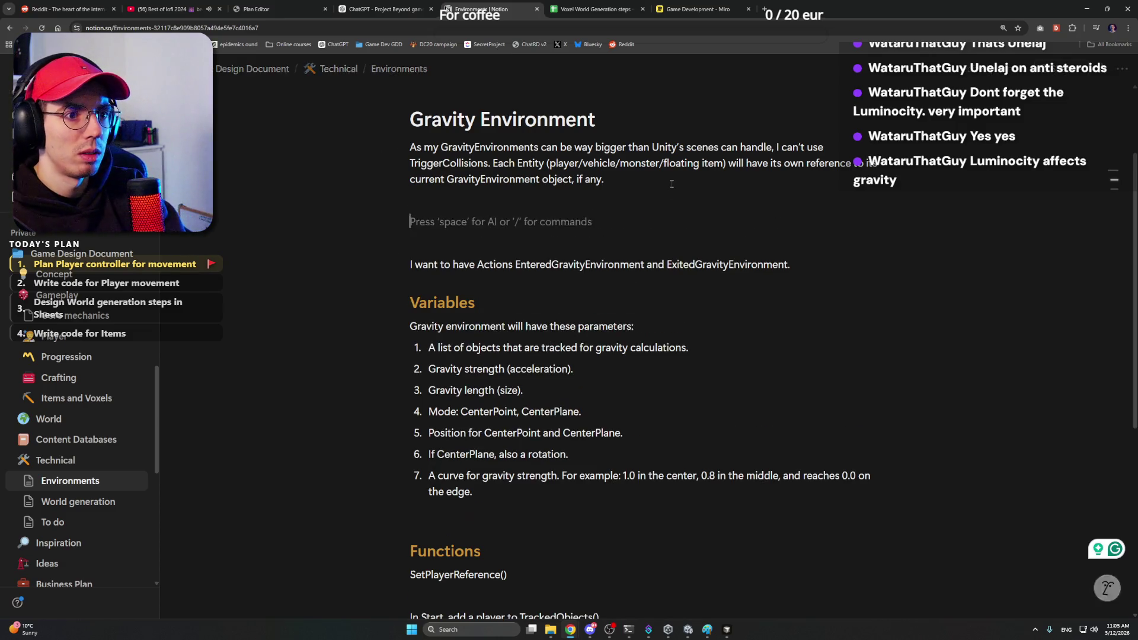
pyautogui.write('This class this wi')
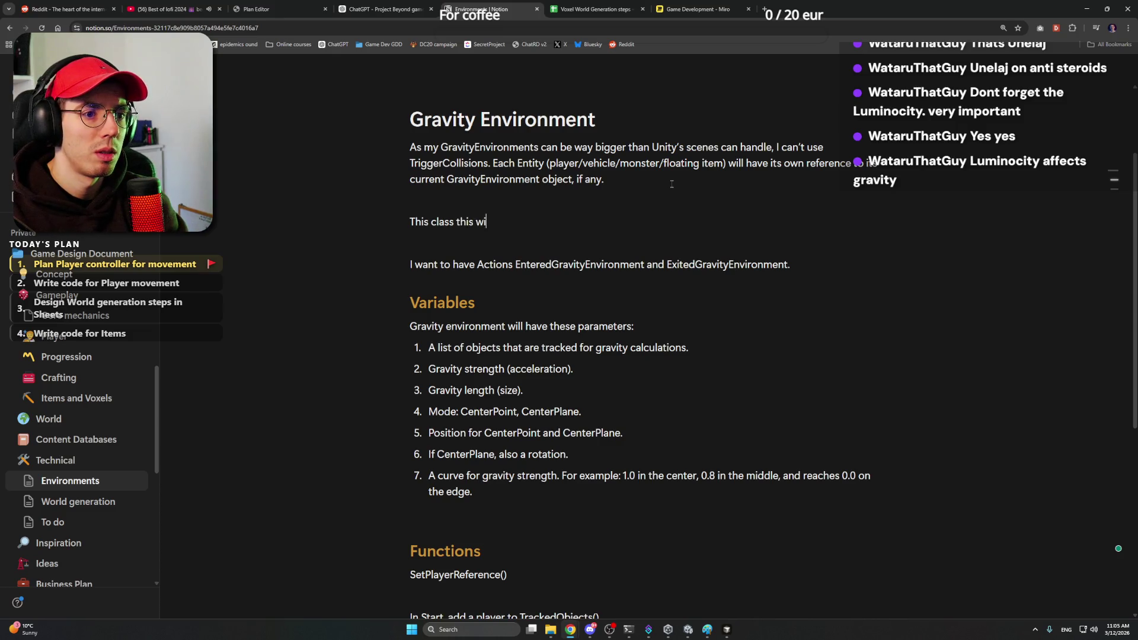
pyautogui.press('BackSpace')
pyautogui.press('BackSpace')
pyautogui.press('BackSpace')
pyautogui.press('BackSpace')
pyautogui.press('BackSpace')
pyautogui.press('BackSpace')
pyautogui.press('BackSpace')
pyautogui.write('will be attached')
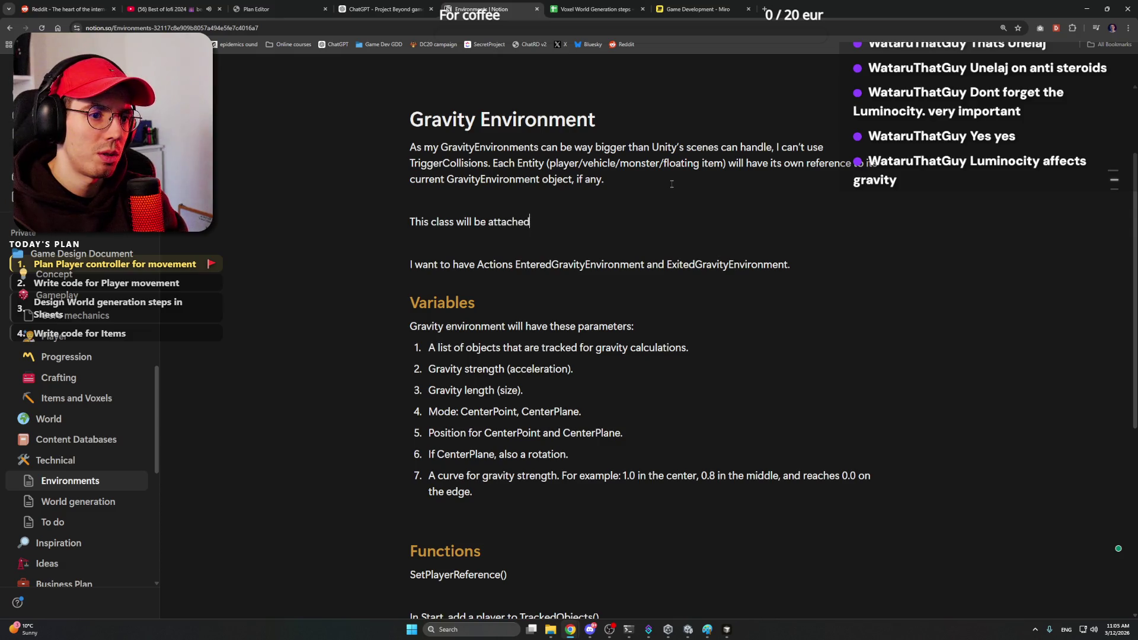
pyautogui.write('ch graivtyvity ')
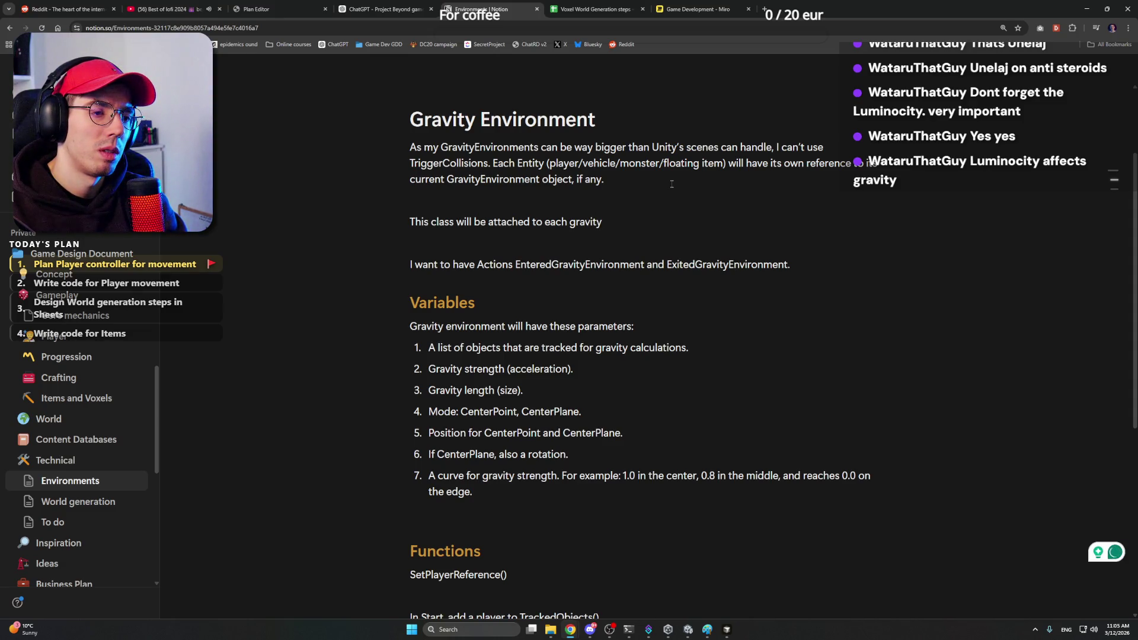
pyautogui.write('owning ob')
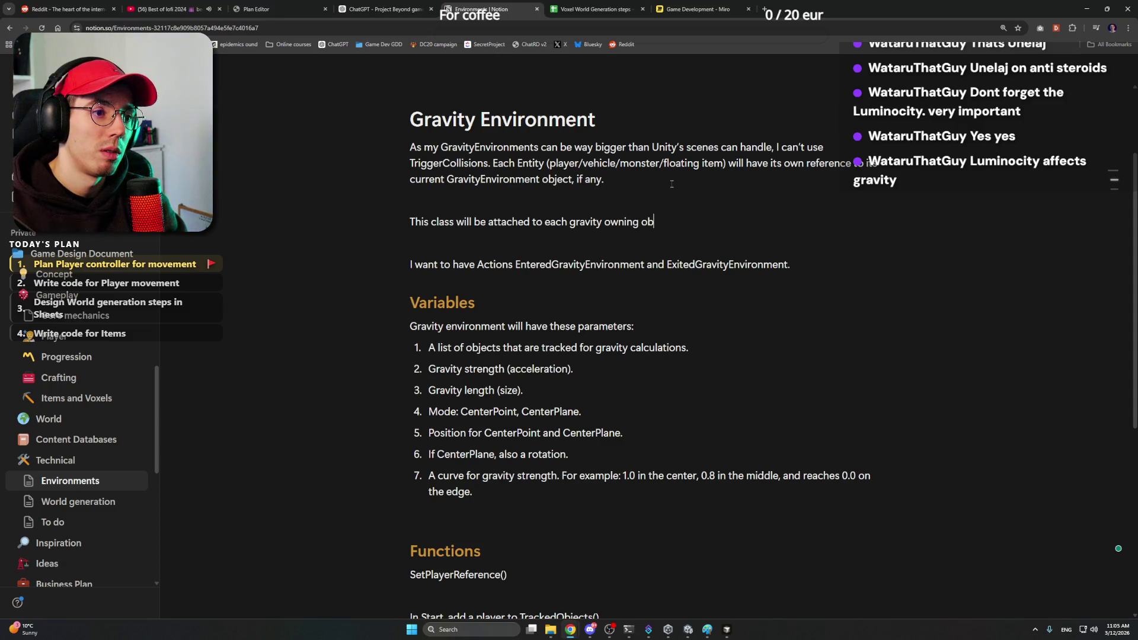
pyautogui.write('t (planet, artificia')
pyautogui.write(' gravity generator or')
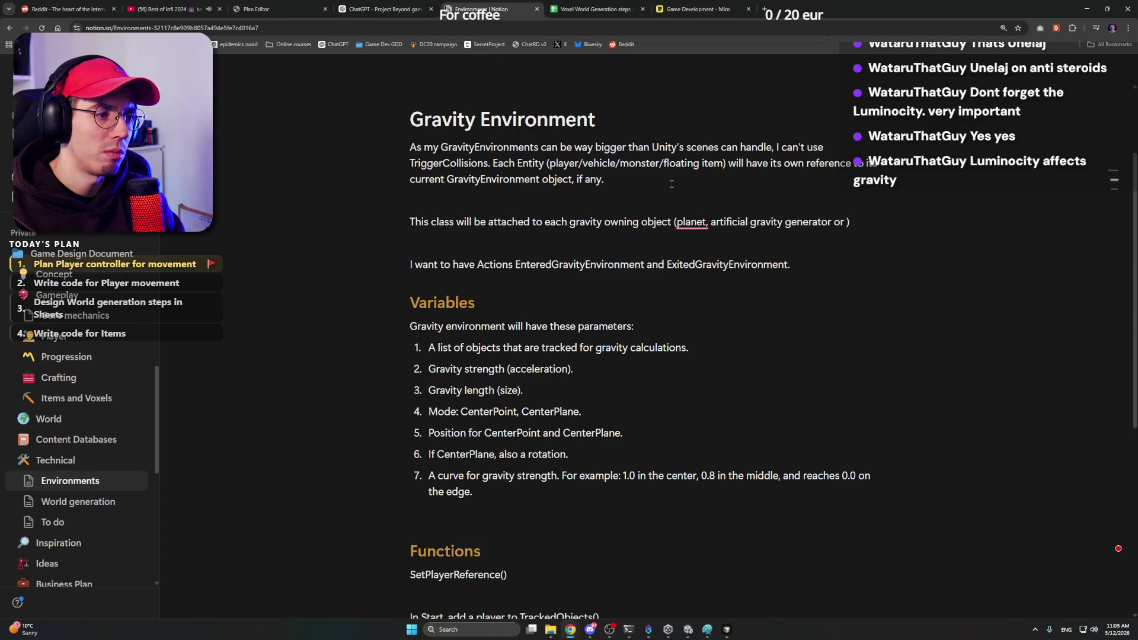
# Step: Reword the parenthesis to 'planet or artificial gravity generator' and add an empty line below
pyautogui.press('BackSpace')
pyautogui.press('BackSpace')
pyautogui.press('BackSpace')
pyautogui.press('BackSpace')
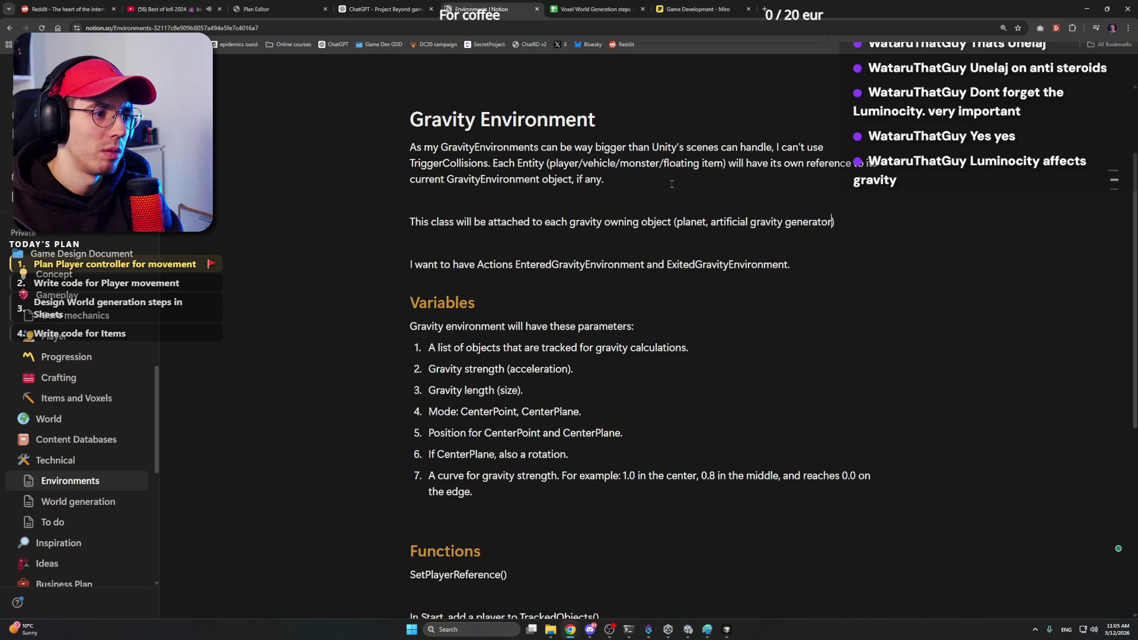
pyautogui.moveTo(708, 221); pyautogui.dragTo(746, 221)
pyautogui.write('or a')
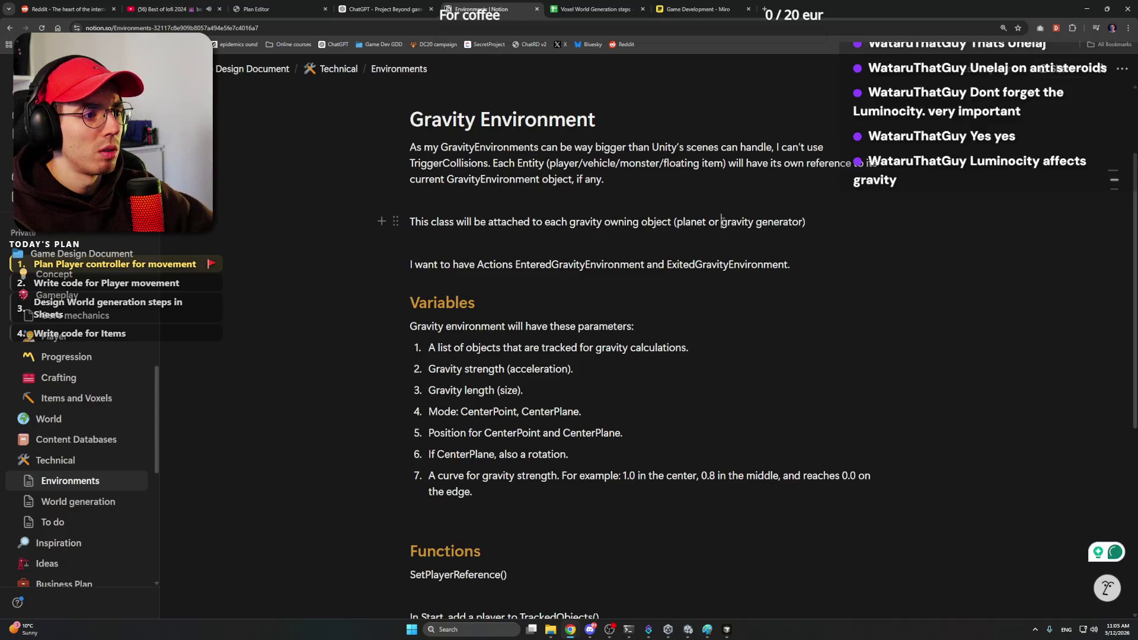
pyautogui.write('rtificial')
pyautogui.press('Down')
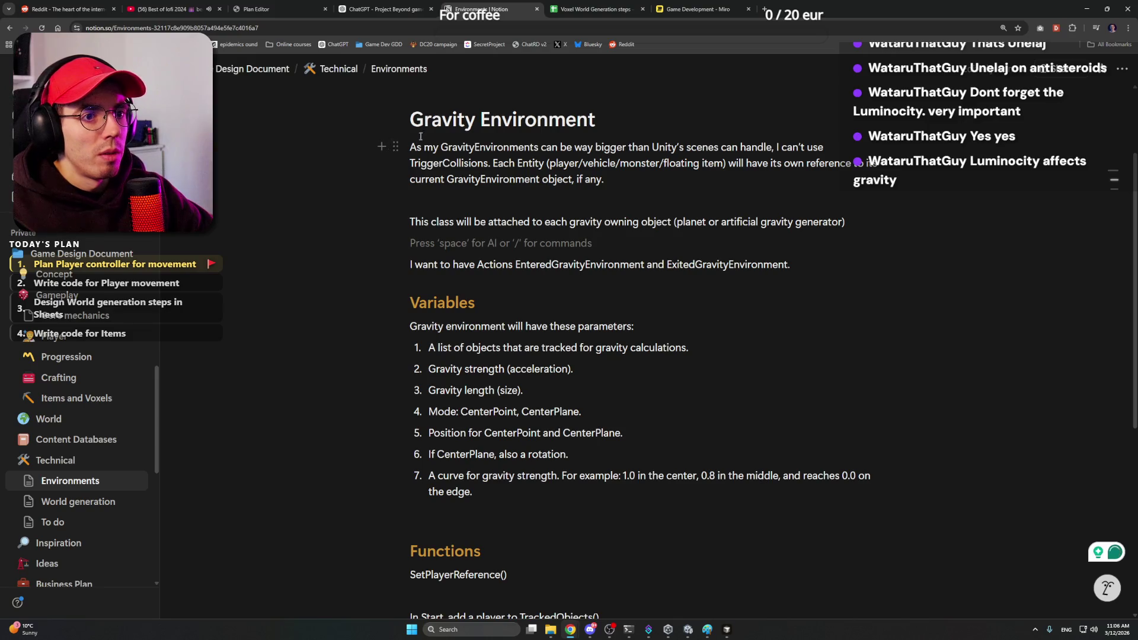
pyautogui.scroll(1, 420, 135)
pyautogui.moveTo(582, 126); pyautogui.dragTo(437, 126)
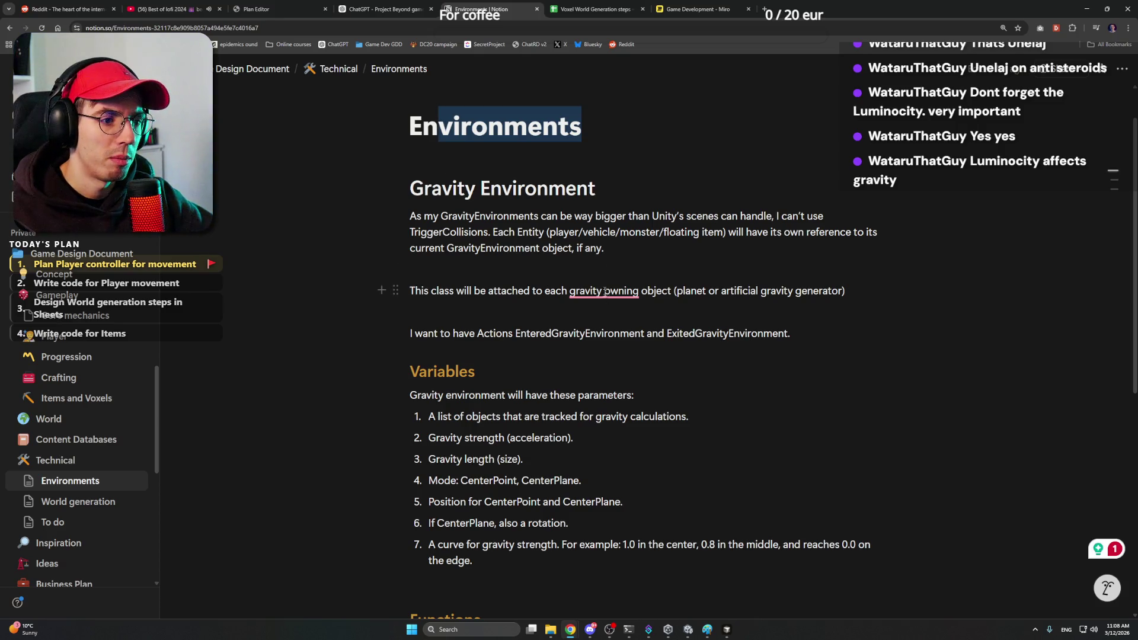
# Step: Accept the 'gravity-generating' spelling suggestion in the attachment sentence
pyautogui.click(609, 328)
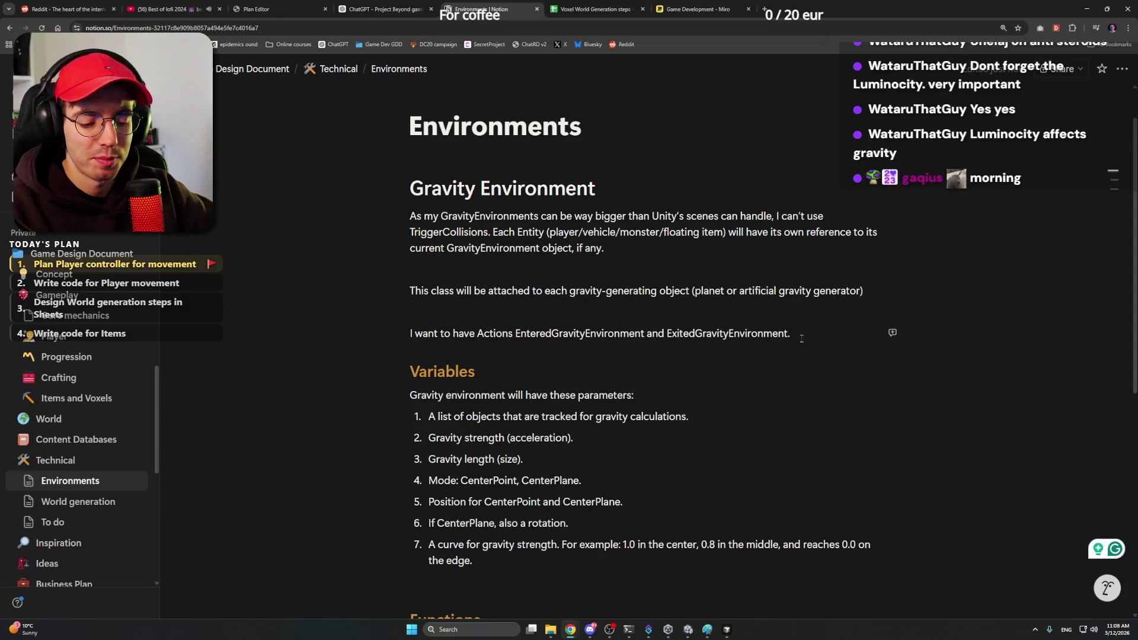
# Step: Remove the stray empty line and select the Gravity Environment notes from the heading for copying
pyautogui.moveTo(411, 181)
pyautogui.mouseDown()
pyautogui.moveTo(623, 255)
pyautogui.moveTo(649, 414)
pyautogui.mouseUp()
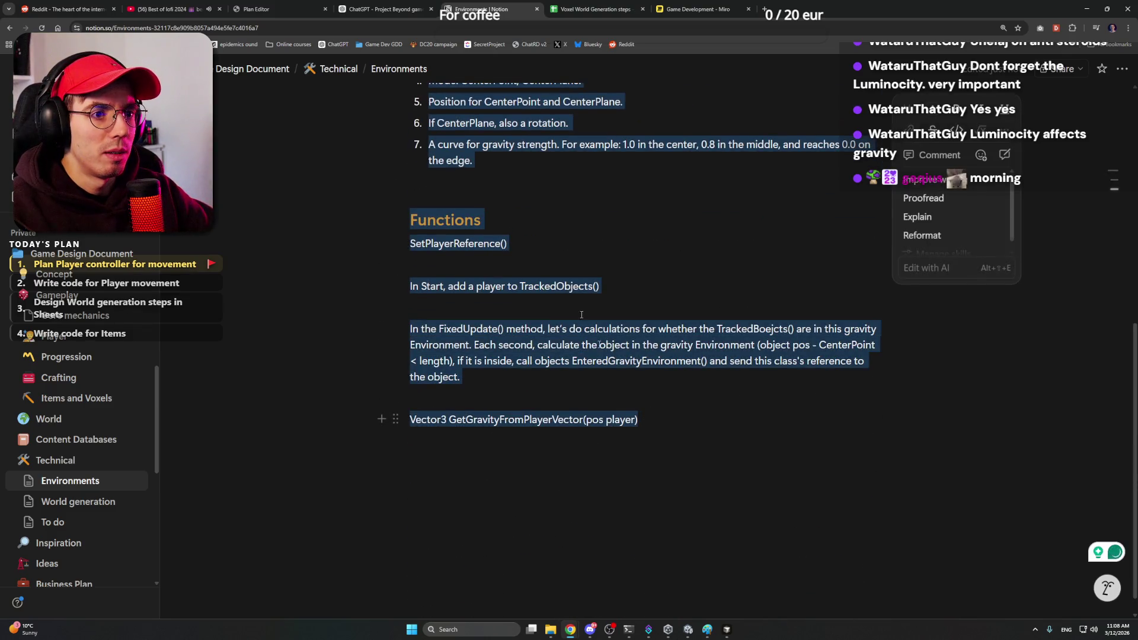
pyautogui.click(471, 183)
pyautogui.press('BackSpace')
pyautogui.scroll(3, 495, 201)
pyautogui.scroll(2, 495, 201)
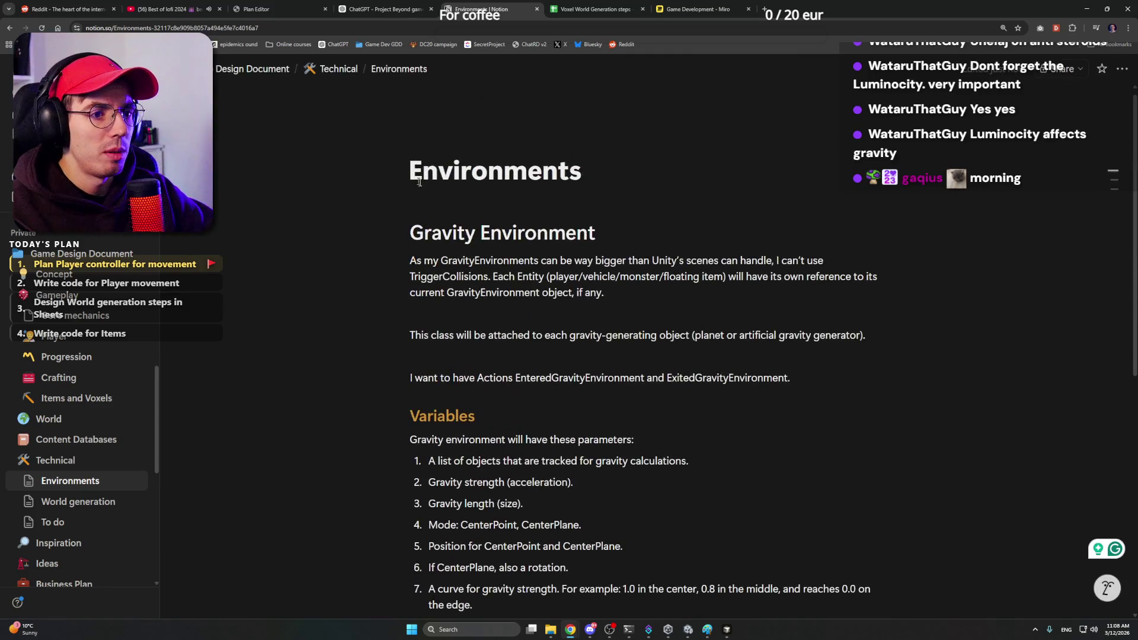
pyautogui.click(453, 166)
pyautogui.moveTo(454, 166); pyautogui.dragTo(692, 540)
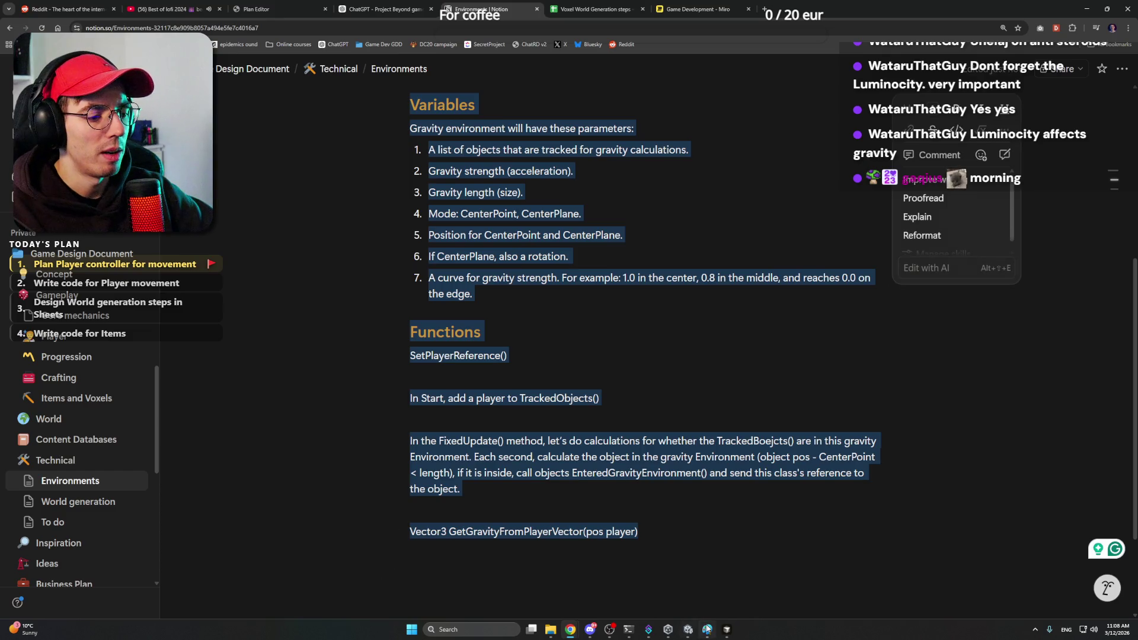
# Step: Switch from Notion to the Cursor editor and then the Unity project
pyautogui.click(727, 629)
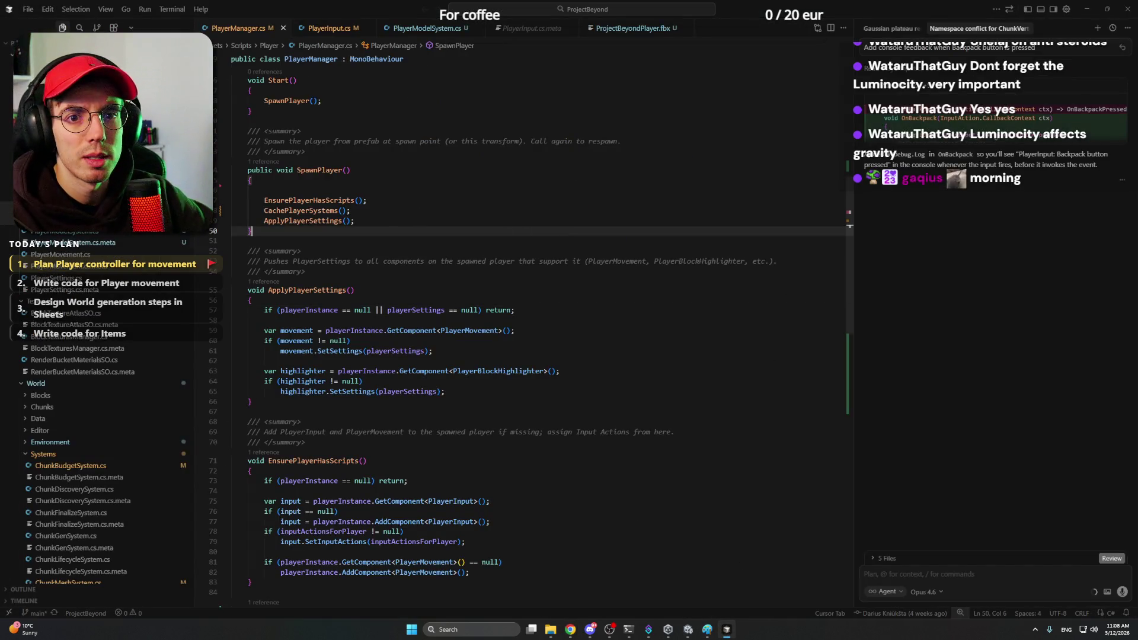
pyautogui.click(687, 629)
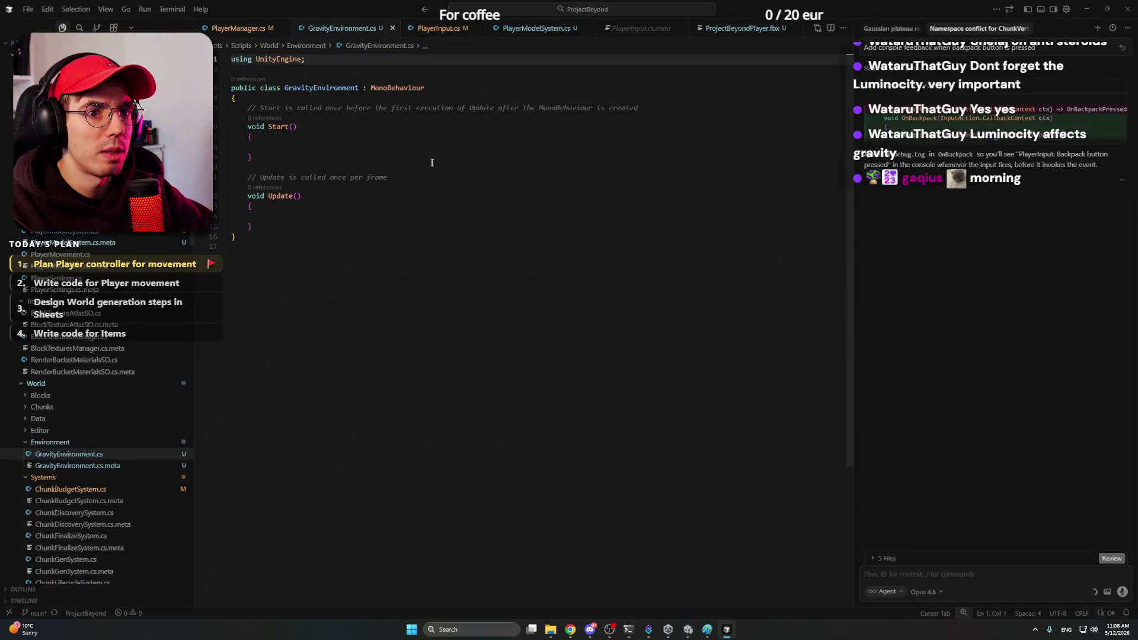
# Step: Delete the Start and Update stubs from GravityEnvironment.cs, leaving an empty class body
pyautogui.click(302, 196)
pyautogui.click(300, 228)
pyautogui.moveTo(299, 228); pyautogui.dragTo(234, 107)
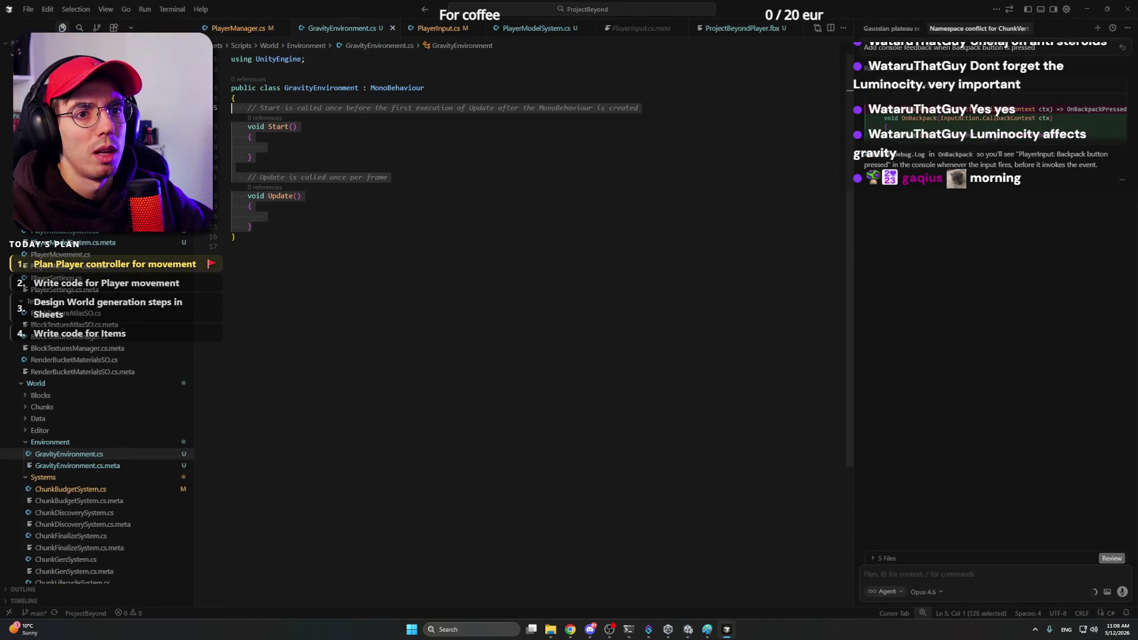
pyautogui.press('BackSpace')
pyautogui.press('Return')
pyautogui.press('Return')
pyautogui.press('Up')
# Step: Close the Namespace conflict and Gaussian plateau chats and start a new AI chat
pyautogui.click(975, 35)
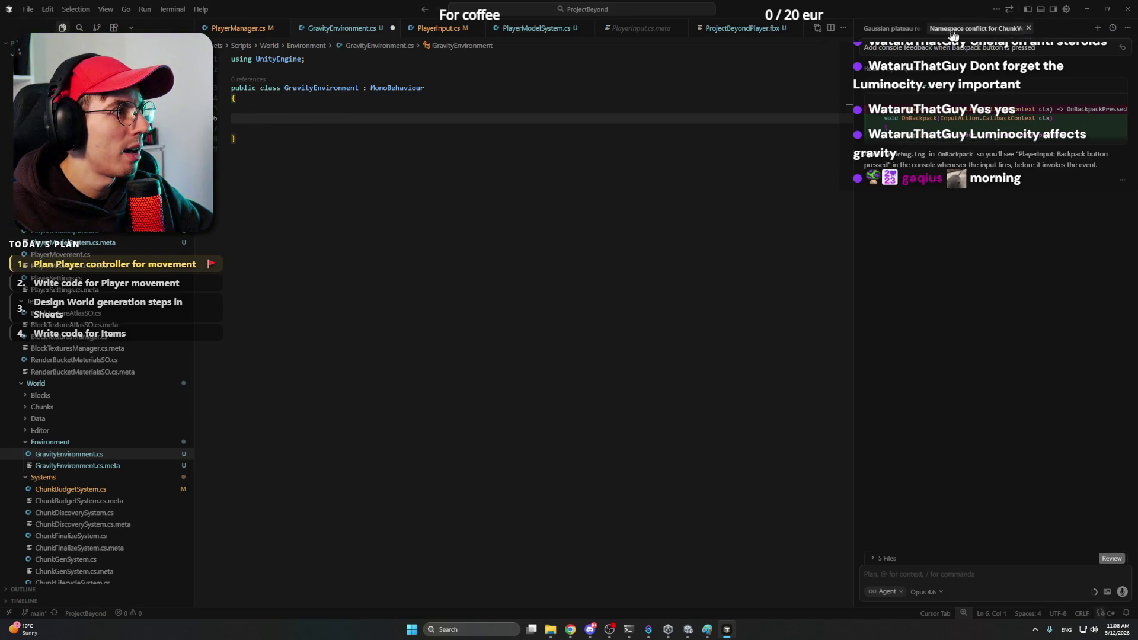
pyautogui.click(1027, 27)
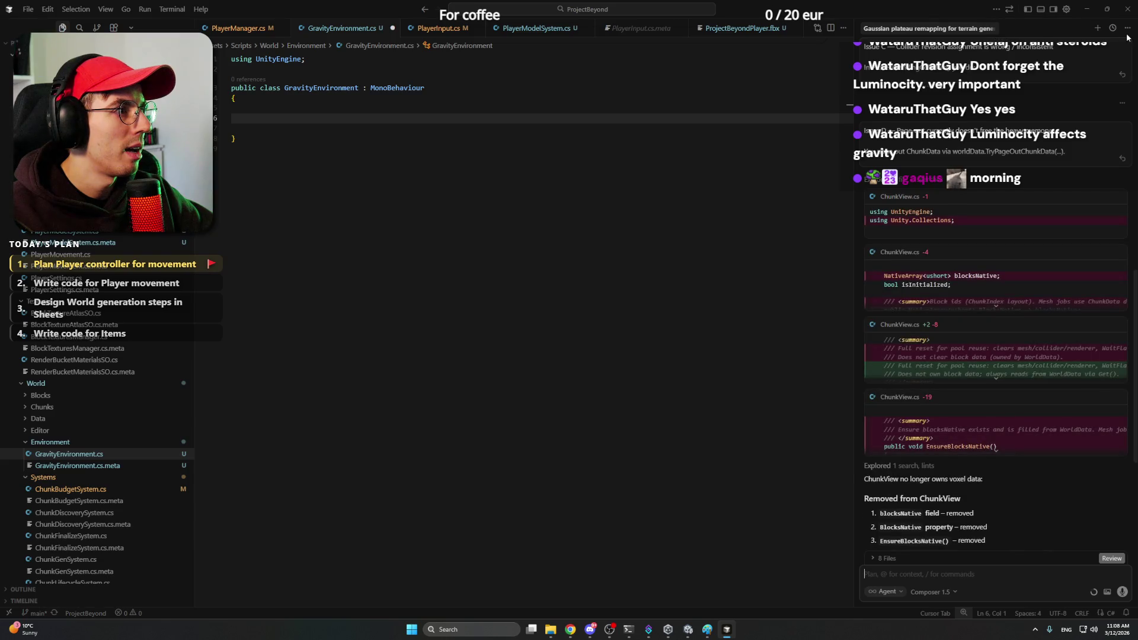
pyautogui.click(1098, 29)
pyautogui.click(921, 28)
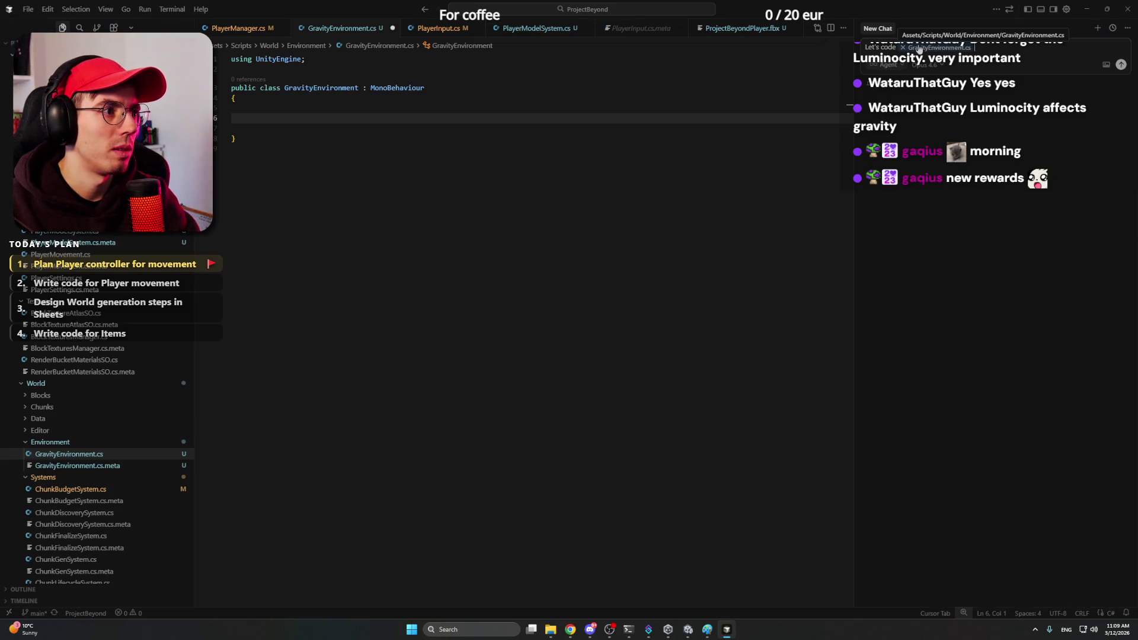
pyautogui.write('Thi')
# Step: Send the agent 'This is the structure' with the pasted design notes, then switch to Discord
pyautogui.press('BackSpace')
pyautogui.press('BackSpace')
pyautogui.write('is the structure:')
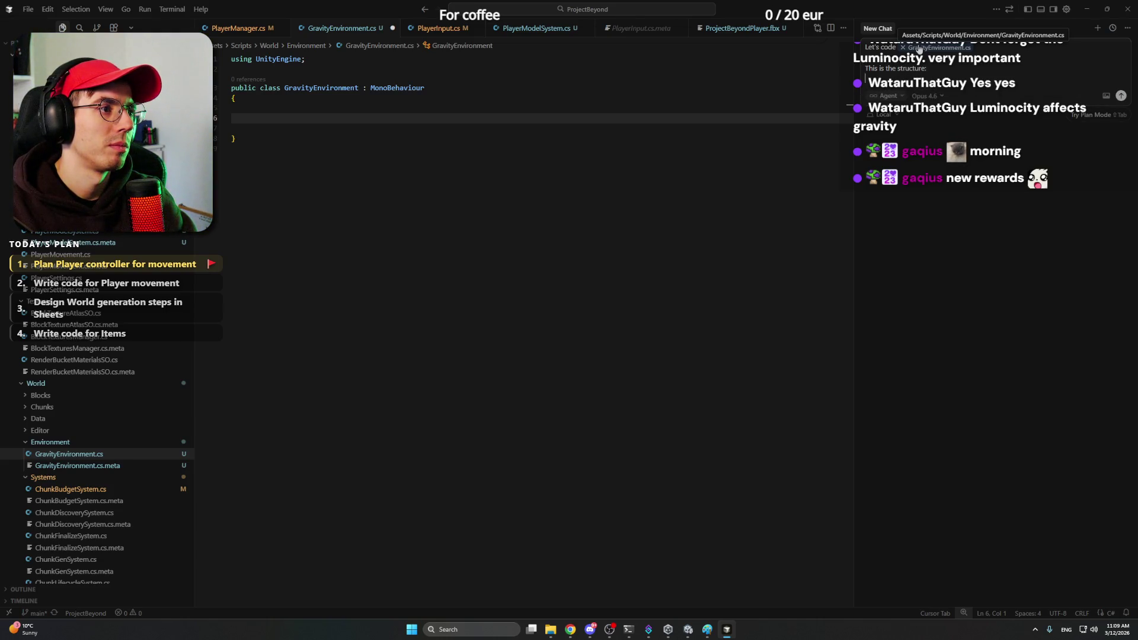
pyautogui.hotkey('ctrl', 'v')
pyautogui.scroll(-2, 987, 106)
pyautogui.scroll(-2, 987, 106)
pyautogui.scroll(-1, 987, 107)
pyautogui.scroll(5, 1004, 156)
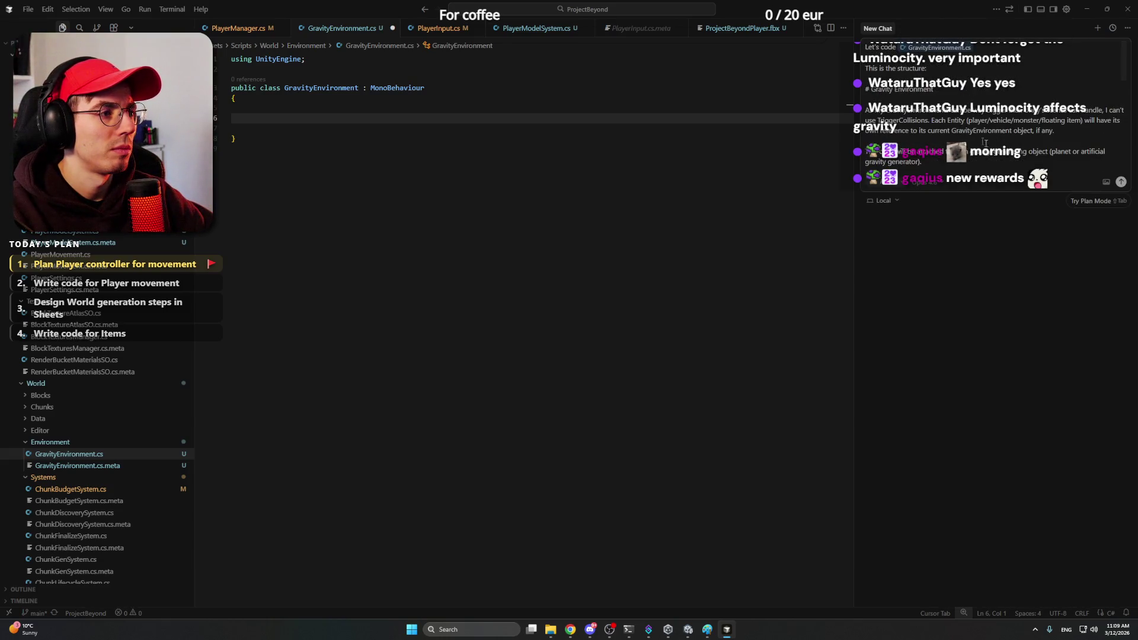
pyautogui.press('Return')
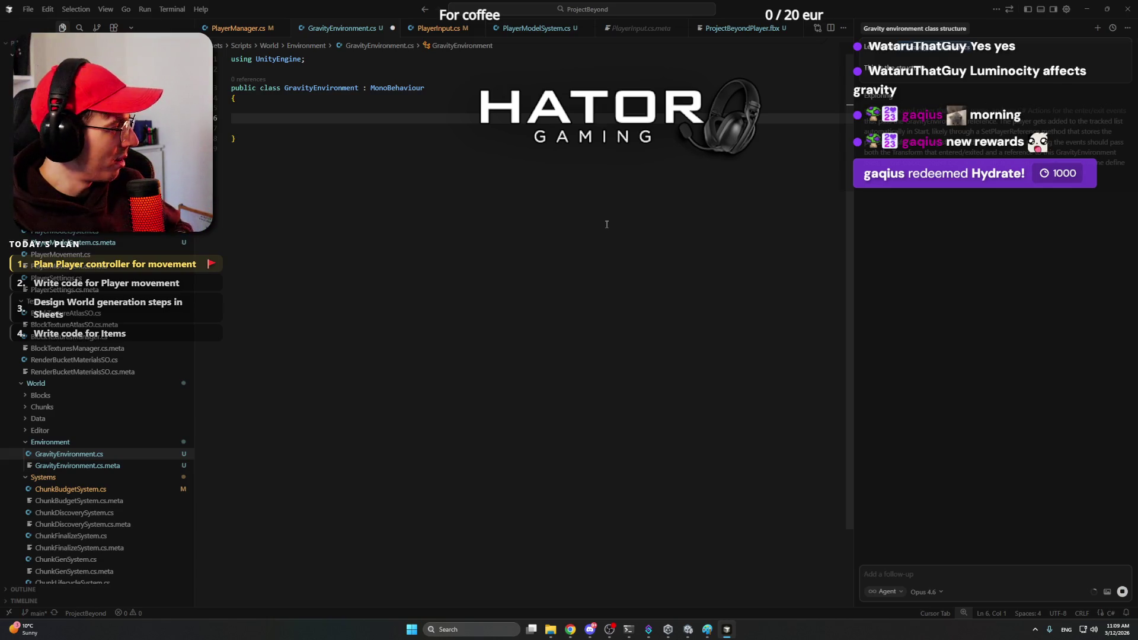
pyautogui.click(587, 630)
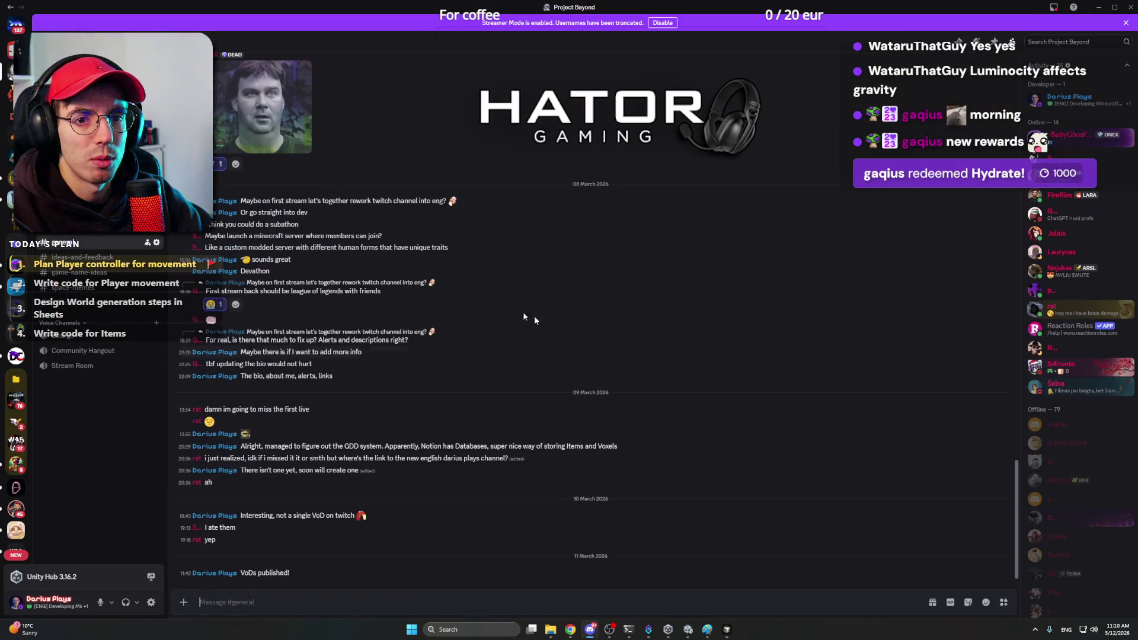
pyautogui.click(1106, 7)
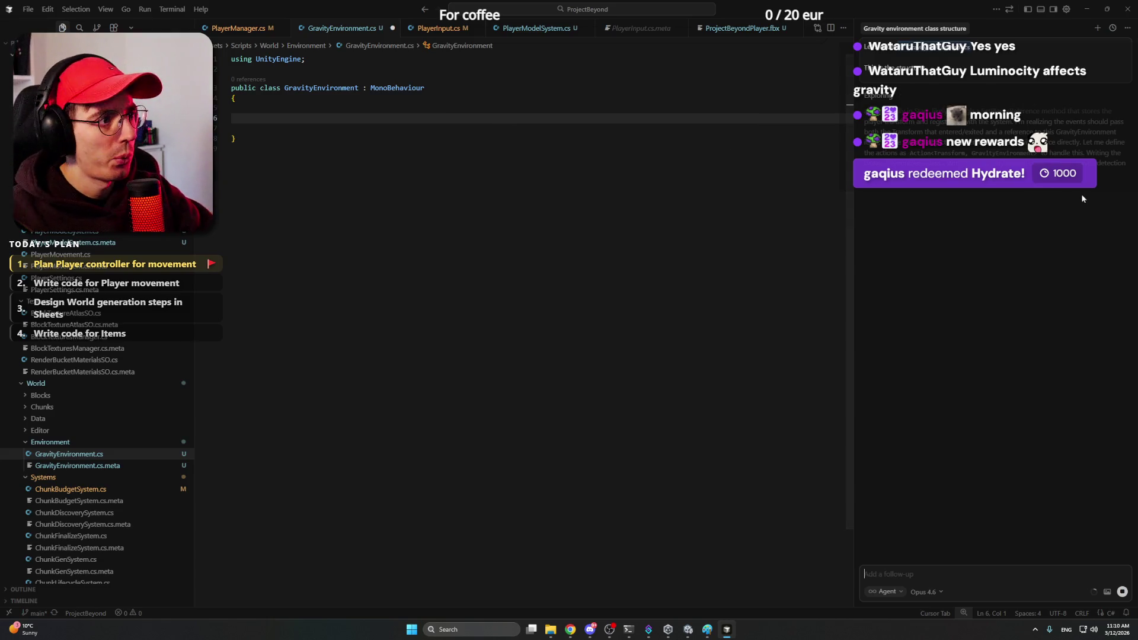
# Step: Focus the follow-up box while the agent generates the GravityEnvironment implementation
pyautogui.click(978, 189)
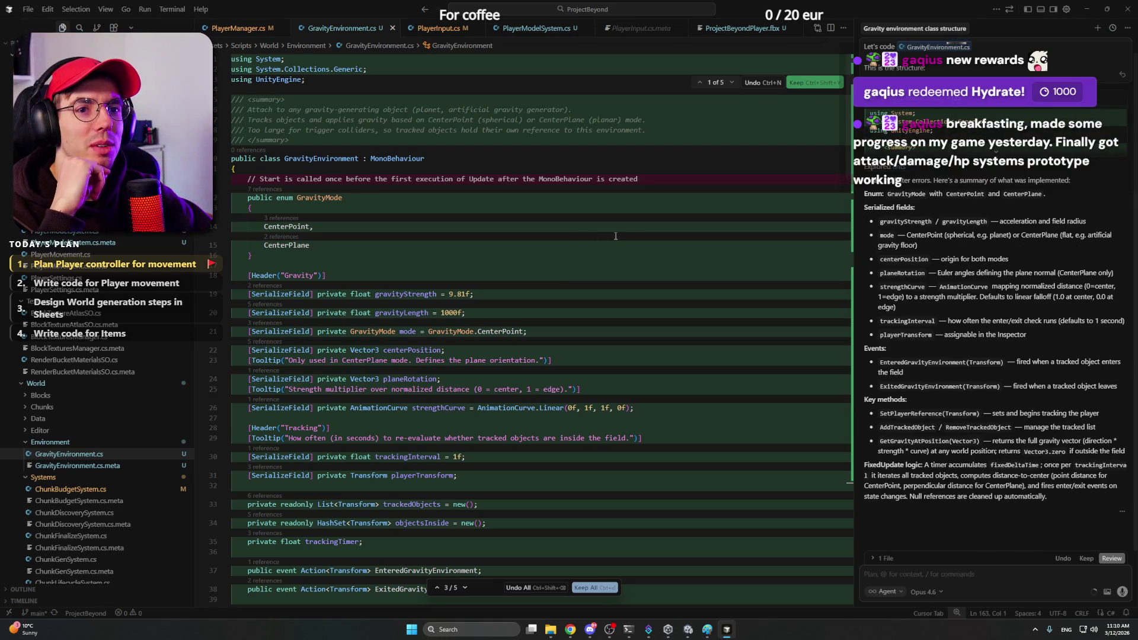
pyautogui.scroll(-5, 533, 213)
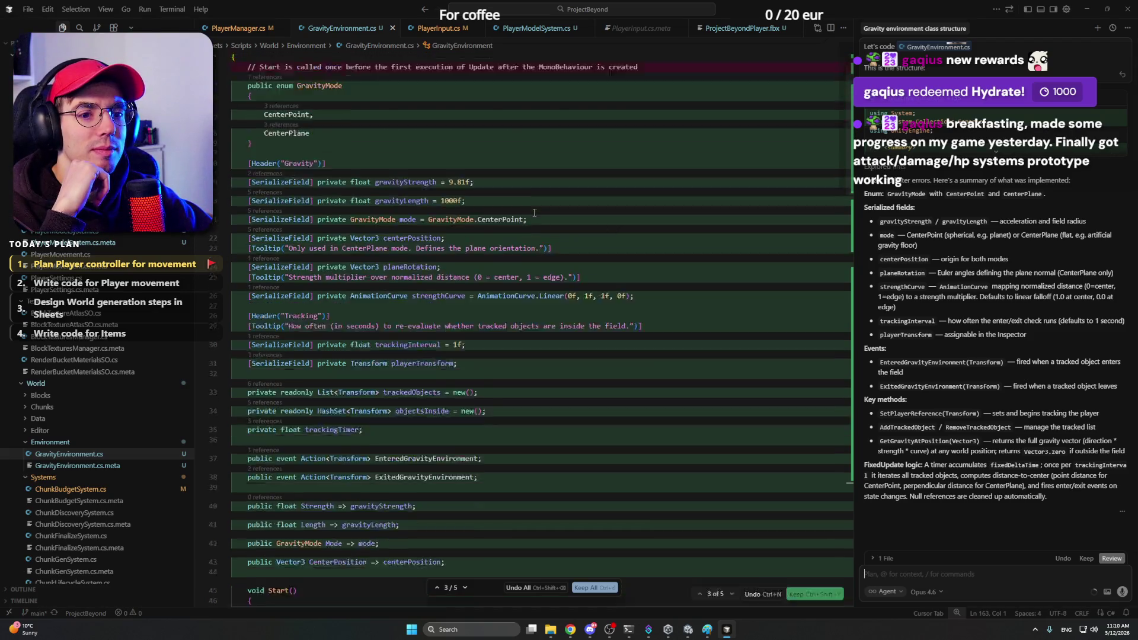
pyautogui.scroll(-6, 533, 213)
pyautogui.scroll(-4, 533, 214)
pyautogui.scroll(-6, 550, 373)
pyautogui.scroll(-6, 549, 373)
pyautogui.scroll(-6, 549, 373)
pyautogui.scroll(-5, 550, 372)
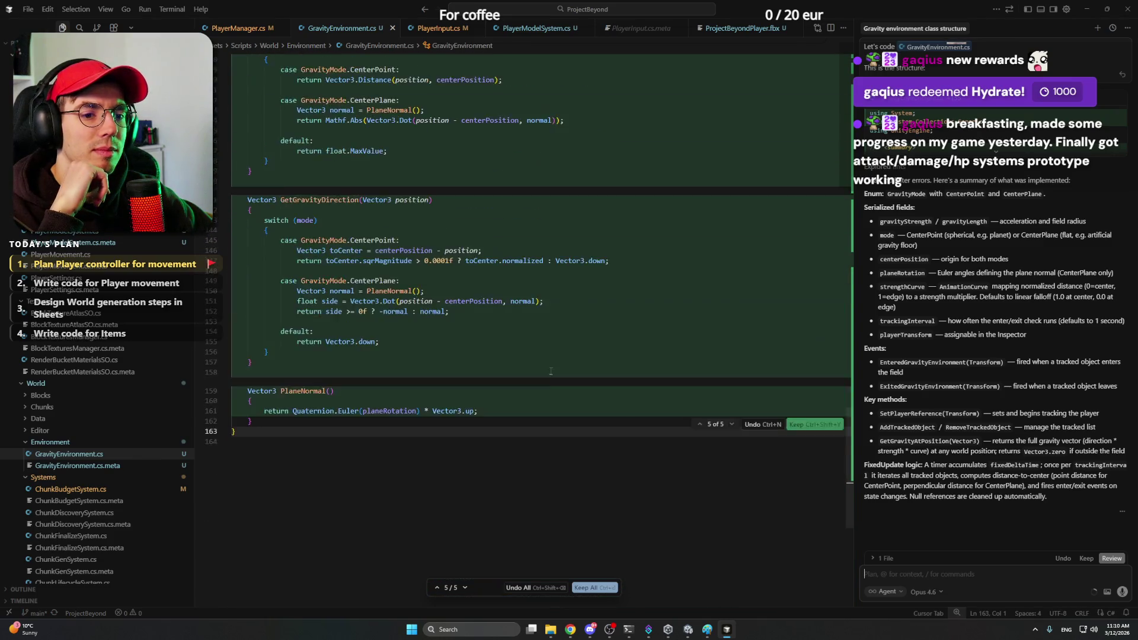
pyautogui.scroll(6, 551, 372)
pyautogui.scroll(6, 560, 391)
pyautogui.scroll(6, 578, 417)
pyautogui.scroll(6, 596, 445)
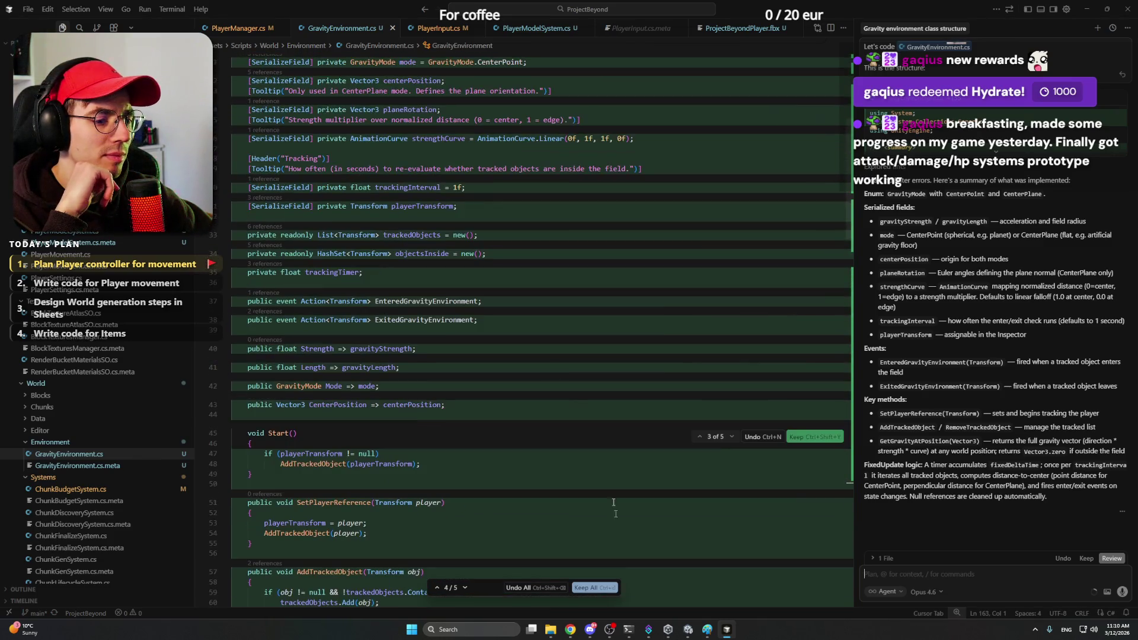
# Step: Keep all of the agent's GravityEnvironment changes and move to the gravityStrength field
pyautogui.click(586, 587)
pyautogui.click(507, 315)
pyautogui.scroll(5, 507, 303)
pyautogui.click(511, 286)
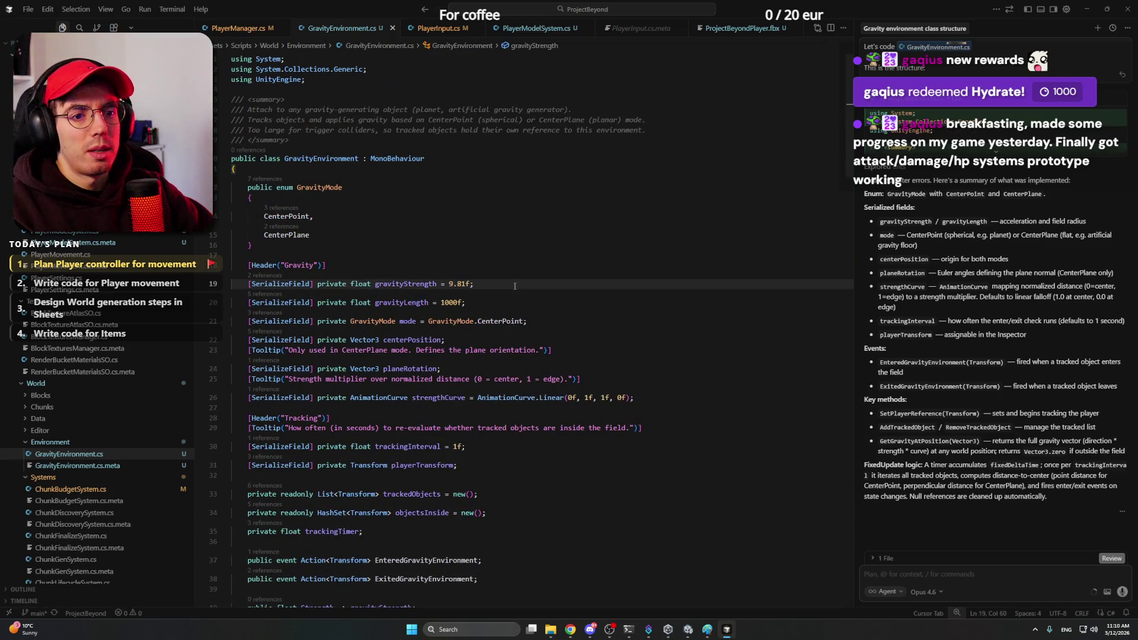
pyautogui.press('Up')
pyautogui.press('Down')
# Step: Inspect the GravityMode enum's CenterPoint and CenterPlane values, then return to gravityStrength
pyautogui.click(388, 198)
pyautogui.click(362, 218)
pyautogui.doubleClick(287, 216)
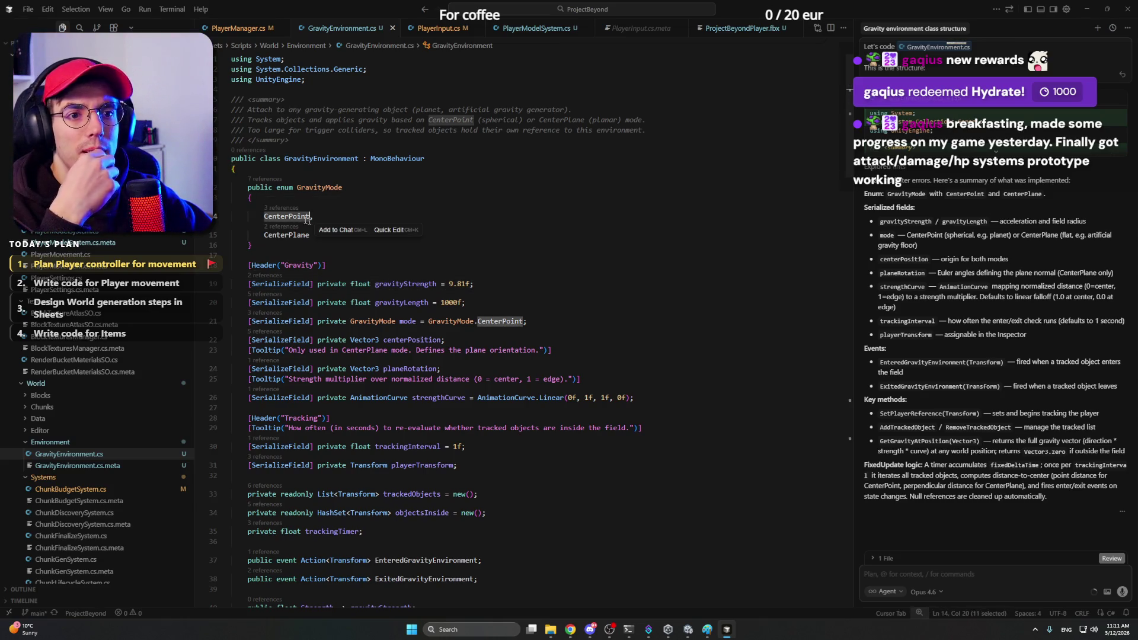
pyautogui.click(362, 219)
pyautogui.click(343, 233)
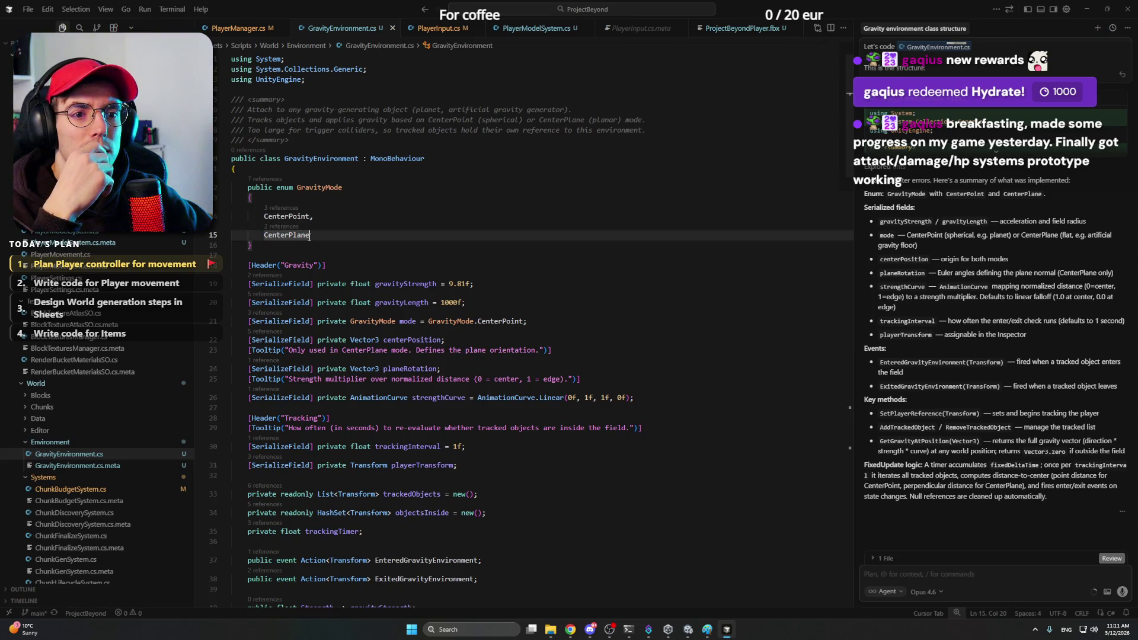
pyautogui.click(362, 219)
pyautogui.scroll(-1, 343, 234)
pyautogui.click(512, 239)
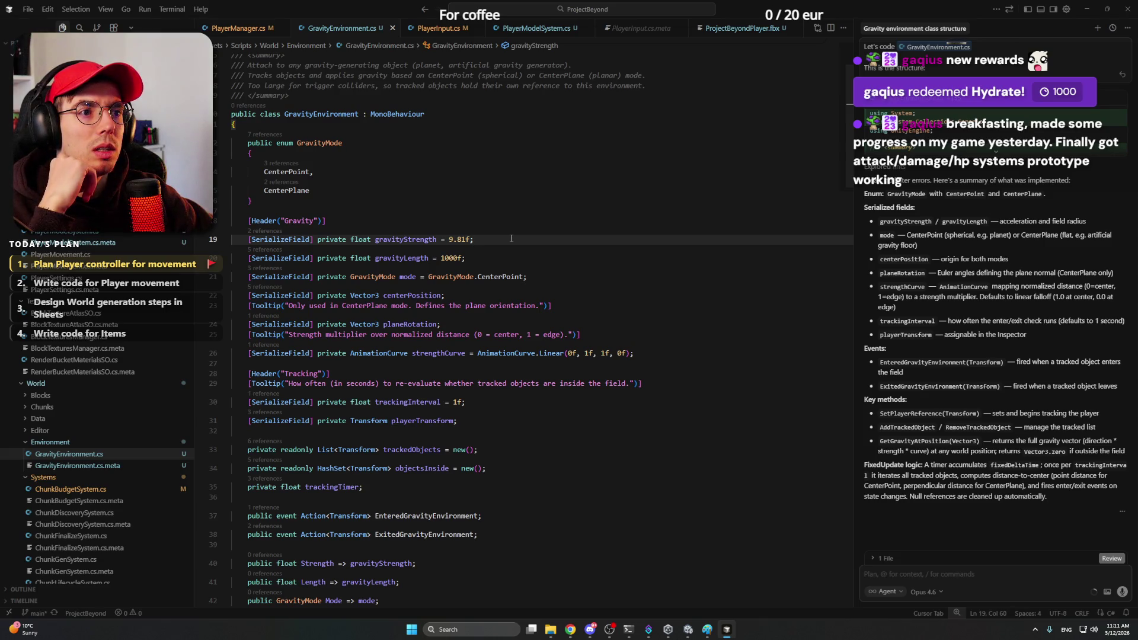
# Step: Review gravityStrength uses and drop the float suffix from gravityLength's value 1000
pyautogui.doubleClick(407, 239)
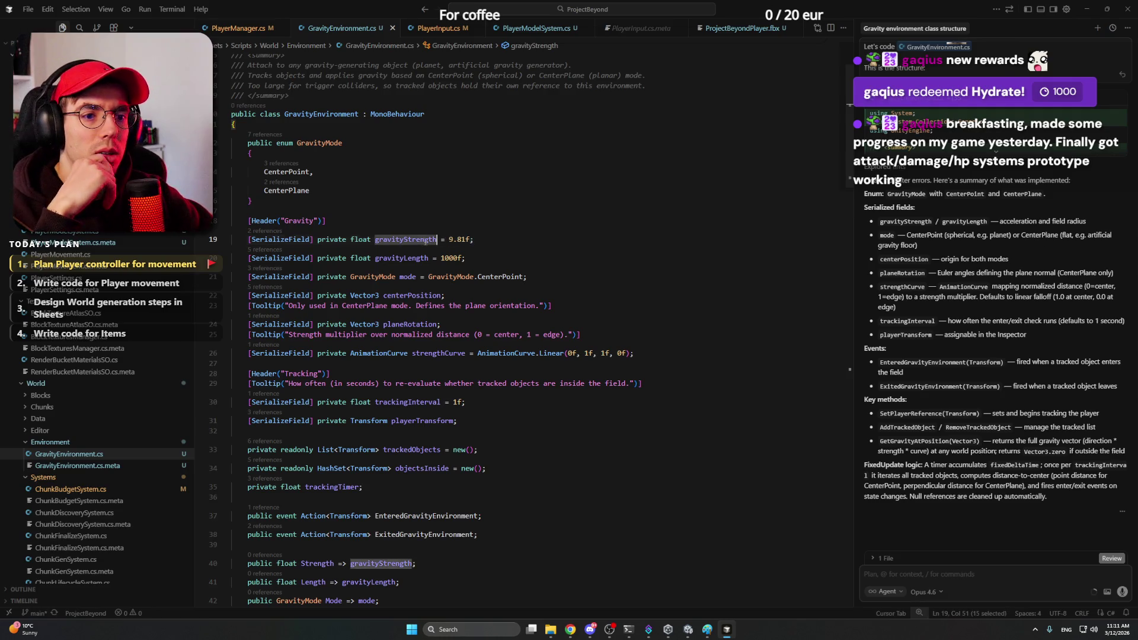
pyautogui.click(474, 258)
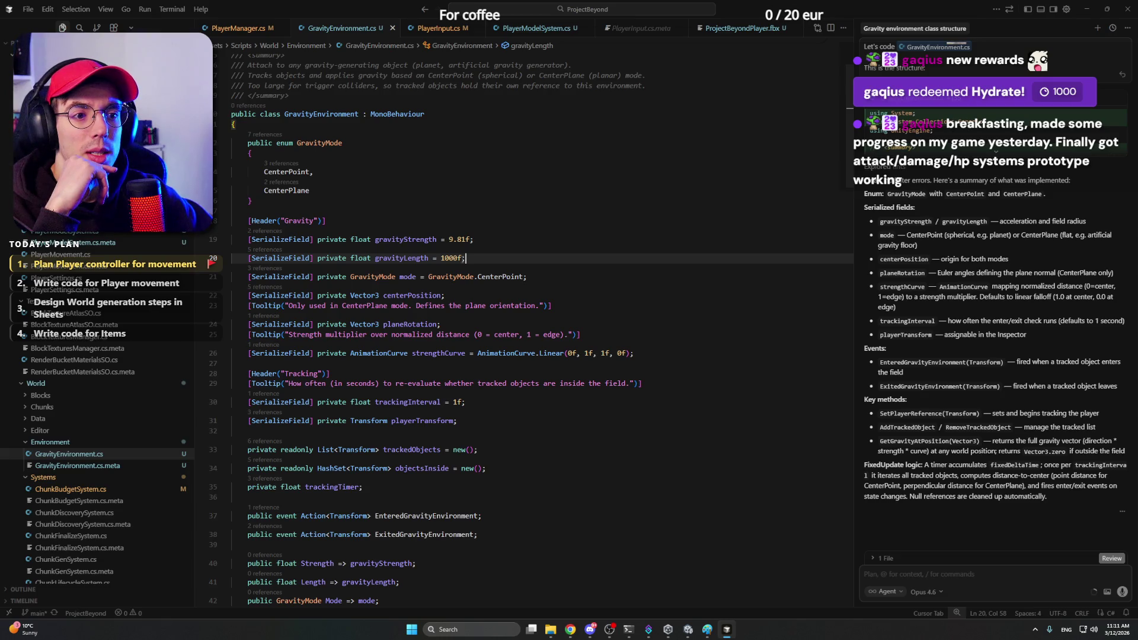
pyautogui.doubleClick(360, 258)
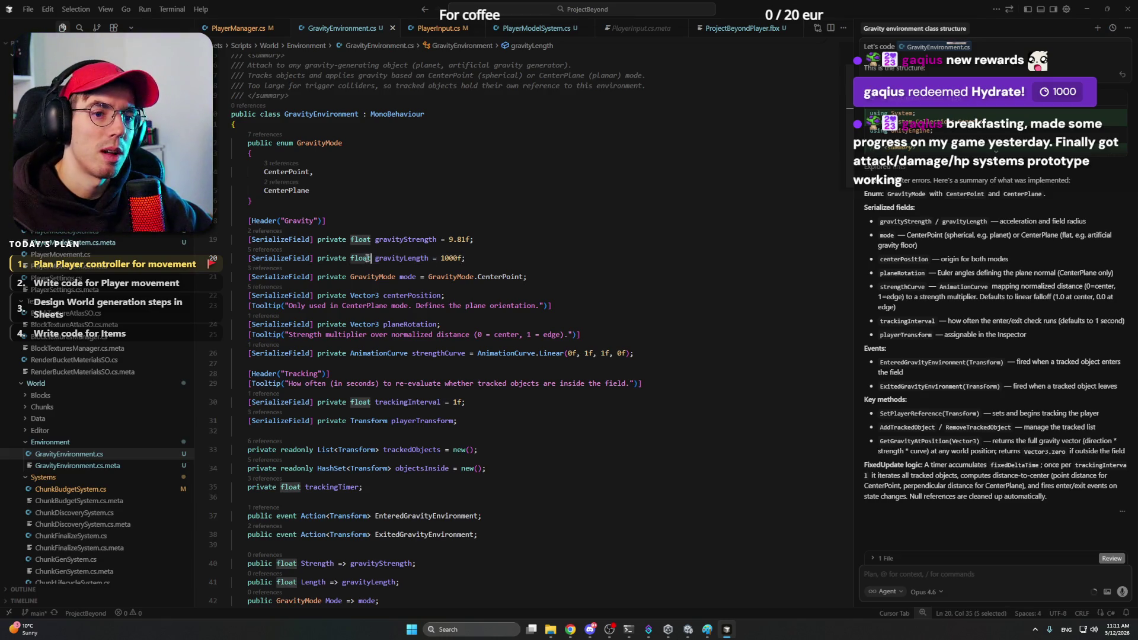
pyautogui.write('int')
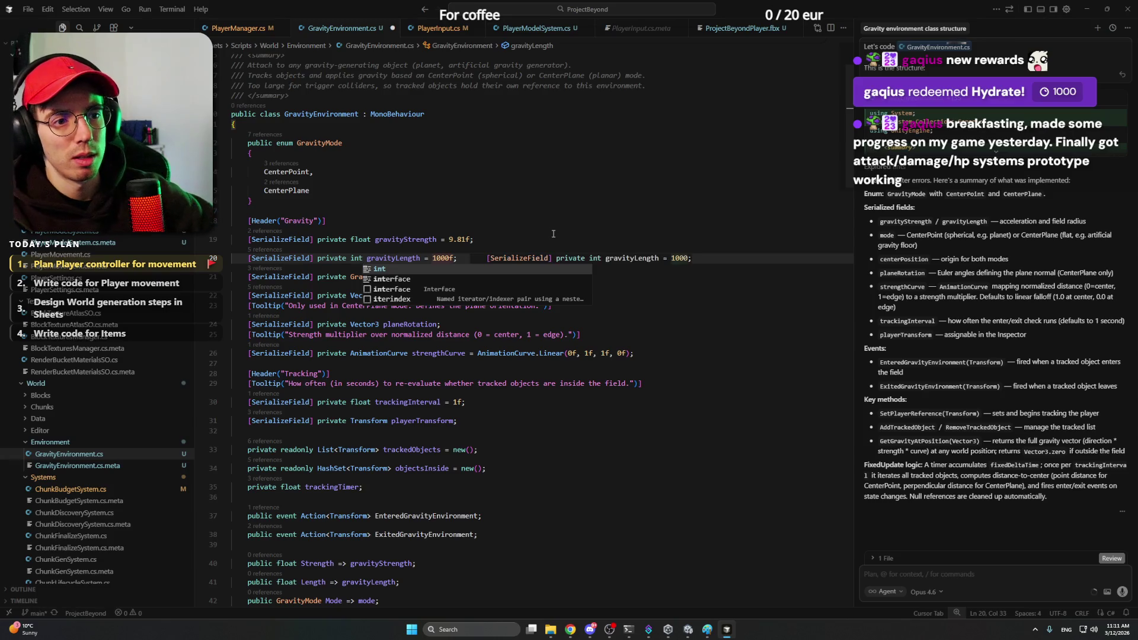
pyautogui.click(453, 258)
pyautogui.press('Tab')
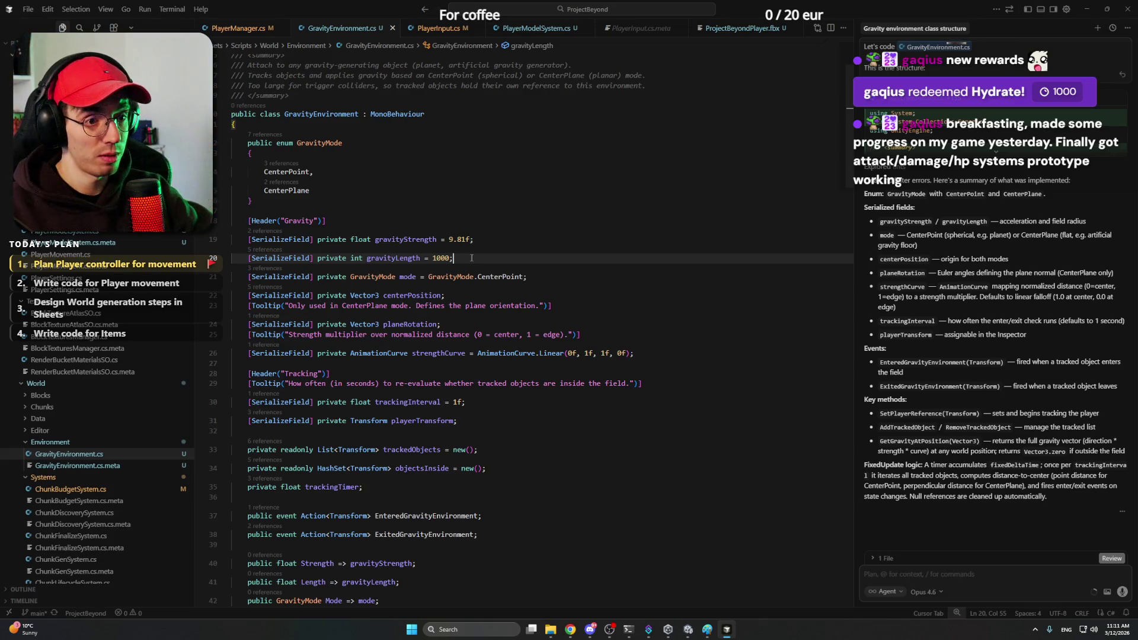
pyautogui.write('I ')
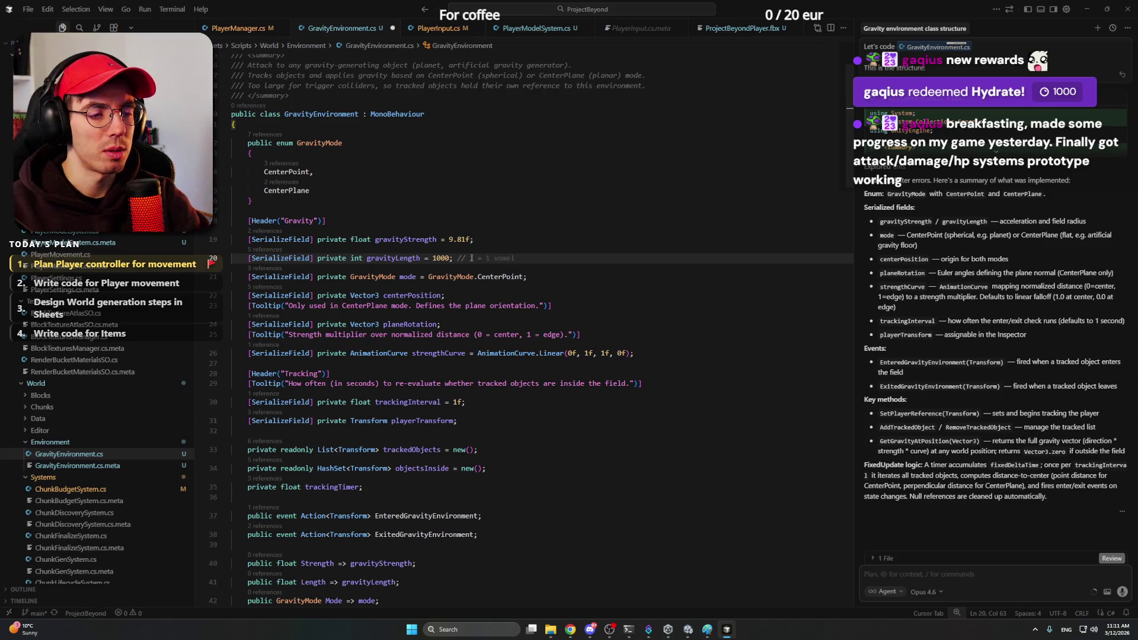
pyautogui.write('= 1')
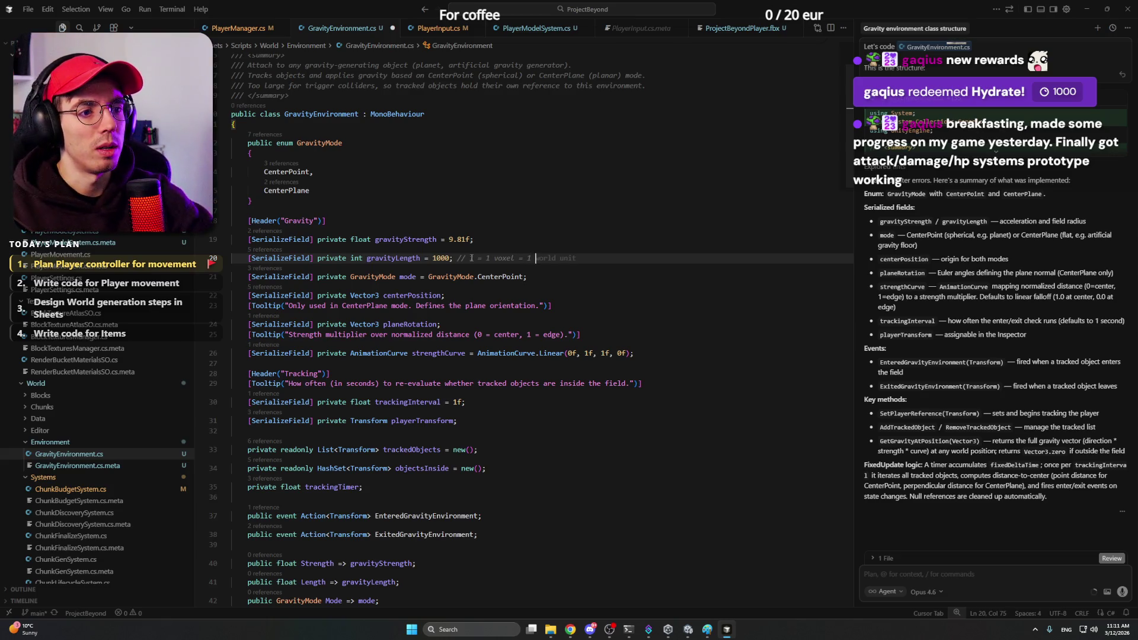
pyautogui.write('meter')
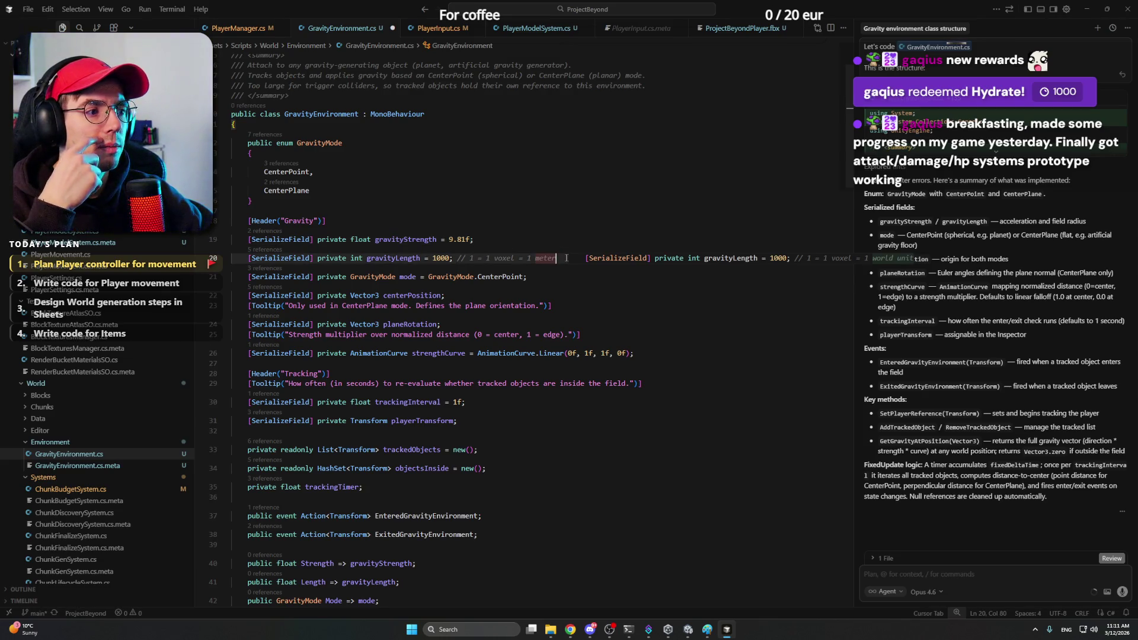
# Step: Keep the gravityLength comment as '1 = 1 voxel = 1 meter', dismissing Cursor's suggested rewrite
pyautogui.press('Escape')
pyautogui.click(602, 260)
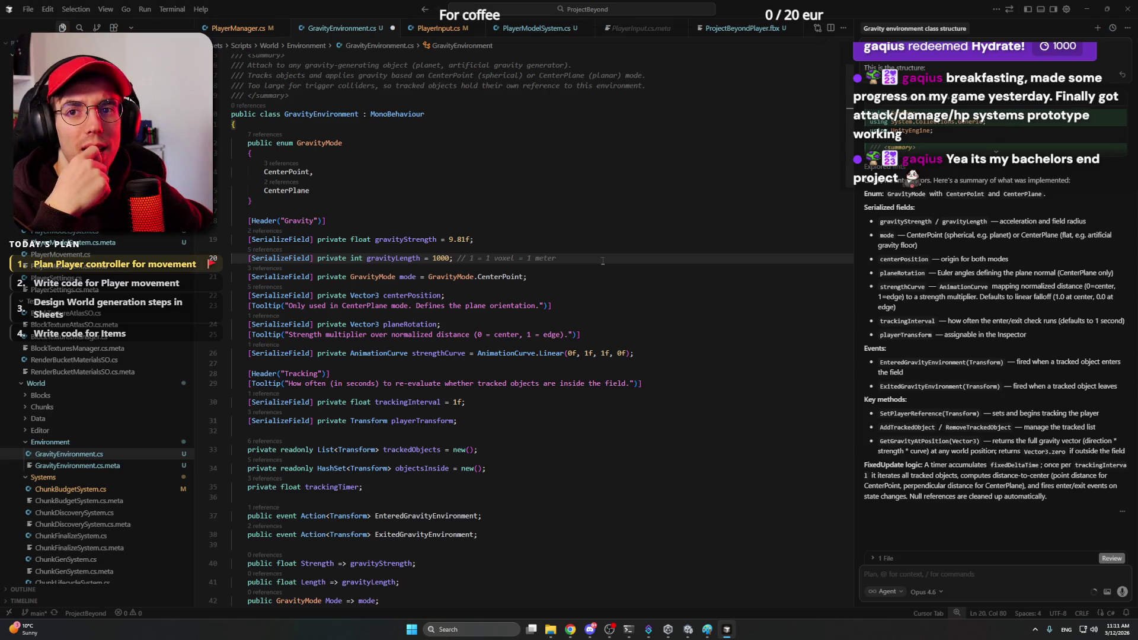
pyautogui.click(435, 258)
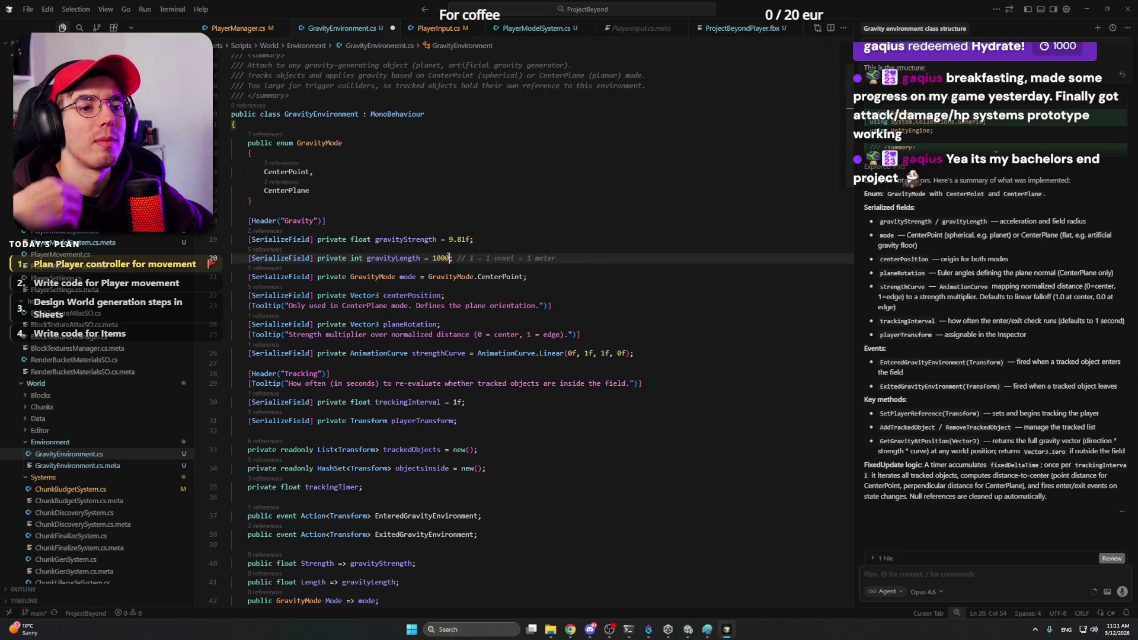
# Step: Review the gravity mode, centerPosition and CenterPlane tooltip lines, highlighting CenterPlane occurrences
pyautogui.click(591, 257)
pyautogui.click(576, 277)
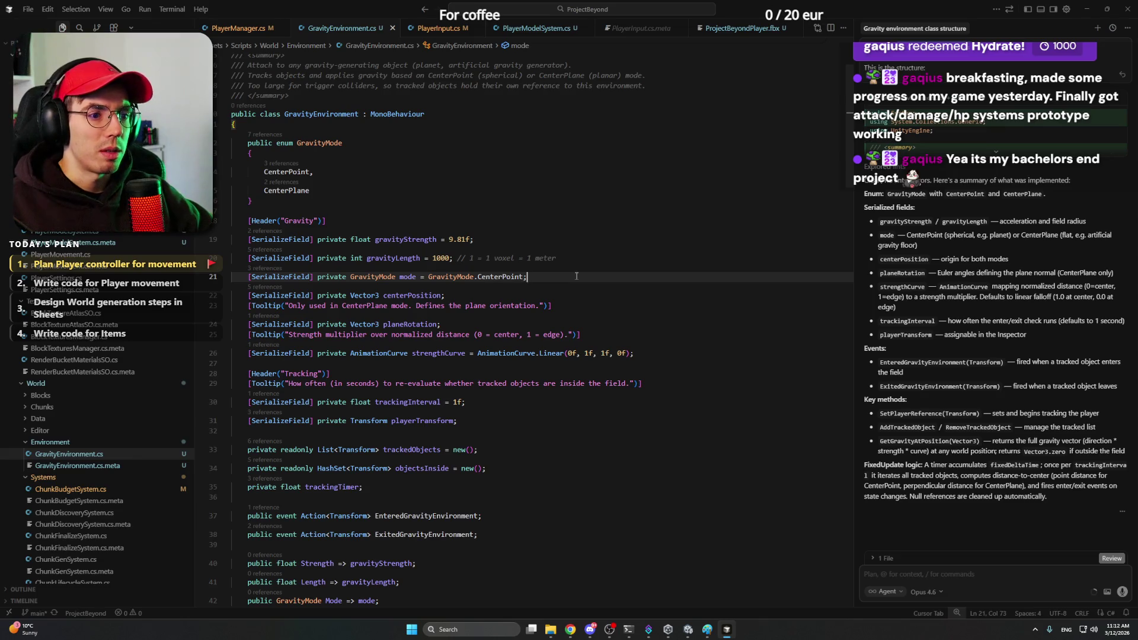
pyautogui.click(408, 295)
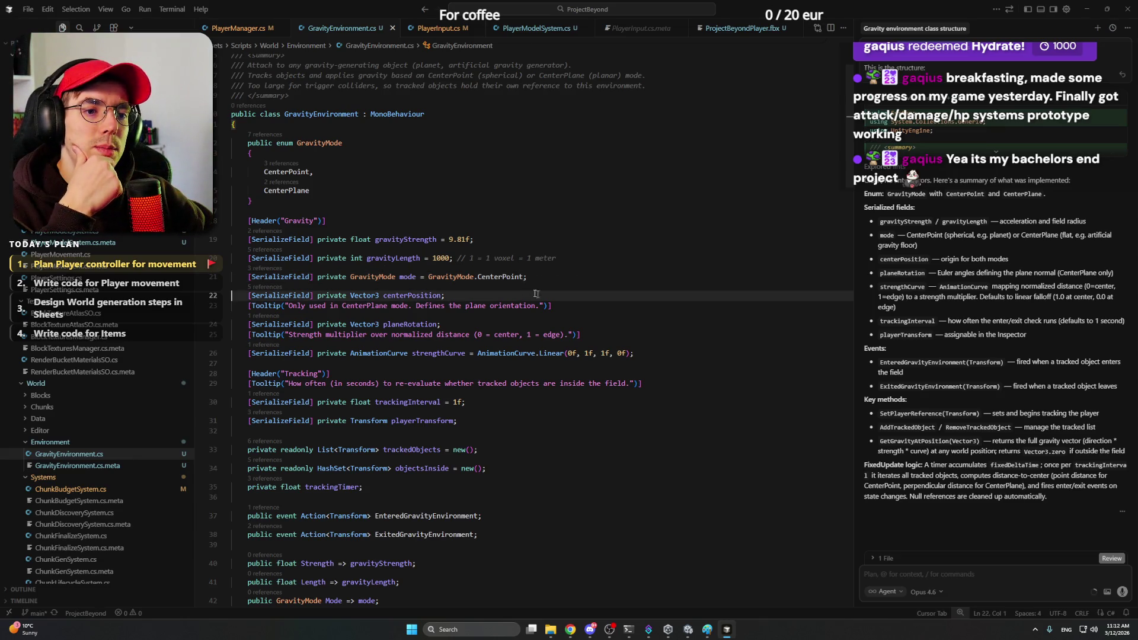
pyautogui.click(580, 305)
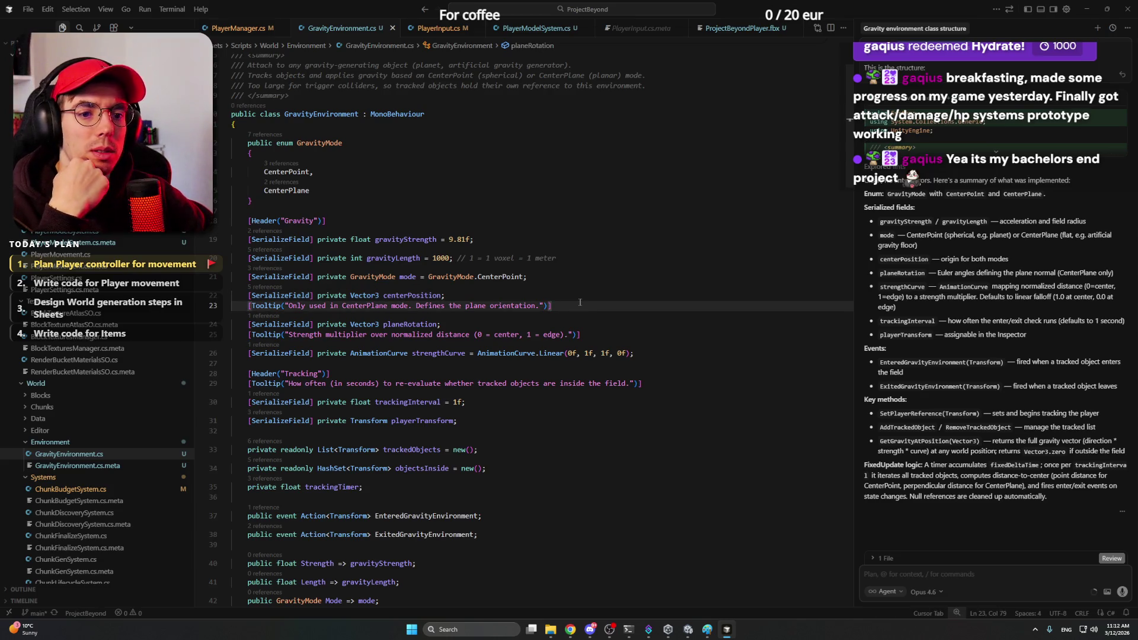
pyautogui.click(564, 297)
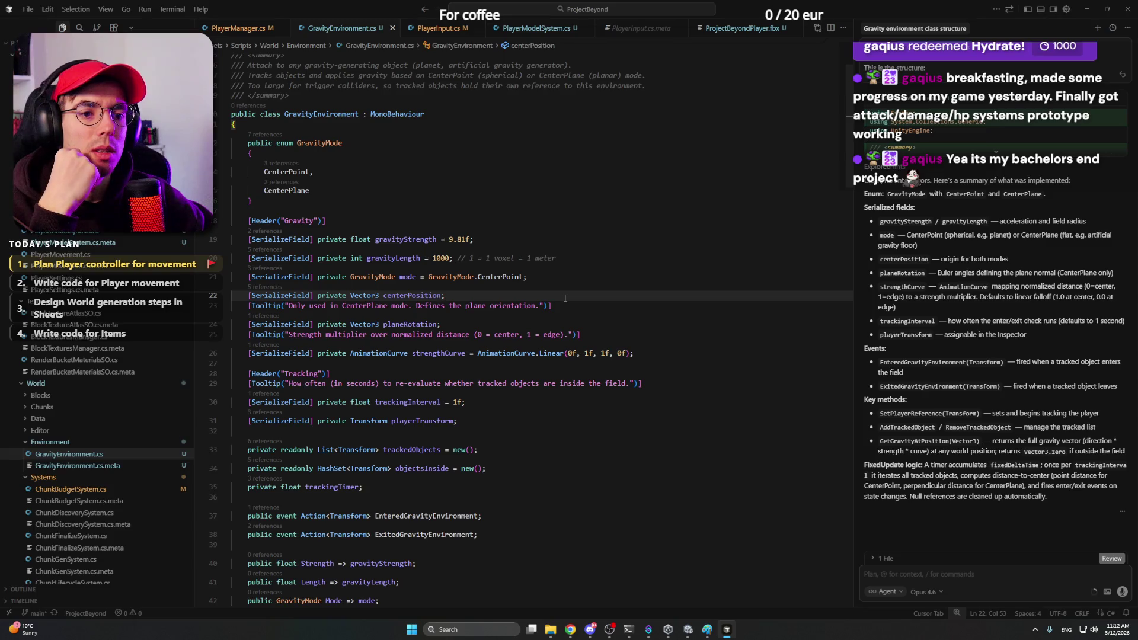
pyautogui.click(570, 304)
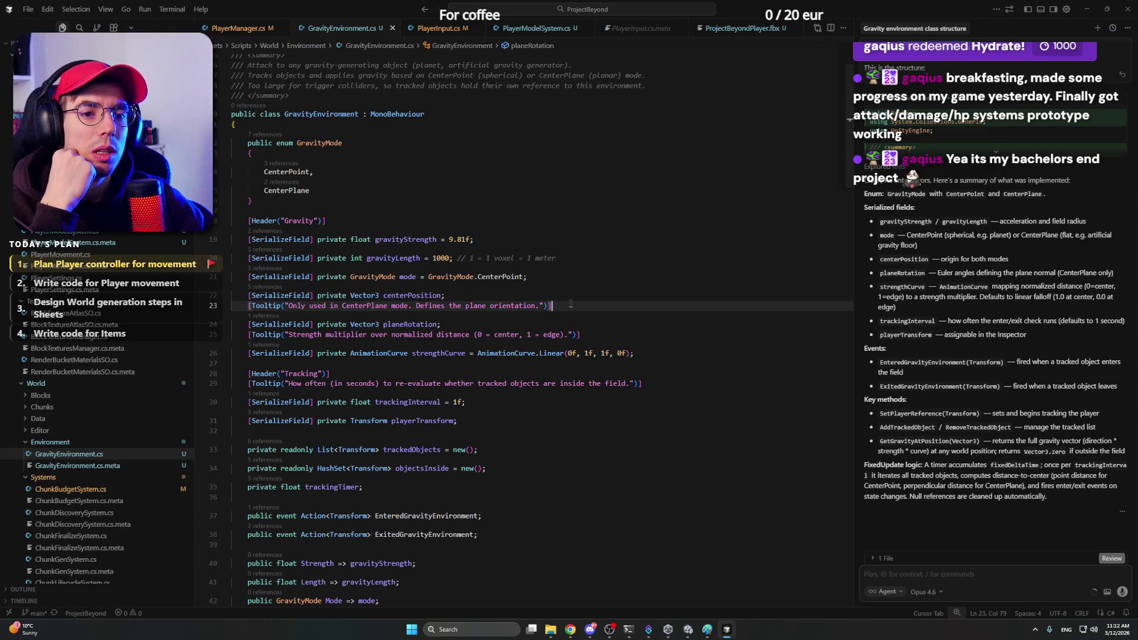
pyautogui.doubleClick(366, 306)
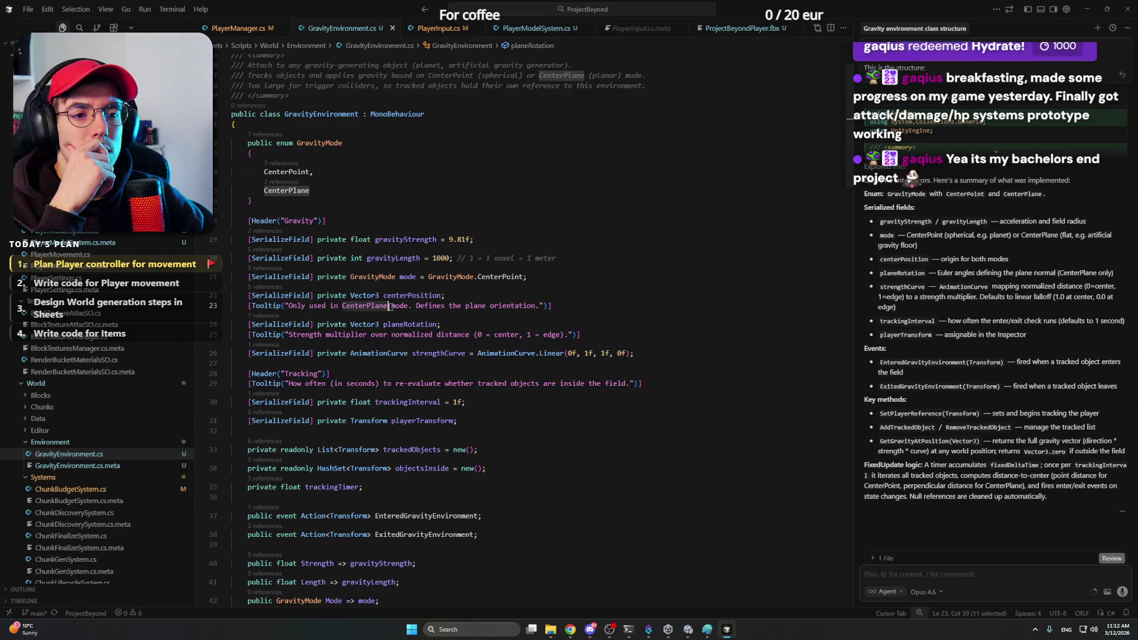
pyautogui.click(466, 297)
pyautogui.click(603, 309)
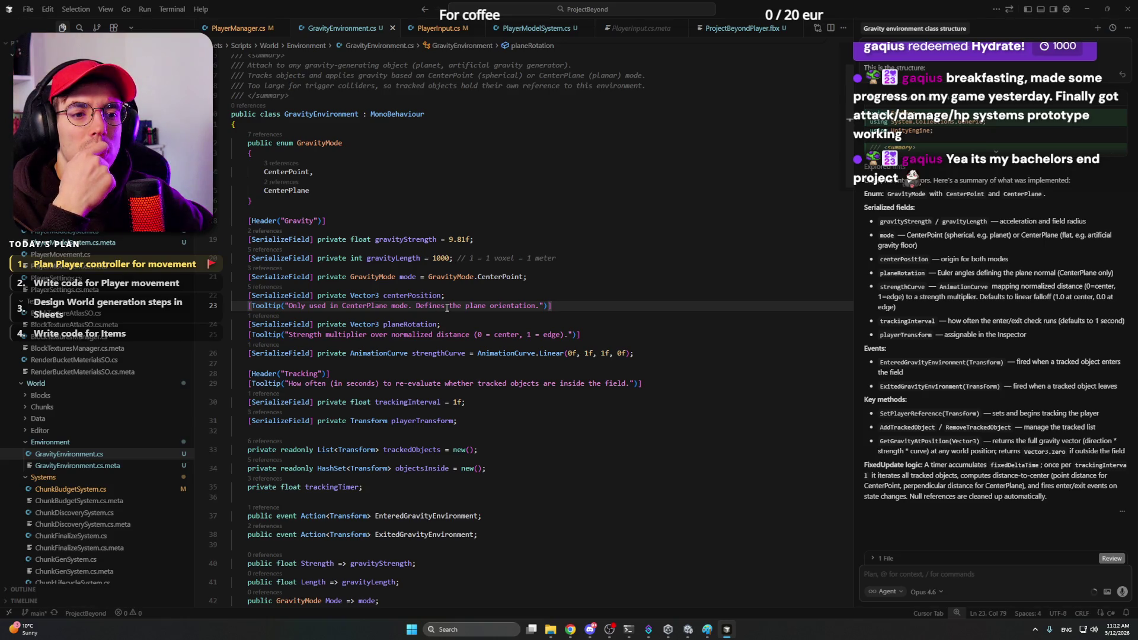
# Step: Insert blank lines separating the centerPosition and planeRotation field declarations
pyautogui.click(484, 296)
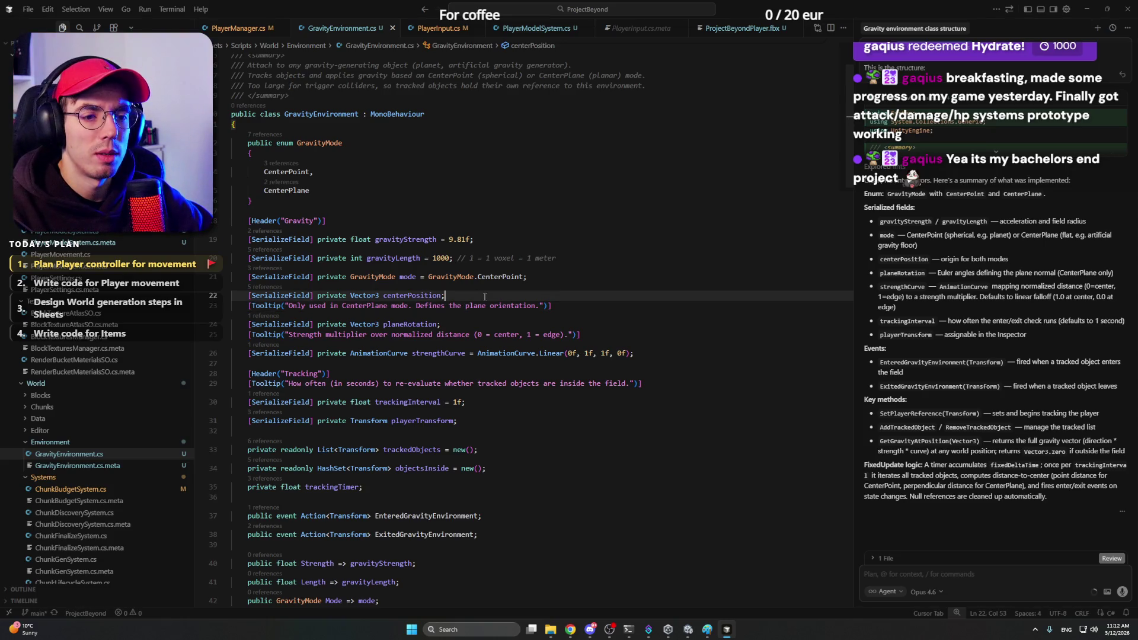
pyautogui.press('Return')
pyautogui.press('Down')
pyautogui.press('Down')
pyautogui.press('End')
pyautogui.press('Return')
pyautogui.press('Up')
pyautogui.press('Up')
pyautogui.press('Up')
pyautogui.press('BackSpace')
pyautogui.press('Return')
pyautogui.press('Down')
pyautogui.press('End')
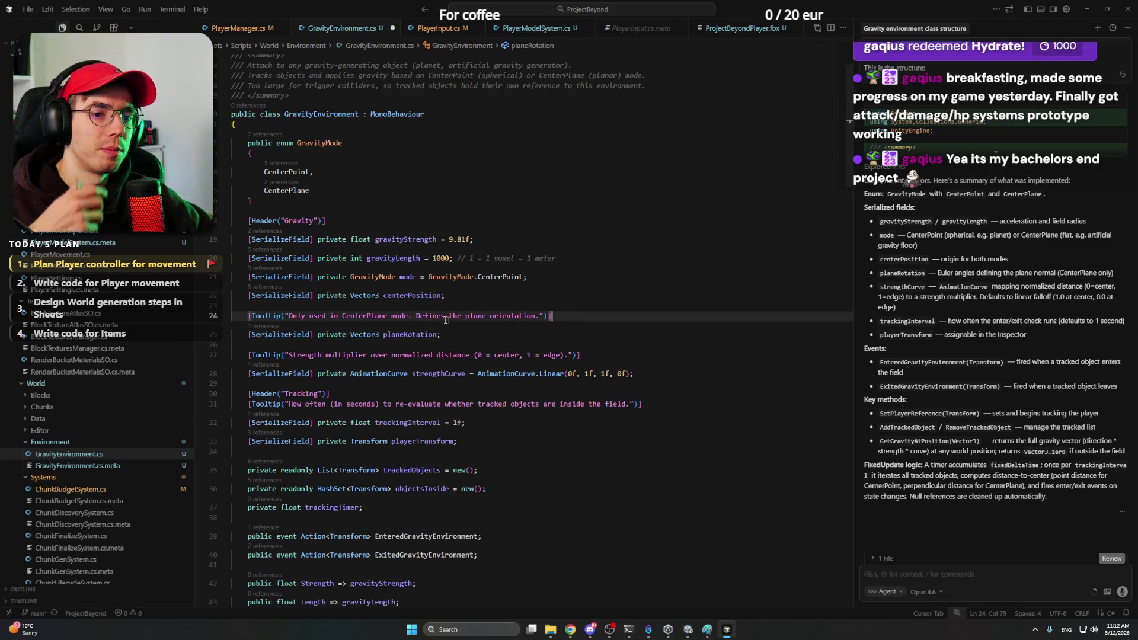
# Step: Check the planeRotation, centerPosition and strengthCurve names, moving on to trackingInterval
pyautogui.doubleClick(436, 334)
pyautogui.press('Up')
pyautogui.press('Up')
pyautogui.press('Up')
pyautogui.hotkey('ctrl', 'd')
pyautogui.press('Down')
pyautogui.press('Down')
pyautogui.press('Down')
pyautogui.press('Down')
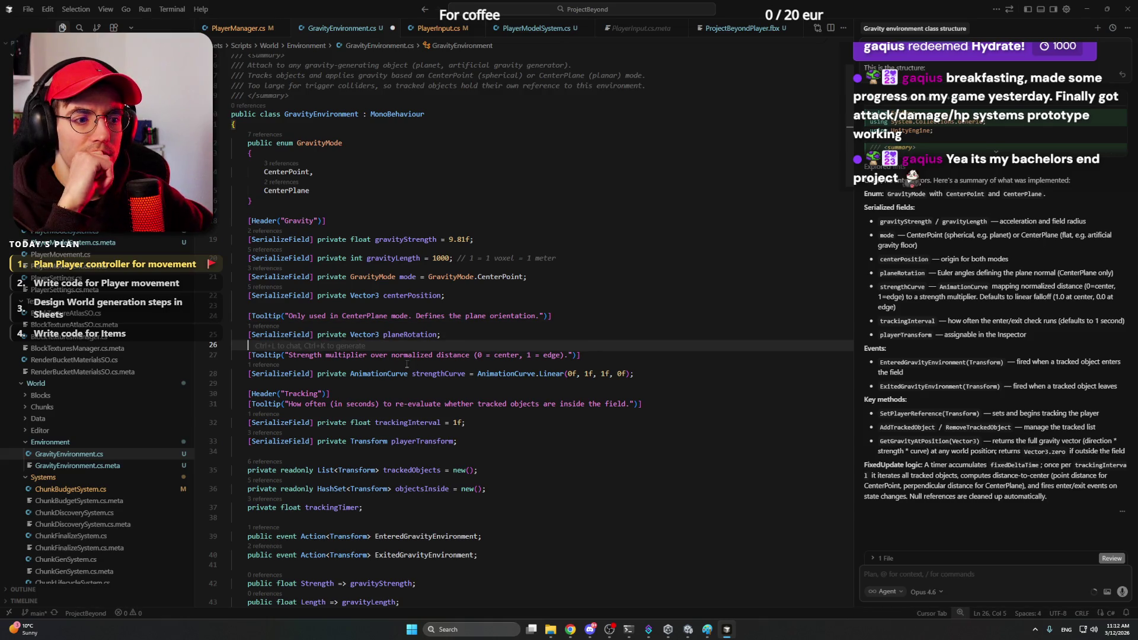
pyautogui.click(648, 374)
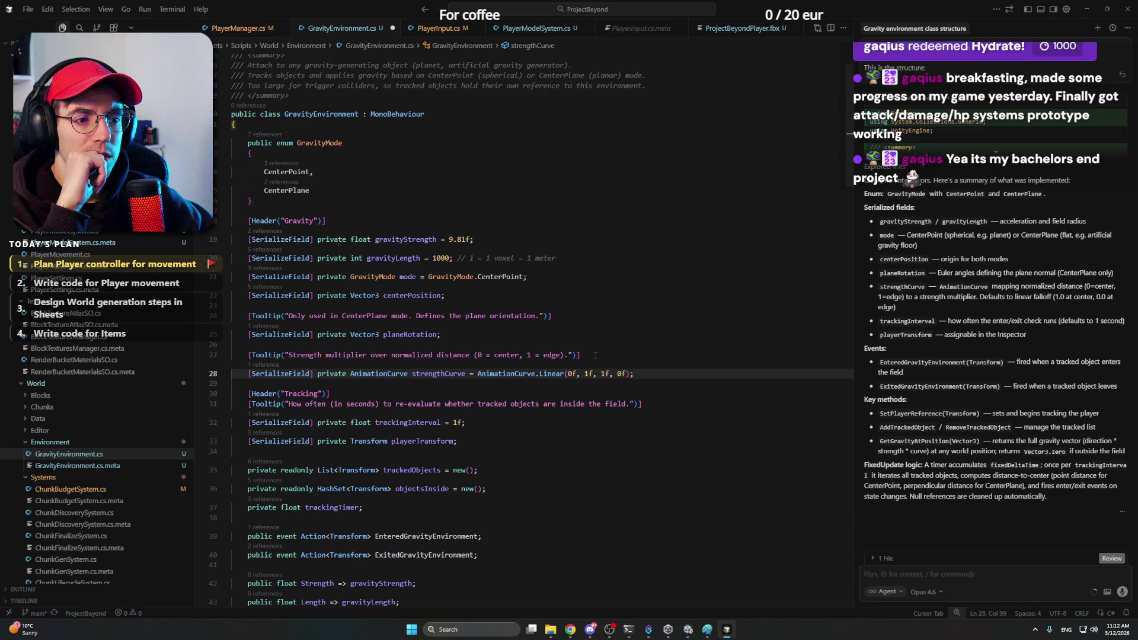
pyautogui.doubleClick(454, 375)
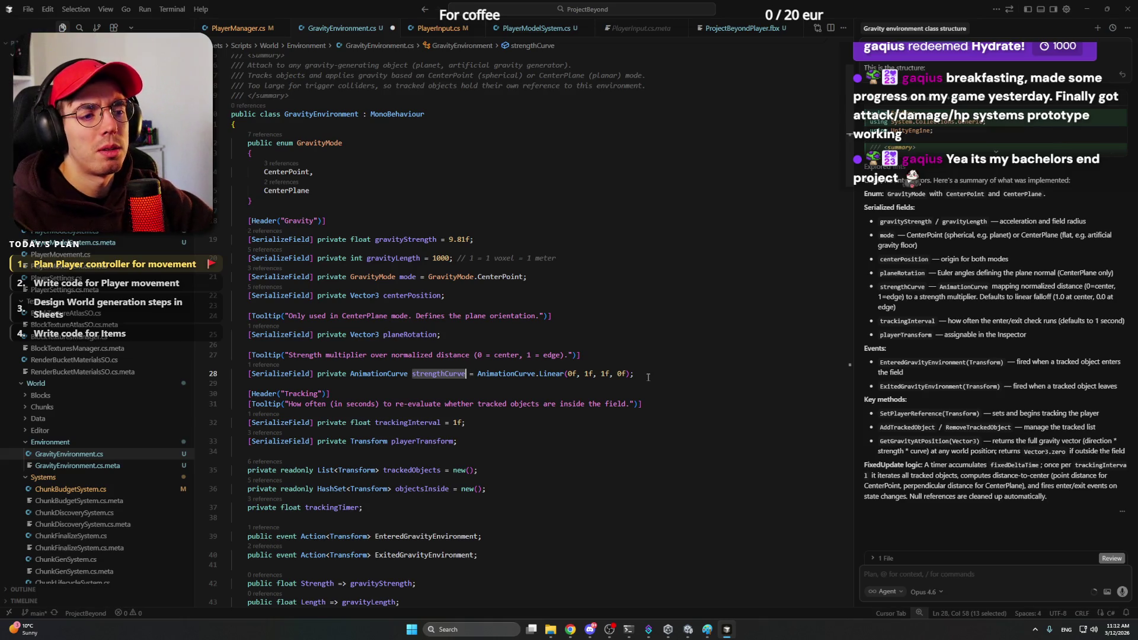
pyautogui.click(647, 375)
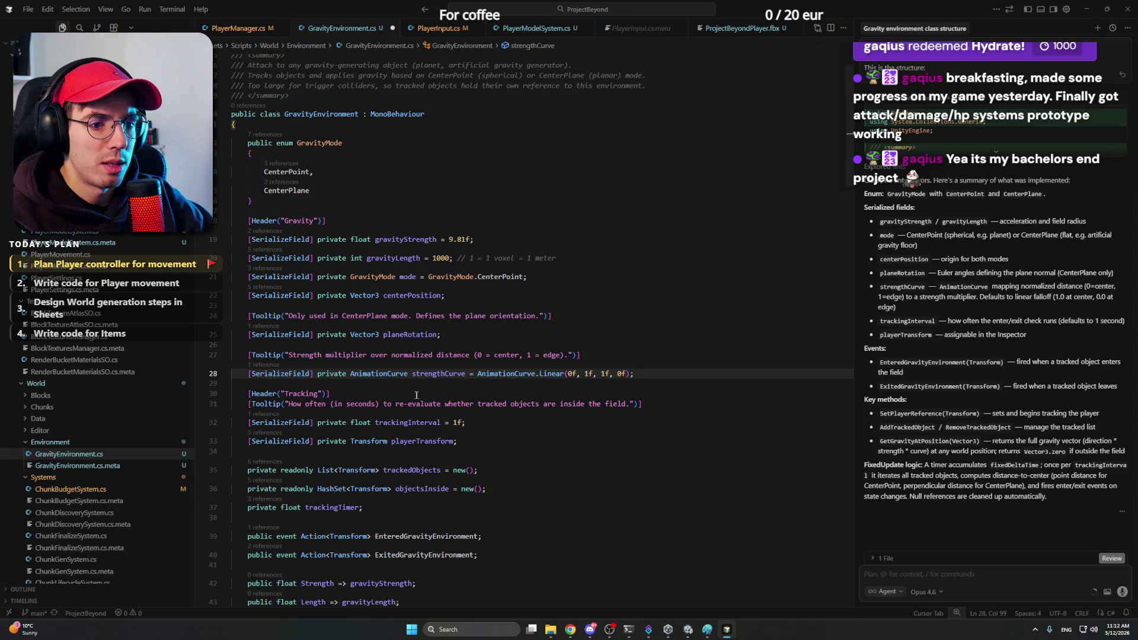
pyautogui.scroll(-1, 499, 386)
pyautogui.click(503, 382)
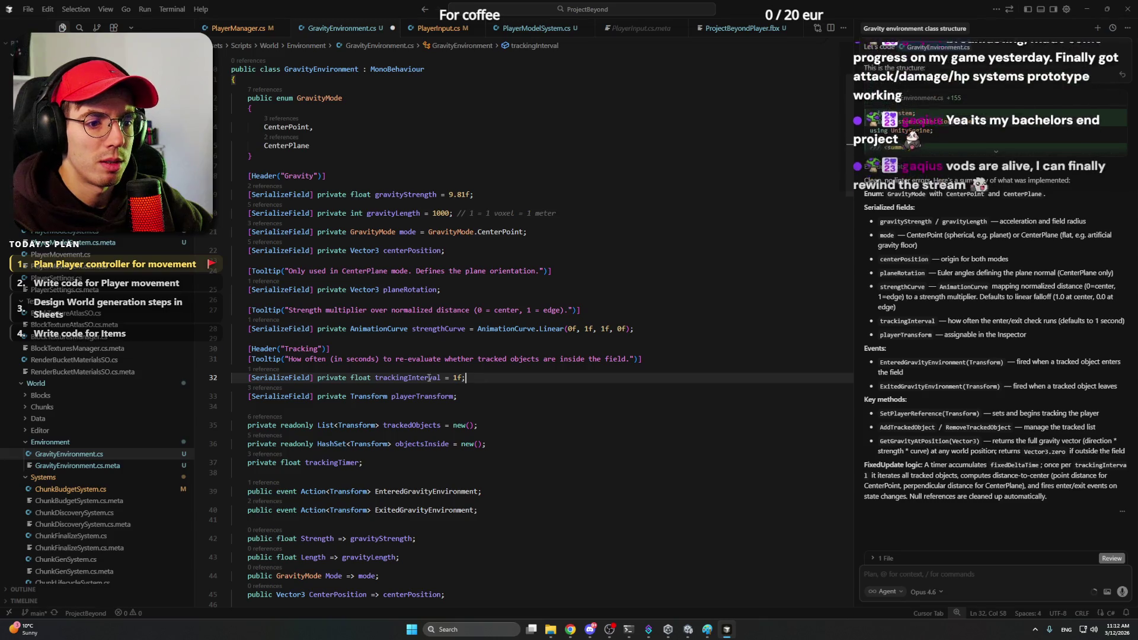
pyautogui.click(470, 396)
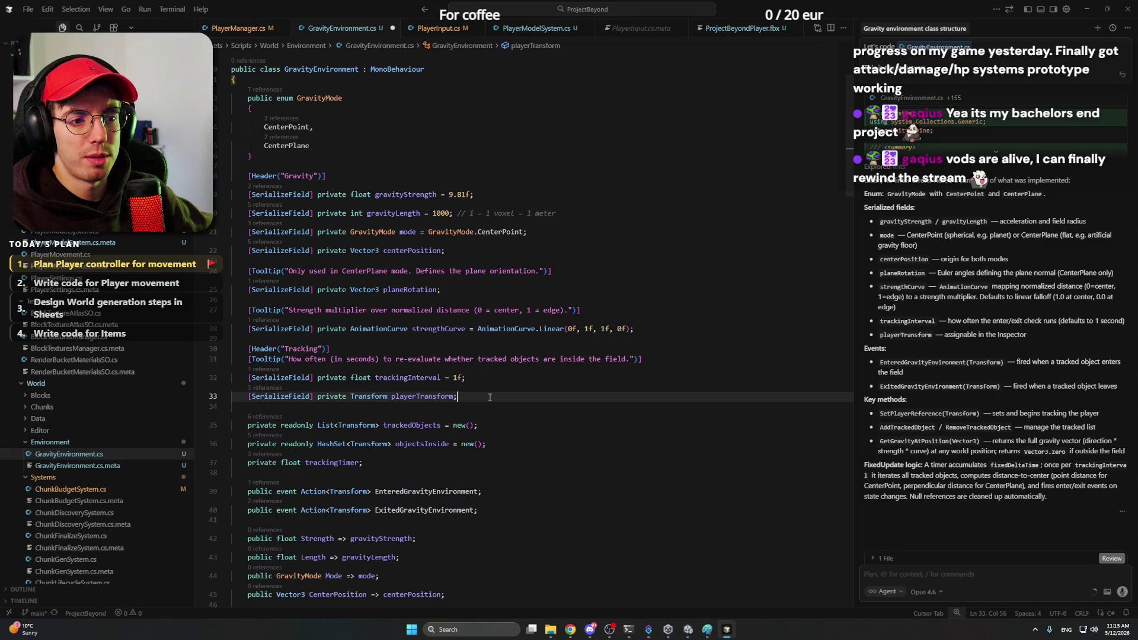
pyautogui.scroll(-1, 489, 397)
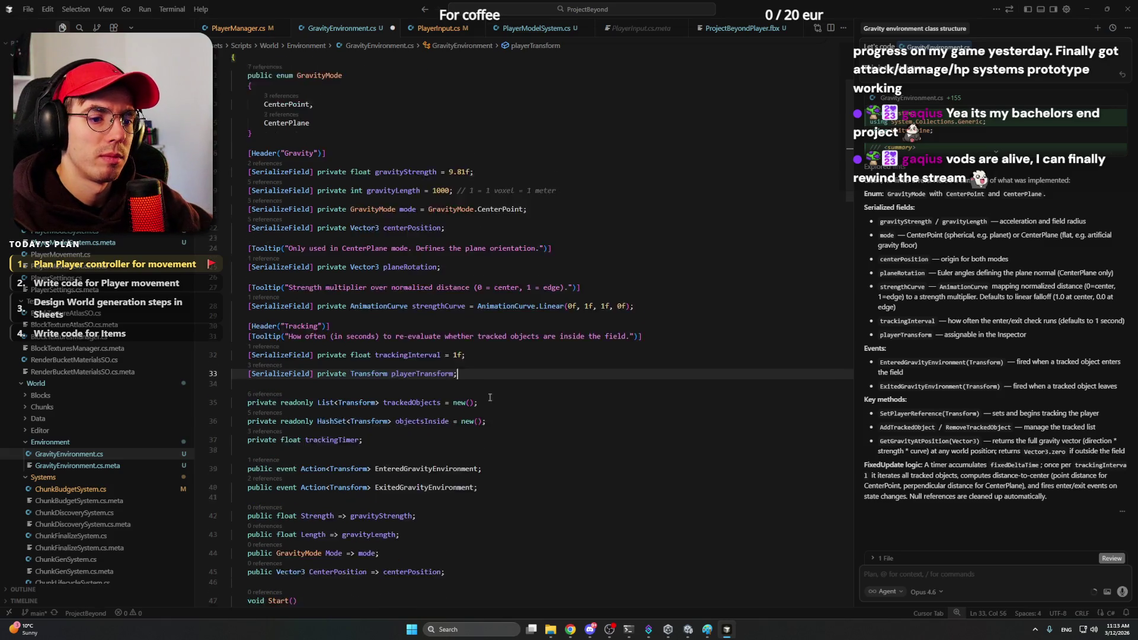
pyautogui.scroll(-1, 489, 396)
pyautogui.click(493, 379)
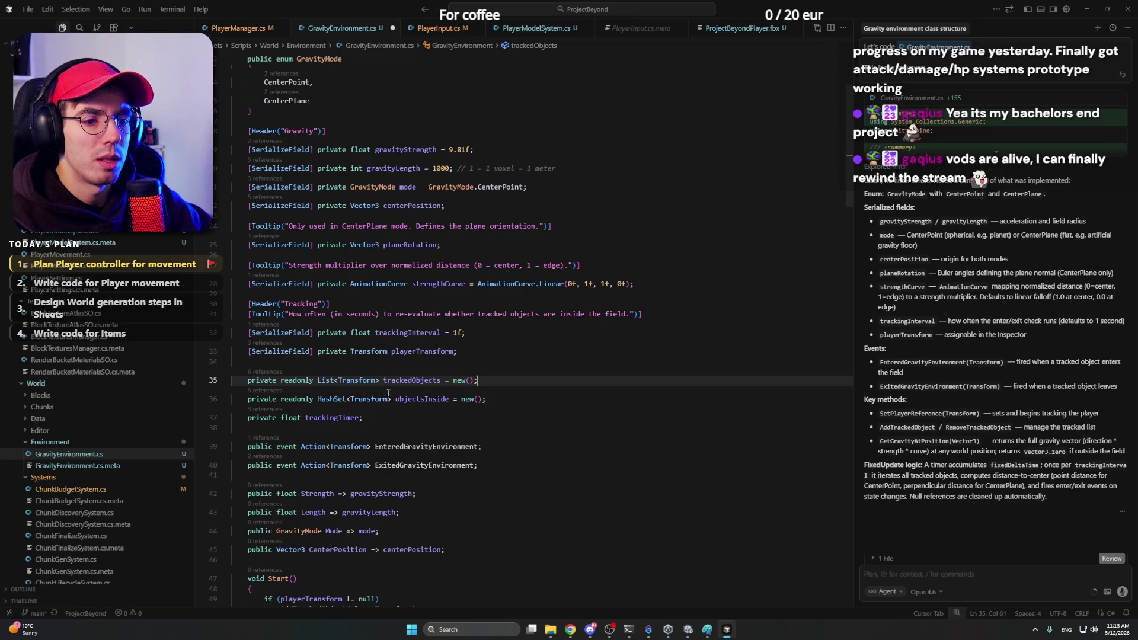
pyautogui.click(532, 401)
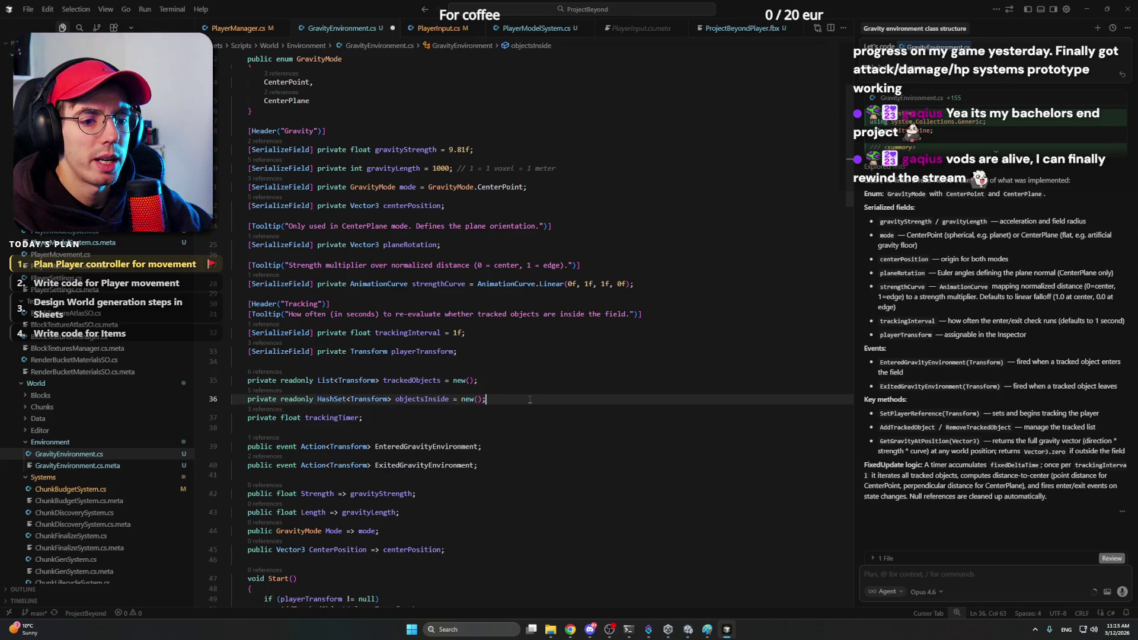
pyautogui.doubleClick(332, 399)
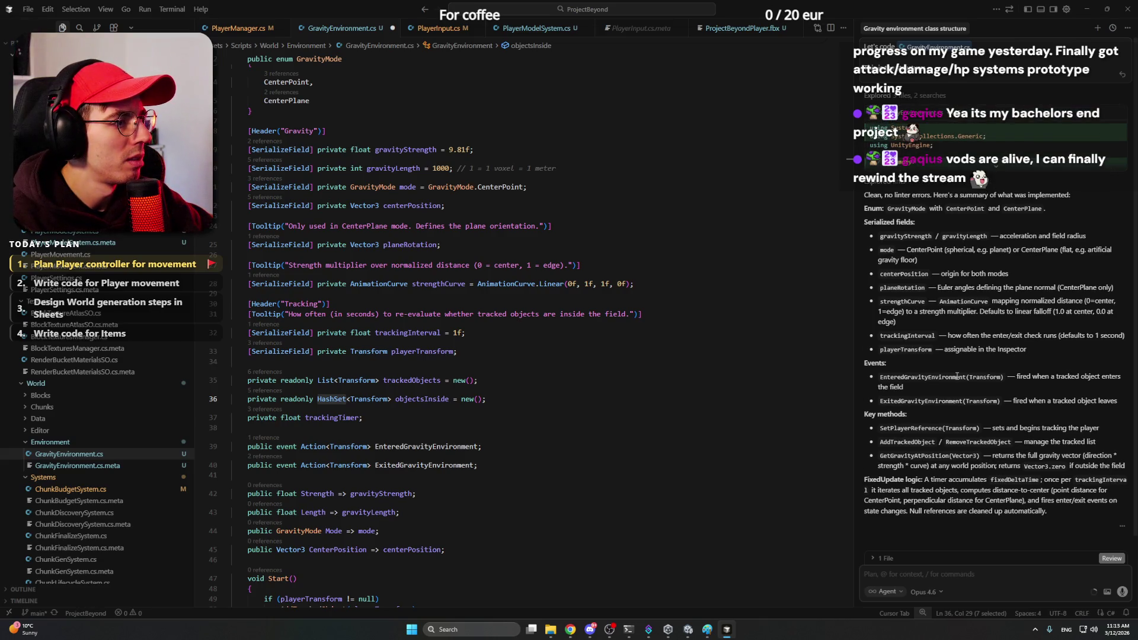
pyautogui.click(442, 399)
pyautogui.scroll(-2, 441, 399)
pyautogui.click(442, 358)
pyautogui.doubleClick(337, 349)
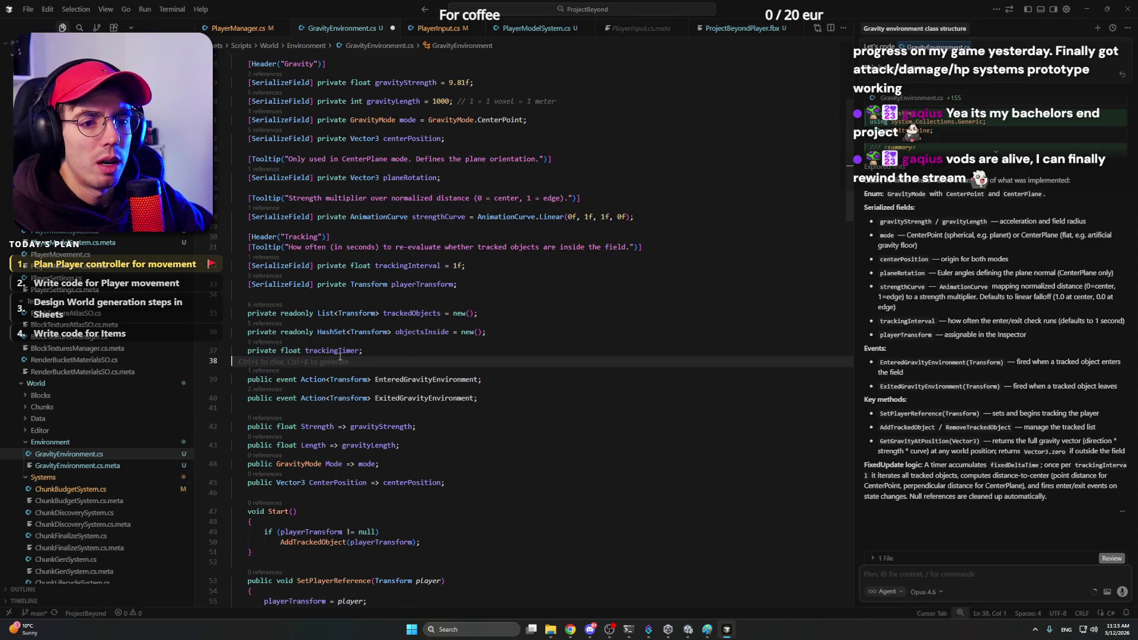
pyautogui.click(440, 353)
pyautogui.click(519, 380)
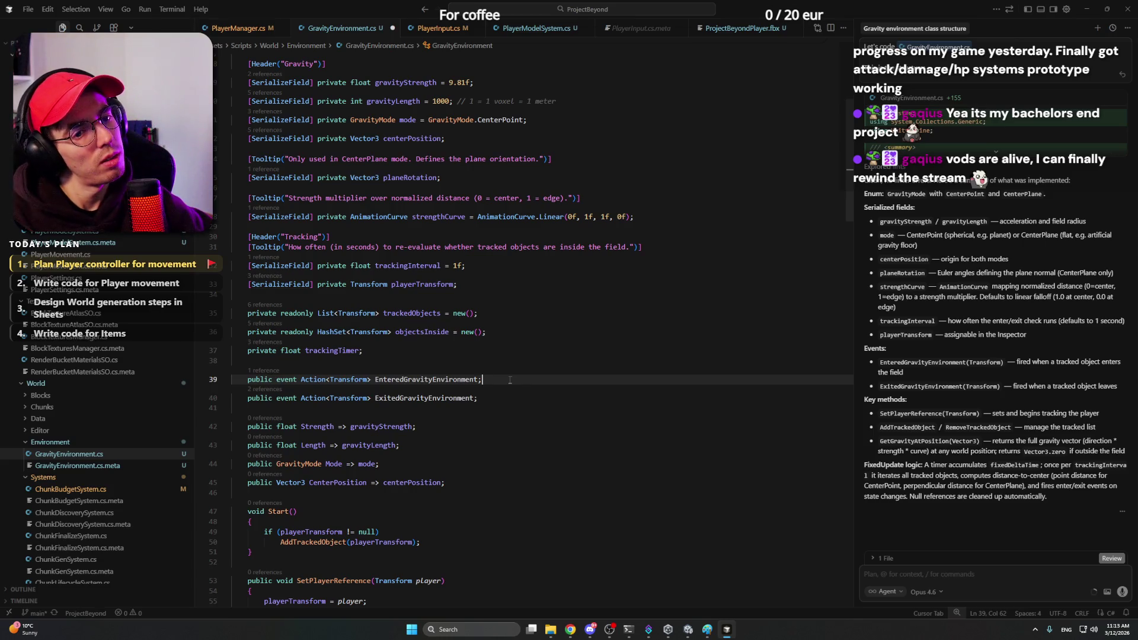
pyautogui.click(506, 397)
pyautogui.click(514, 380)
pyautogui.scroll(-2, 514, 380)
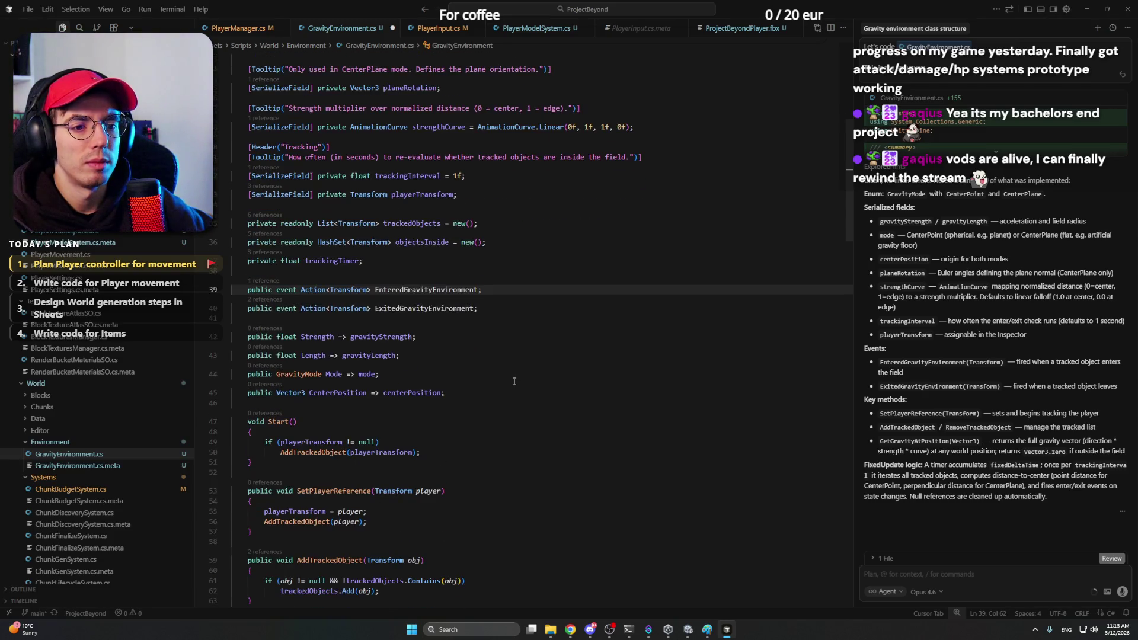
pyautogui.click(477, 337)
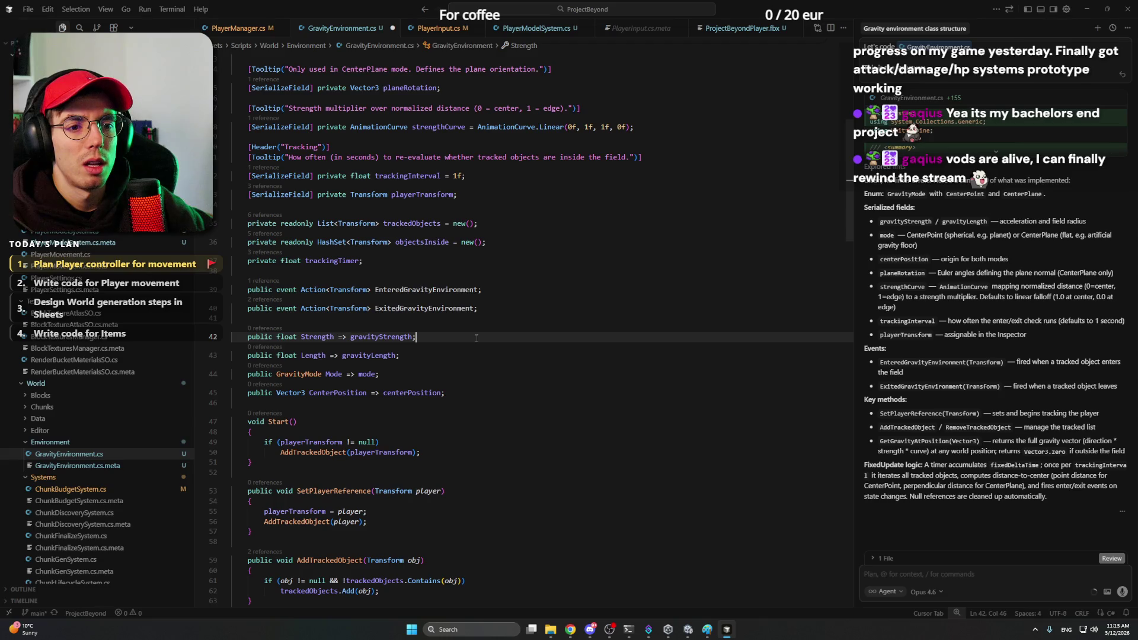
pyautogui.click(411, 356)
pyautogui.click(430, 346)
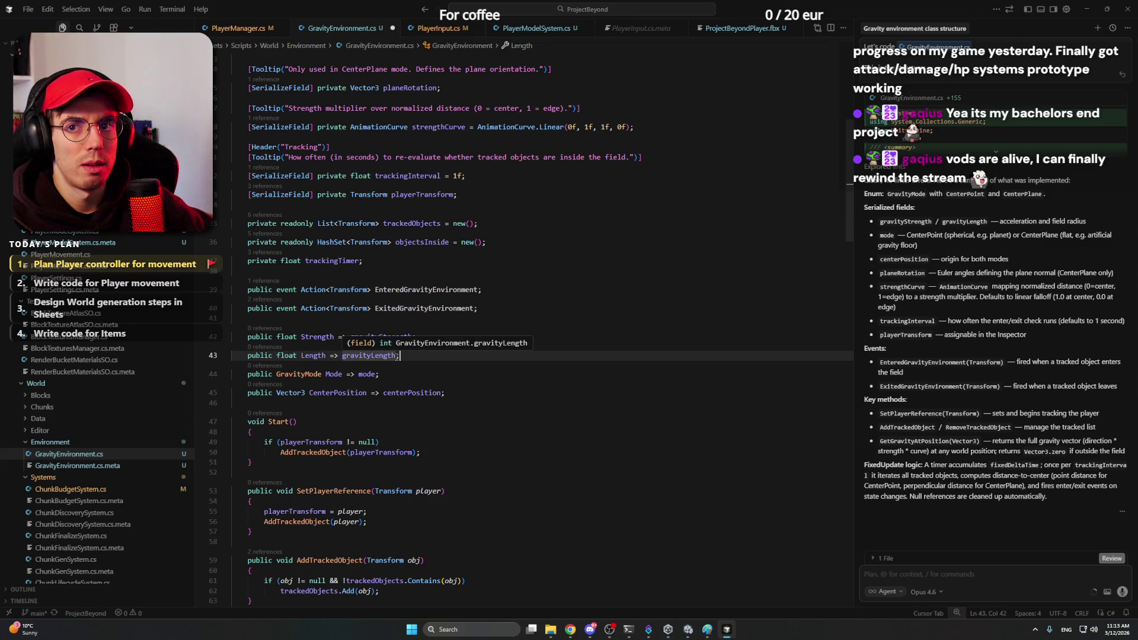
pyautogui.scroll(-1, 412, 352)
pyautogui.click(414, 352)
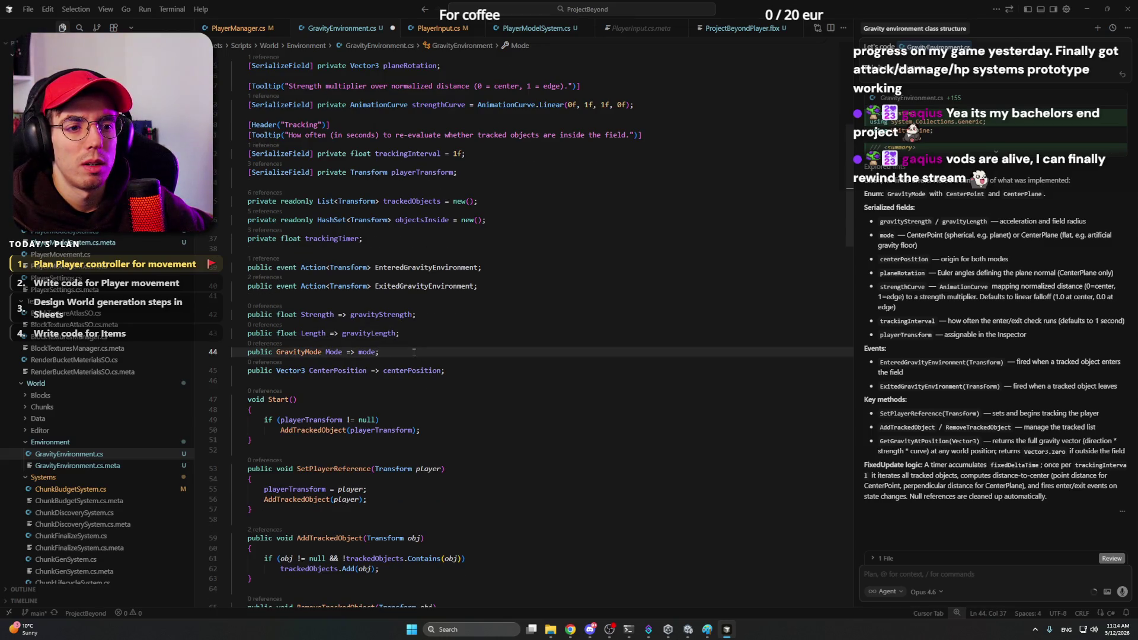
pyautogui.click(476, 370)
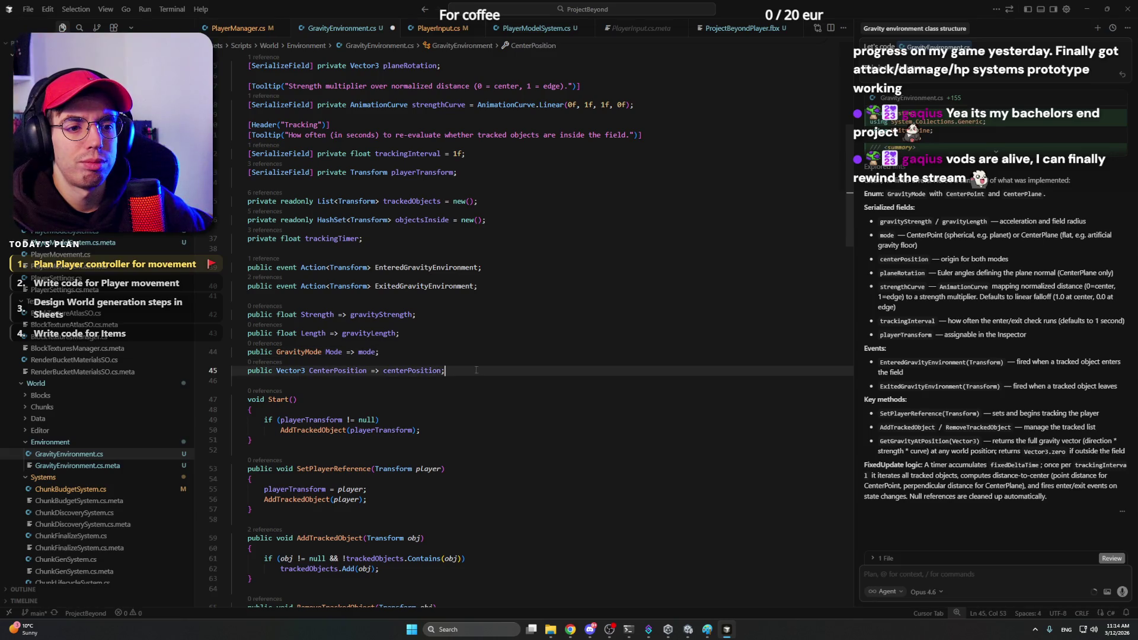
pyautogui.scroll(-2, 476, 370)
pyautogui.click(403, 298)
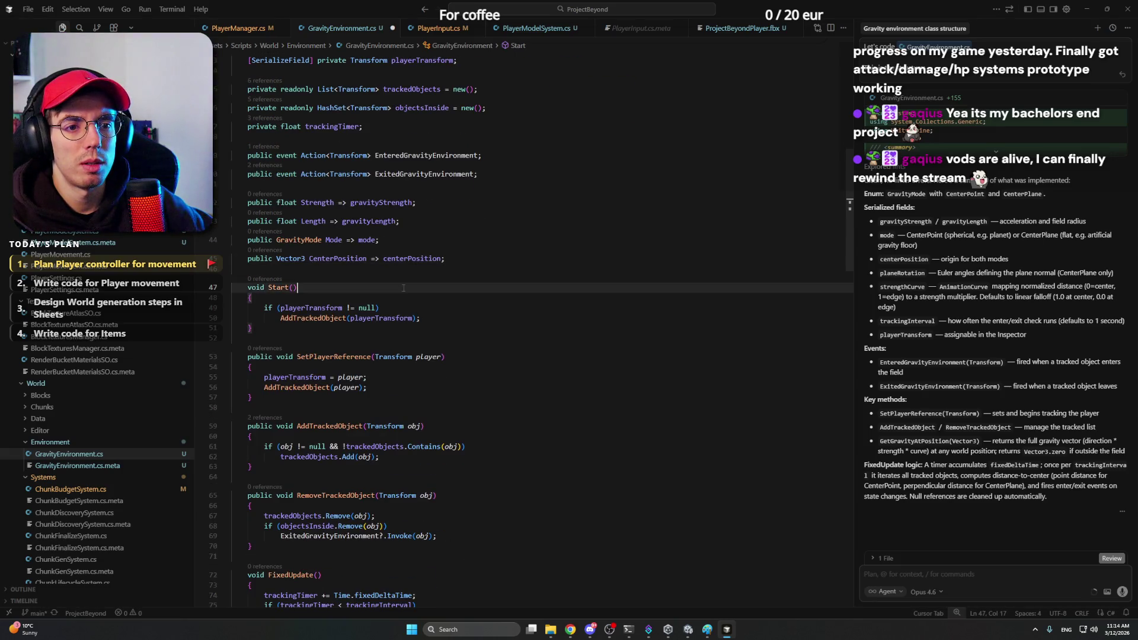
pyautogui.click(459, 318)
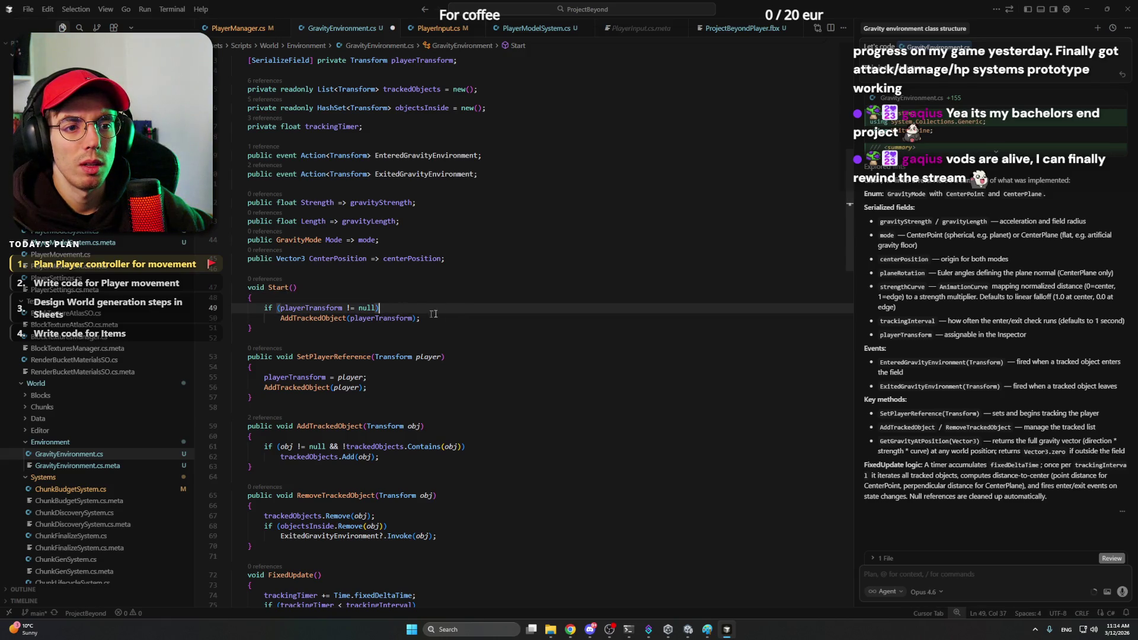
pyautogui.press('Down')
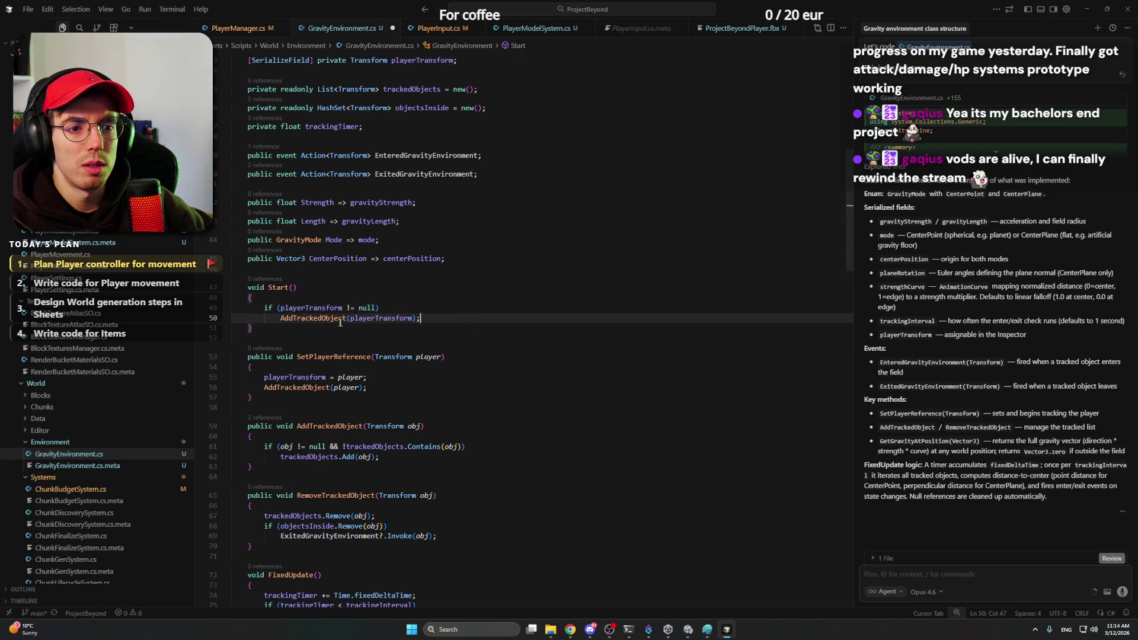
pyautogui.click(438, 310)
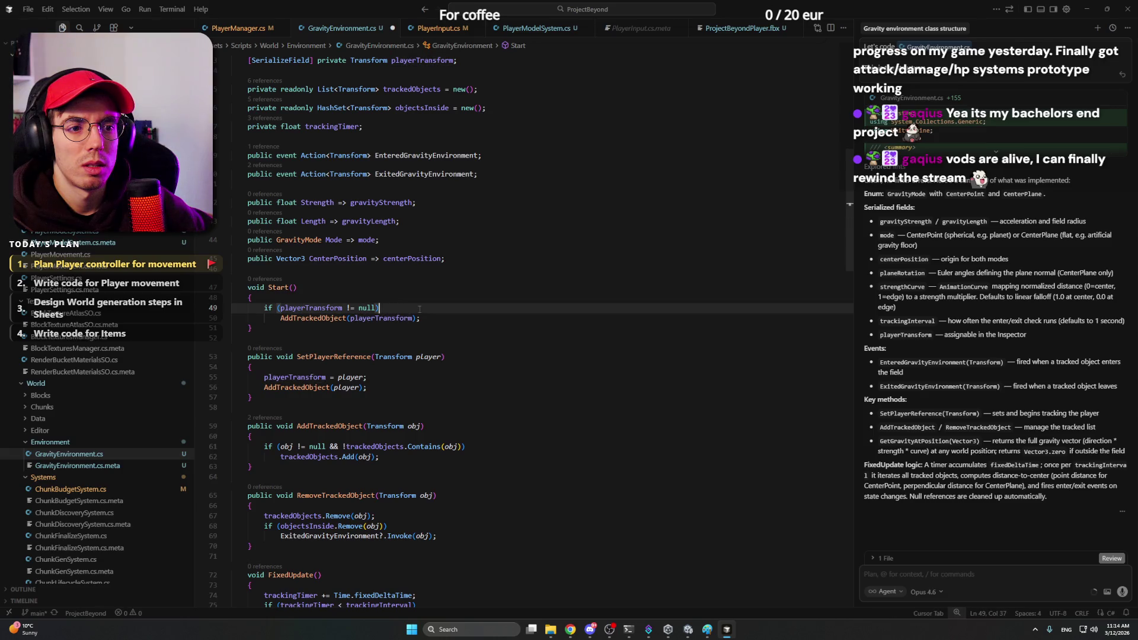
pyautogui.doubleClick(355, 356)
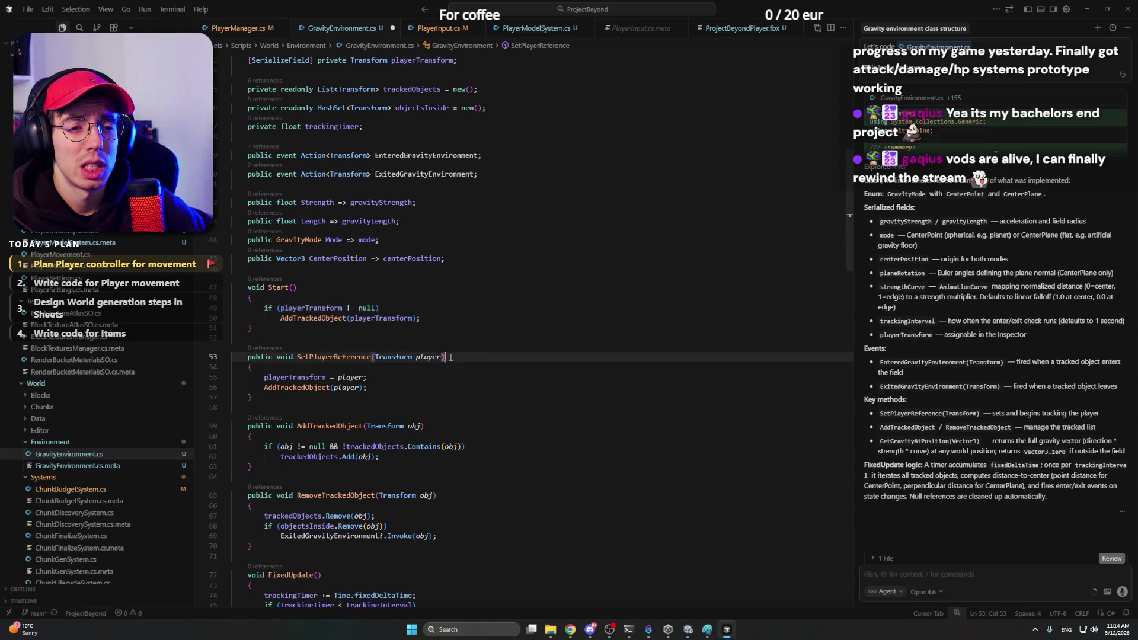
pyautogui.click(375, 377)
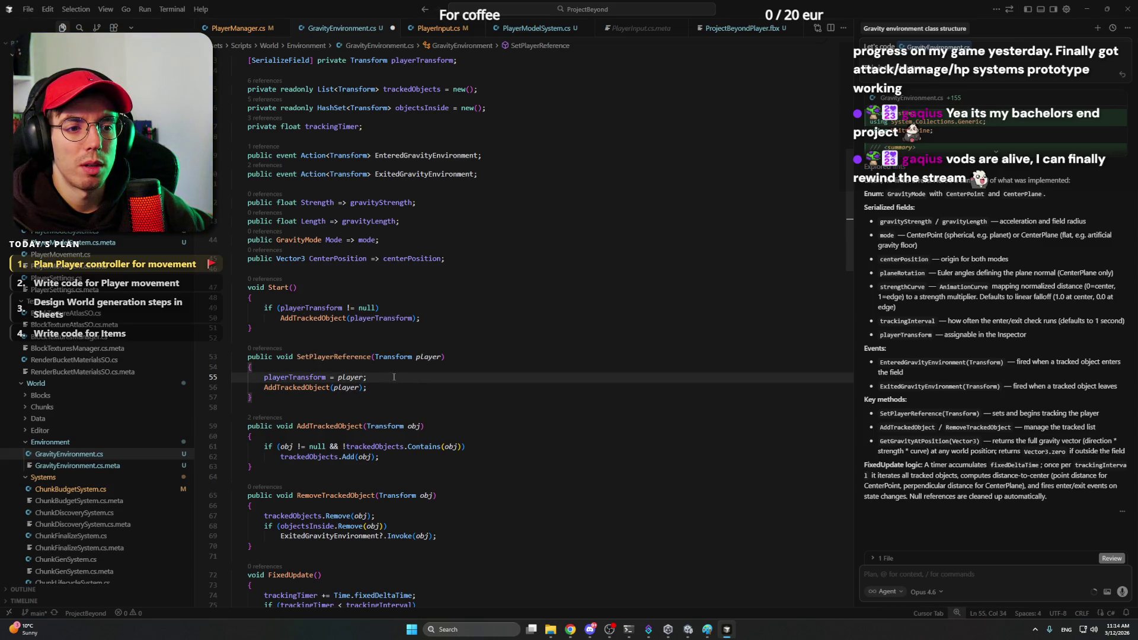
pyautogui.scroll(-2, 394, 377)
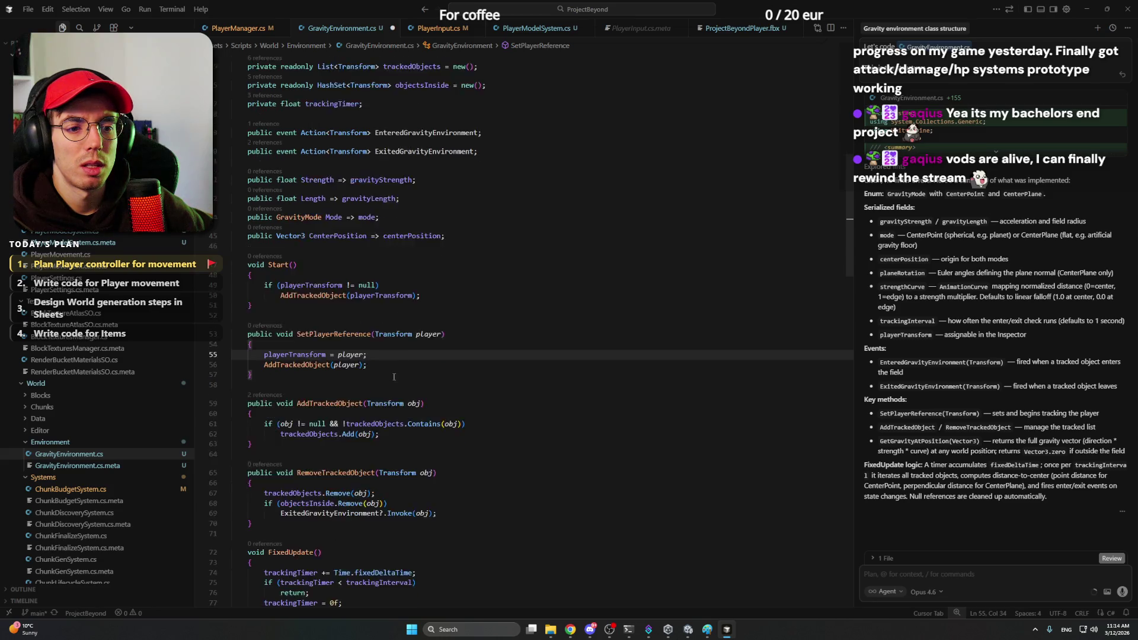
pyautogui.click(458, 364)
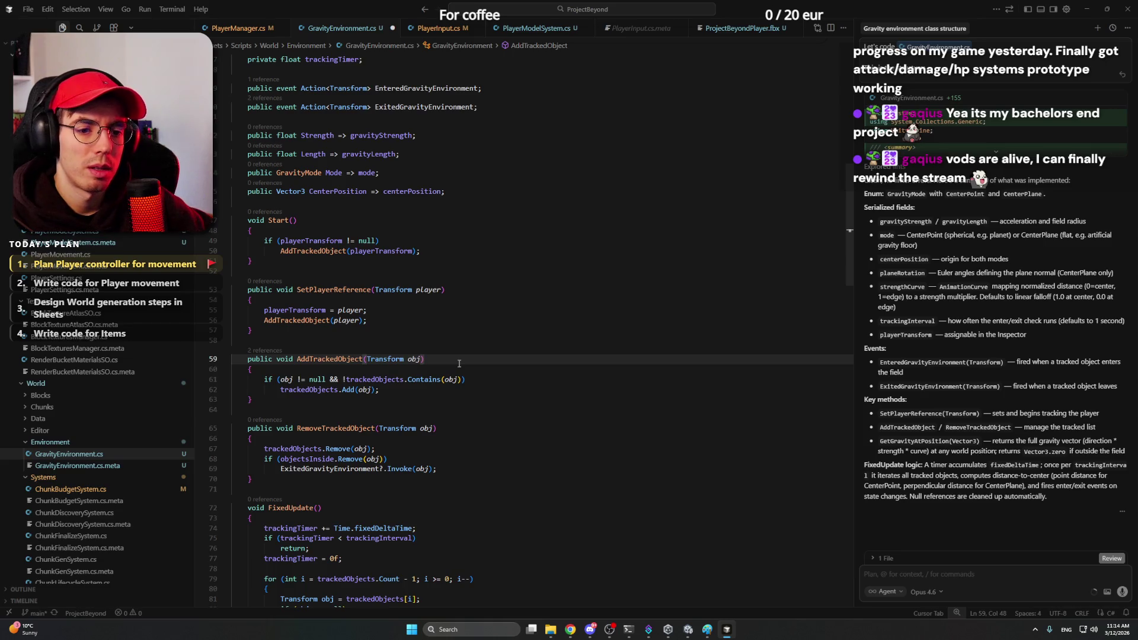
pyautogui.scroll(-3, 458, 363)
pyautogui.click(435, 363)
pyautogui.press('Down')
pyautogui.press('Down')
pyautogui.press('Down')
pyautogui.press('Down')
pyautogui.press('Down')
pyautogui.scroll(-3, 357, 330)
pyautogui.press('Down')
pyautogui.press('Down')
pyautogui.press('Down')
pyautogui.press('Down')
pyautogui.press('Down')
pyautogui.press('Down')
pyautogui.press('Down')
pyautogui.press('Down')
pyautogui.click(424, 374)
pyautogui.press('Down')
pyautogui.press('Down')
pyautogui.press('Down')
pyautogui.click(480, 413)
pyautogui.click(481, 421)
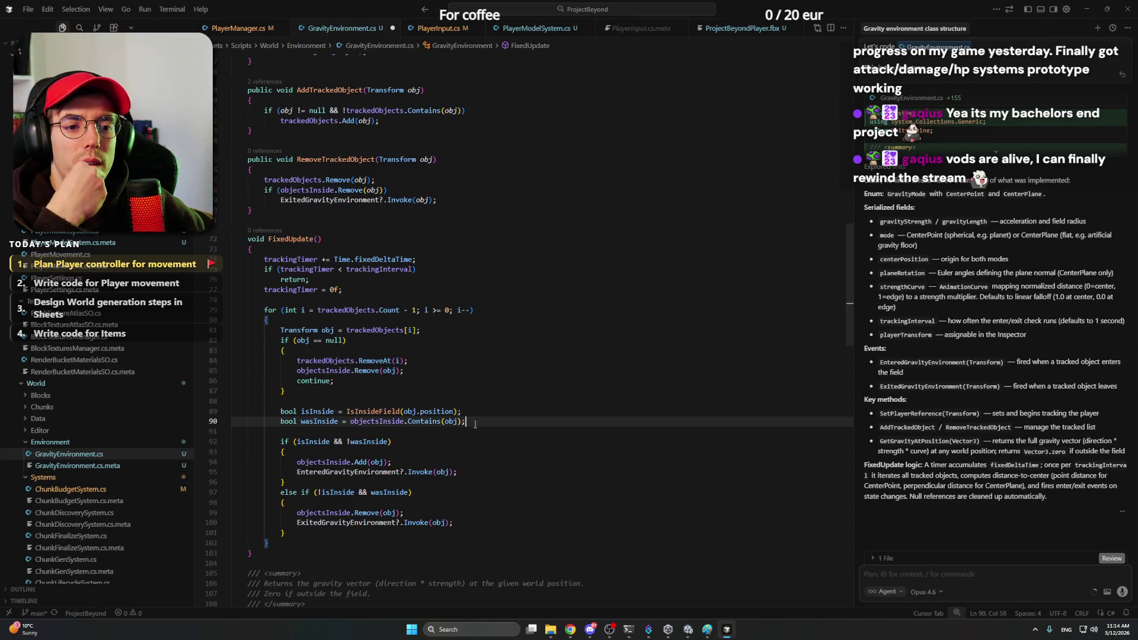
pyautogui.scroll(-4, 437, 374)
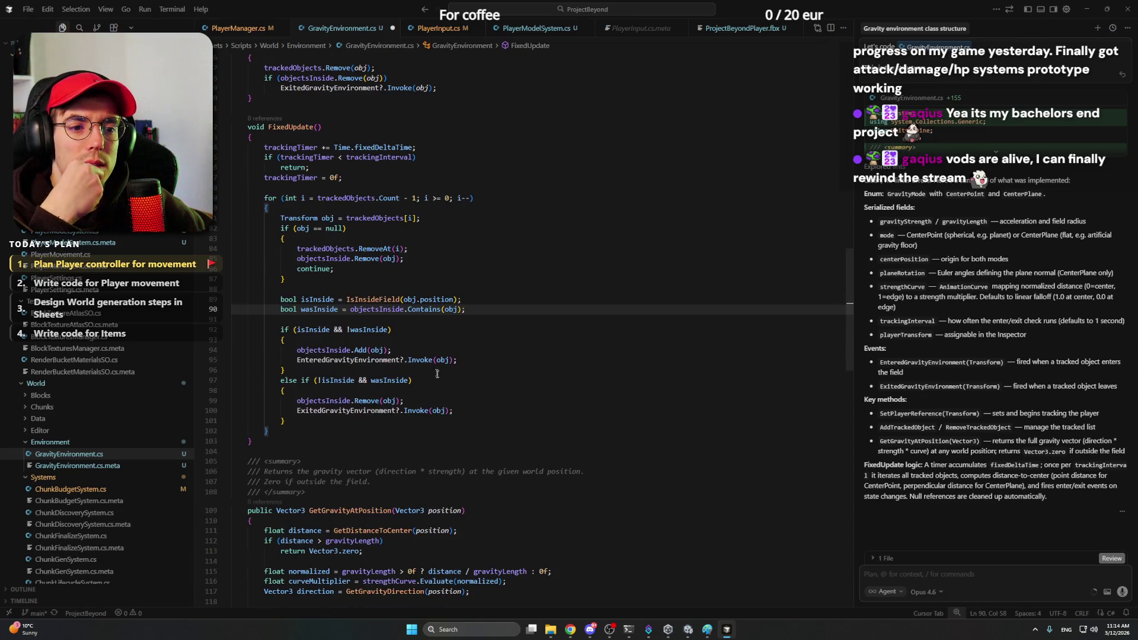
pyautogui.click(412, 330)
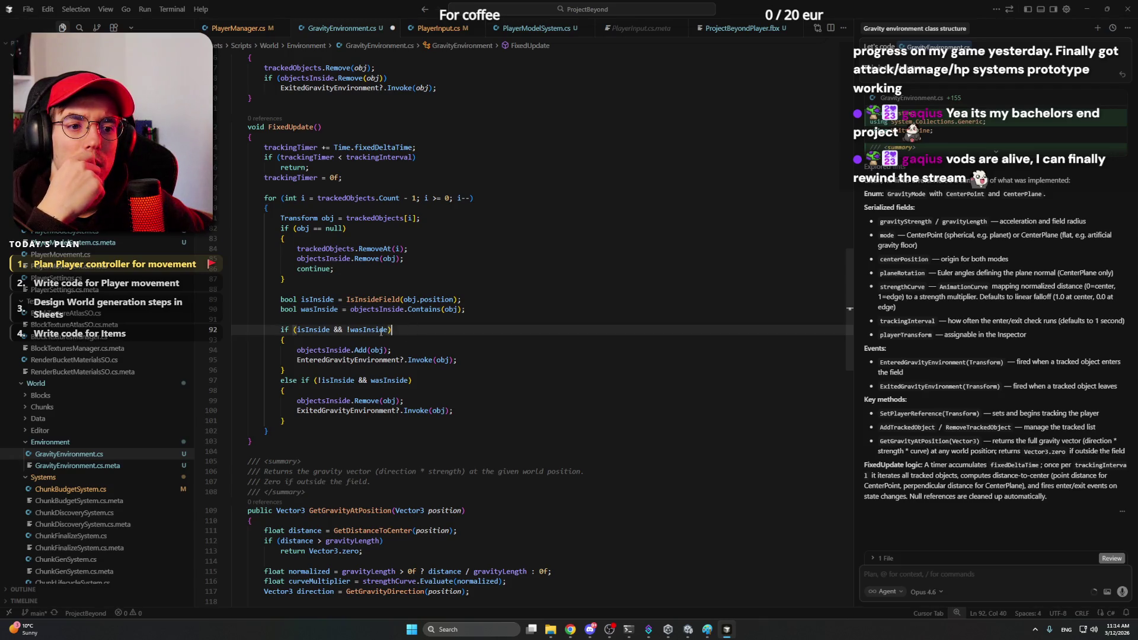
pyautogui.scroll(-7, 431, 330)
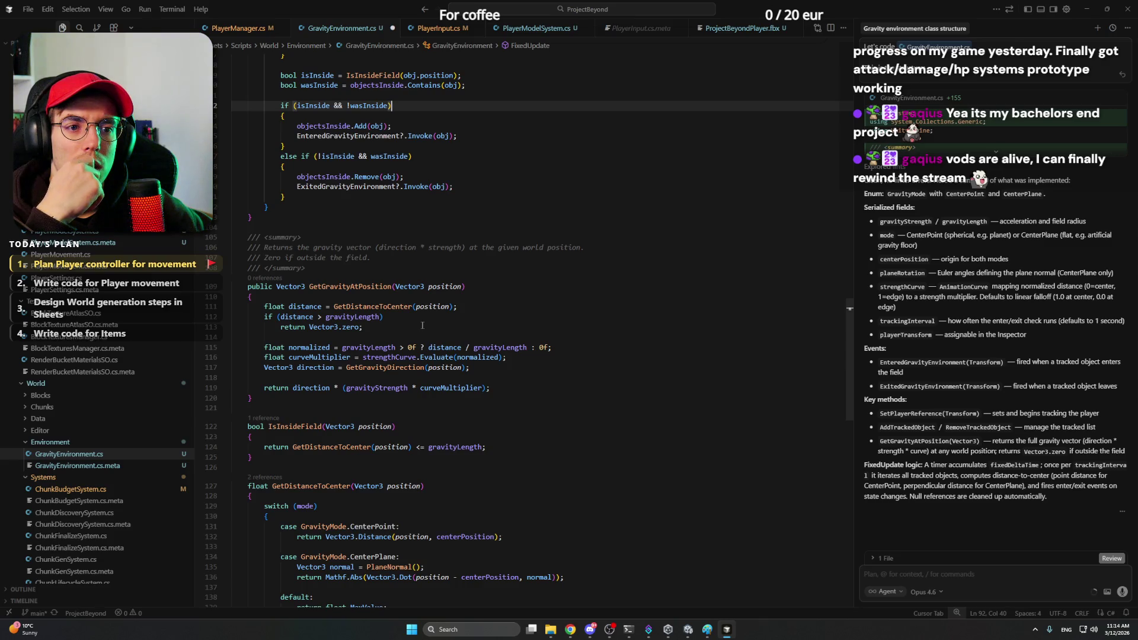
pyautogui.scroll(-4, 422, 325)
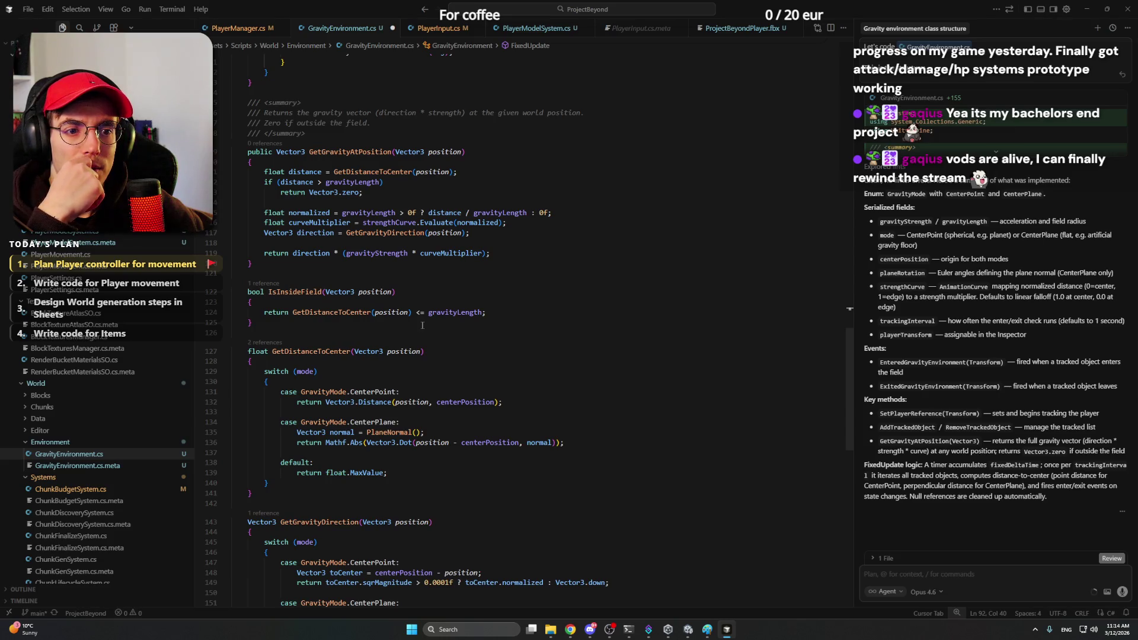
pyautogui.scroll(-3, 423, 325)
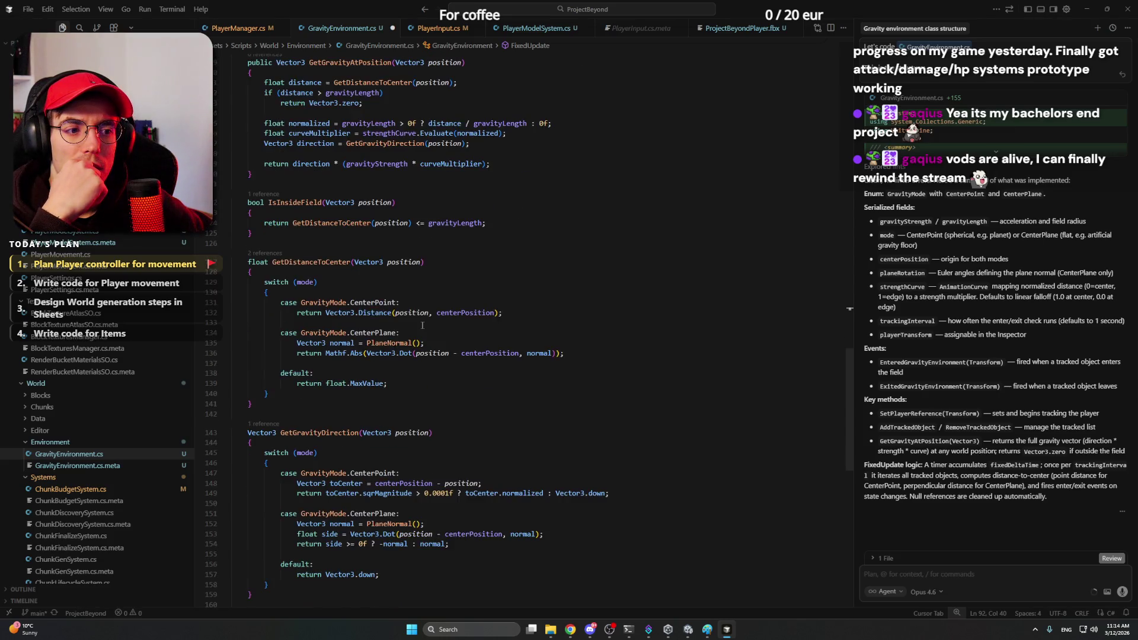
pyautogui.scroll(-2, 422, 326)
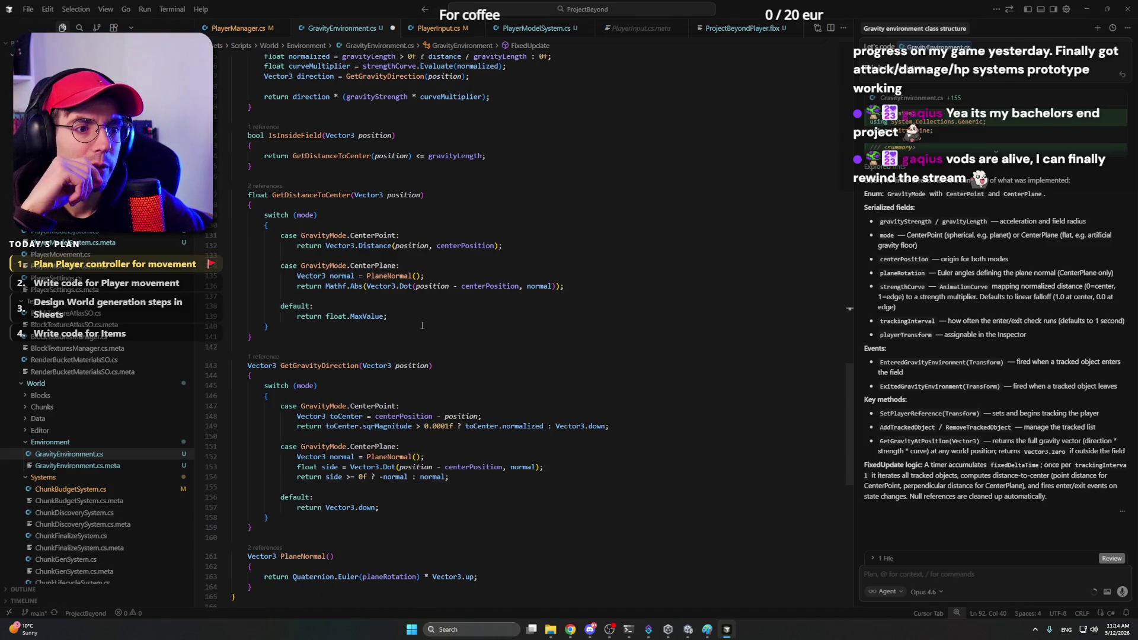
pyautogui.click(415, 297)
pyautogui.click(411, 317)
pyautogui.click(410, 316)
pyautogui.click(411, 317)
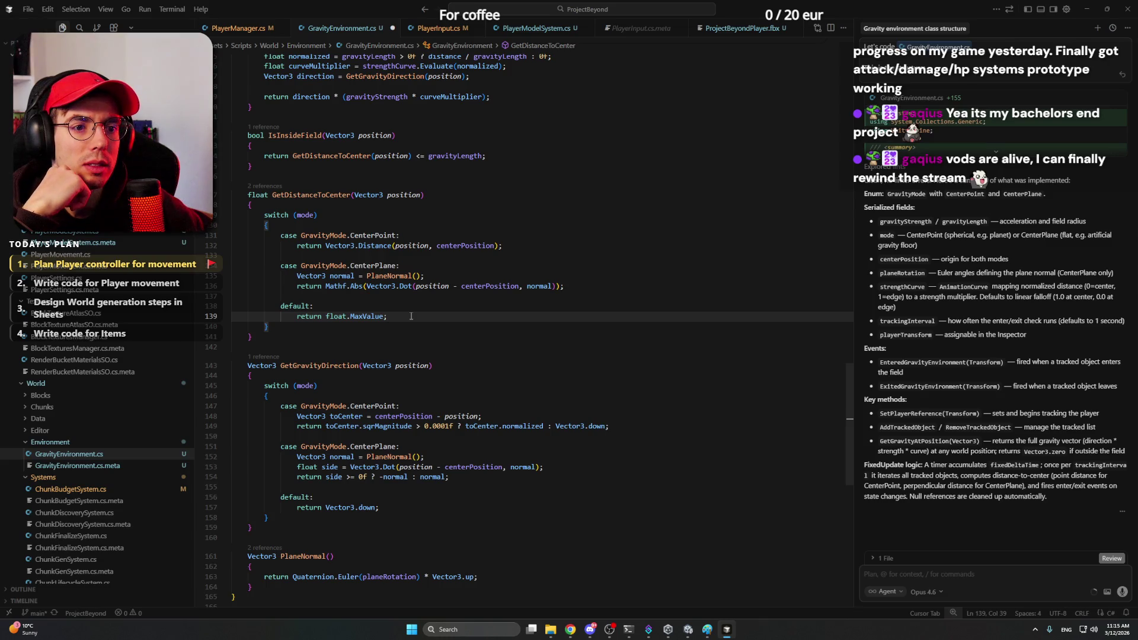
pyautogui.scroll(-1, 411, 315)
# Step: Review GetGravityDirection and step line by line through the PlaneNormal method
pyautogui.click(463, 317)
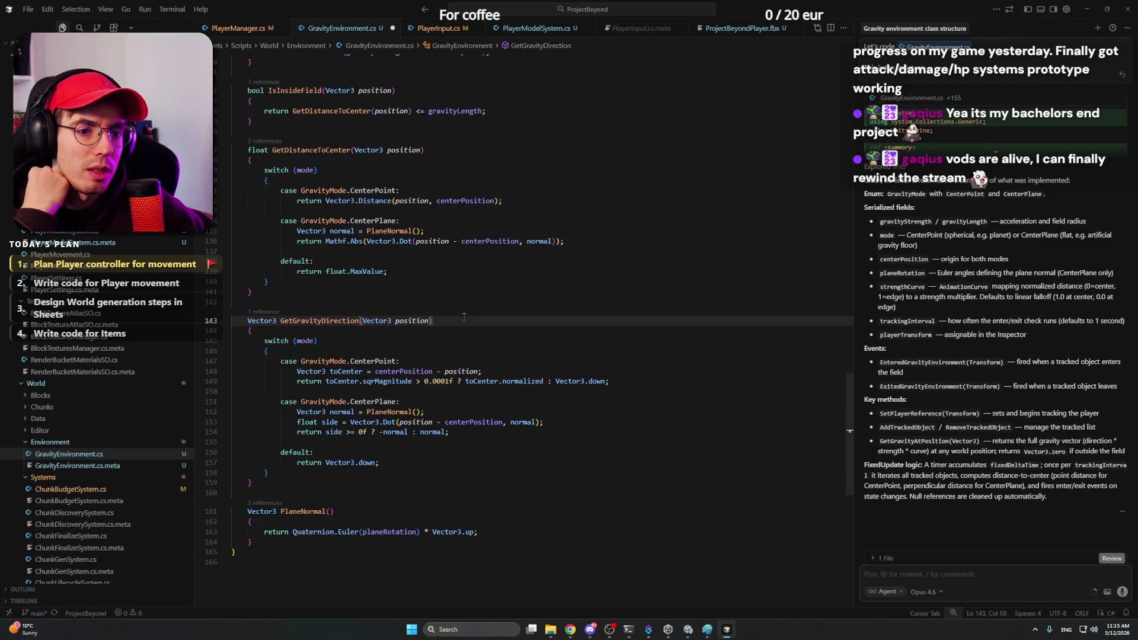
pyautogui.scroll(-2, 463, 317)
pyautogui.click(394, 448)
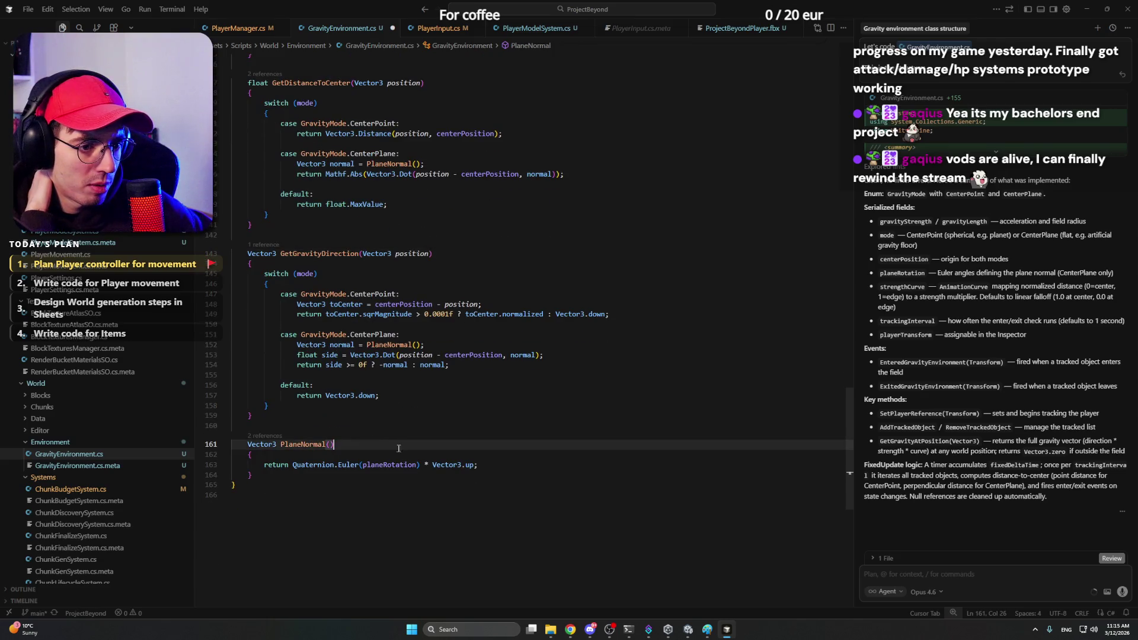
pyautogui.press('Down')
pyautogui.press('Down')
pyautogui.press('End')
pyautogui.press('Up')
pyautogui.press('Up')
pyautogui.press('Down')
pyautogui.press('Down')
pyautogui.press('Up')
pyautogui.press('Up')
pyautogui.press('Down')
pyautogui.press('Down')
pyautogui.hotkey('ctrl', 'Left')
pyautogui.hotkey('ctrl', 'Left')
pyautogui.hotkey('ctrl', 'Left')
pyautogui.press('End')
# Step: Return to the GravityEnvironment class declaration and switch to Unity so scripts recompile
pyautogui.click(380, 440)
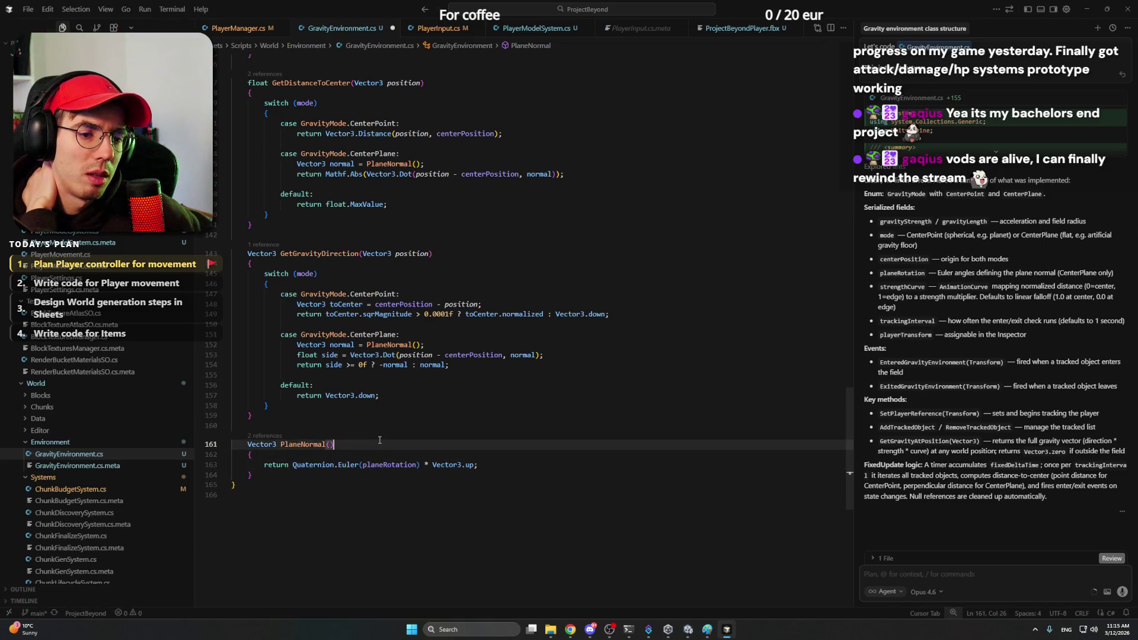
pyautogui.scroll(2, 379, 441)
pyautogui.scroll(3, 380, 432)
pyautogui.scroll(5, 380, 433)
pyautogui.scroll(5, 379, 432)
pyautogui.scroll(5, 380, 432)
pyautogui.scroll(7, 380, 432)
pyautogui.scroll(7, 380, 432)
pyautogui.scroll(5, 380, 432)
pyautogui.click(498, 158)
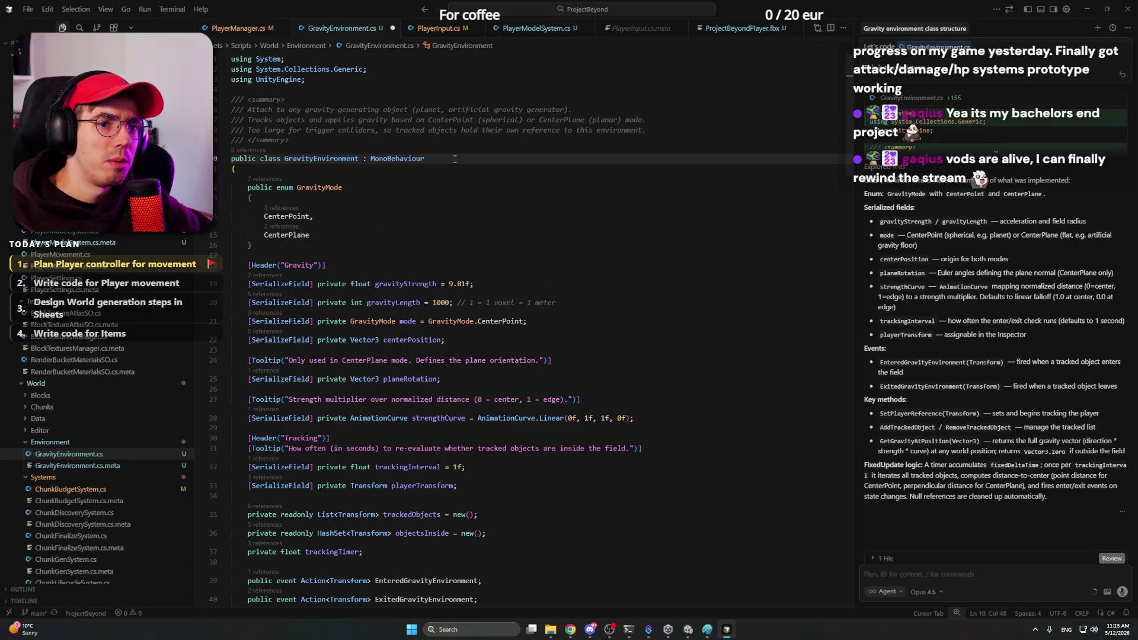
pyautogui.click(708, 629)
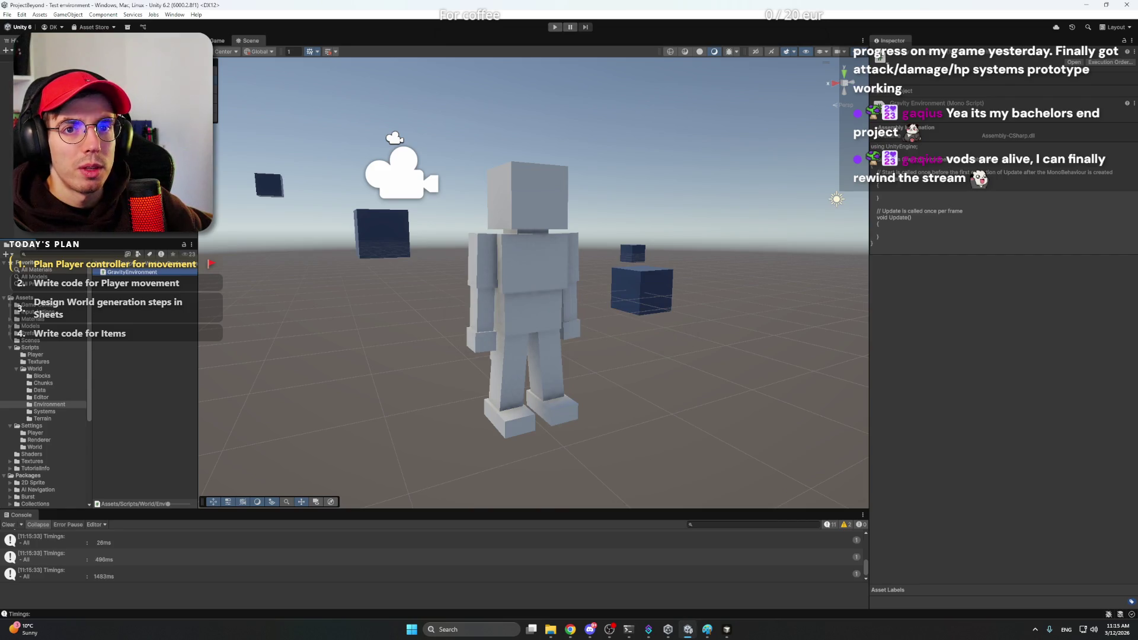
# Step: Create an empty GameObject from the Hierarchy and bring up the object-creation menu again
pyautogui.click(54, 71)
pyautogui.rightClick(57, 233)
pyautogui.press('Escape')
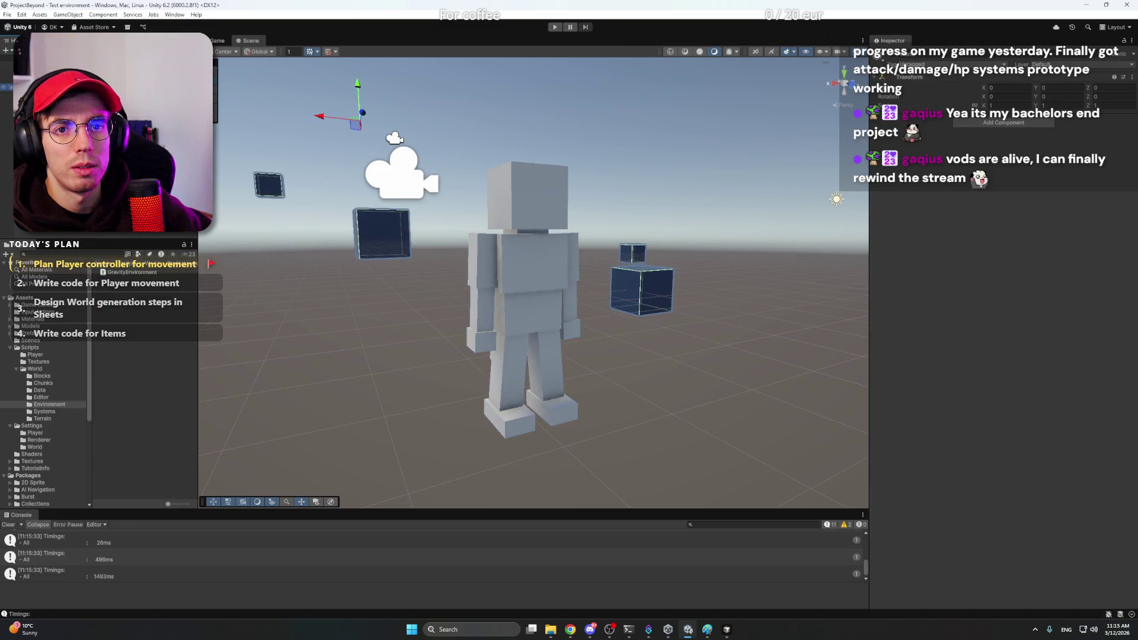
pyautogui.rightClick(46, 234)
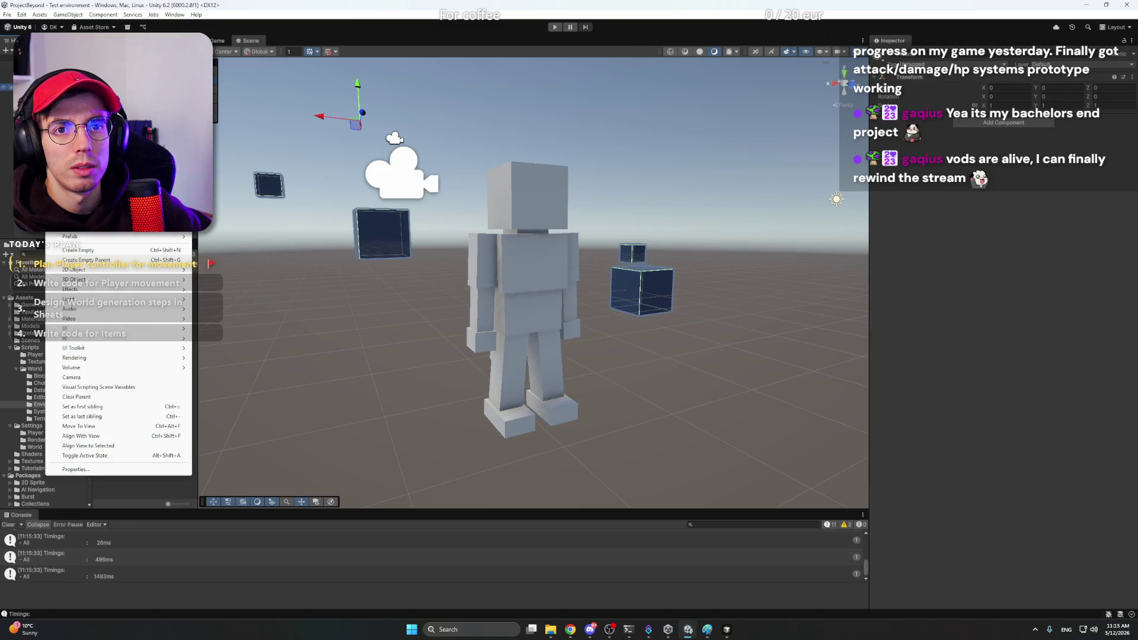
pyautogui.click(104, 254)
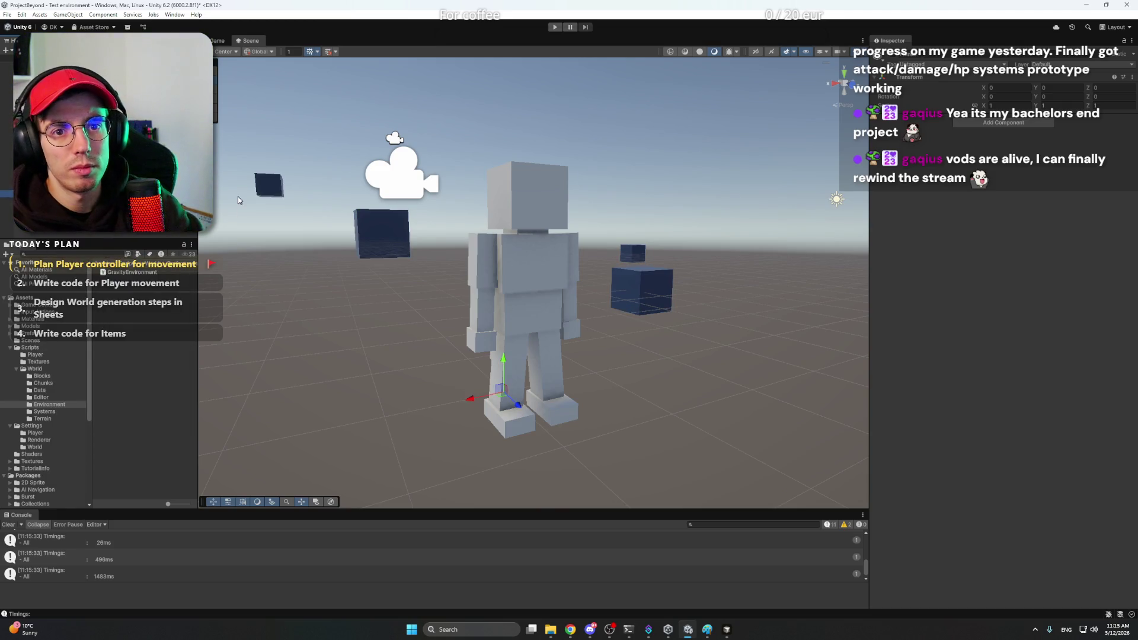
pyautogui.keyDown('alt'); pyautogui.moveTo(648, 293); pyautogui.dragTo(603, 299); pyautogui.keyUp('alt')
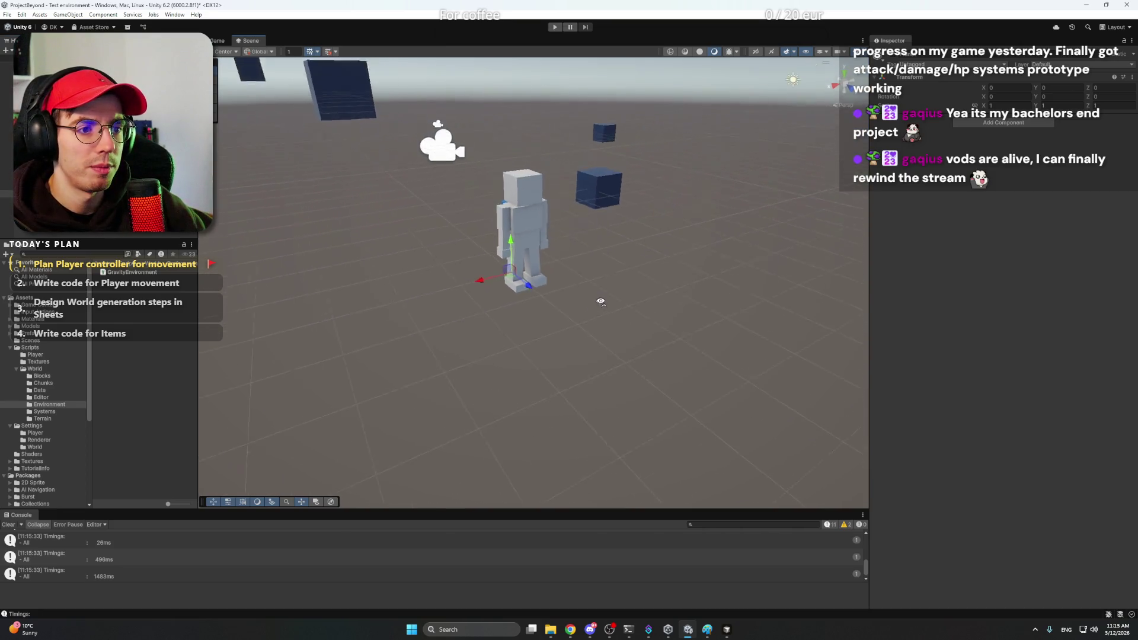
pyautogui.scroll(-3, 602, 300)
pyautogui.scroll(-3, 597, 300)
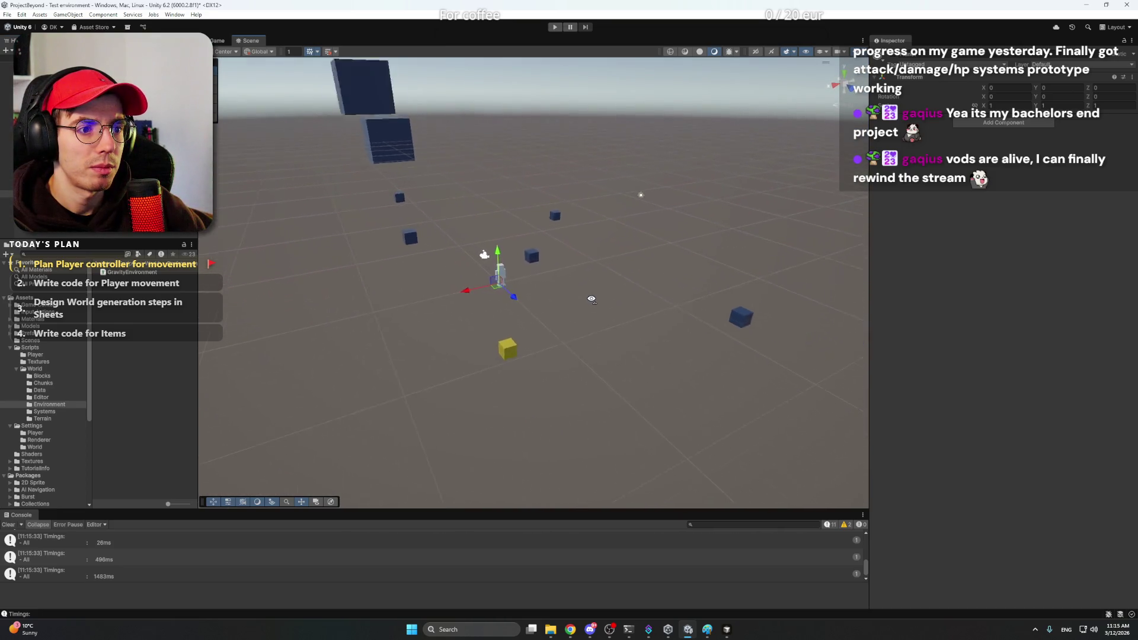
pyautogui.scroll(-2, 593, 299)
pyautogui.rightClick(60, 230)
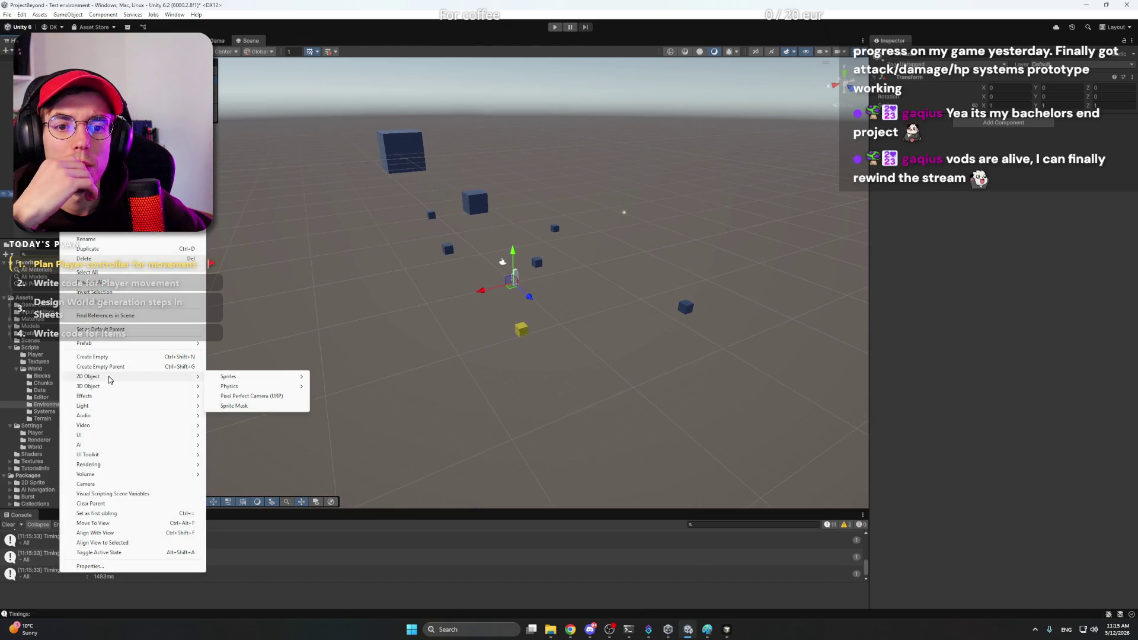
pyautogui.moveTo(133, 385)
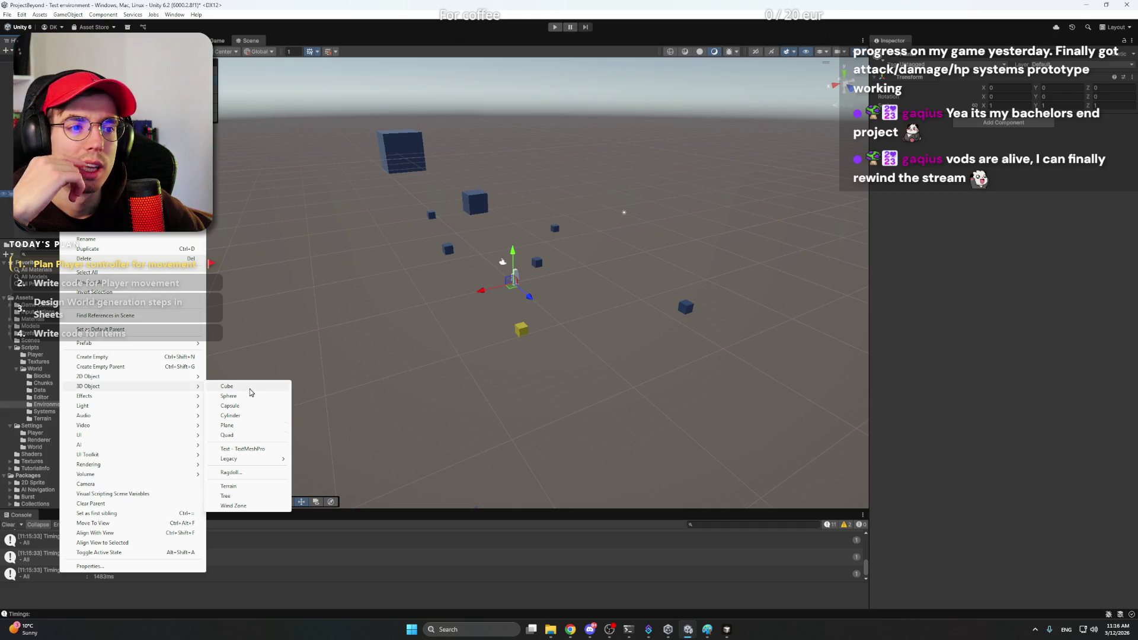
# Step: Add a cube, move it toward the lower left and stretch it to about 31.87 along X and Z
pyautogui.click(250, 388)
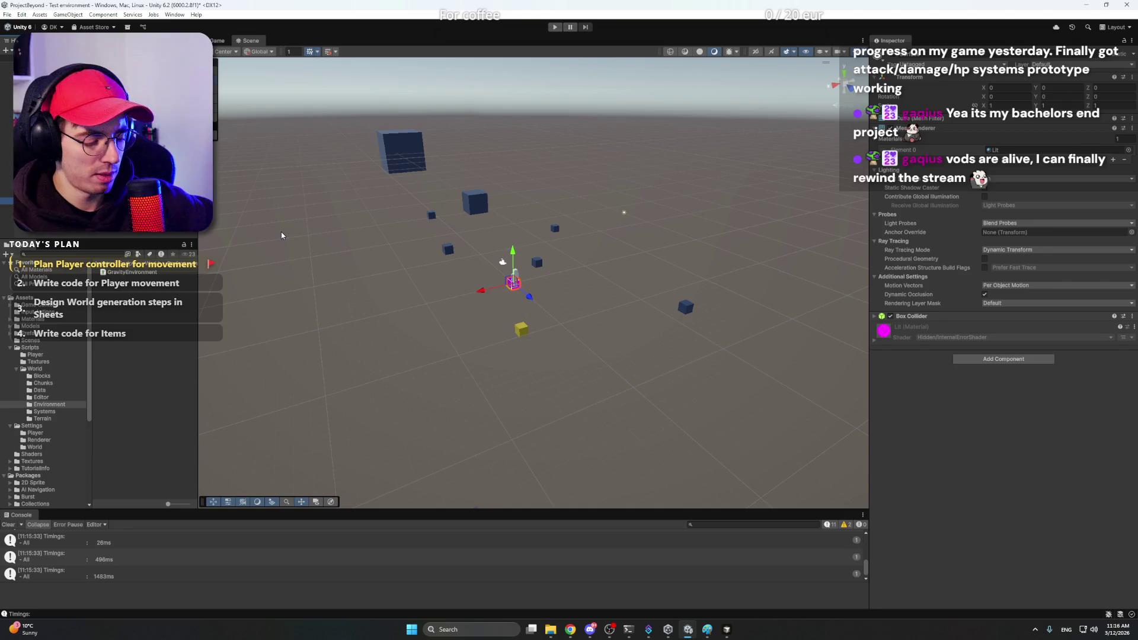
pyautogui.moveTo(513, 284); pyautogui.dragTo(275, 422)
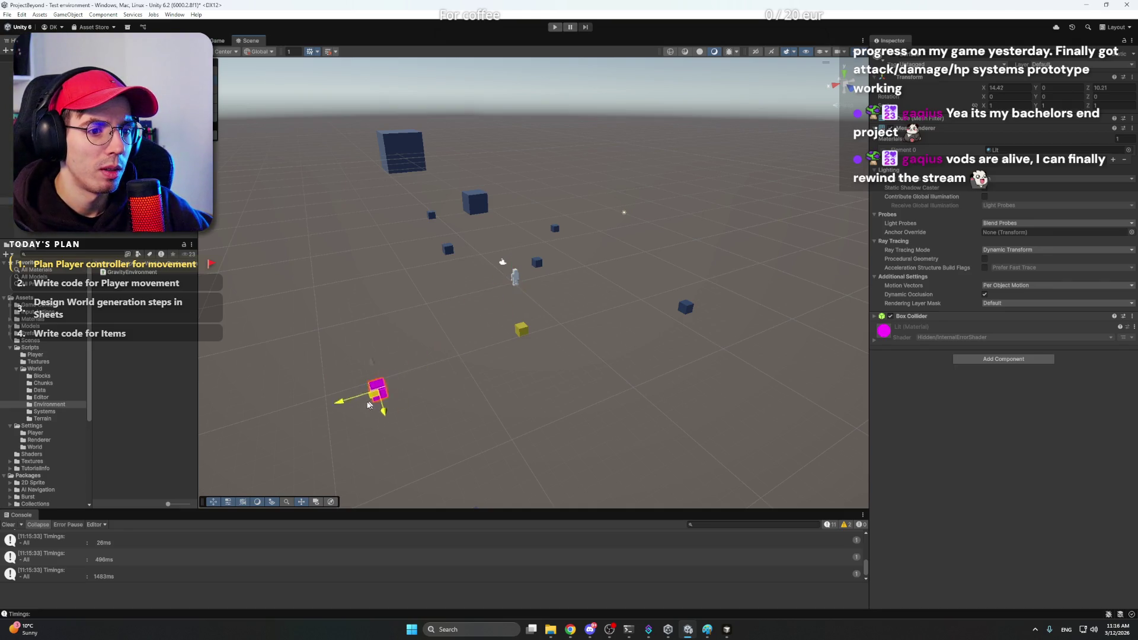
pyautogui.press('f')
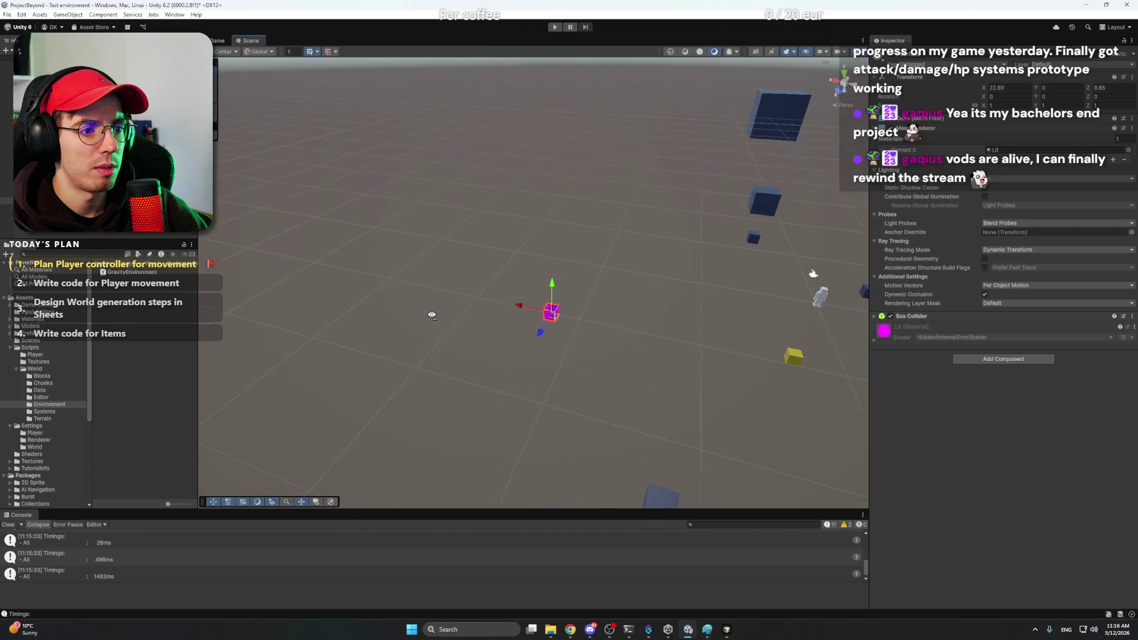
pyautogui.scroll(-3, 431, 315)
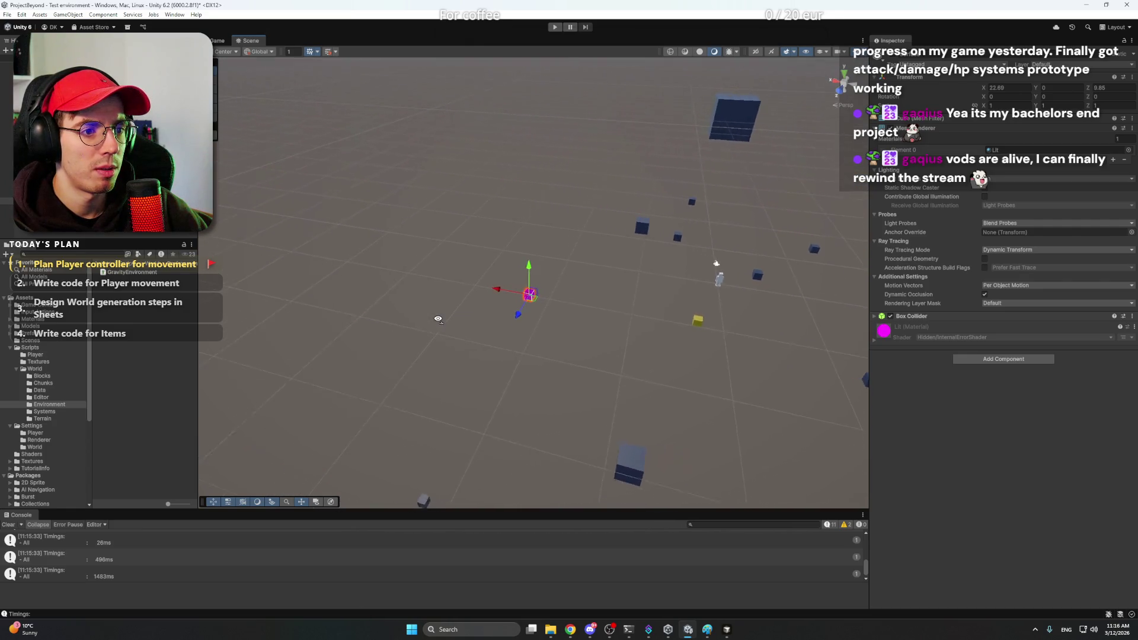
pyautogui.moveTo(567, 310); pyautogui.dragTo(381, 299)
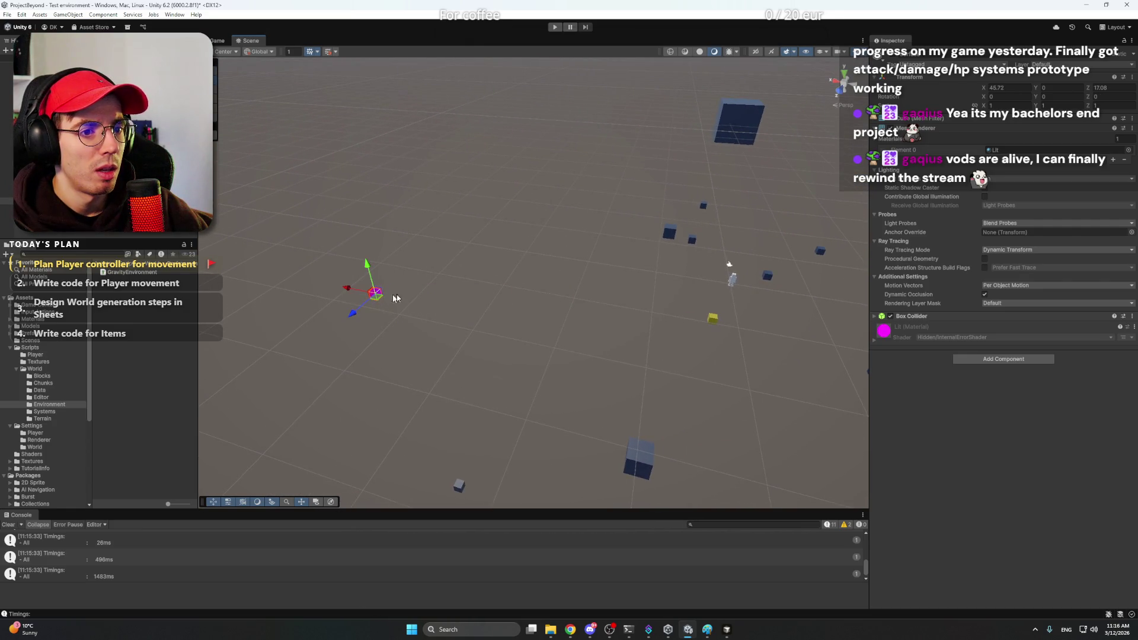
pyautogui.click(1005, 97)
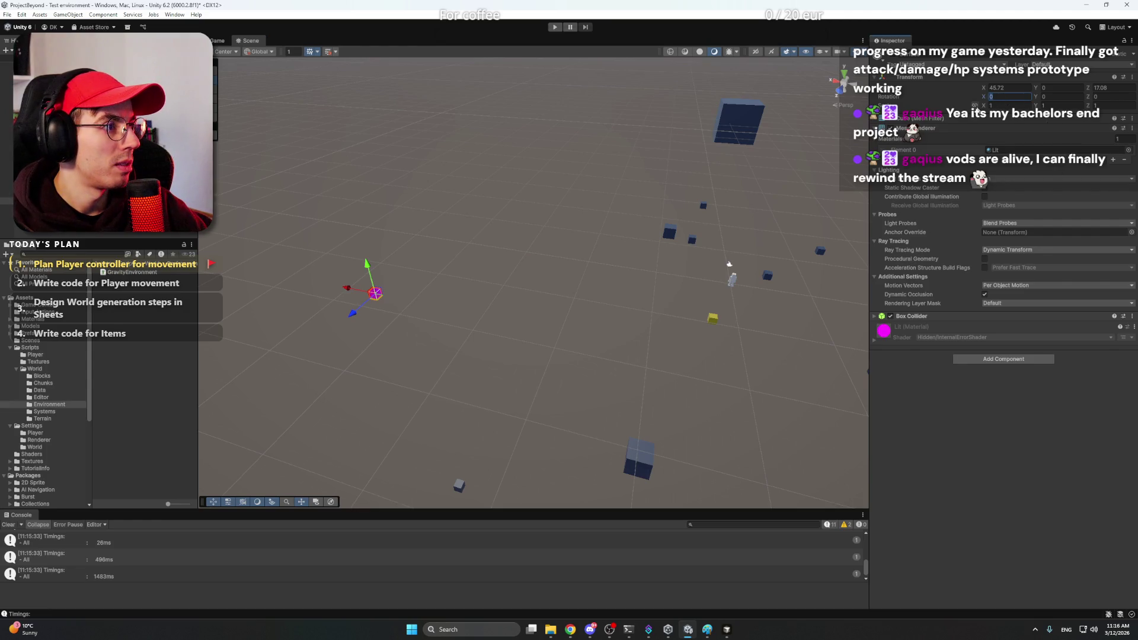
pyautogui.moveTo(984, 104)
pyautogui.mouseDown()
pyautogui.moveTo(323, 118)
pyautogui.moveTo(362, 145)
pyautogui.mouseUp()
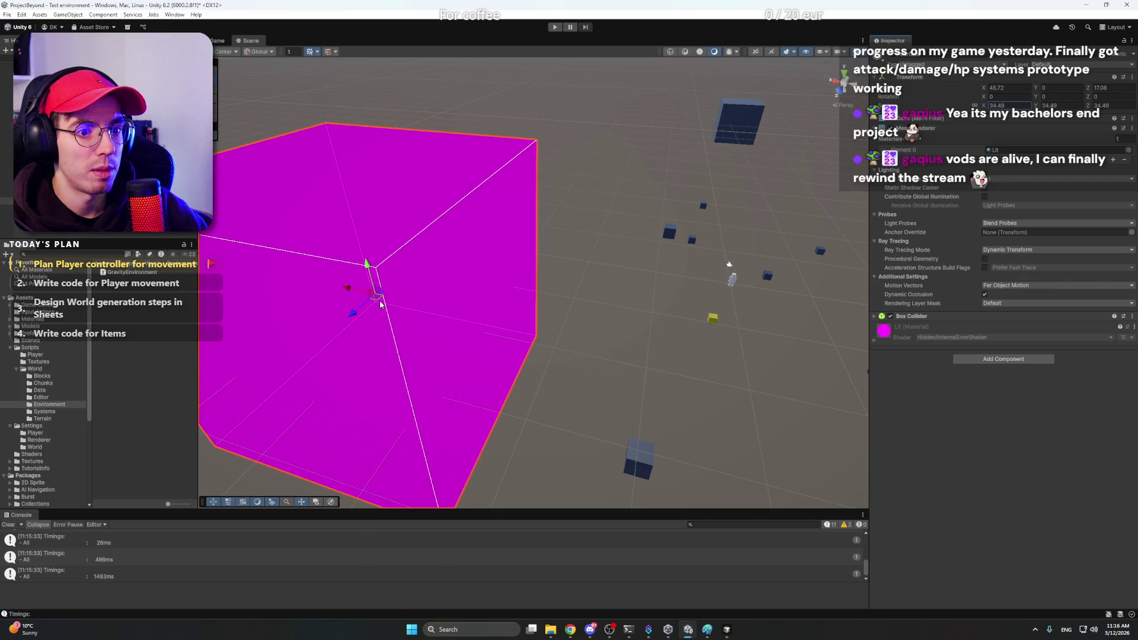
pyautogui.moveTo(369, 282); pyautogui.dragTo(273, 193)
# Step: Frame the planet core and orbit to see the whole green-topped block
pyautogui.press('f')
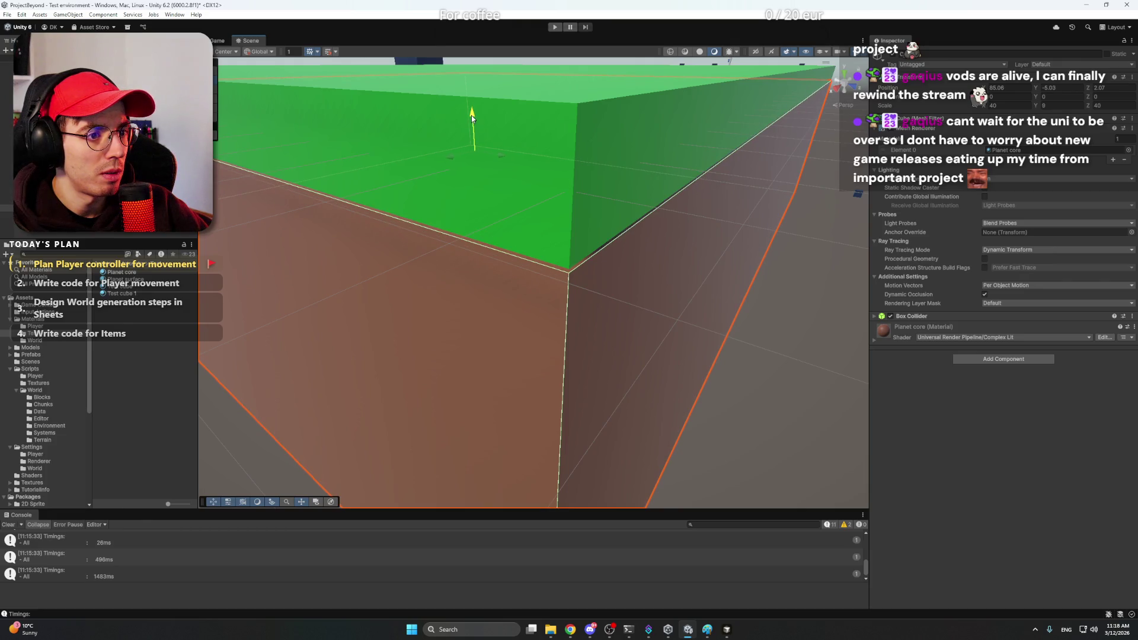
pyautogui.moveTo(746, 245); pyautogui.dragTo(652, 308)
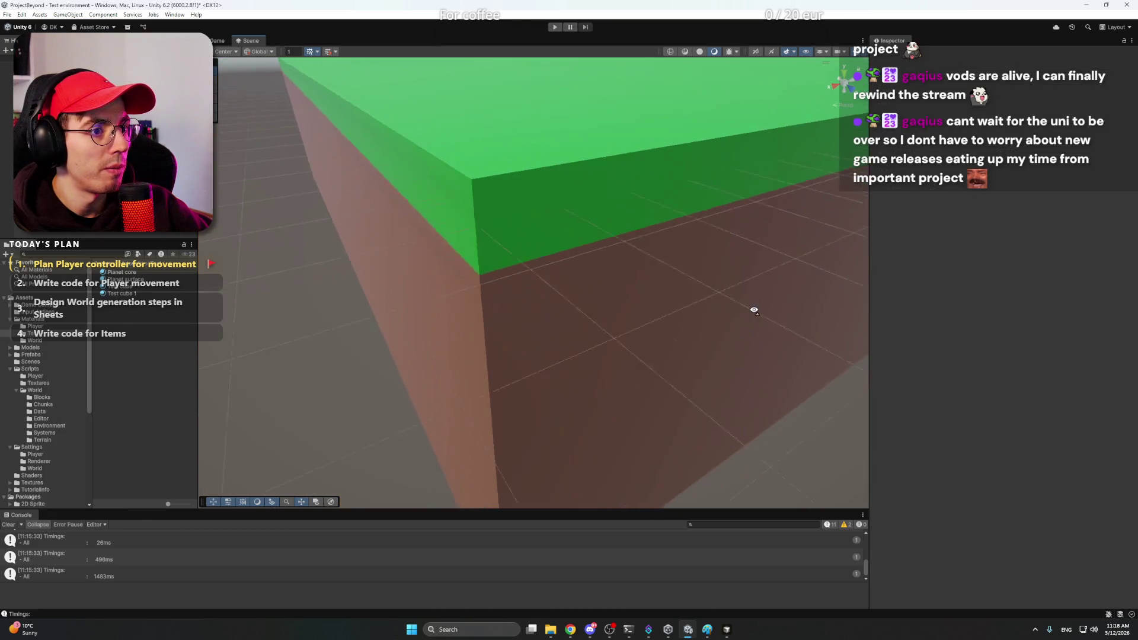
pyautogui.scroll(-2, 652, 307)
pyautogui.scroll(-2, 640, 307)
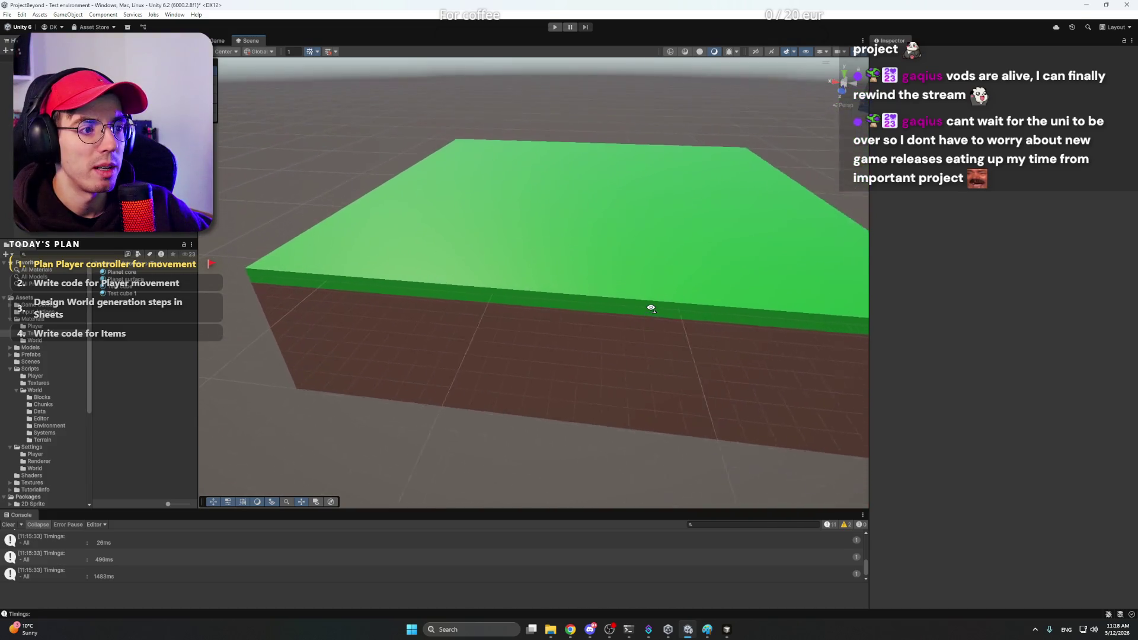
pyautogui.scroll(-2, 626, 306)
pyautogui.scroll(-2, 606, 305)
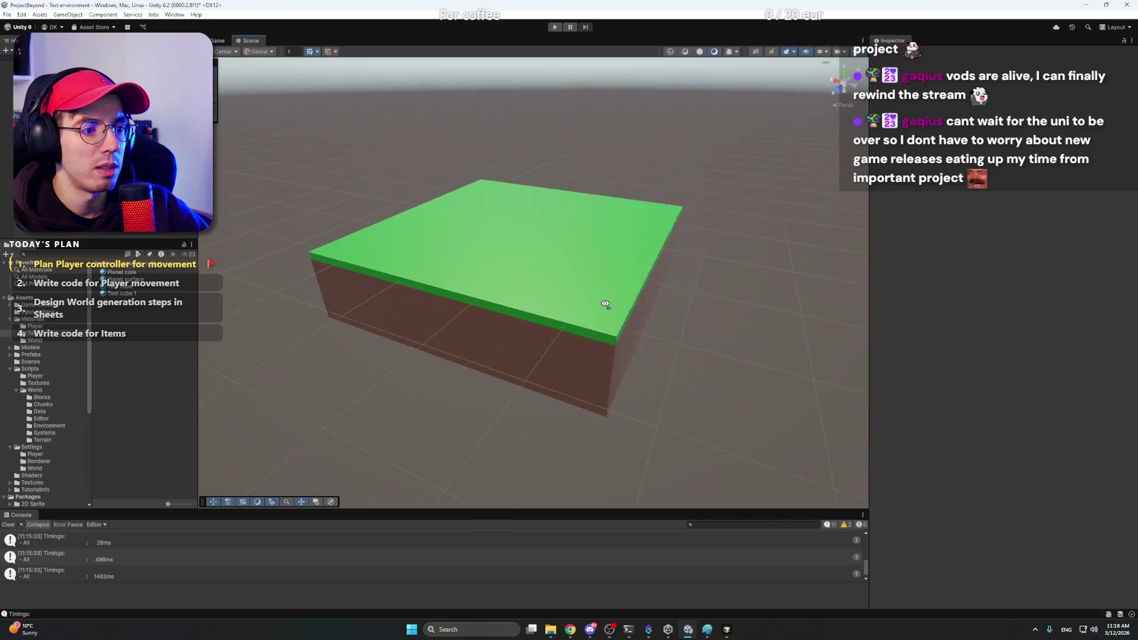
pyautogui.moveTo(604, 305); pyautogui.dragTo(529, 286)
# Step: Create a new cube and then a new sphere object from the Hierarchy 3D Object menu
pyautogui.rightClick(96, 193)
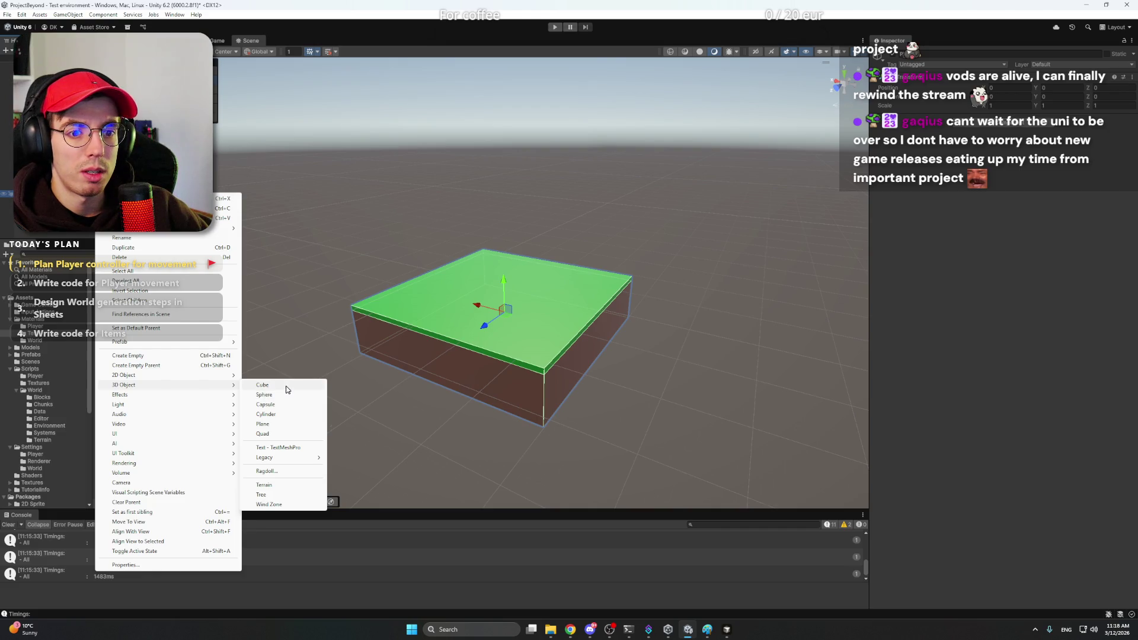
pyautogui.click(287, 389)
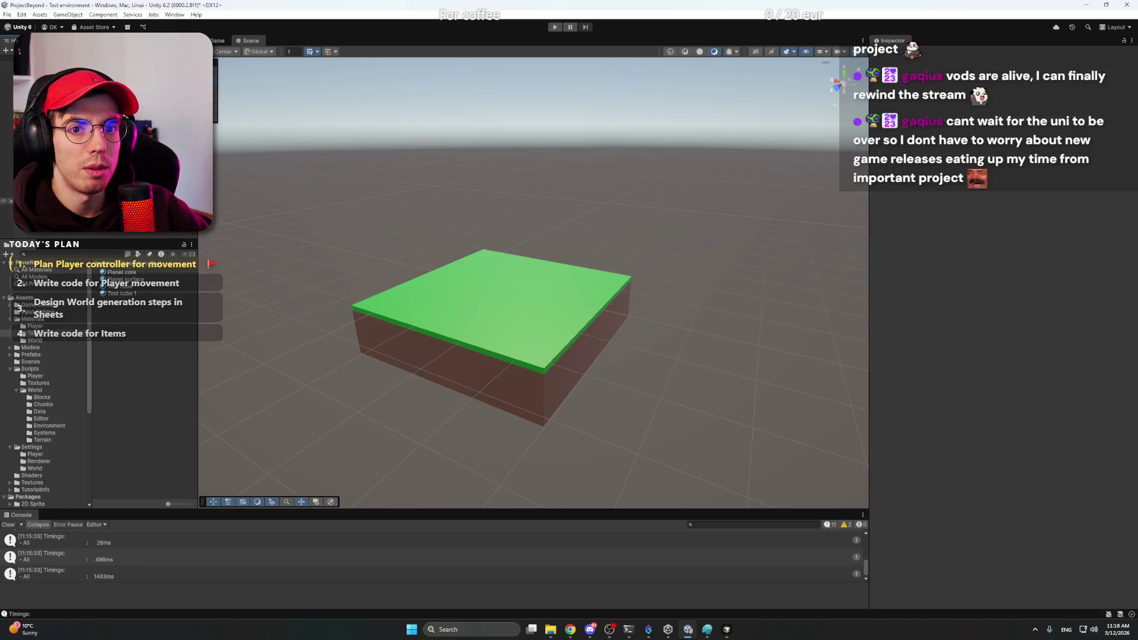
pyautogui.rightClick(80, 293)
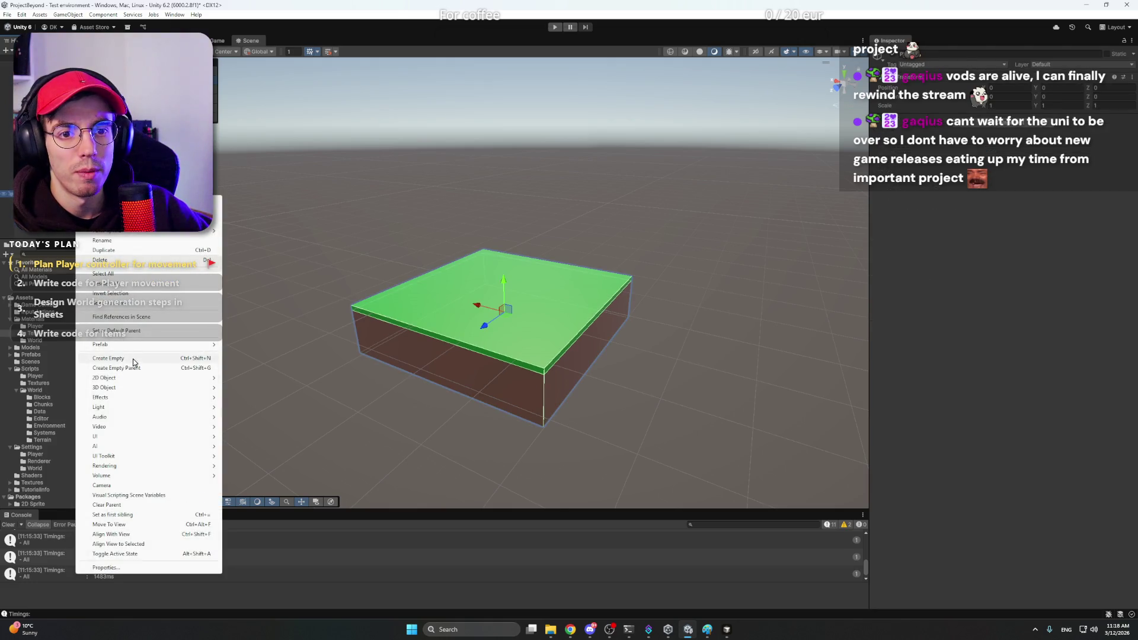
pyautogui.moveTo(106, 388)
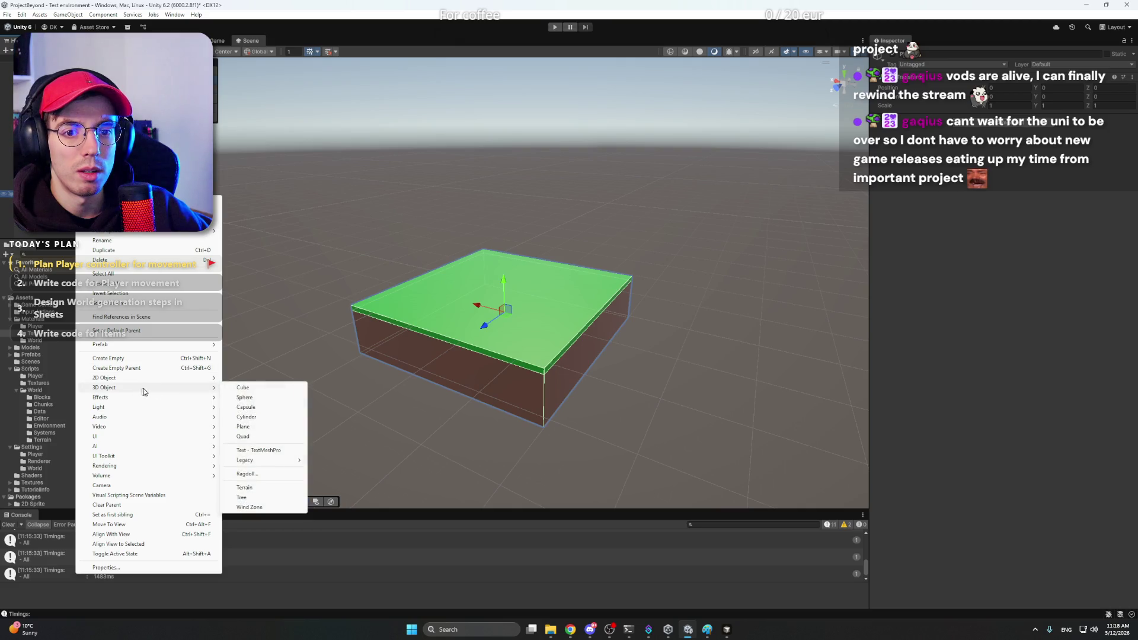
pyautogui.click(259, 398)
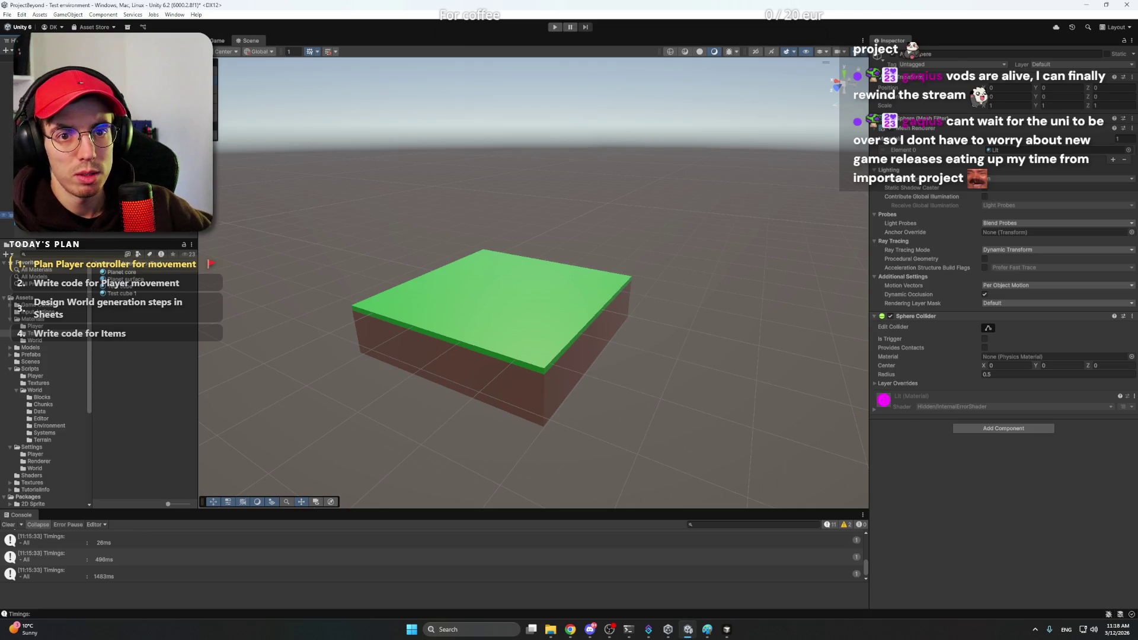
# Step: Frame the view on the new sphere and pull back out
pyautogui.rightClick(131, 271)
pyautogui.press('Escape')
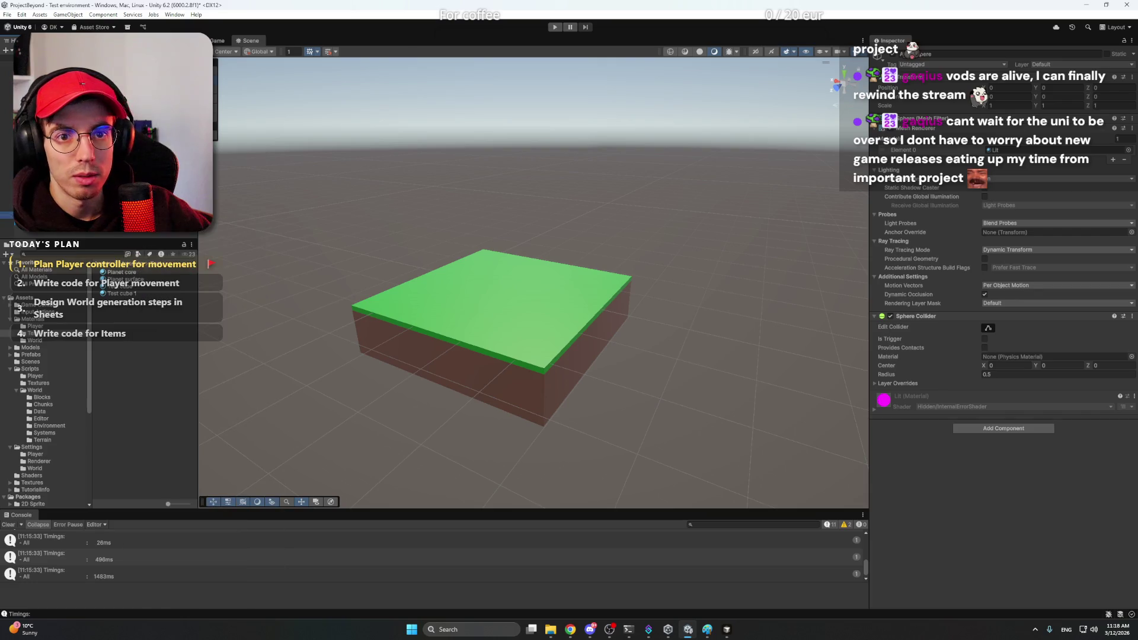
pyautogui.press('f')
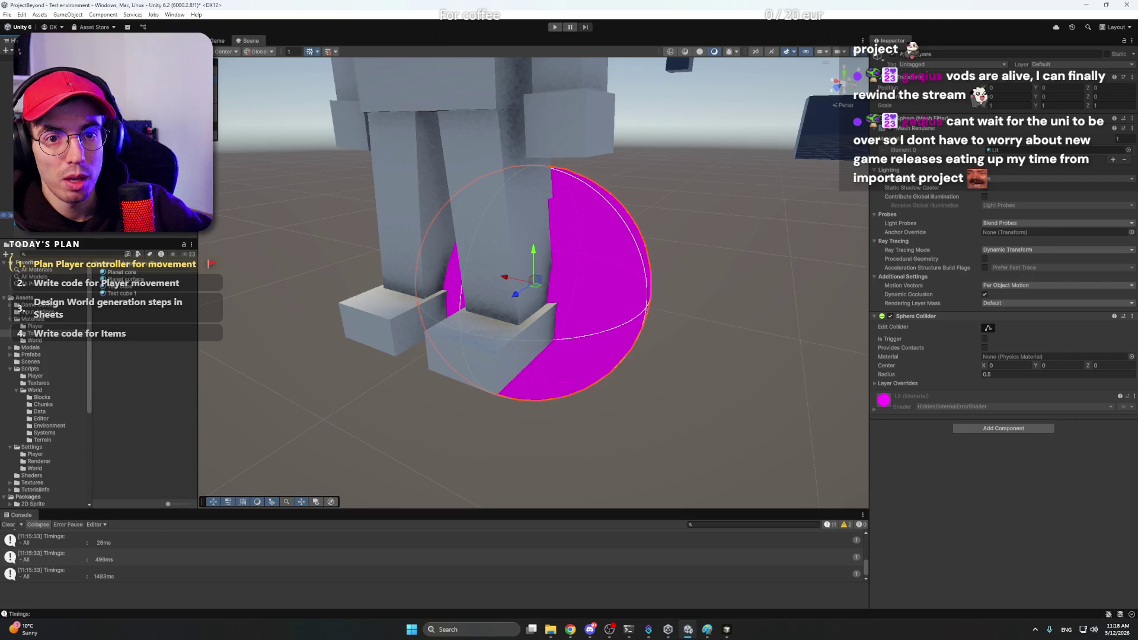
pyautogui.moveTo(577, 303)
pyautogui.mouseDown()
pyautogui.moveTo(588, 308)
pyautogui.moveTo(538, 307)
pyautogui.moveTo(747, 294)
pyautogui.mouseUp()
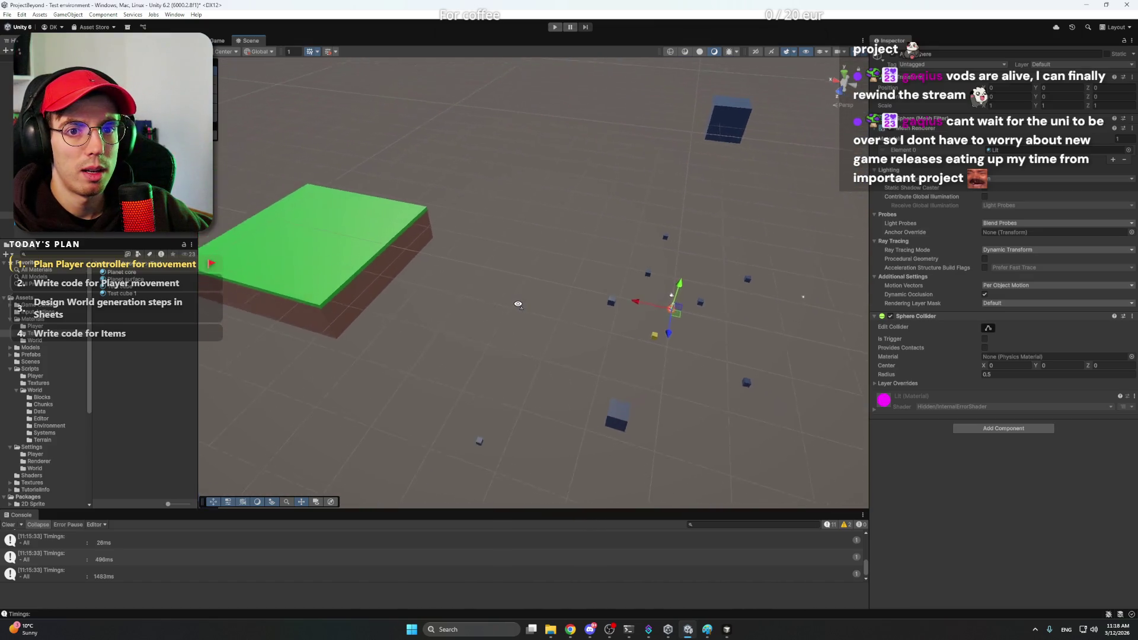
# Step: Select the green planet surface and zero its Position in the Inspector
pyautogui.click(352, 249)
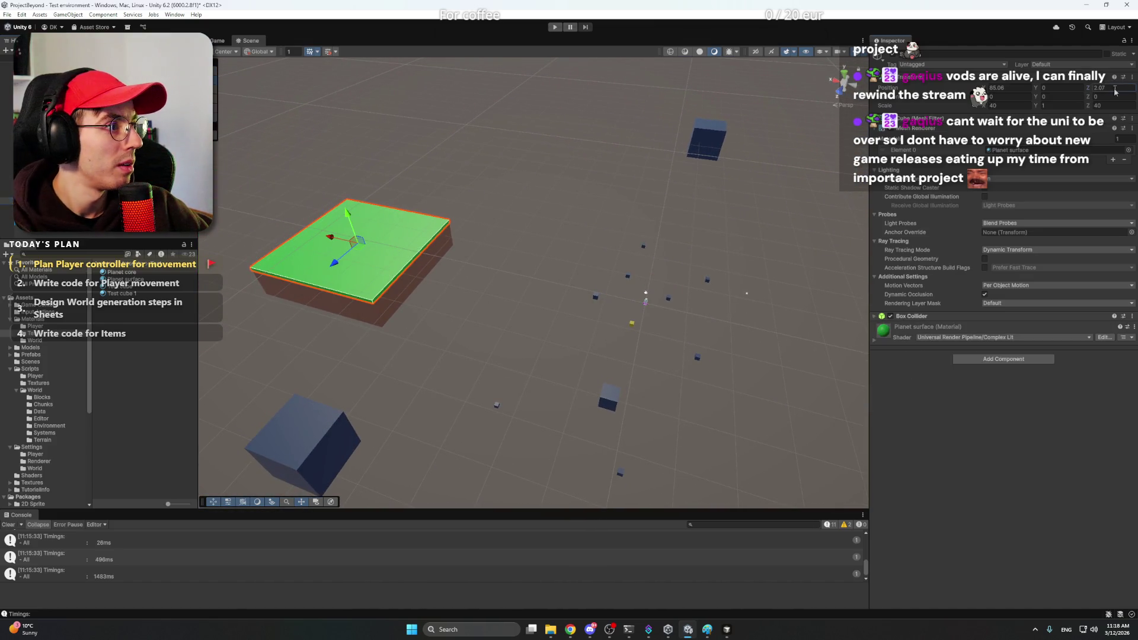
pyautogui.click(1022, 88)
pyautogui.hotkey('ctrl', 'z')
pyautogui.hotkey('ctrl', 'z')
pyautogui.write('0')
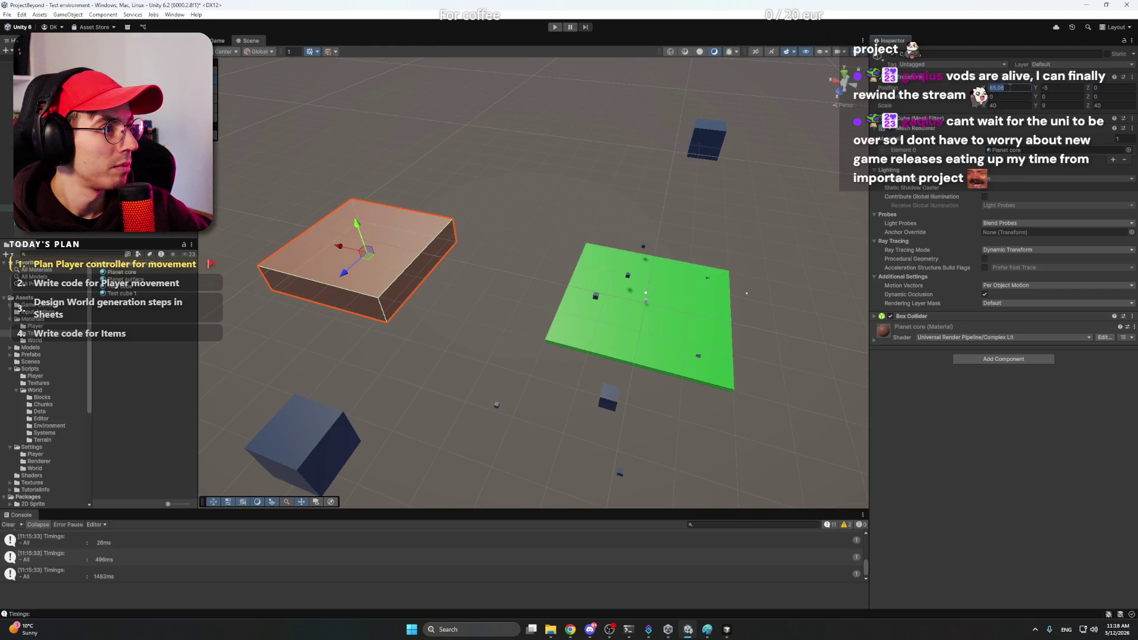
pyautogui.write('0')
# Step: Orbit around the planet to check the block is centred on the sphere
pyautogui.click(746, 292)
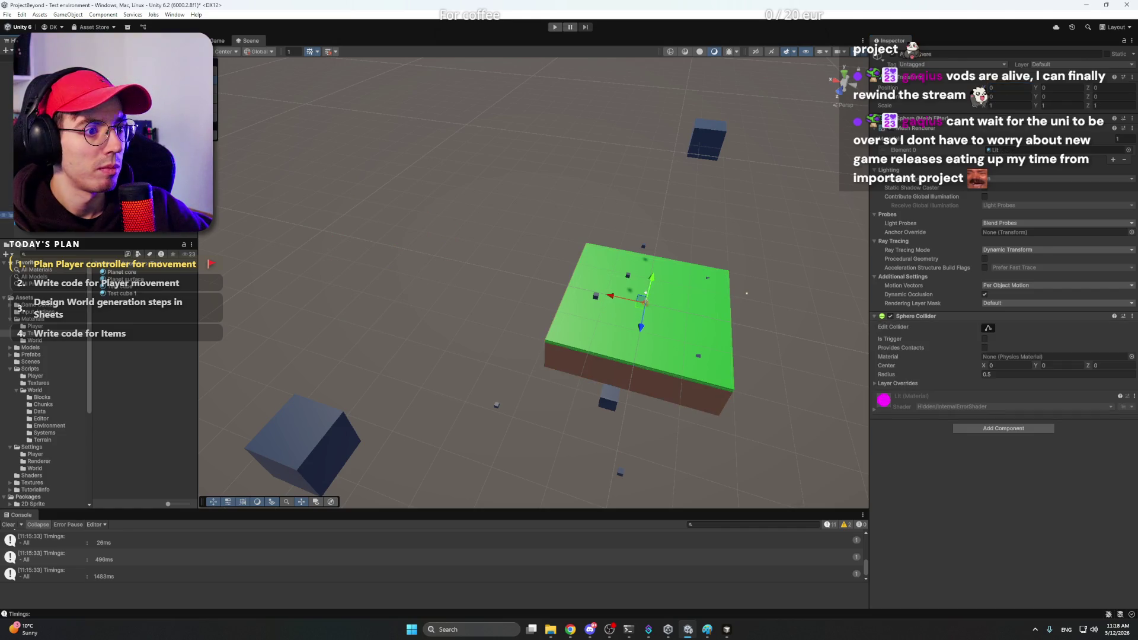
pyautogui.moveTo(746, 292); pyautogui.dragTo(652, 285)
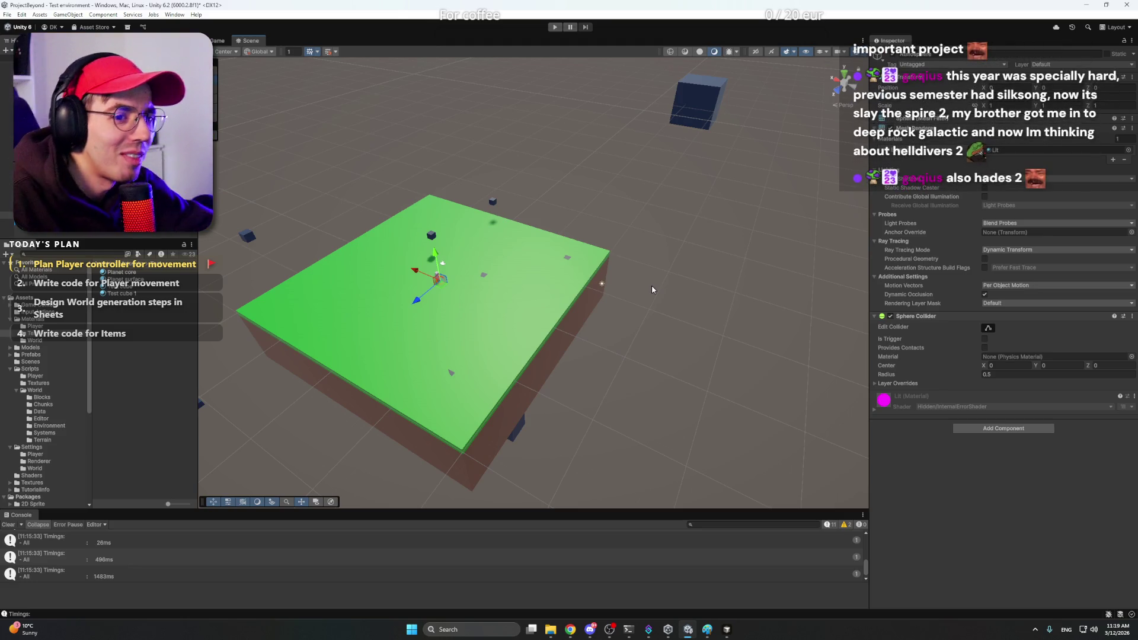
pyautogui.keyDown('alt'); pyautogui.moveTo(590, 281); pyautogui.dragTo(523, 285); pyautogui.keyUp('alt')
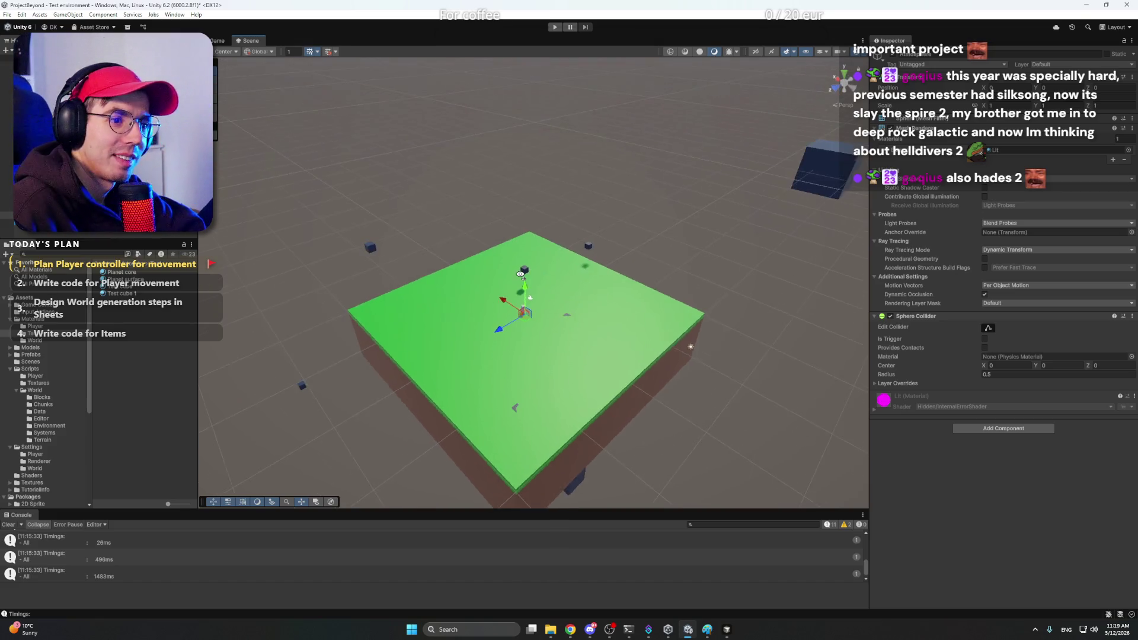
pyautogui.rightClick(523, 286)
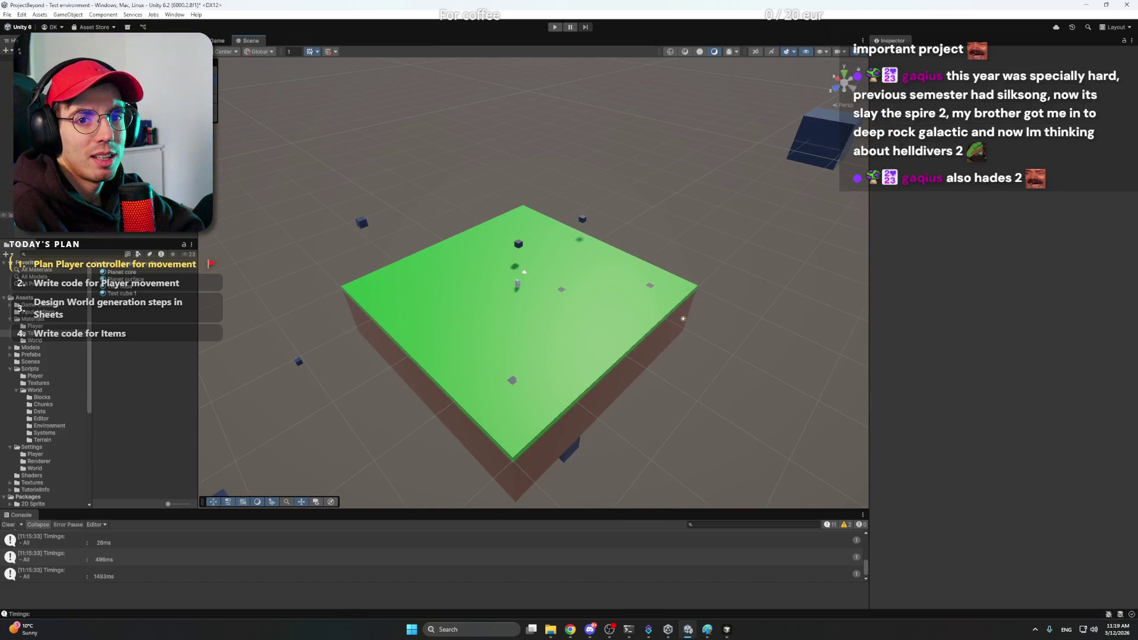
pyautogui.click(516, 283)
pyautogui.keyDown('alt'); pyautogui.moveTo(581, 284); pyautogui.dragTo(551, 295); pyautogui.keyUp('alt')
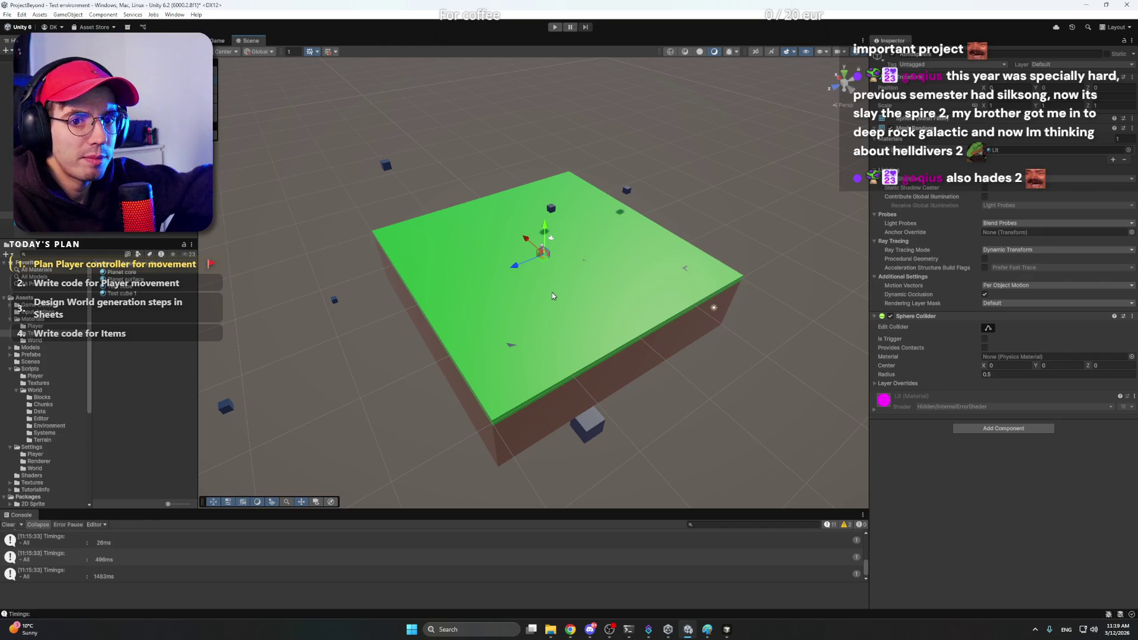
# Step: Make the brown planet core taller with its top lowered below the green surface
pyautogui.click(553, 295)
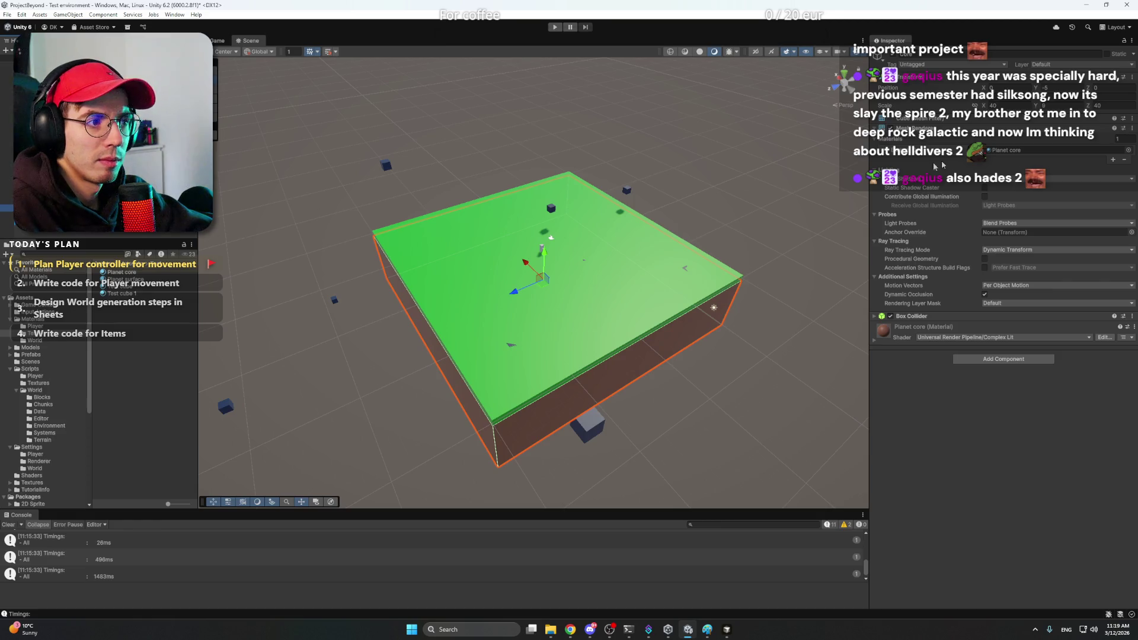
pyautogui.moveTo(1039, 107); pyautogui.dragTo(1087, 107)
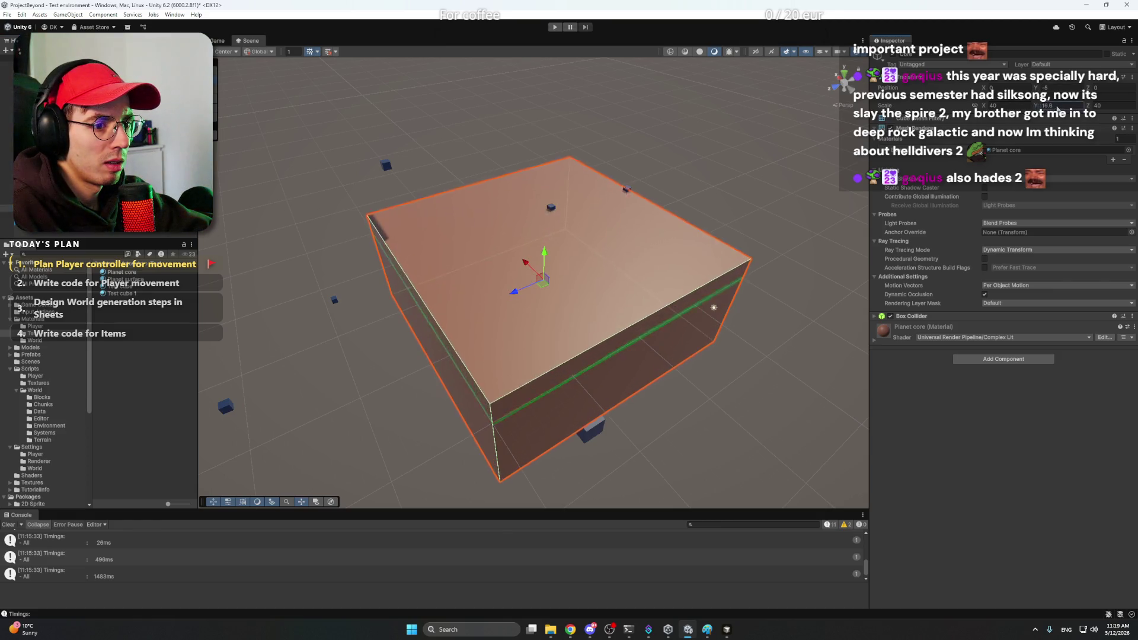
pyautogui.moveTo(1015, 104)
pyautogui.mouseDown()
pyautogui.moveTo(983, 106)
pyautogui.moveTo(999, 105)
pyautogui.mouseUp()
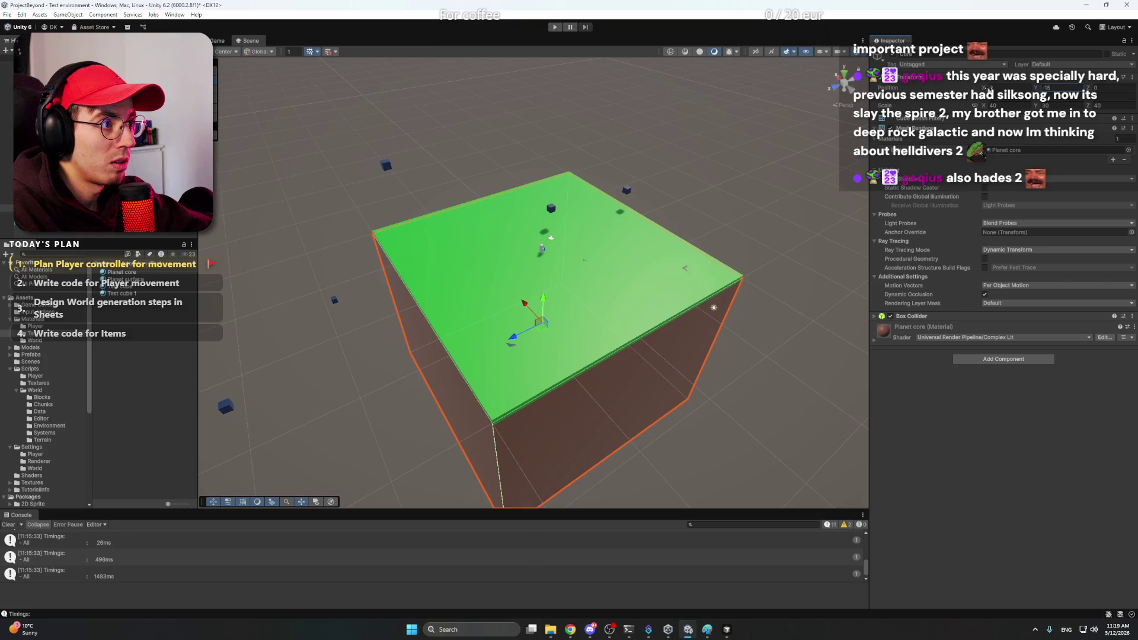
# Step: Orbit and frame the view on the stretched core to inspect it
pyautogui.click(666, 351)
pyautogui.moveTo(665, 352)
pyautogui.mouseDown()
pyautogui.moveTo(814, 272)
pyautogui.moveTo(783, 267)
pyautogui.mouseUp()
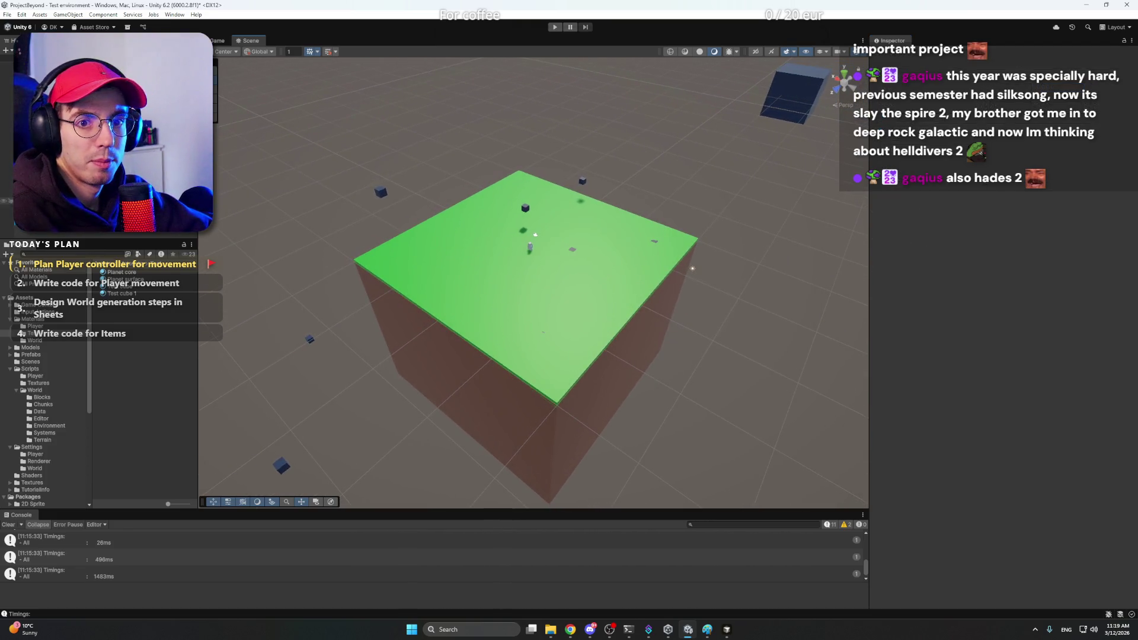
pyautogui.click(512, 257)
pyautogui.moveTo(535, 323)
pyautogui.mouseDown()
pyautogui.moveTo(509, 233)
pyautogui.moveTo(568, 216)
pyautogui.moveTo(574, 166)
pyautogui.mouseUp()
pyautogui.press('f')
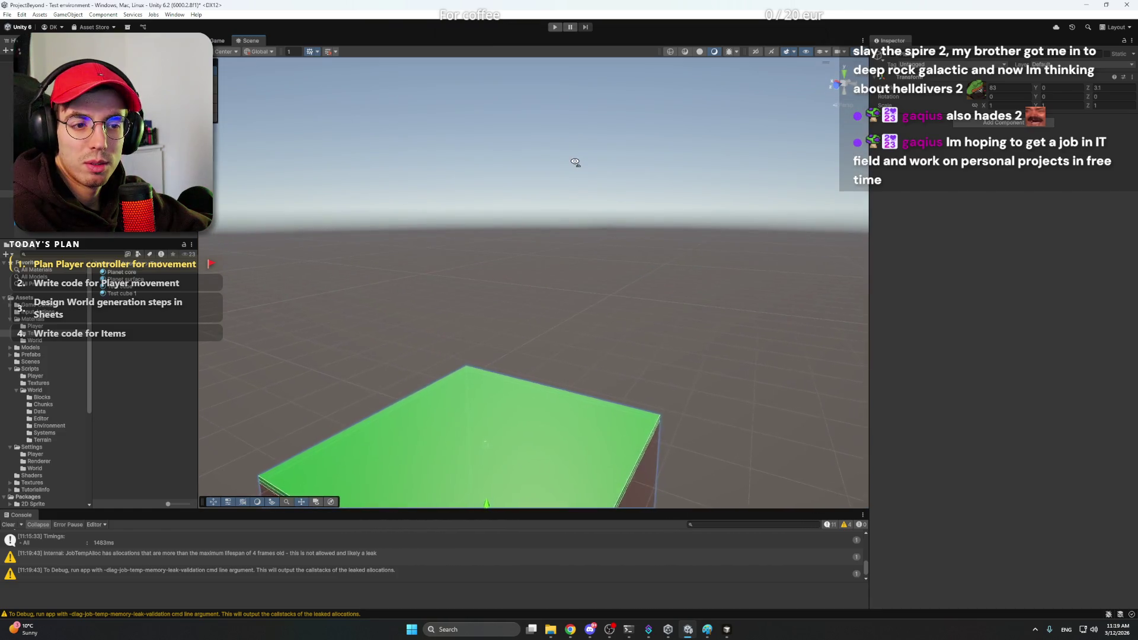
pyautogui.press('f')
pyautogui.click(642, 161)
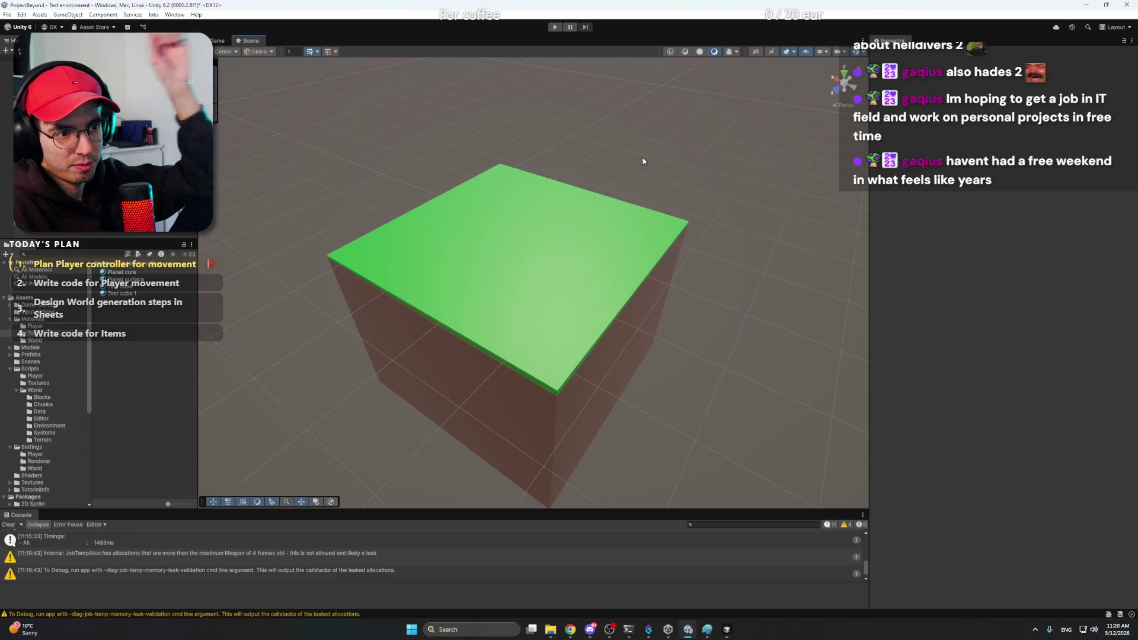
# Step: Fly the view in to the planet's corner and select the brown core
pyautogui.click(681, 199)
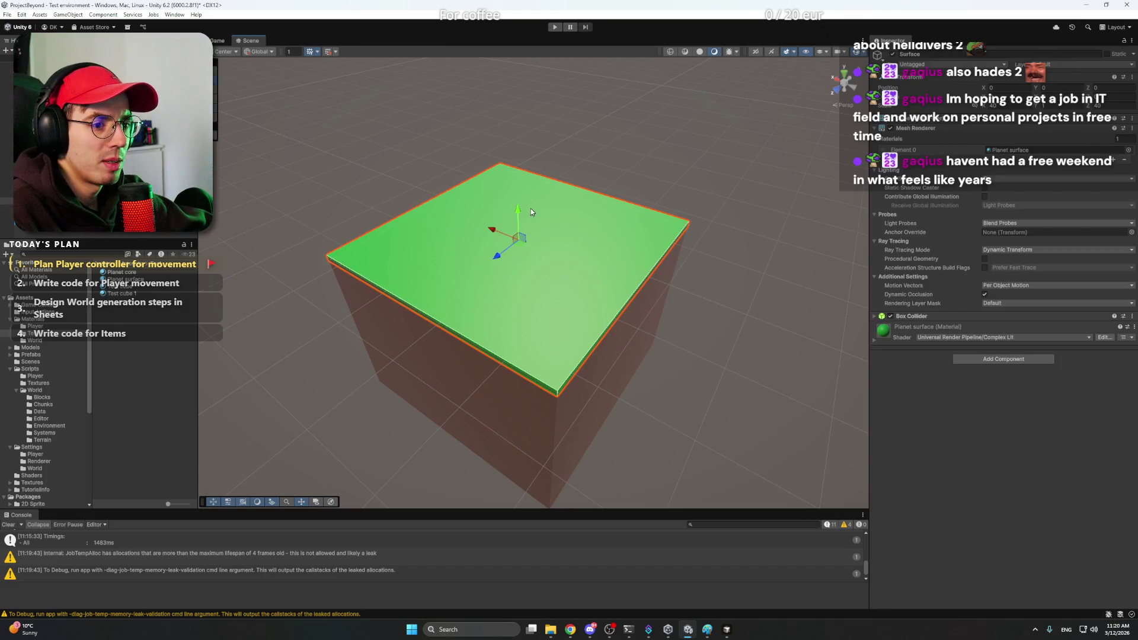
pyautogui.rightClick(552, 342)
pyautogui.click(674, 326)
pyautogui.moveTo(673, 327); pyautogui.dragTo(686, 372)
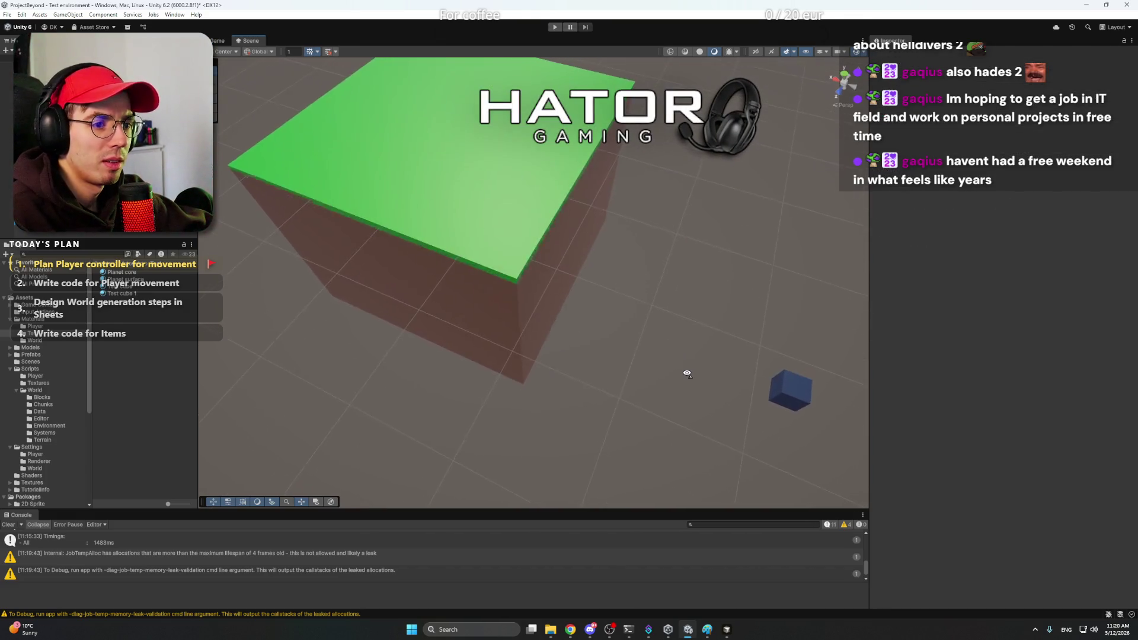
pyautogui.press('w')
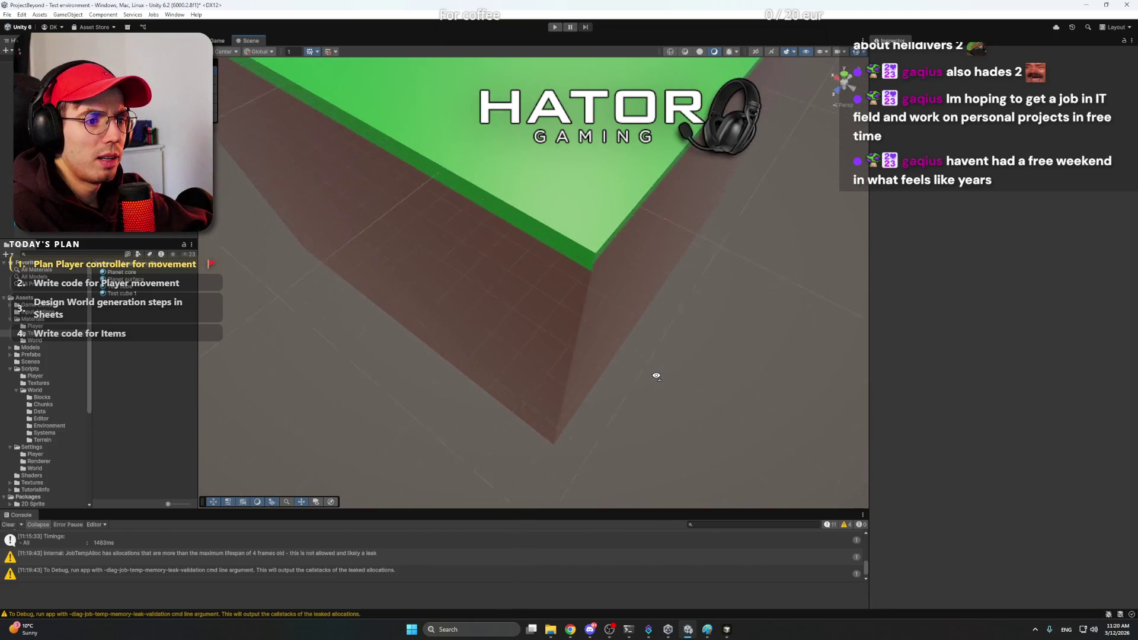
pyautogui.click(588, 365)
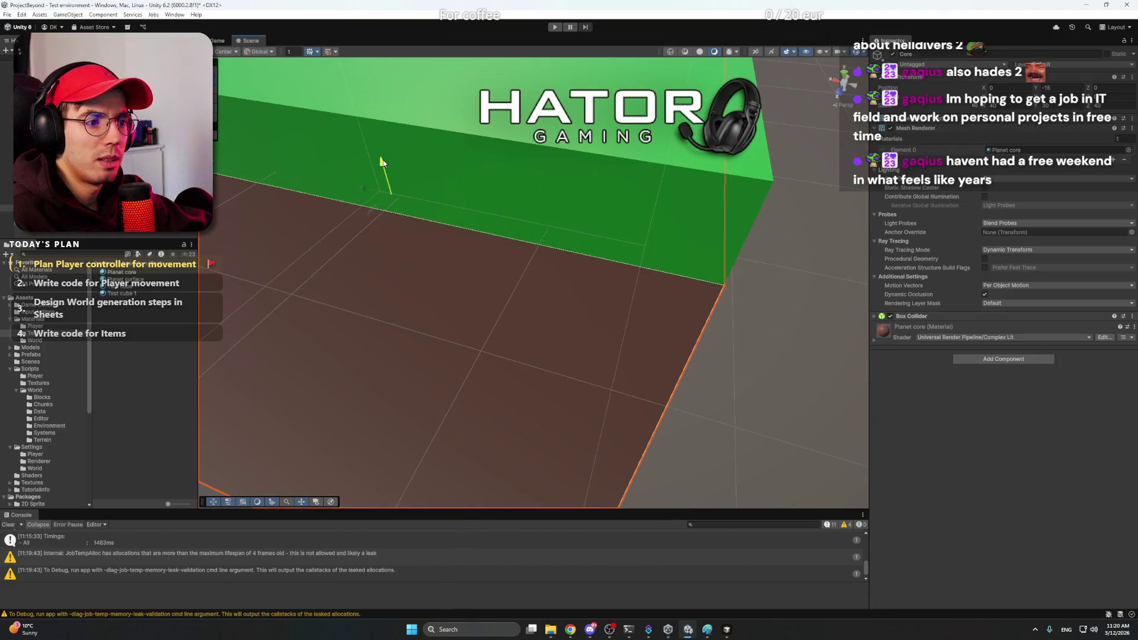
pyautogui.press('w')
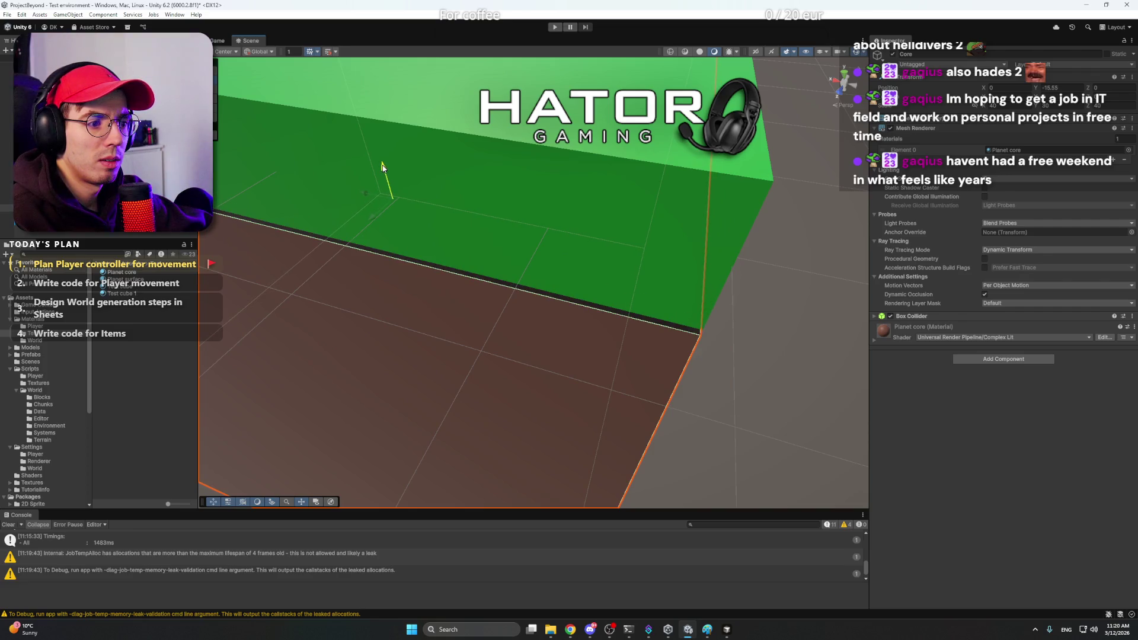
# Step: Raise the core so its top sits flush beneath the green surface, then view the whole top
pyautogui.moveTo(382, 166); pyautogui.dragTo(382, 167)
pyautogui.moveTo(1070, 92); pyautogui.dragTo(1075, 92)
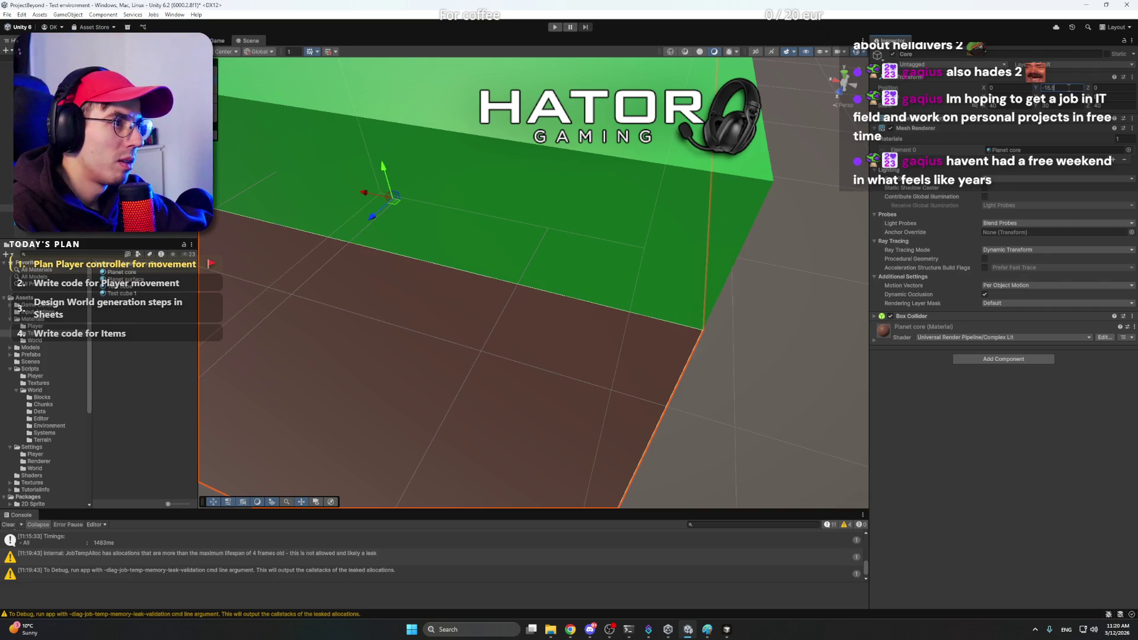
pyautogui.click(856, 270)
pyautogui.scroll(-5, 679, 279)
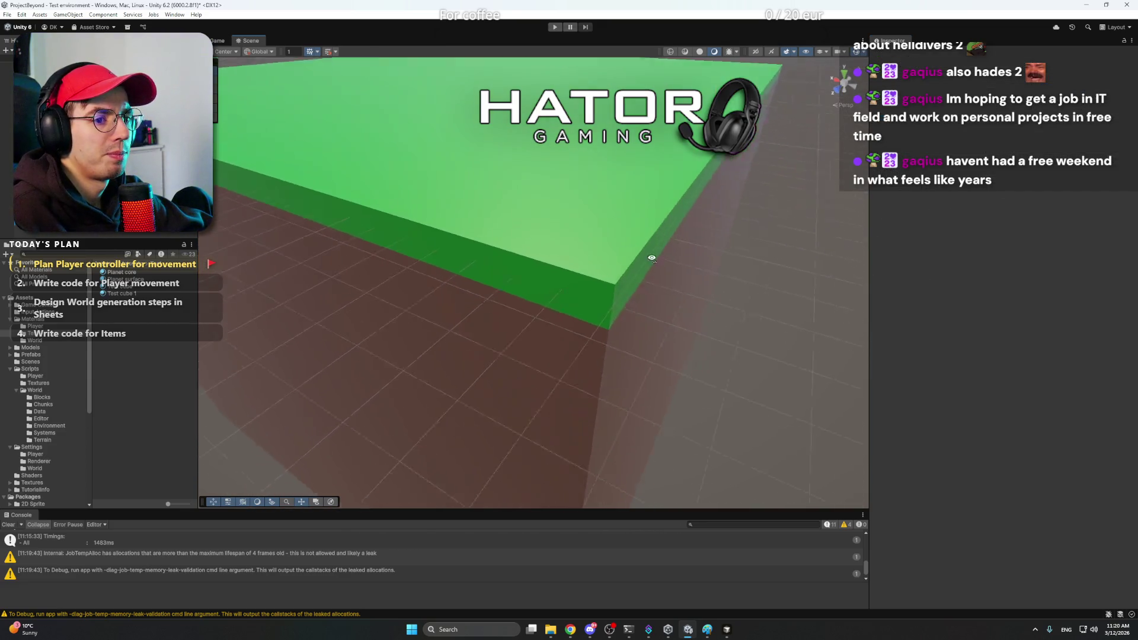
pyautogui.moveTo(696, 313); pyautogui.dragTo(569, 267)
pyautogui.click(538, 285)
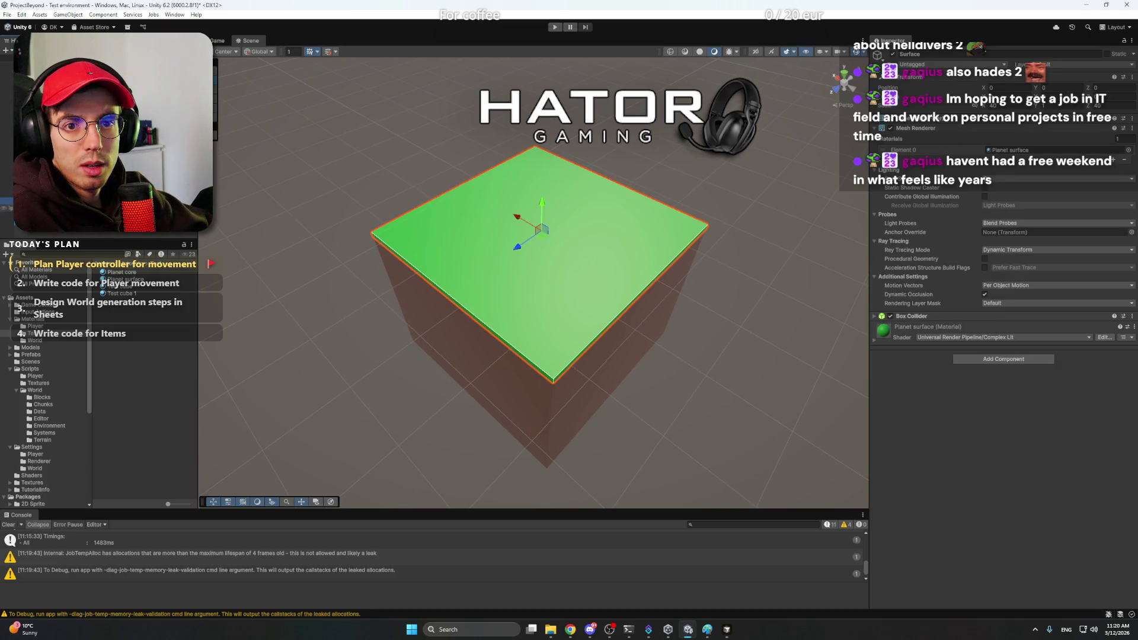
# Step: Grow the Atmosphere sphere over the block and set its scale to an even 40
pyautogui.click(538, 285)
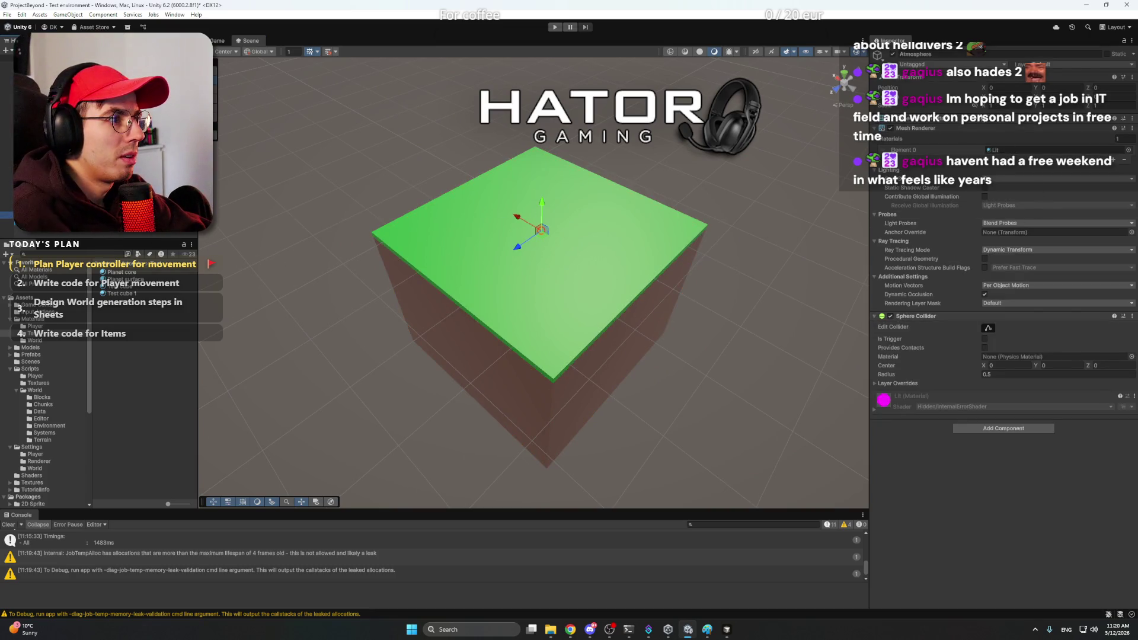
pyautogui.moveTo(1006, 108); pyautogui.dragTo(9, 109)
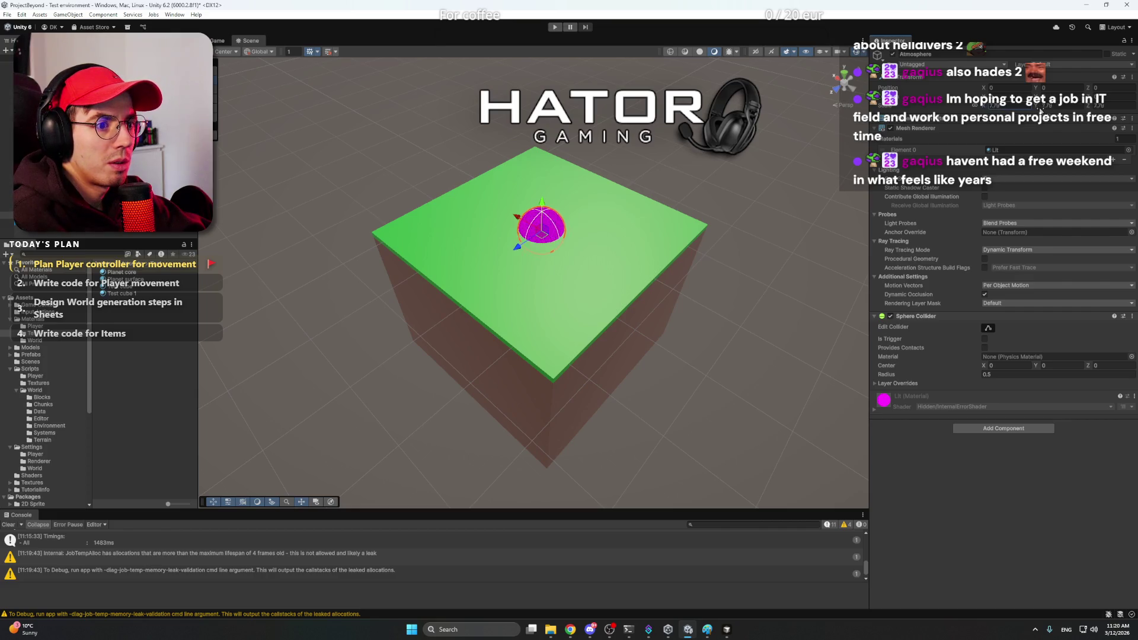
pyautogui.moveTo(1005, 108)
pyautogui.mouseDown()
pyautogui.moveTo(1048, 107)
pyautogui.moveTo(1018, 107)
pyautogui.mouseUp()
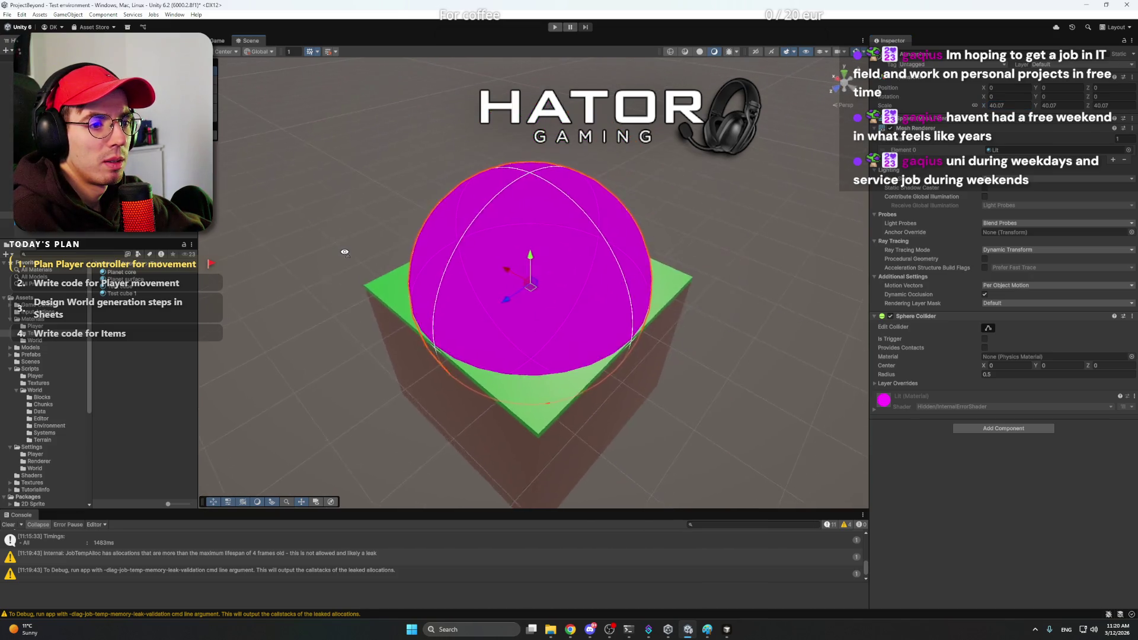
pyautogui.moveTo(248, 188); pyautogui.dragTo(485, 254)
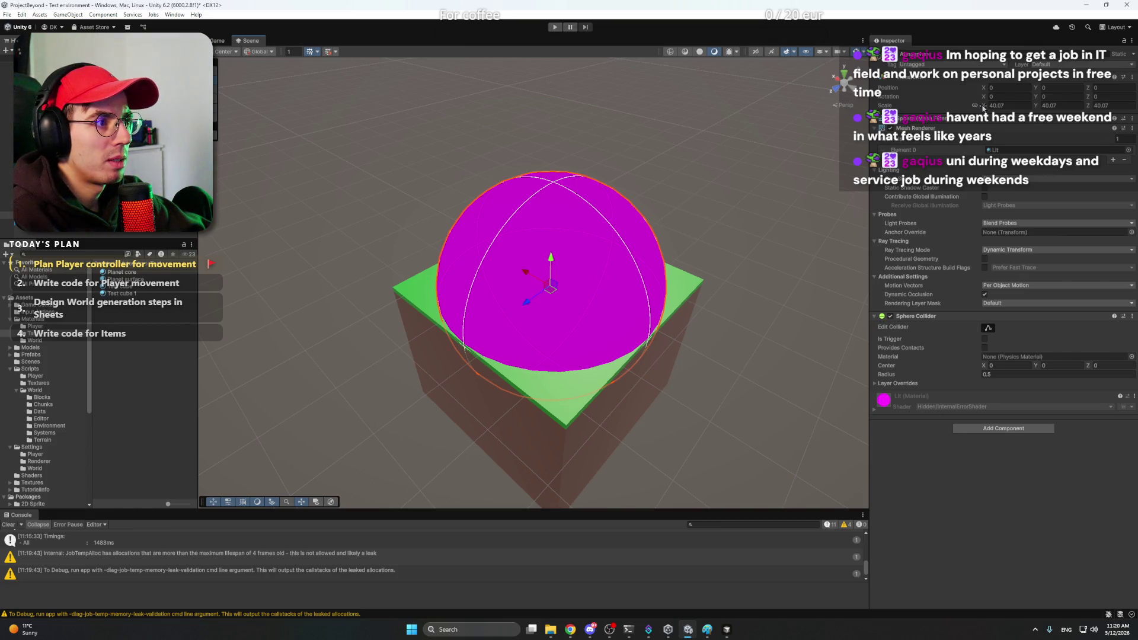
pyautogui.doubleClick(995, 106)
pyautogui.write('40')
pyautogui.press('Return')
# Step: Clear the selection and pick the Planet surface material in the Project panel
pyautogui.click(716, 209)
pyautogui.hotkey('ctrl', 'z')
pyautogui.click(689, 199)
pyautogui.click(124, 279)
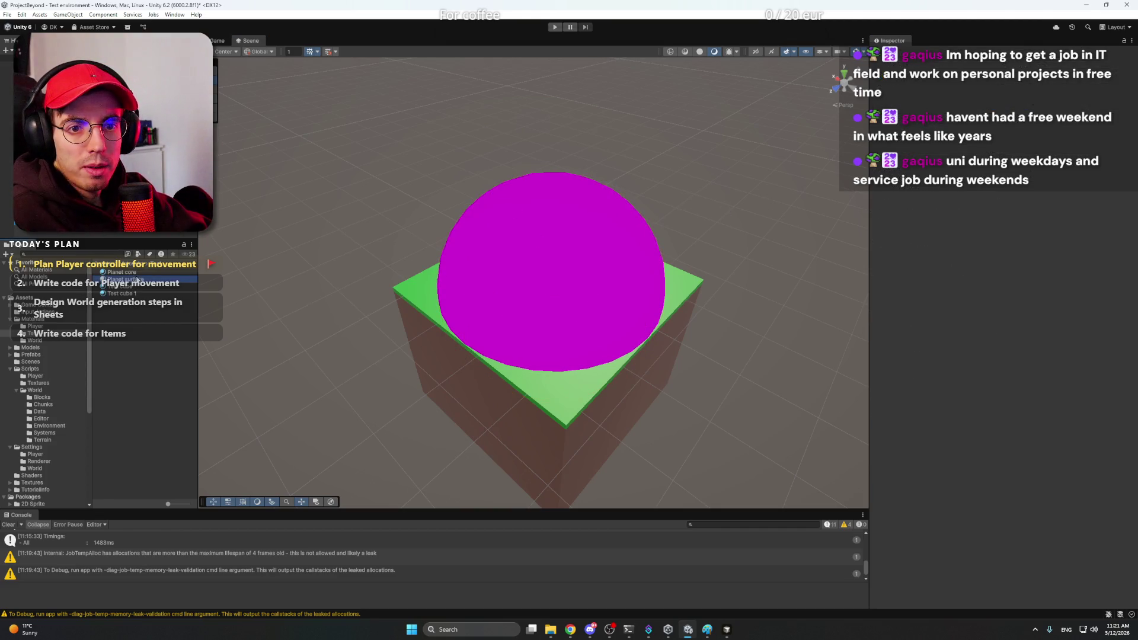
# Step: Duplicate Planet surface as 'Planet atmosphere' and apply it to the sphere
pyautogui.hotkey('ctrl', 'd')
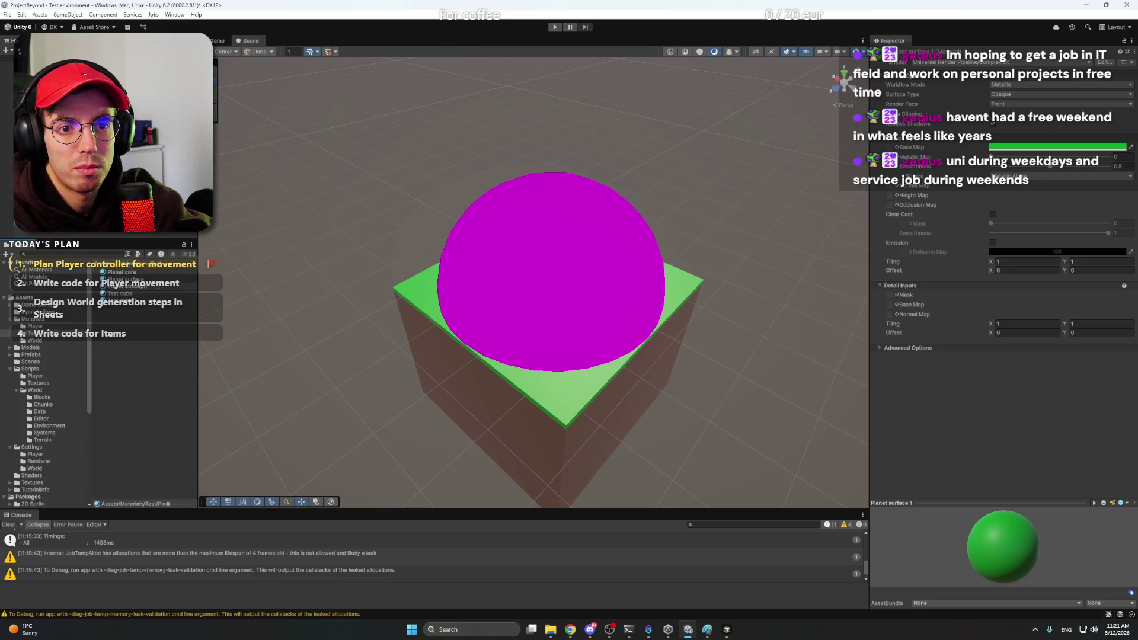
pyautogui.press('Return')
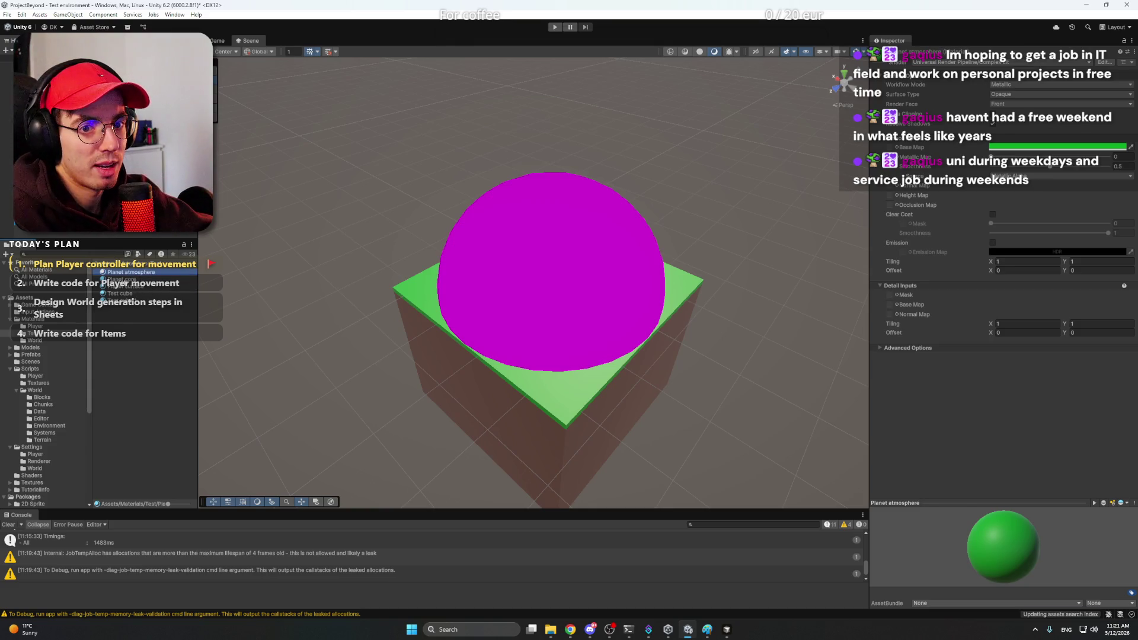
pyautogui.moveTo(128, 275); pyautogui.dragTo(585, 248)
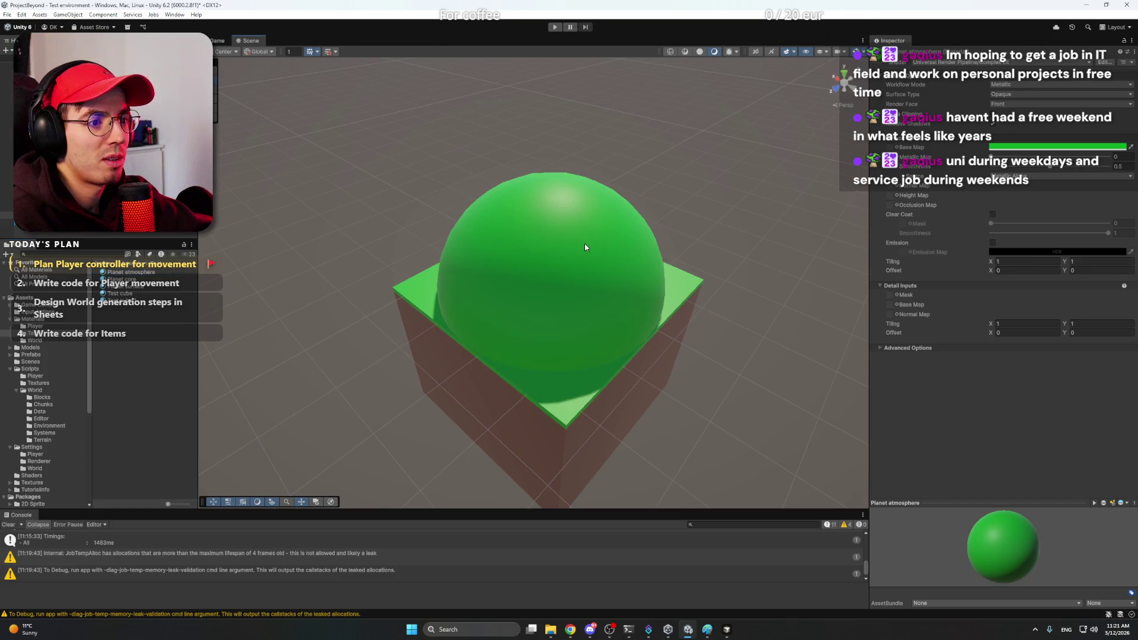
pyautogui.click(585, 248)
pyautogui.click(133, 274)
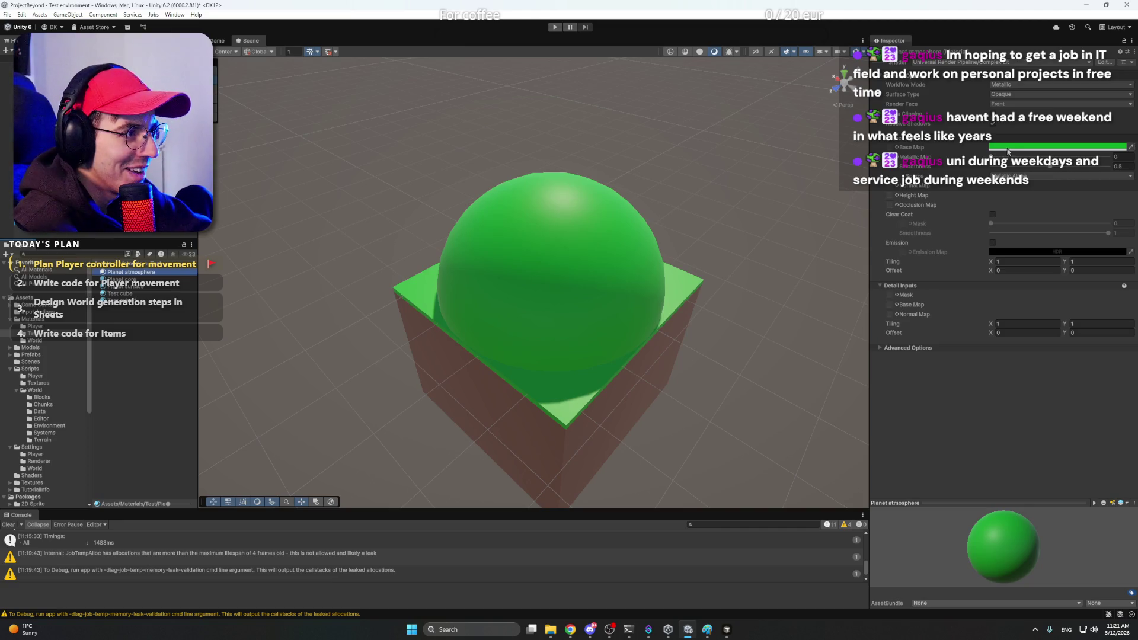
# Step: Set Planet atmosphere to Specular workflow, Transparent surface and a blending mode
pyautogui.click(1018, 85)
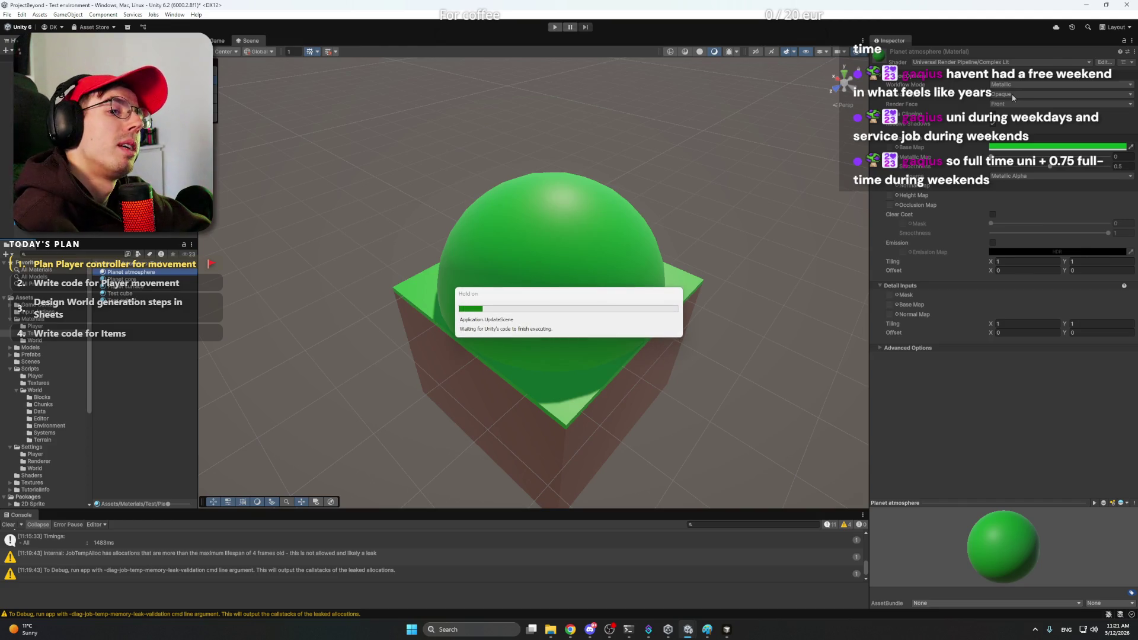
pyautogui.click(1013, 95)
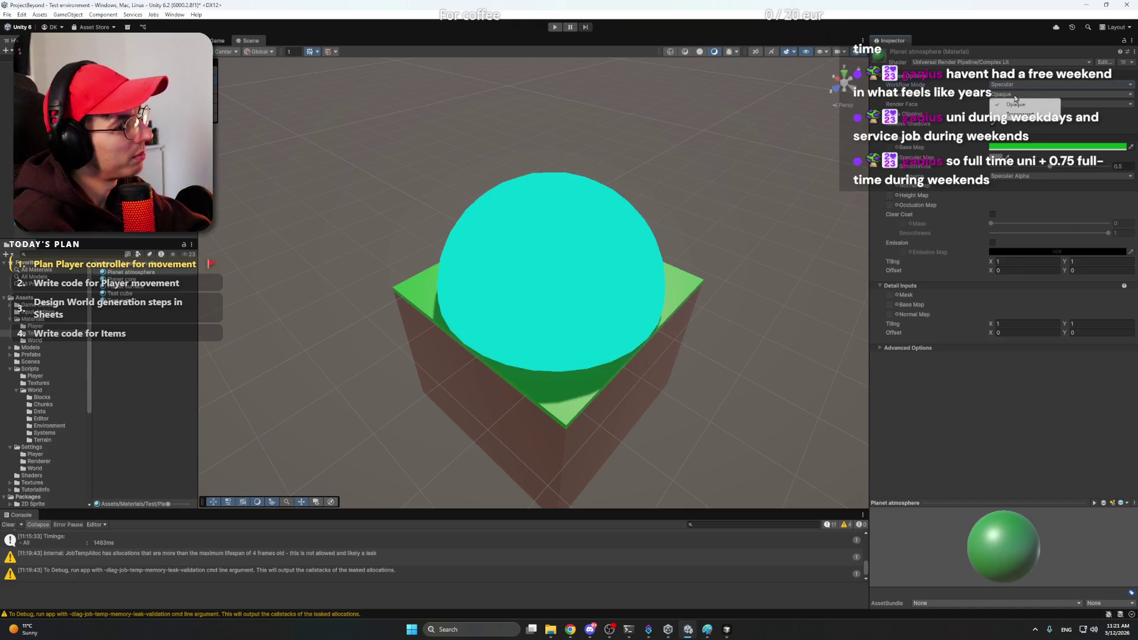
pyautogui.click(1014, 104)
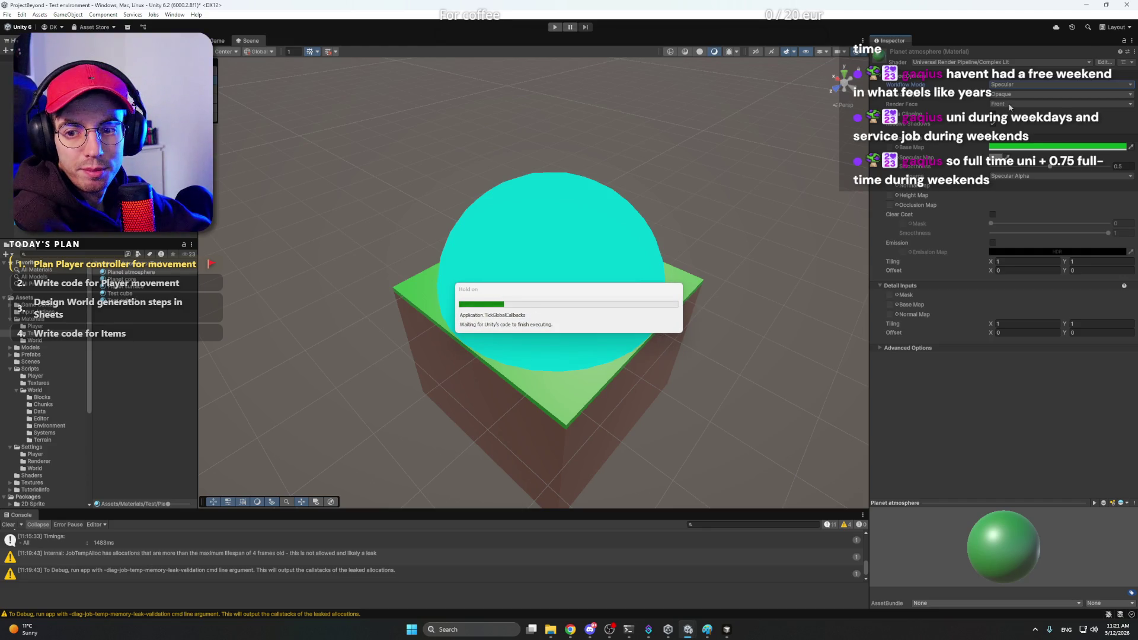
pyautogui.click(1009, 105)
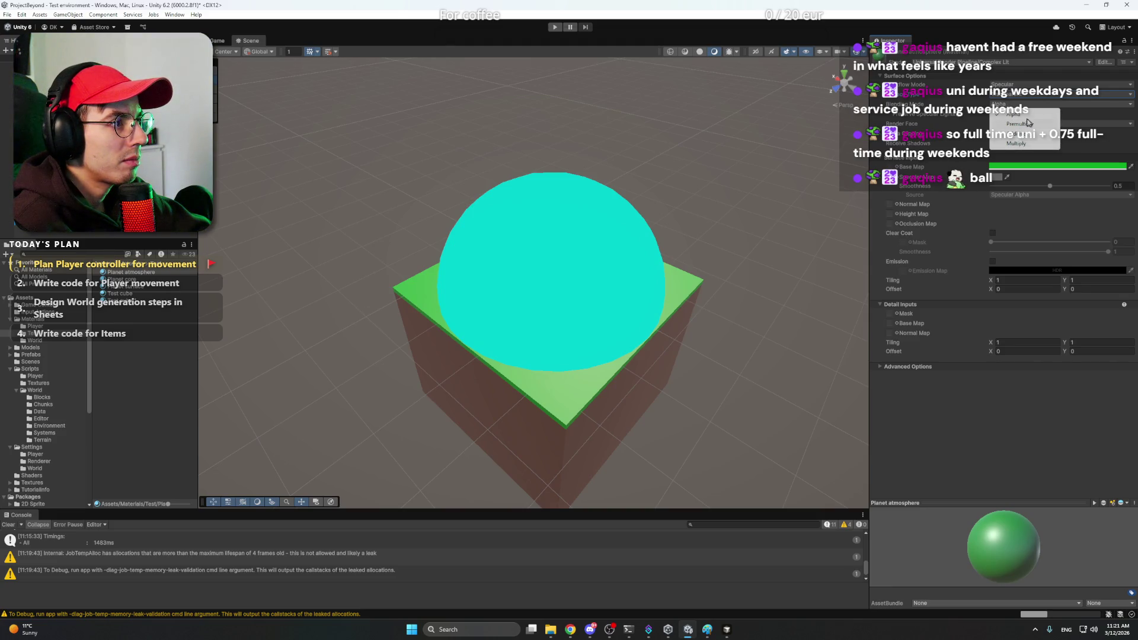
pyautogui.click(1013, 142)
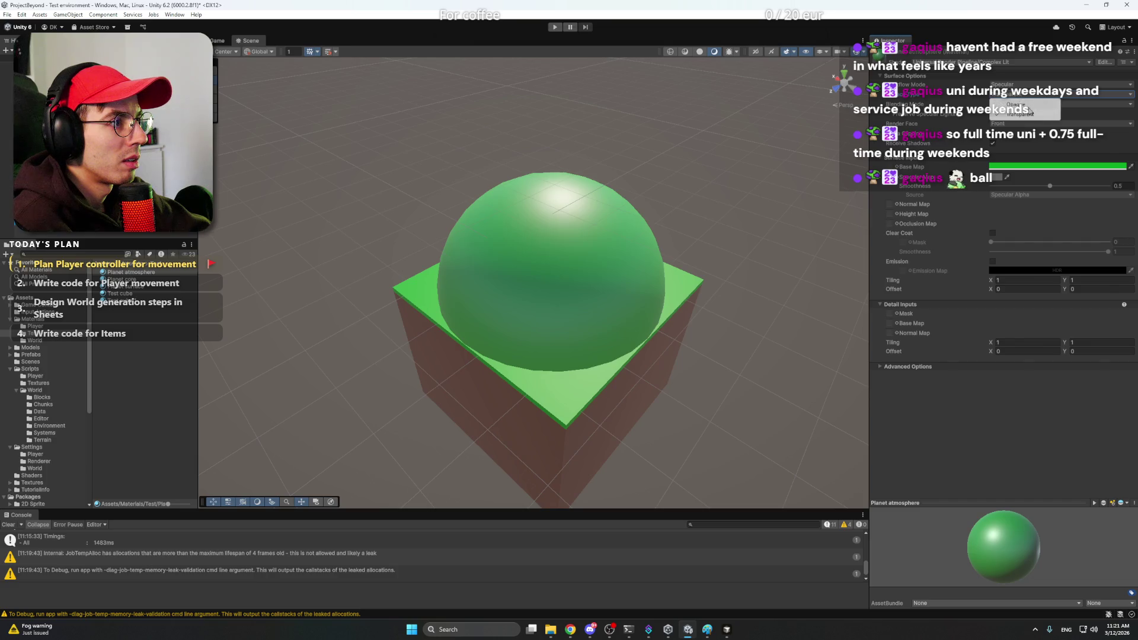
pyautogui.click(1064, 109)
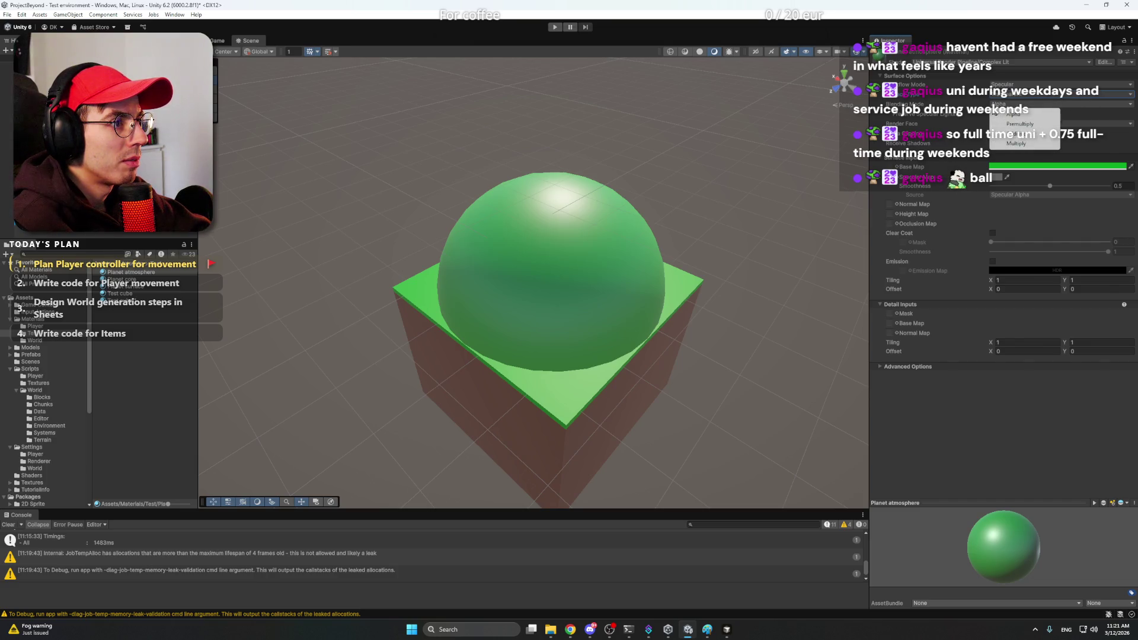
# Step: Turn off Alpha Clipping on the Planet surface material and return to Planet atmosphere
pyautogui.click(818, 112)
pyautogui.click(620, 240)
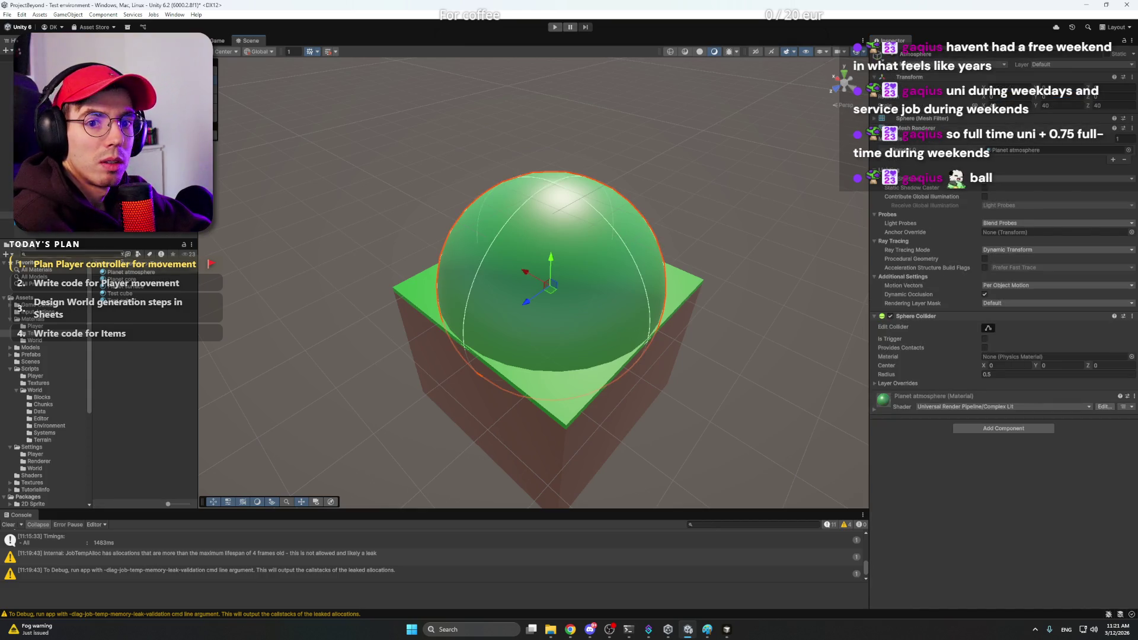
pyautogui.click(124, 283)
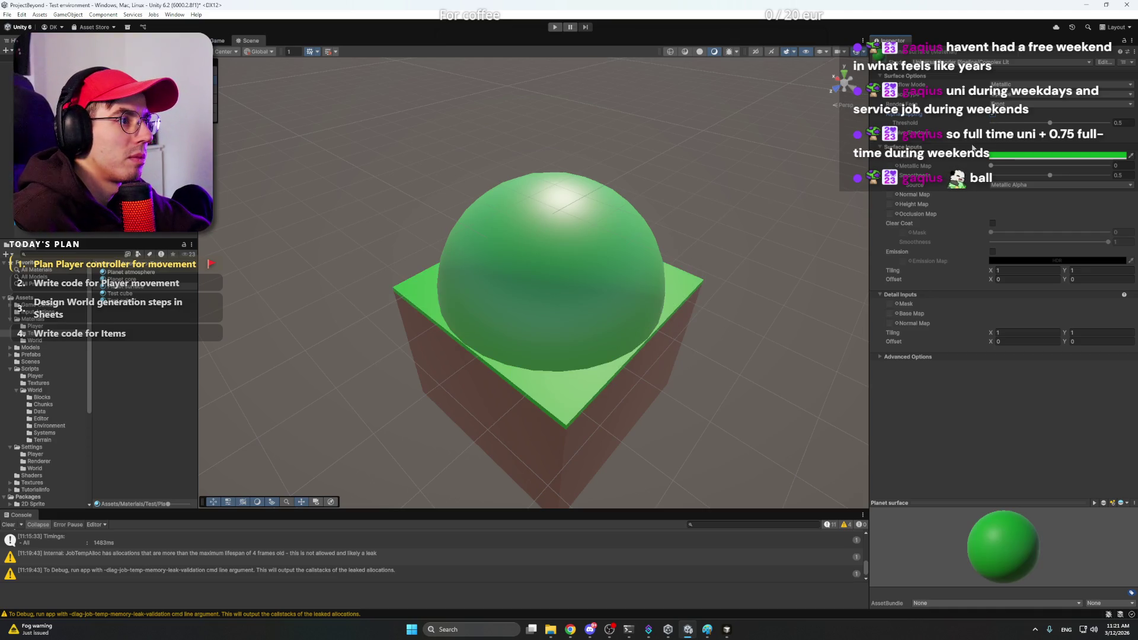
pyautogui.click(992, 114)
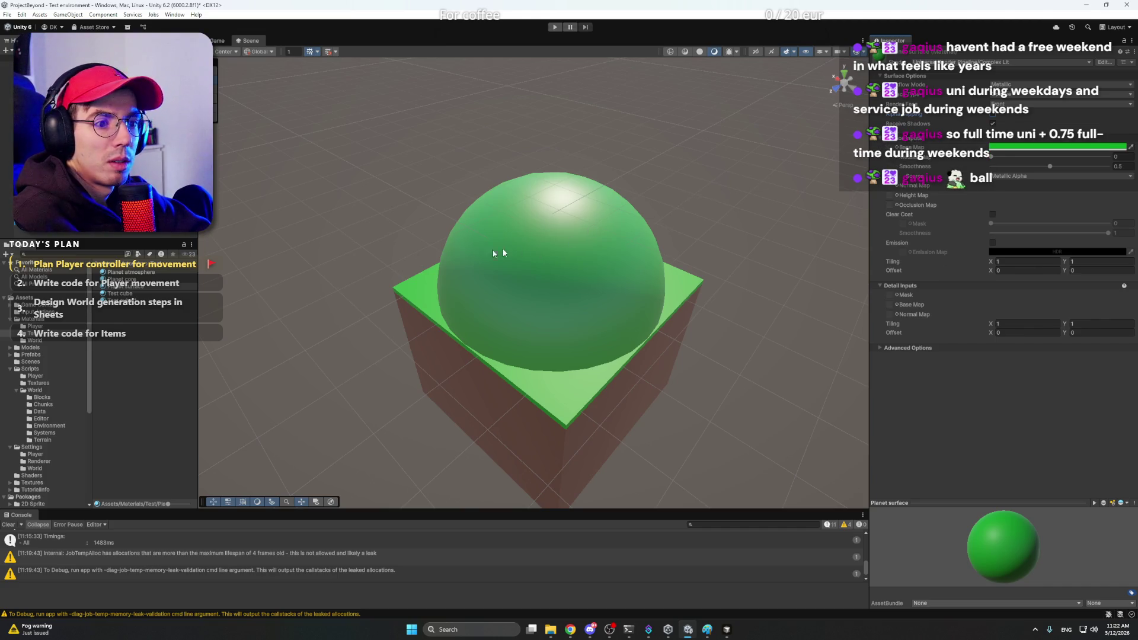
pyautogui.click(155, 273)
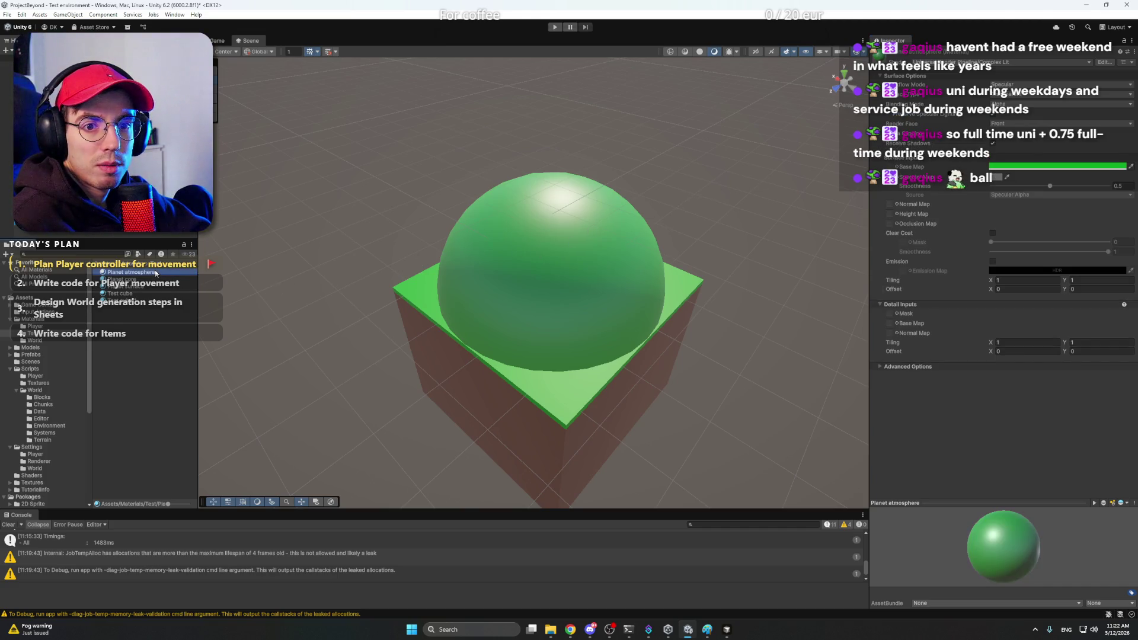
# Step: Set the atmosphere material's Render Face to Both and tint its Base Map light cyan
pyautogui.click(1007, 126)
pyautogui.click(1009, 133)
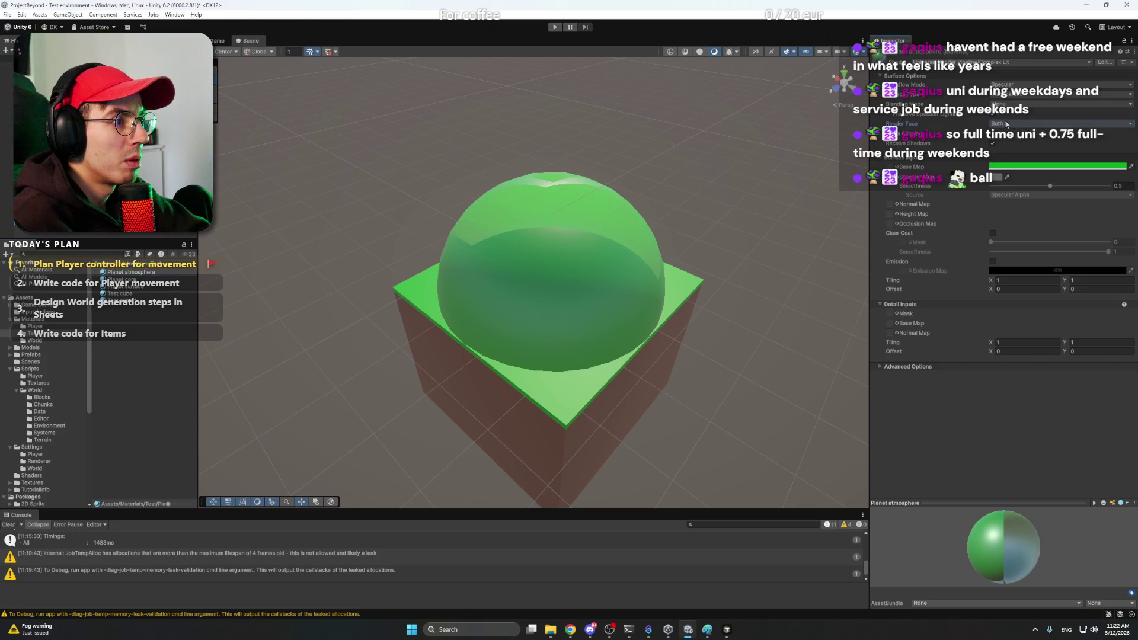
pyautogui.scroll(5, 738, 215)
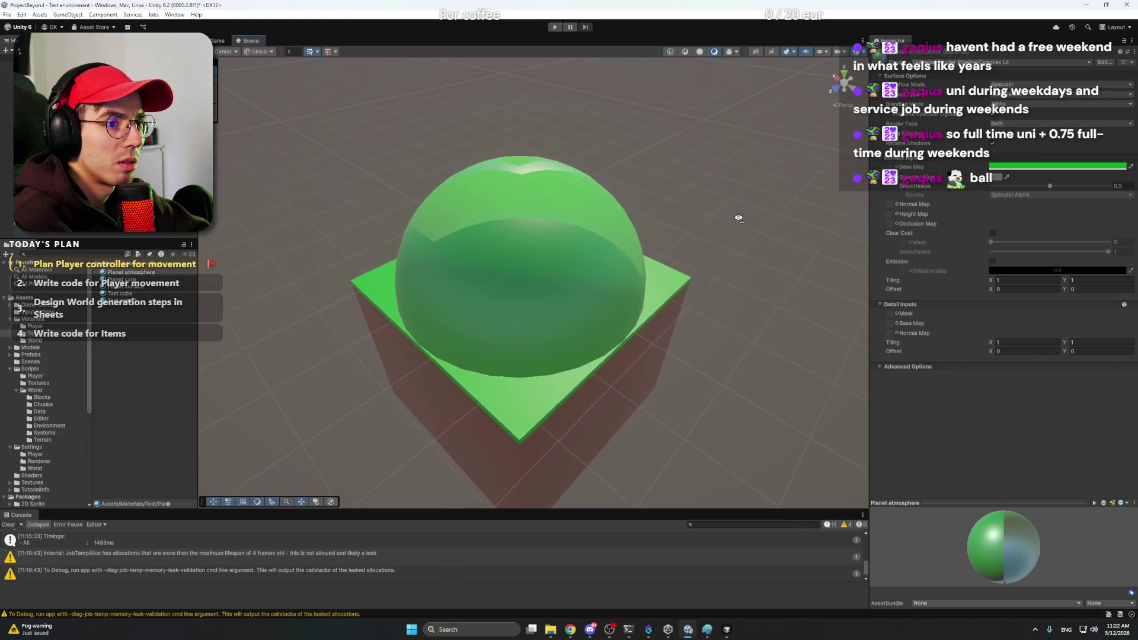
pyautogui.scroll(3, 736, 226)
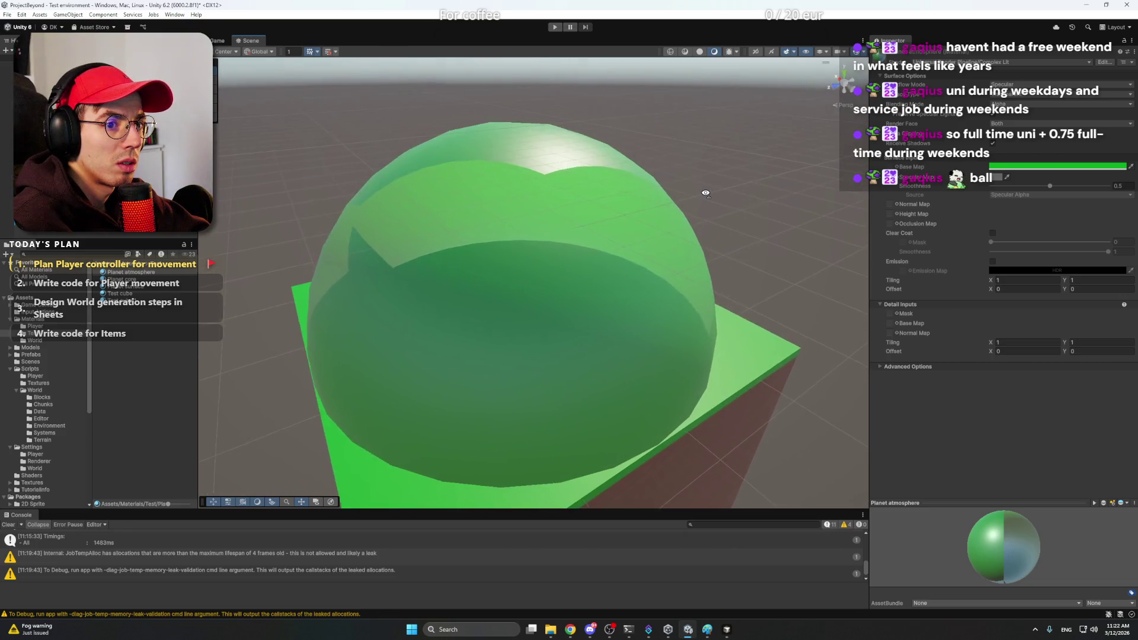
pyautogui.click(1058, 166)
pyautogui.moveTo(1041, 213); pyautogui.dragTo(1039, 233)
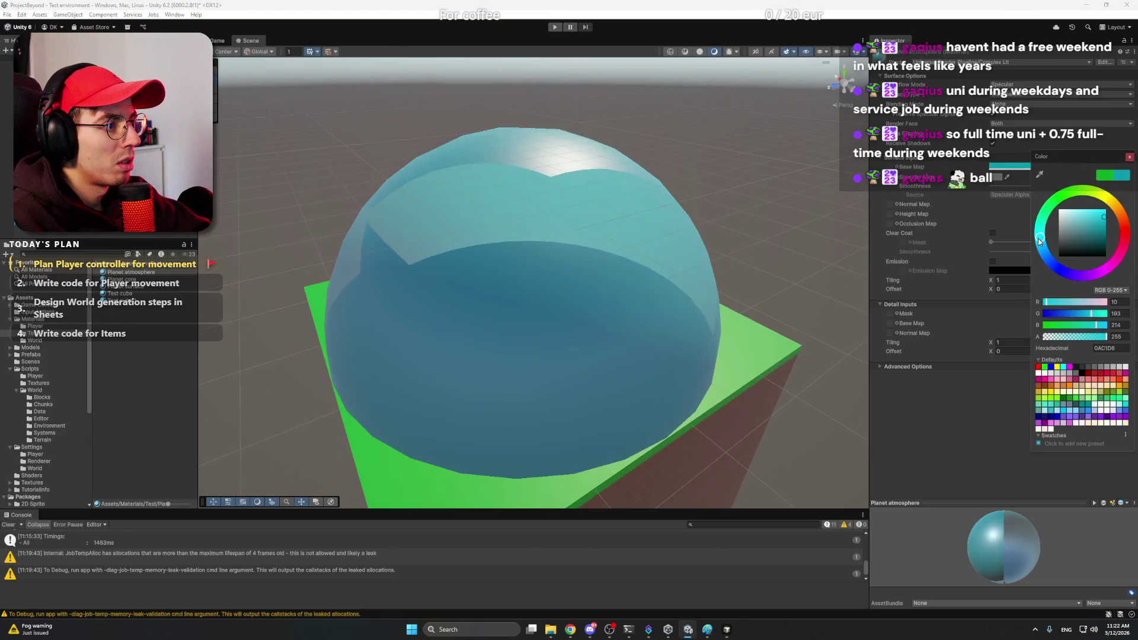
pyautogui.moveTo(1111, 223); pyautogui.dragTo(1082, 215)
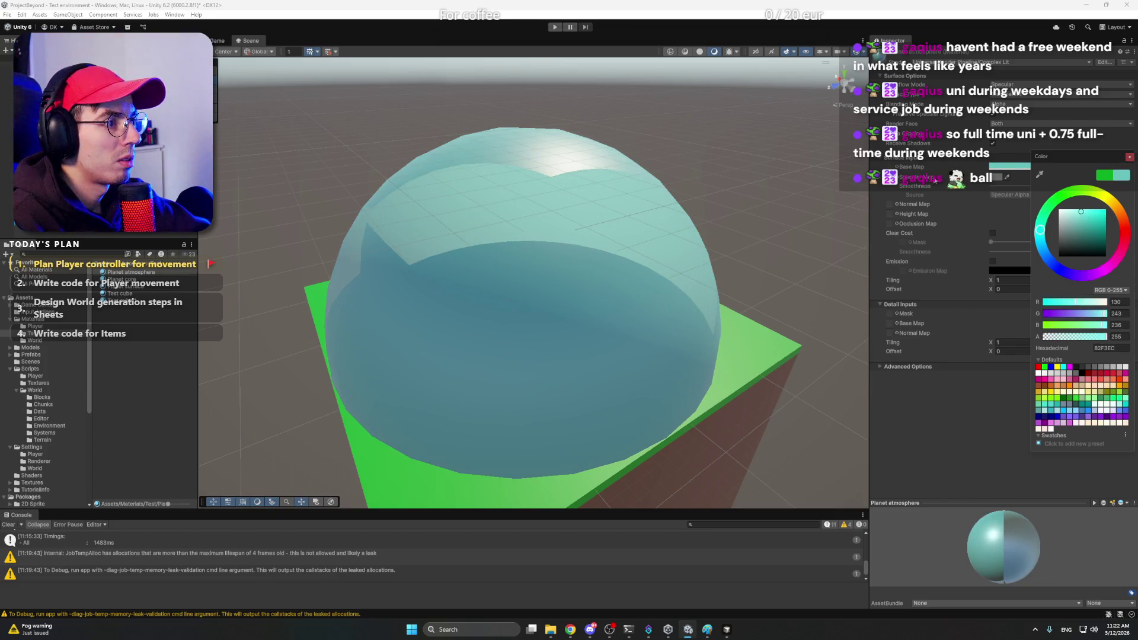
pyautogui.click(940, 403)
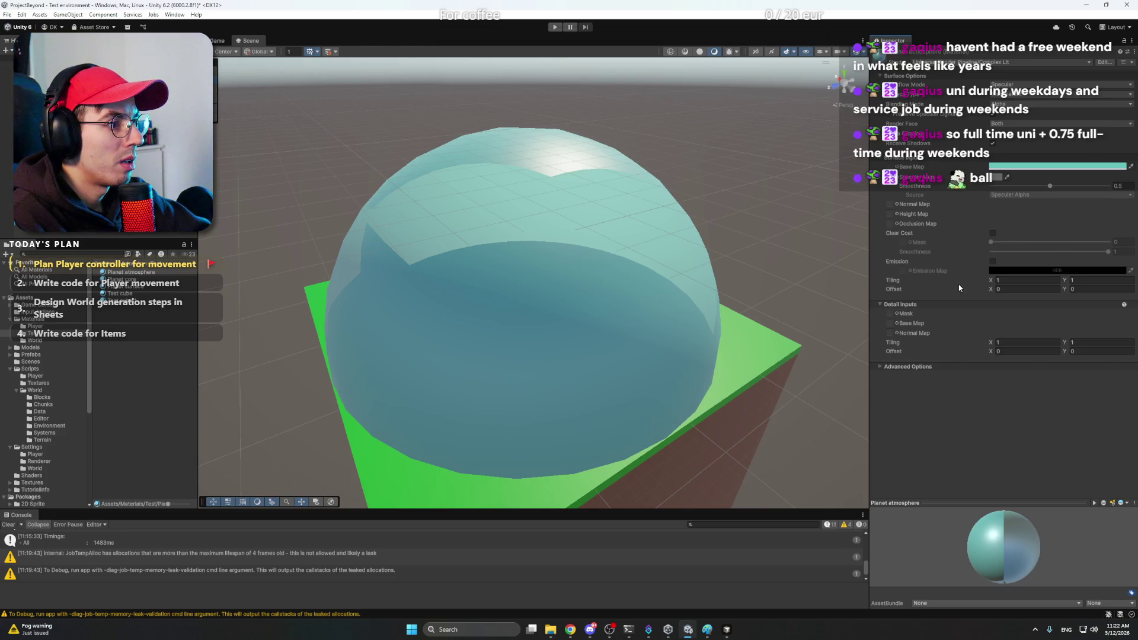
# Step: Lower the Base Map colour's alpha so the atmosphere dome becomes see-through
pyautogui.click(1027, 167)
pyautogui.moveTo(1100, 341)
pyautogui.mouseDown()
pyautogui.moveTo(1034, 344)
pyautogui.moveTo(1054, 346)
pyautogui.mouseUp()
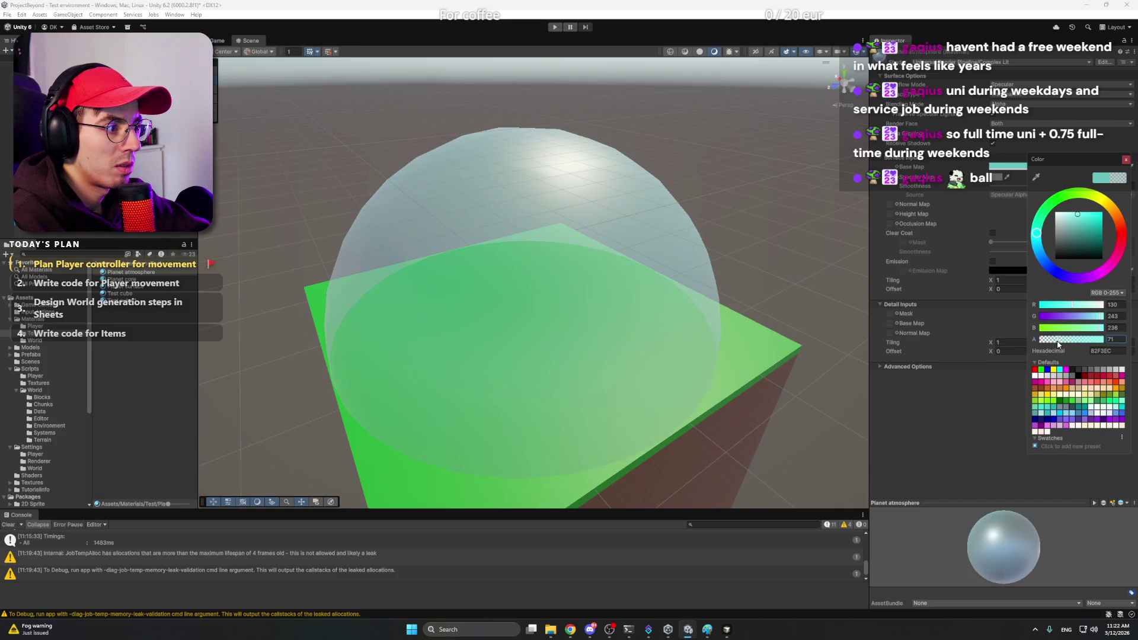
# Step: Dismiss the colour picker and orbit around the translucent atmosphere dome
pyautogui.click(724, 287)
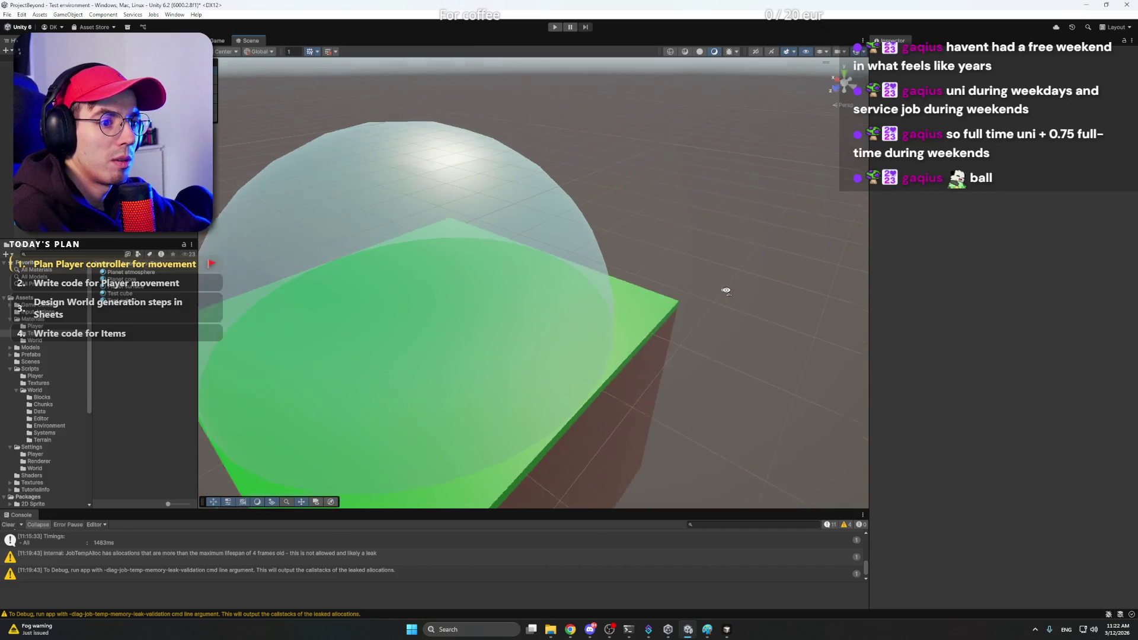
pyautogui.moveTo(723, 287)
pyautogui.mouseDown()
pyautogui.moveTo(705, 294)
pyautogui.moveTo(696, 244)
pyautogui.moveTo(441, 241)
pyautogui.moveTo(631, 272)
pyautogui.mouseUp()
pyautogui.scroll(2, 705, 294)
pyautogui.scroll(2, 699, 322)
pyautogui.scroll(2, 700, 323)
pyautogui.scroll(2, 699, 288)
pyautogui.scroll(-3, 631, 272)
pyautogui.scroll(-2, 685, 283)
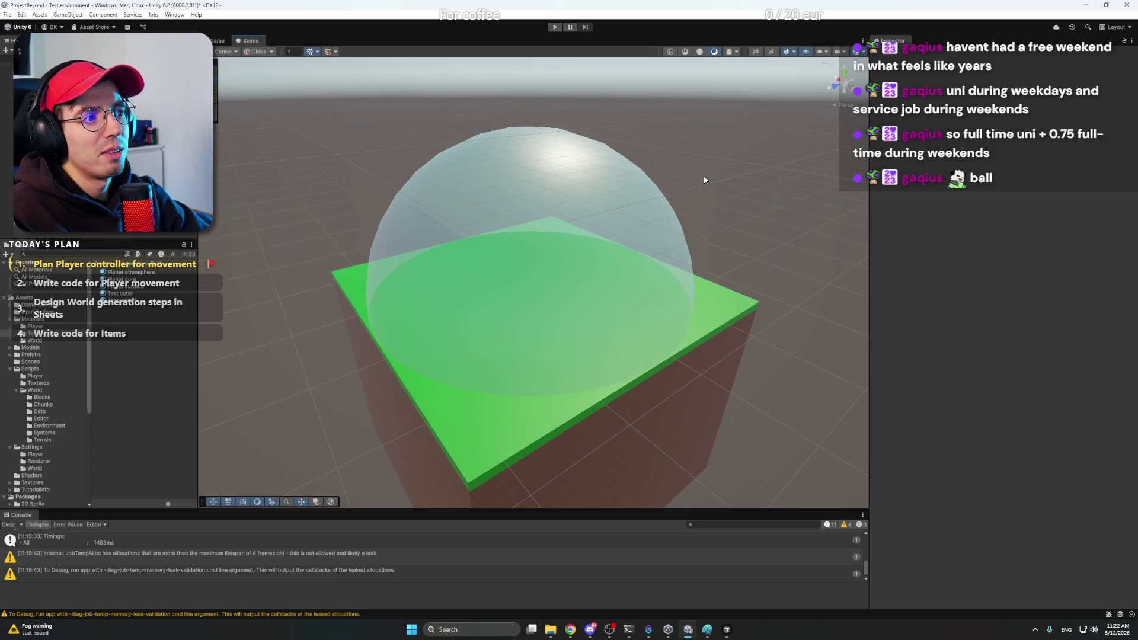
pyautogui.click(602, 206)
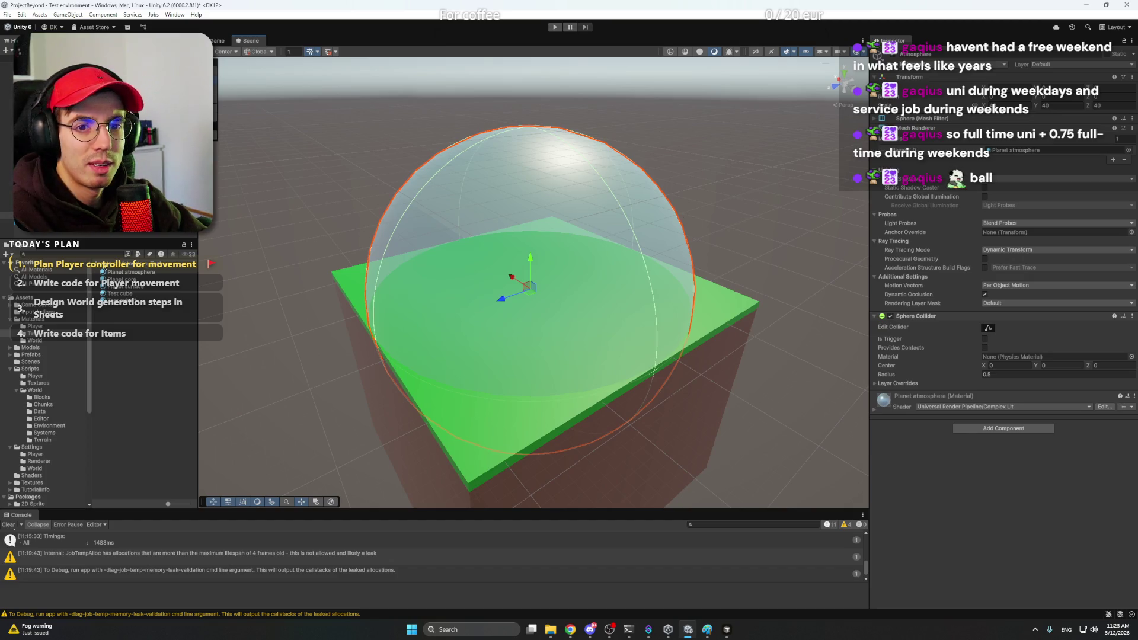
pyautogui.doubleClick(1014, 149)
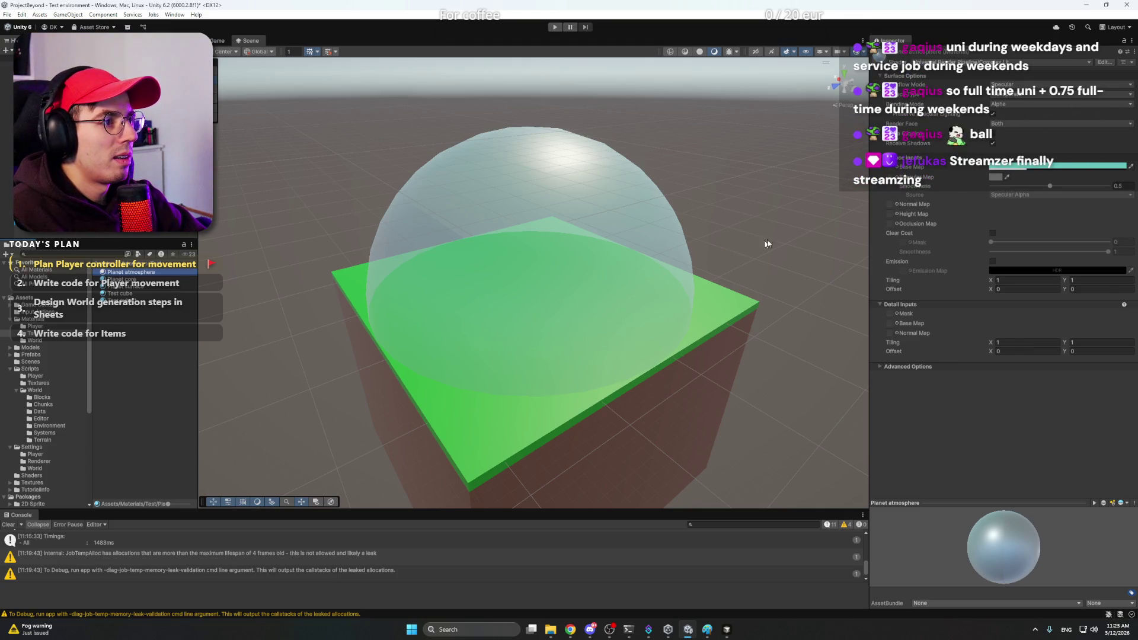
pyautogui.click(991, 144)
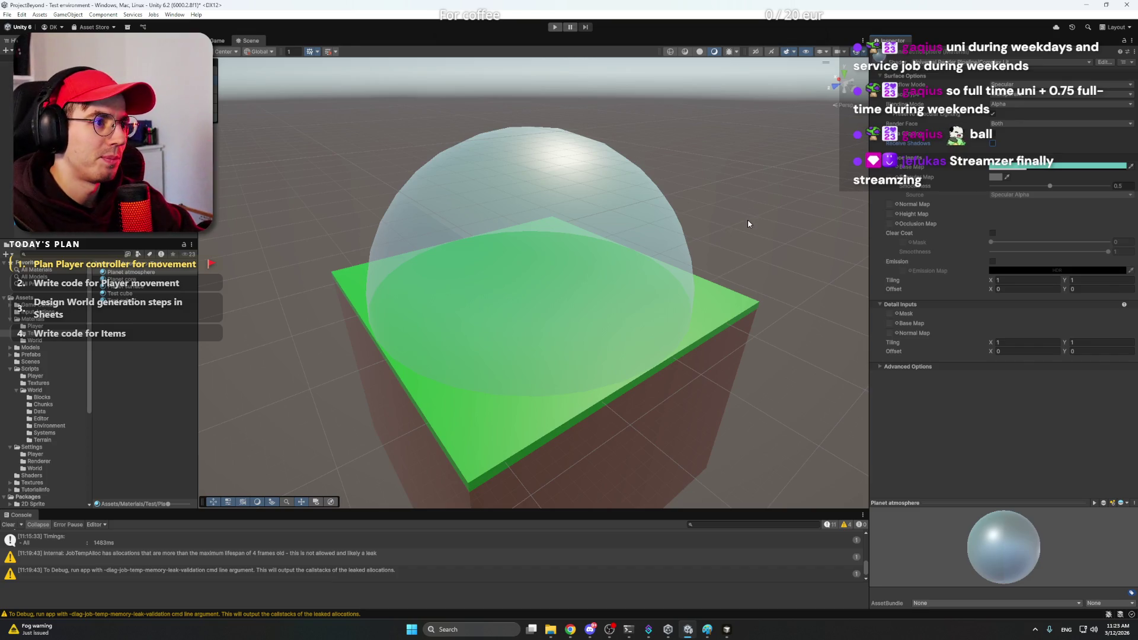
pyautogui.click(742, 229)
pyautogui.moveTo(741, 223); pyautogui.dragTo(728, 221)
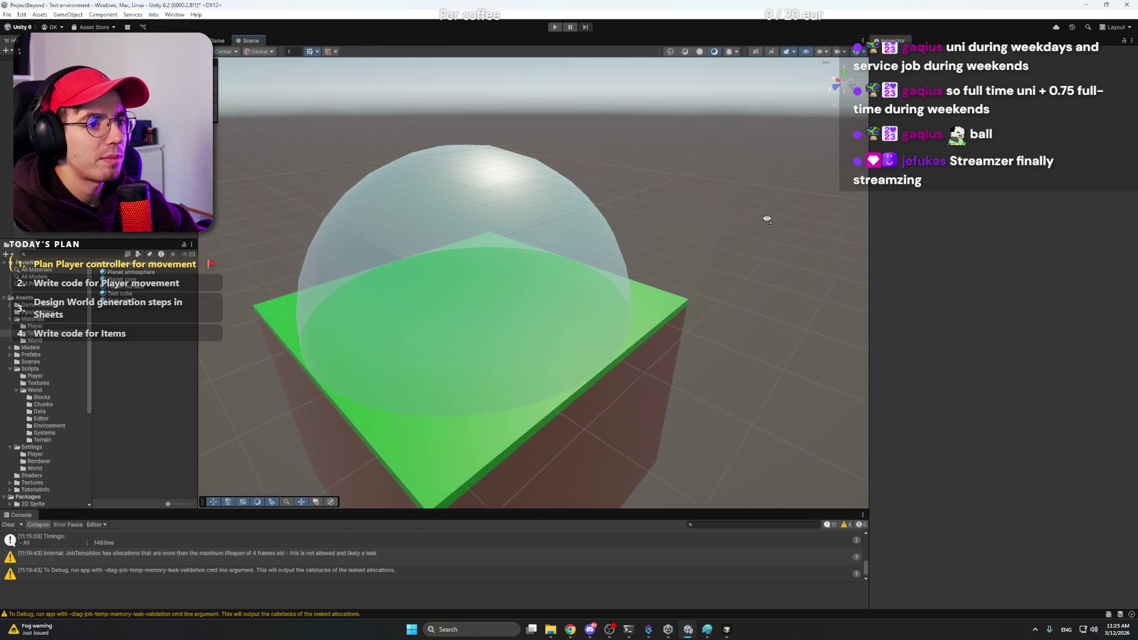
pyautogui.click(627, 208)
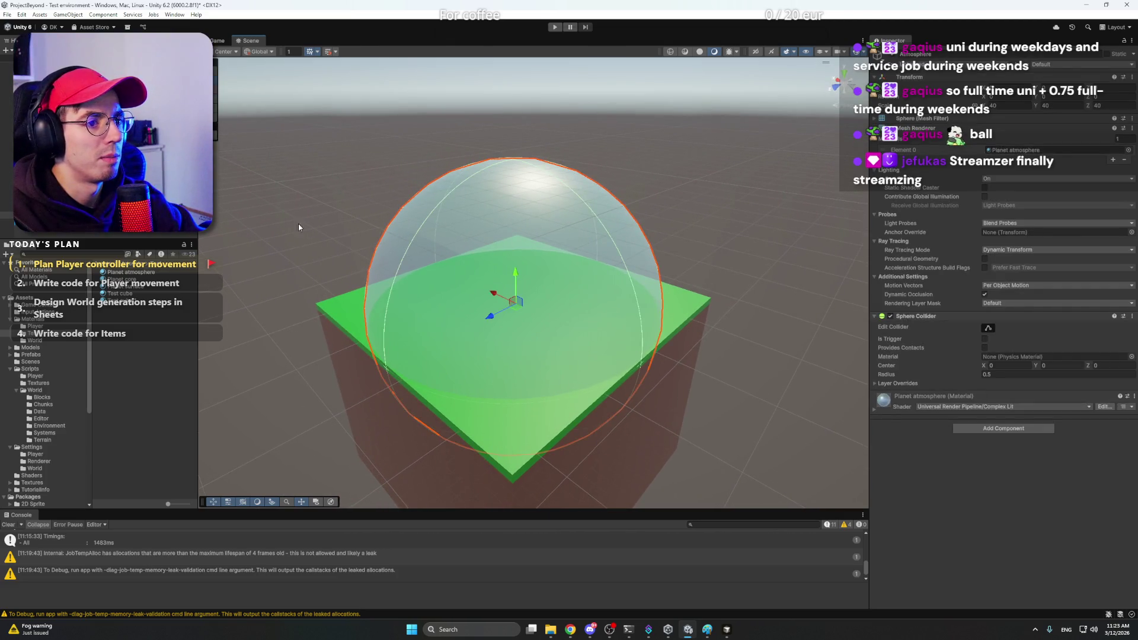
pyautogui.click(134, 272)
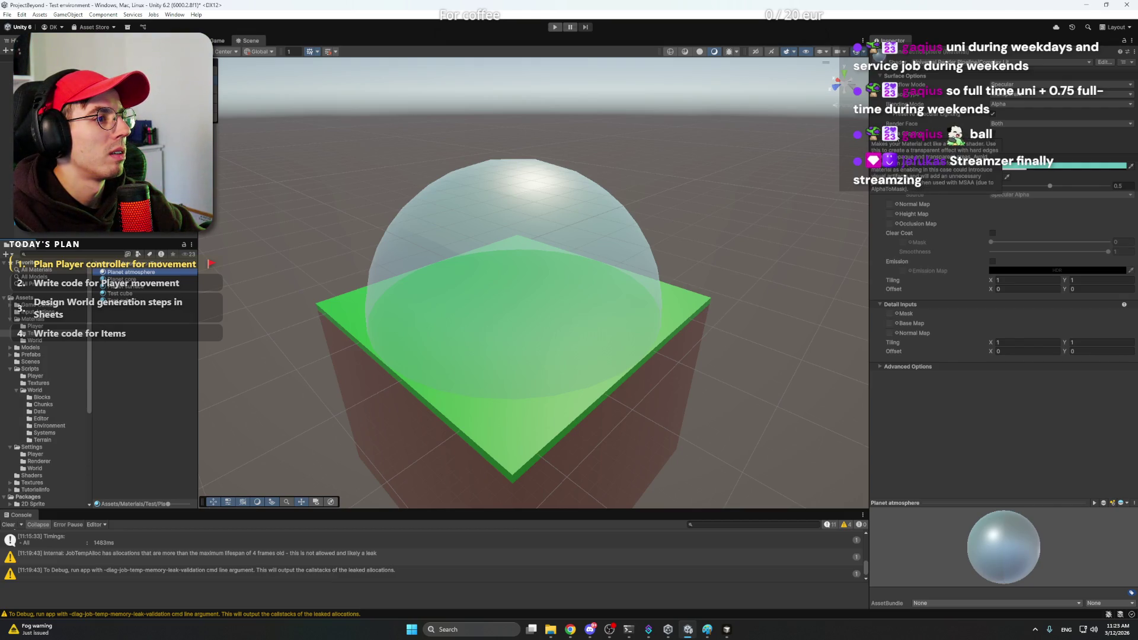
pyautogui.click(726, 200)
pyautogui.moveTo(726, 200)
pyautogui.mouseDown()
pyautogui.moveTo(880, 199)
pyautogui.moveTo(819, 216)
pyautogui.mouseUp()
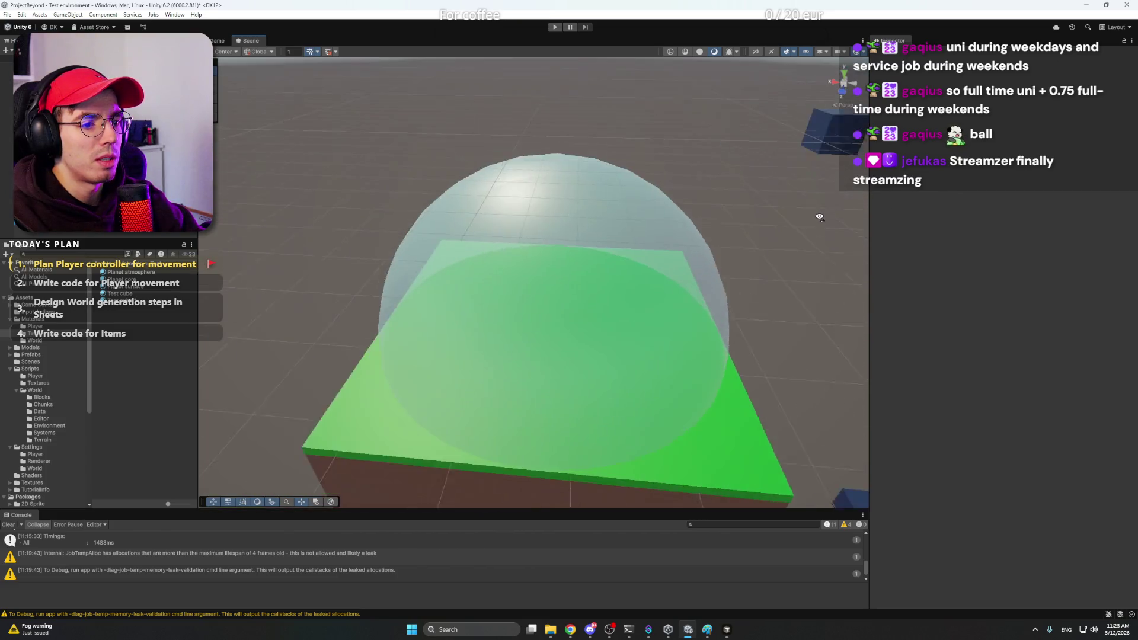
pyautogui.press('d')
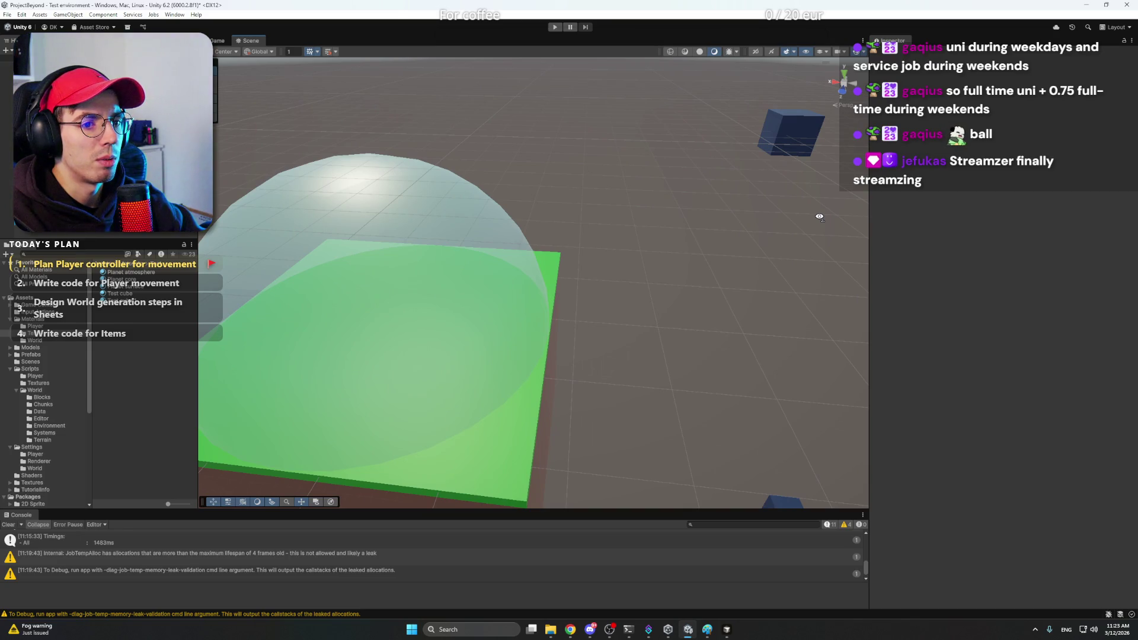
# Step: Create an empty parent object and a new Cube in the Hierarchy, framing the cube in view
pyautogui.rightClick(126, 193)
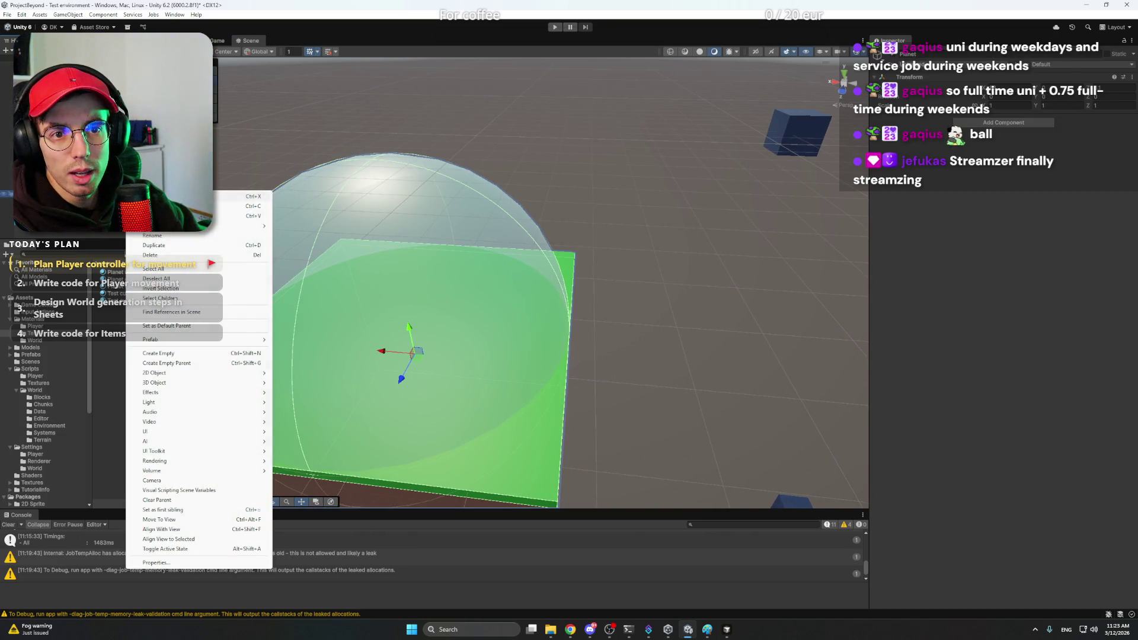
pyautogui.click(177, 361)
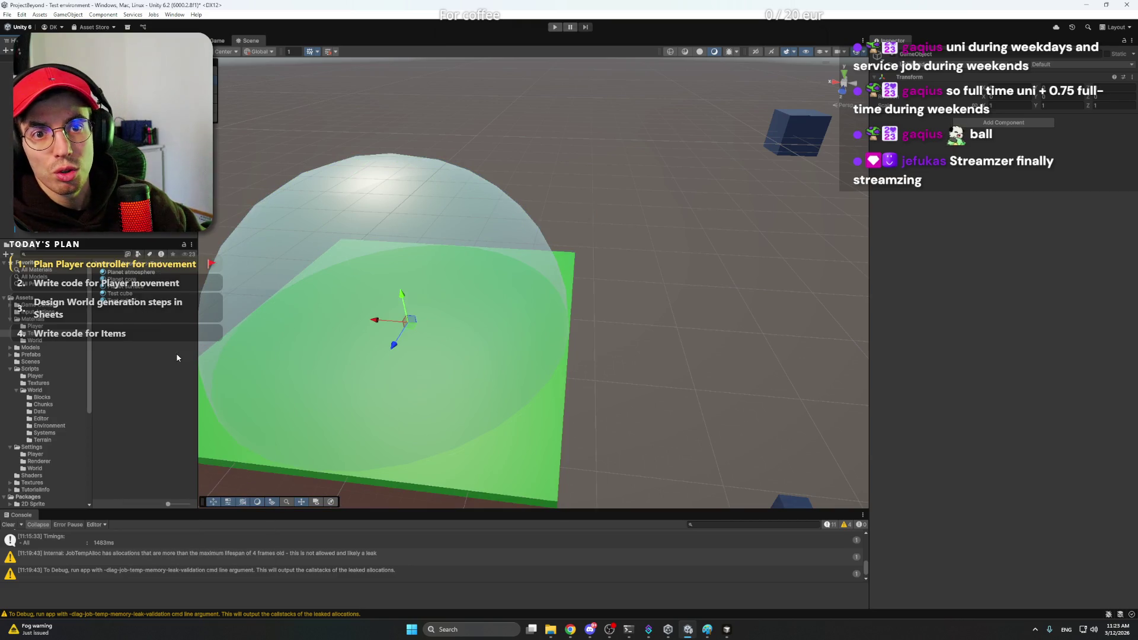
pyautogui.rightClick(57, 229)
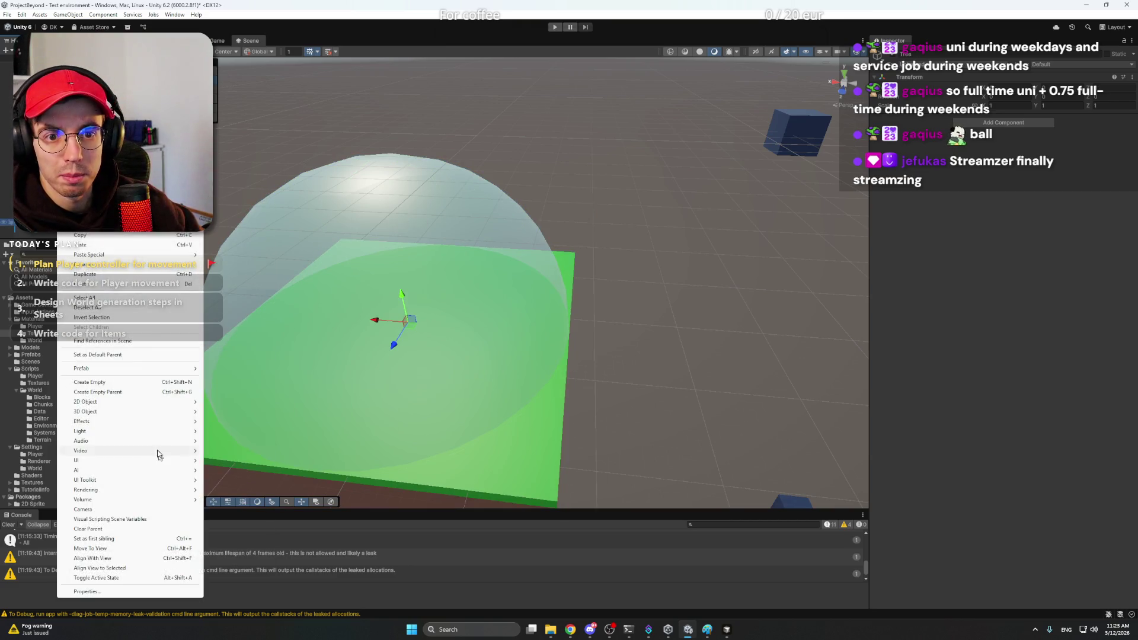
pyautogui.click(234, 386)
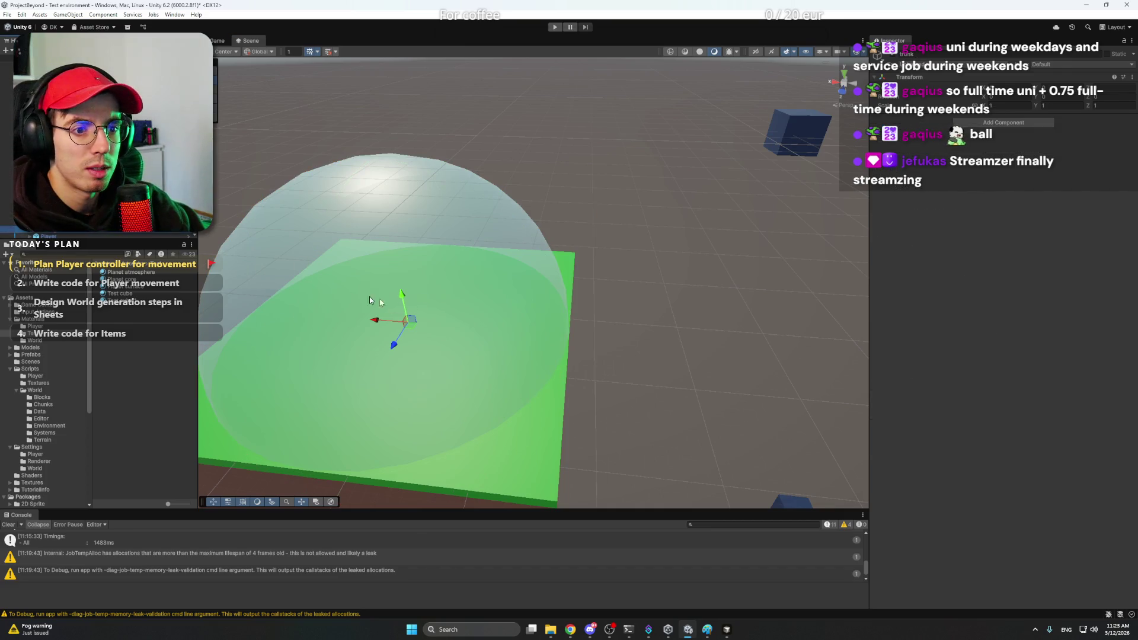
pyautogui.rightClick(74, 232)
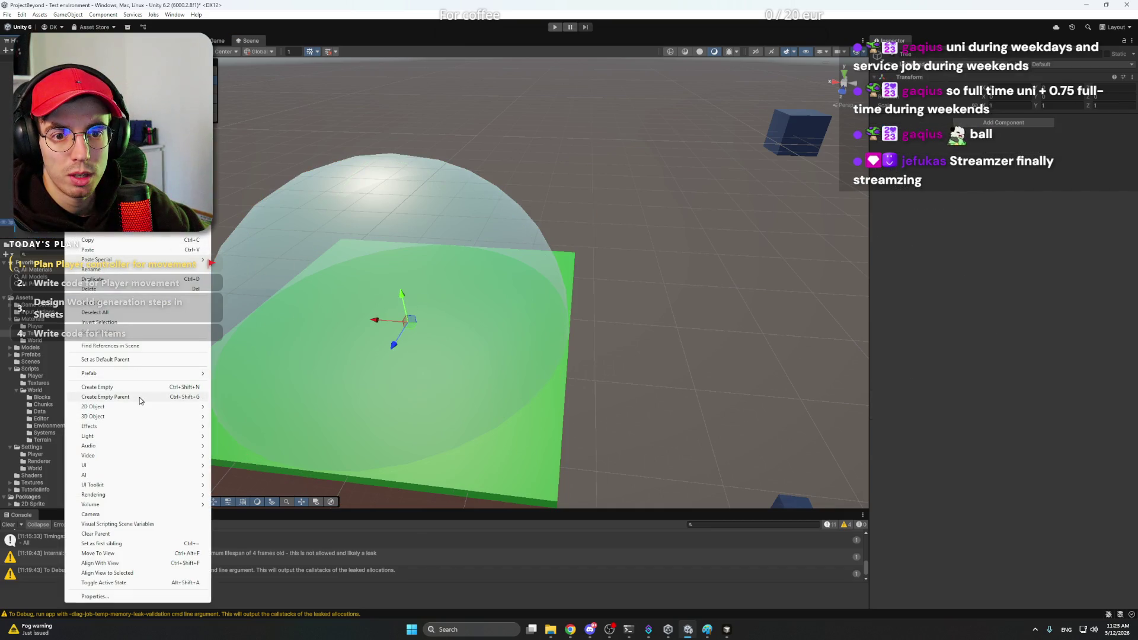
pyautogui.moveTo(93, 417)
pyautogui.click(255, 415)
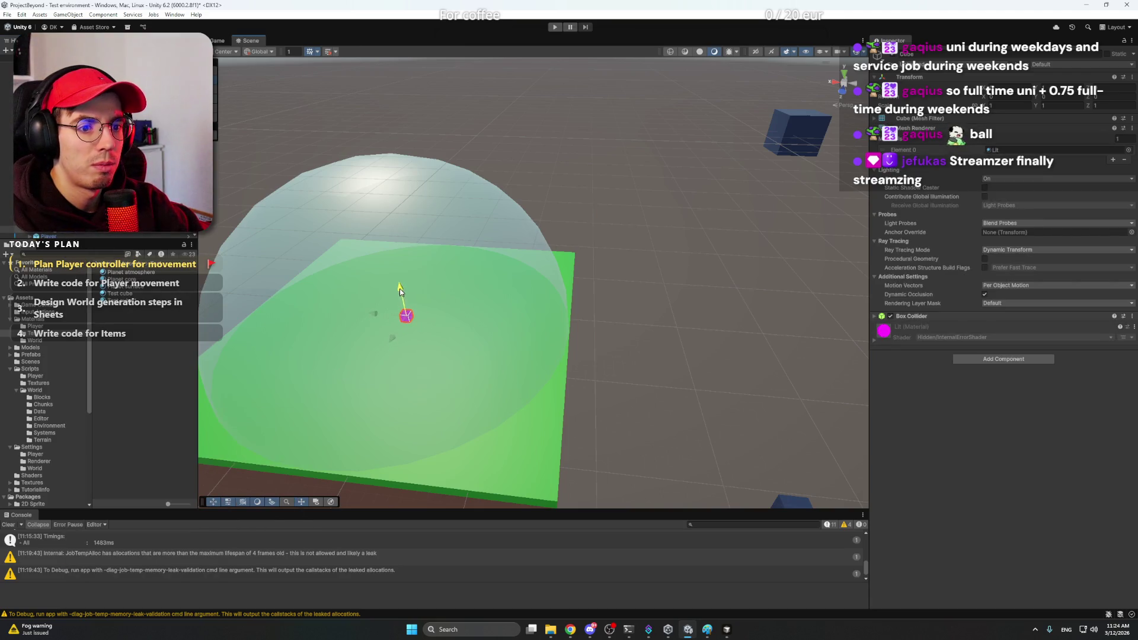
pyautogui.press('f')
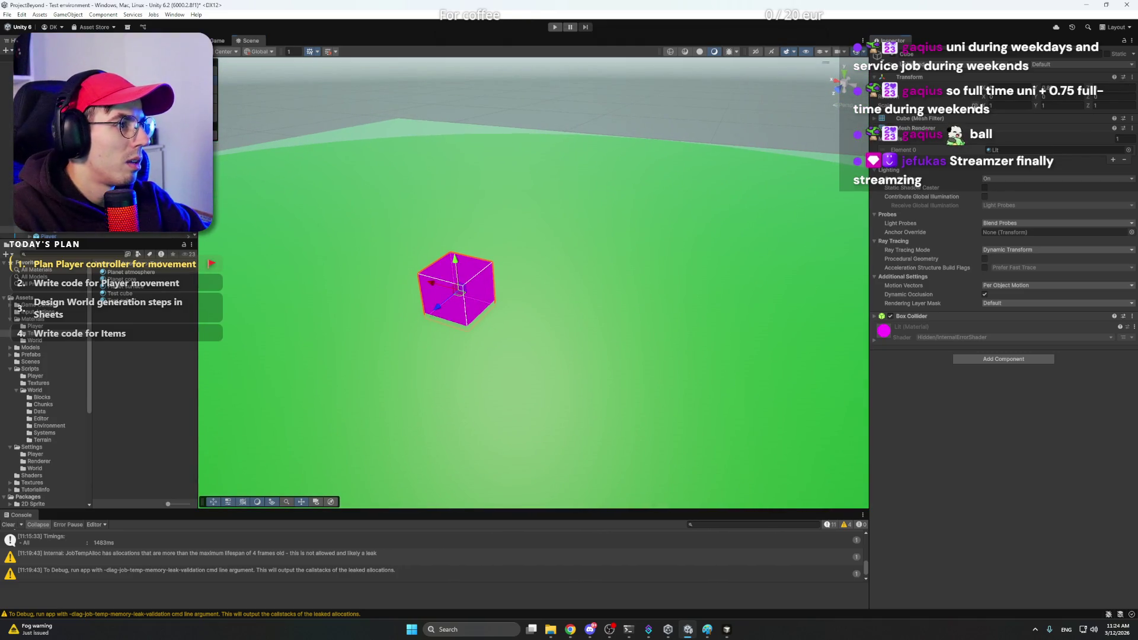
pyautogui.write('3')
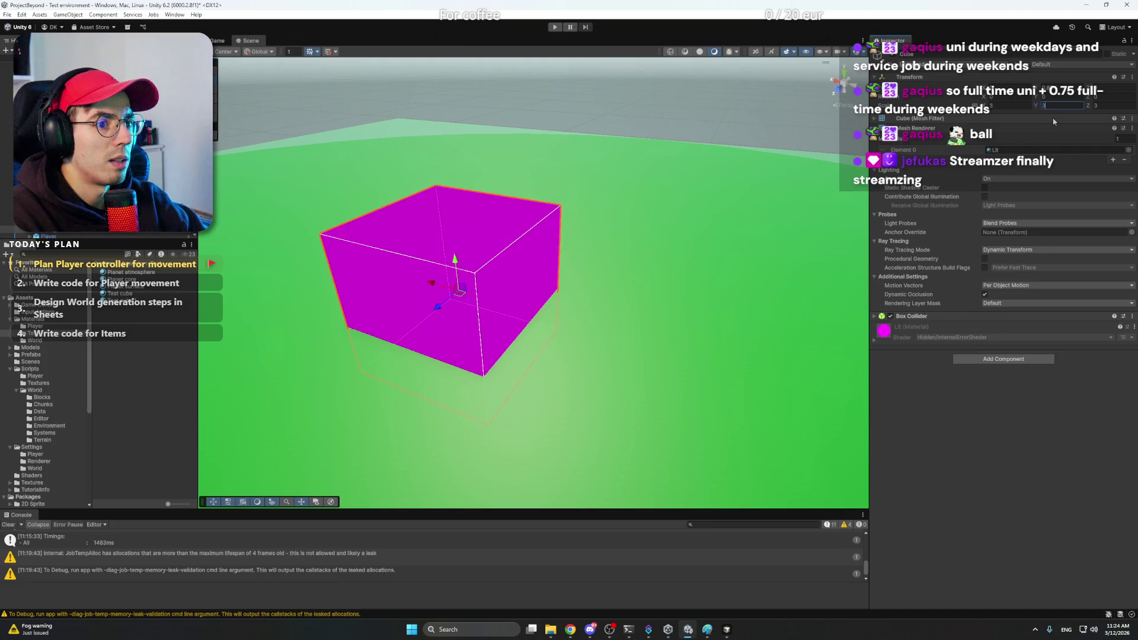
pyautogui.write('1')
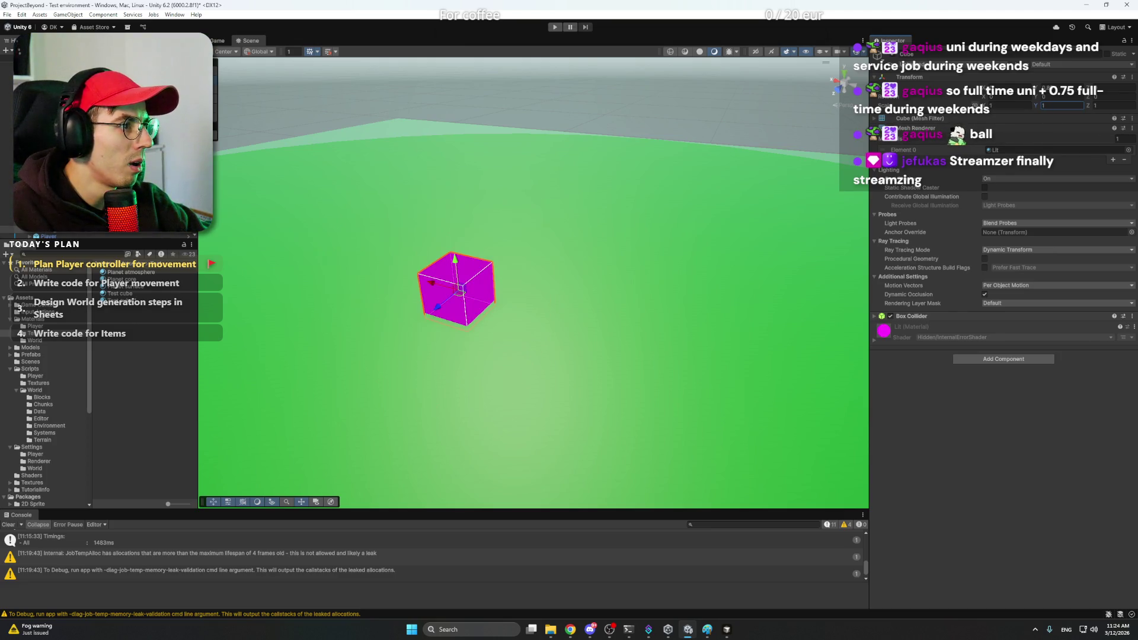
pyautogui.write('2')
# Step: Stretch the cube upward into a tall trunk and give it the Planet core material
pyautogui.moveTo(455, 258); pyautogui.dragTo(457, 207)
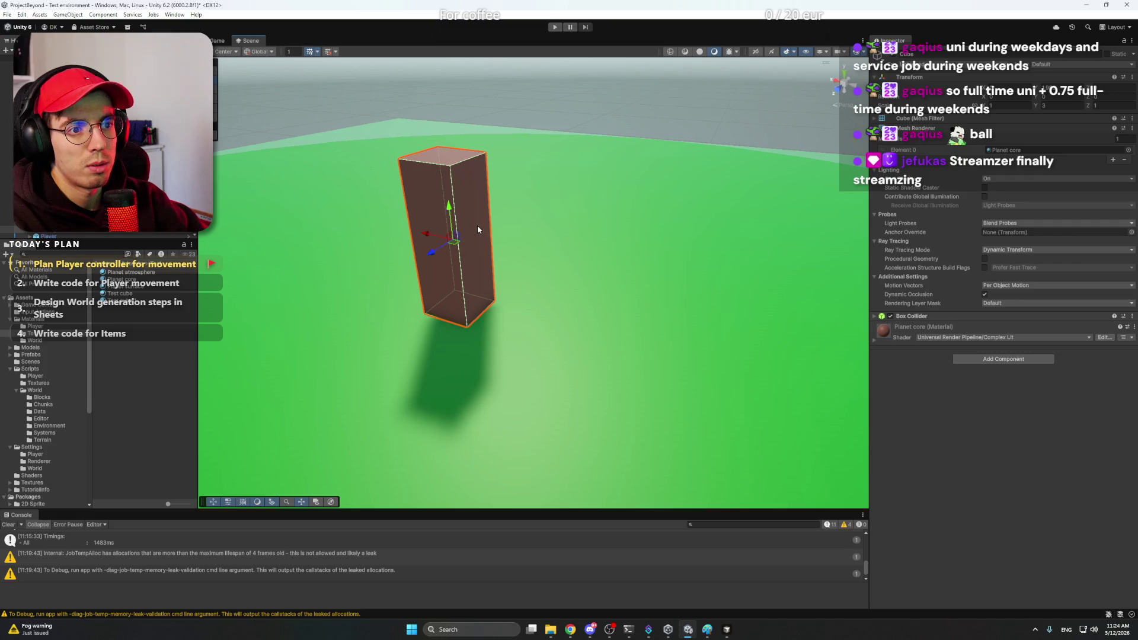
pyautogui.moveTo(477, 225)
pyautogui.mouseDown()
pyautogui.moveTo(647, 362)
pyautogui.moveTo(572, 352)
pyautogui.mouseUp()
pyautogui.scroll(-5, 647, 362)
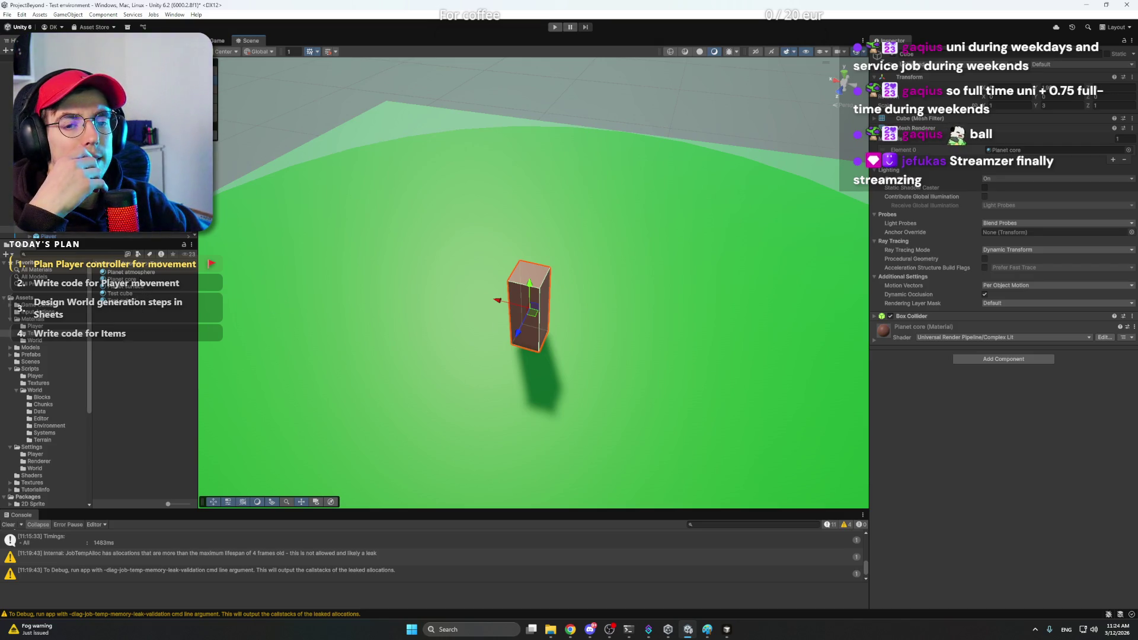
pyautogui.rightClick(67, 226)
pyautogui.moveTo(94, 412)
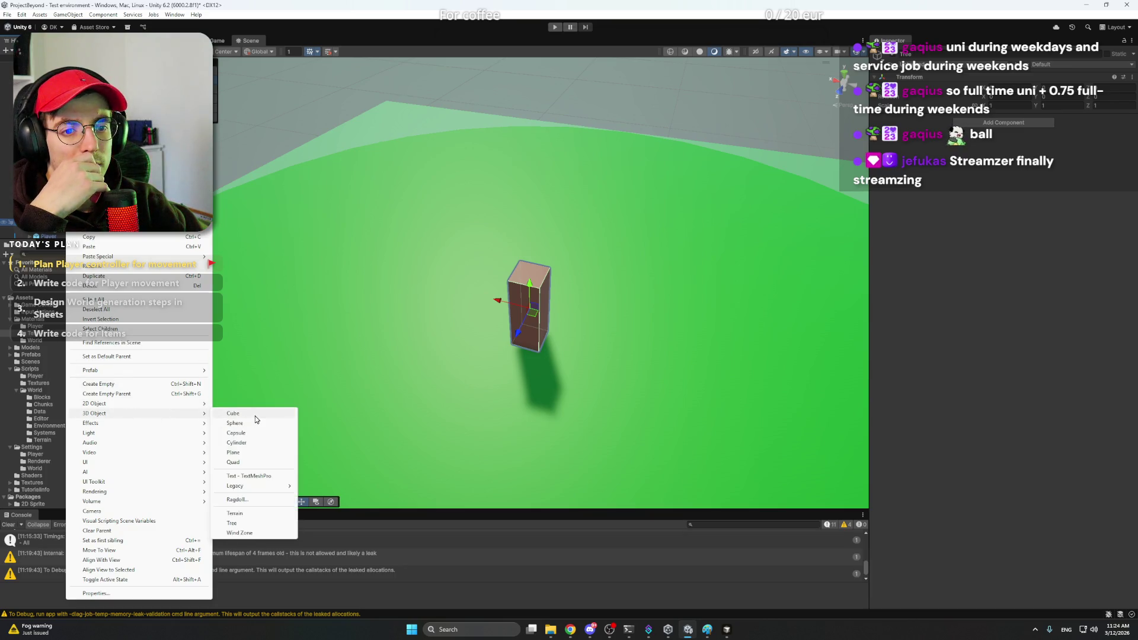
# Step: Add a second cube named Leaves and move it onto the top of the trunk
pyautogui.click(256, 415)
pyautogui.write('P')
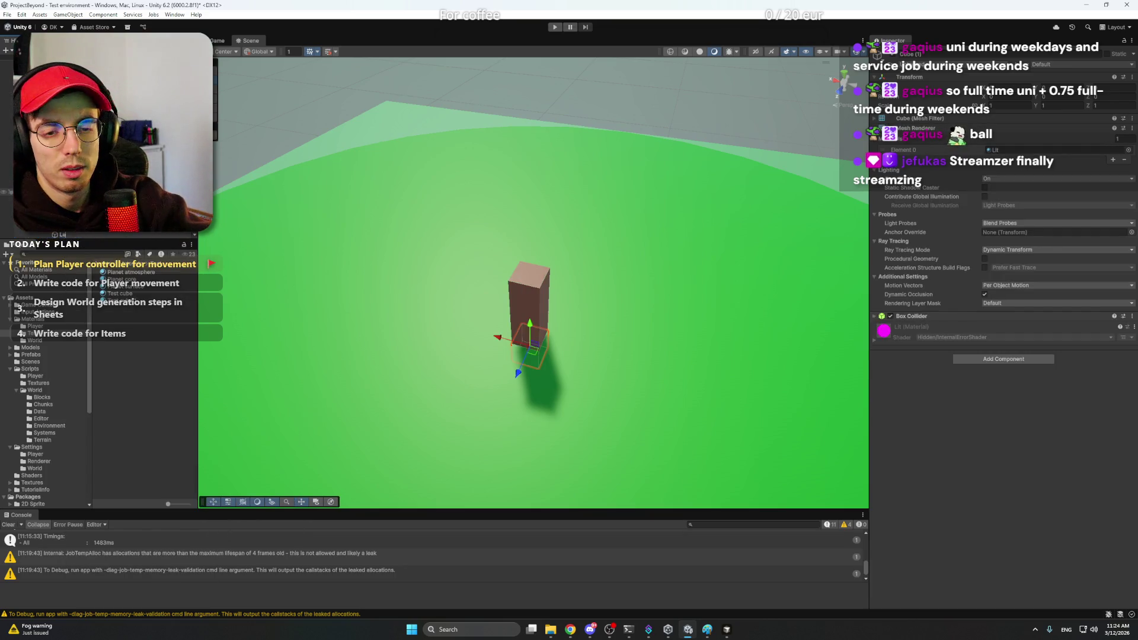
pyautogui.press('Return')
pyautogui.moveTo(533, 331); pyautogui.dragTo(533, 254)
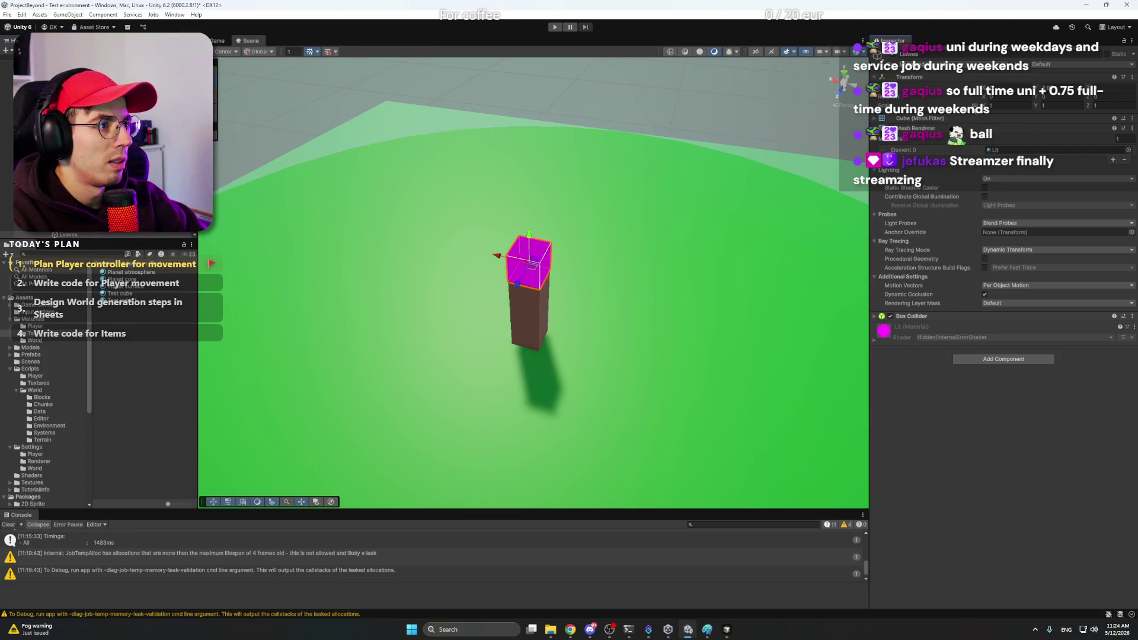
pyautogui.write('3')
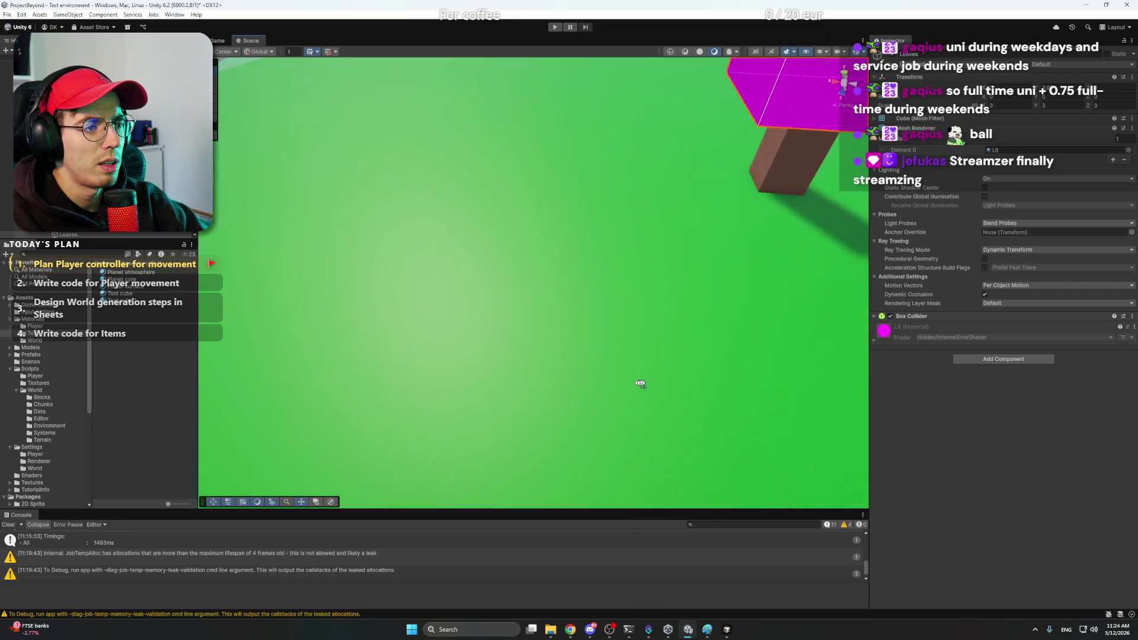
pyautogui.moveTo(604, 383)
pyautogui.mouseDown()
pyautogui.moveTo(751, 317)
pyautogui.moveTo(539, 85)
pyautogui.mouseUp()
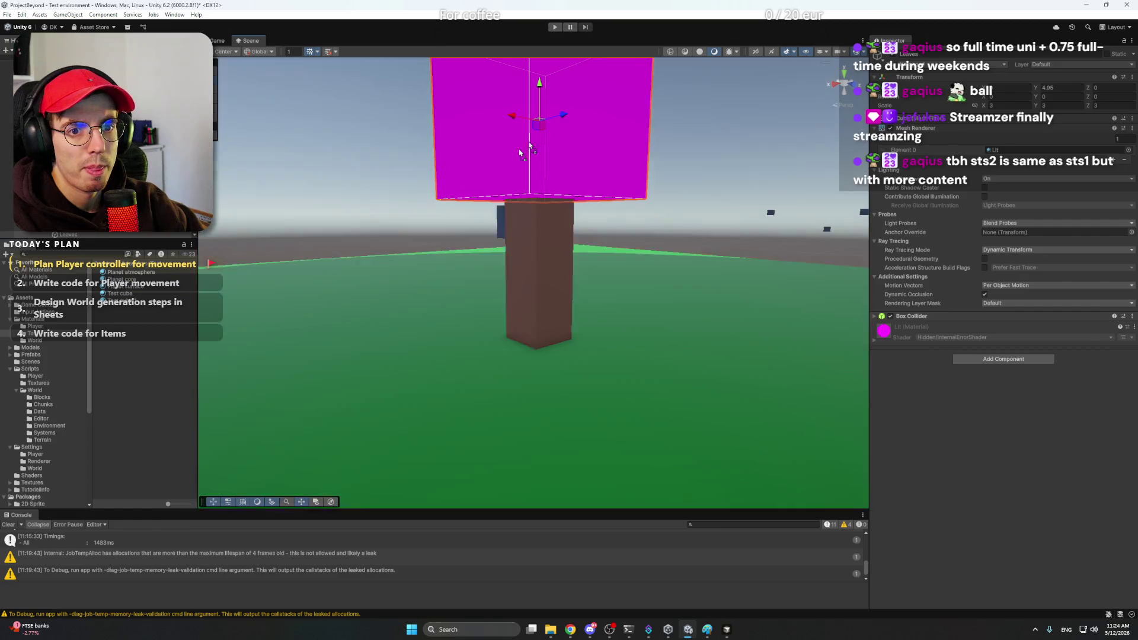
# Step: Give the Leaves cube the Planet surface material and select the finished tree
pyautogui.moveTo(137, 289)
pyautogui.mouseDown()
pyautogui.moveTo(580, 231)
pyautogui.moveTo(468, 313)
pyautogui.mouseUp()
pyautogui.scroll(-2, 468, 314)
pyautogui.scroll(-2, 463, 315)
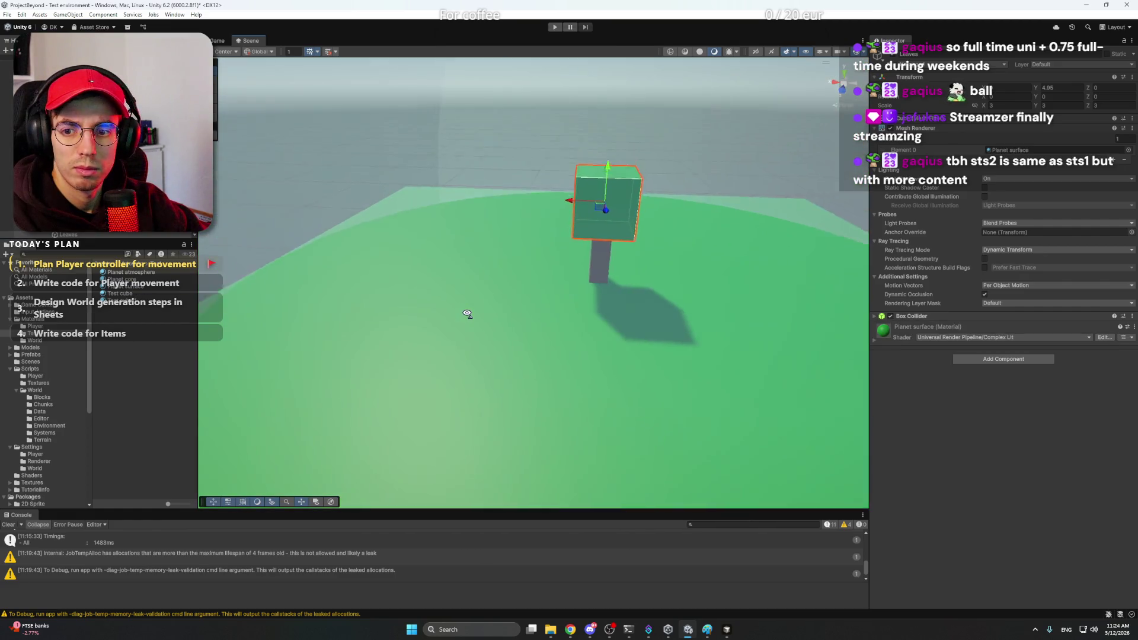
pyautogui.scroll(-2, 454, 319)
pyautogui.scroll(-2, 446, 321)
pyautogui.scroll(-2, 445, 322)
pyautogui.click(275, 180)
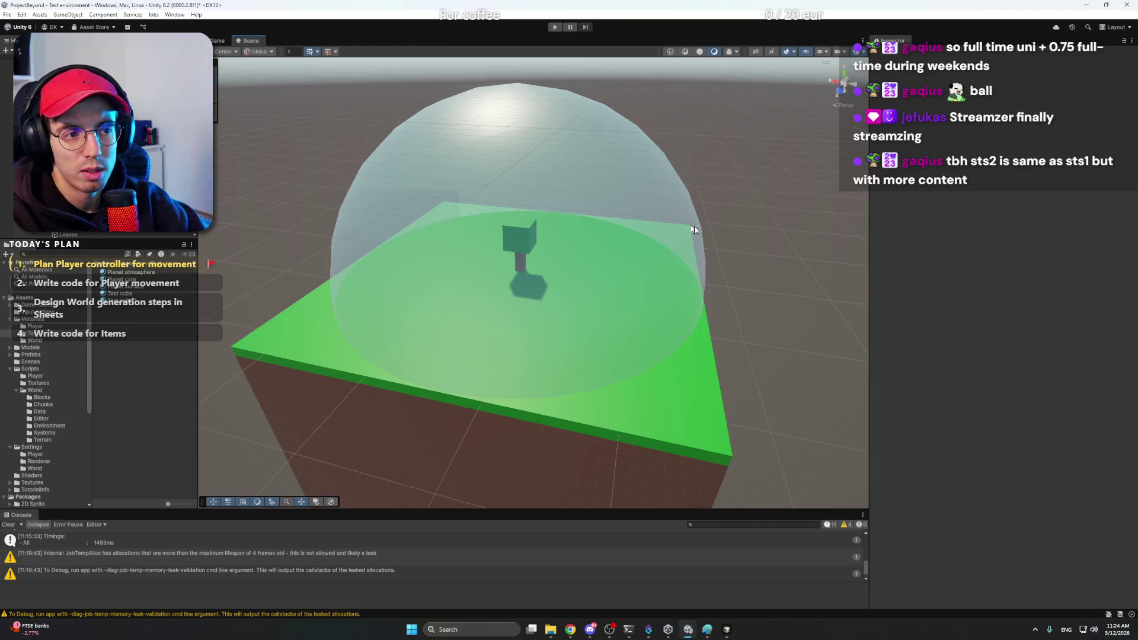
pyautogui.click(520, 239)
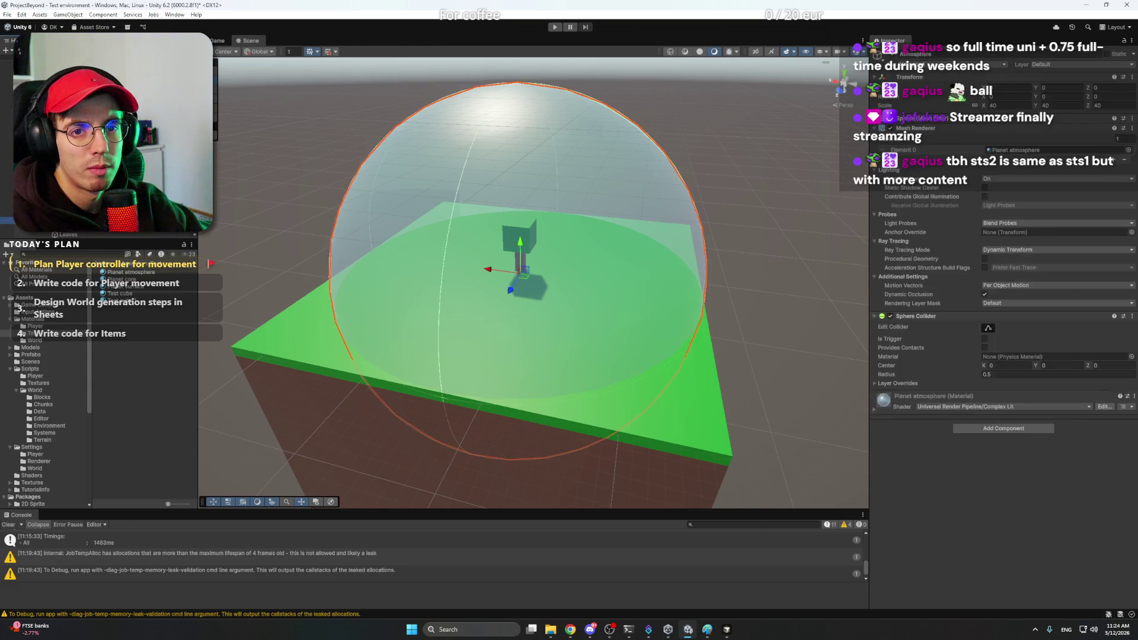
# Step: Duplicate the Tree object with Ctrl+D several times and move the copies around the planet surface
pyautogui.click(534, 266)
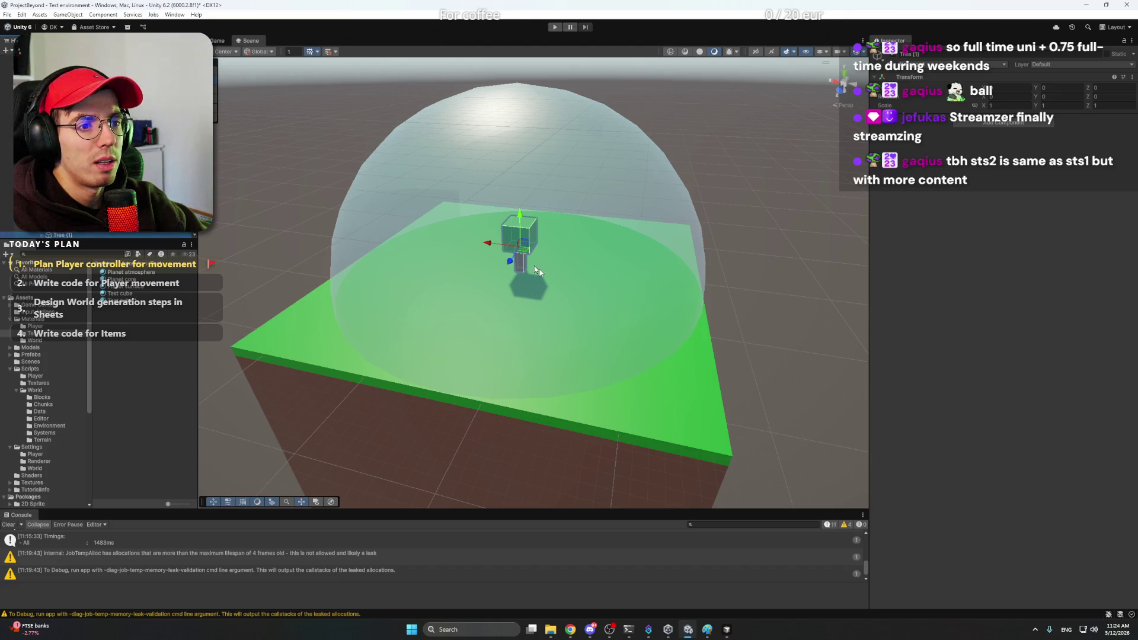
pyautogui.hotkey('ctrl', 'd')
pyautogui.moveTo(524, 256)
pyautogui.mouseDown()
pyautogui.moveTo(410, 271)
pyautogui.moveTo(614, 331)
pyautogui.moveTo(679, 229)
pyautogui.mouseUp()
pyautogui.hotkey('ctrl', 'd')
pyautogui.hotkey('ctrl', 'd')
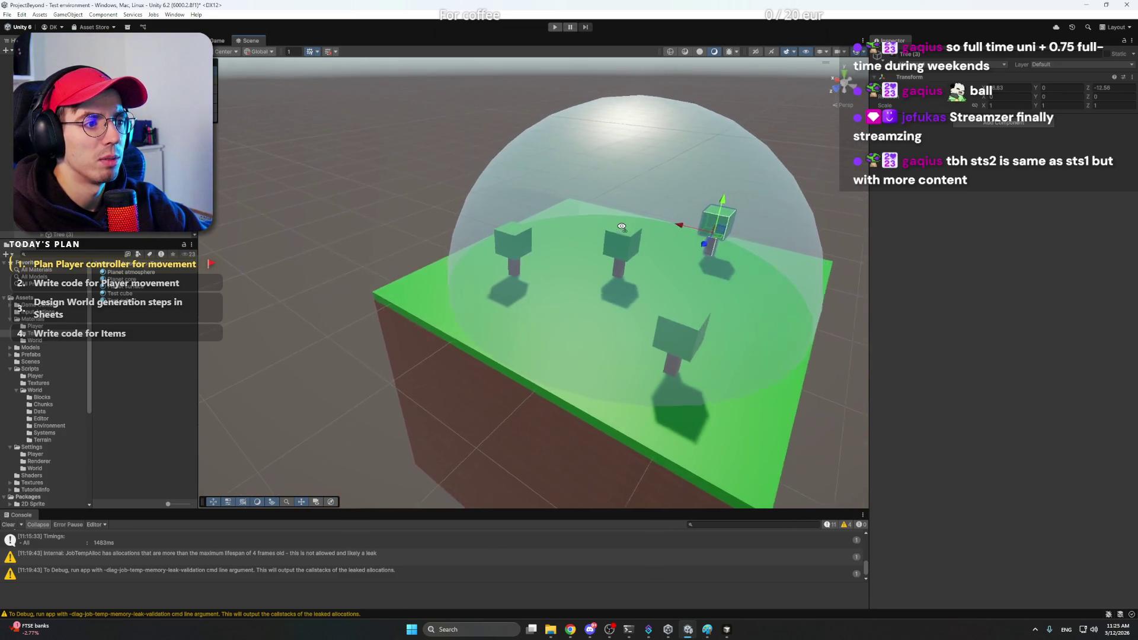
pyautogui.moveTo(679, 228)
pyautogui.mouseDown()
pyautogui.moveTo(479, 267)
pyautogui.moveTo(617, 276)
pyautogui.mouseUp()
pyautogui.scroll(-5, 522, 258)
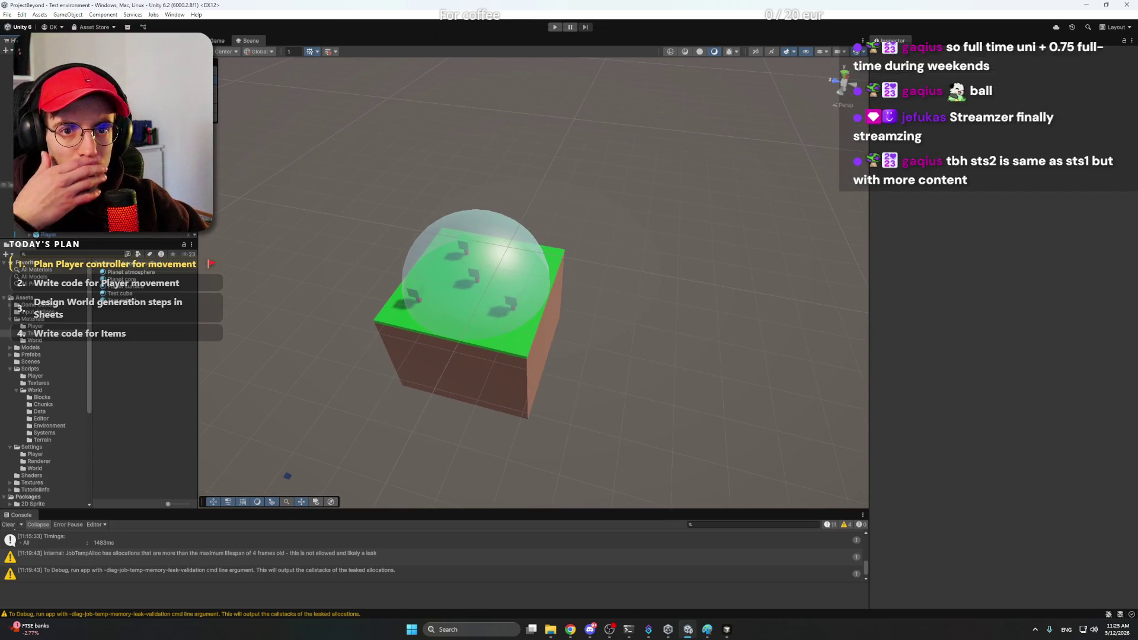
# Step: Browse to Scripts > World > Environment and add GravityEnvironment to the planet object
pyautogui.click(53, 177)
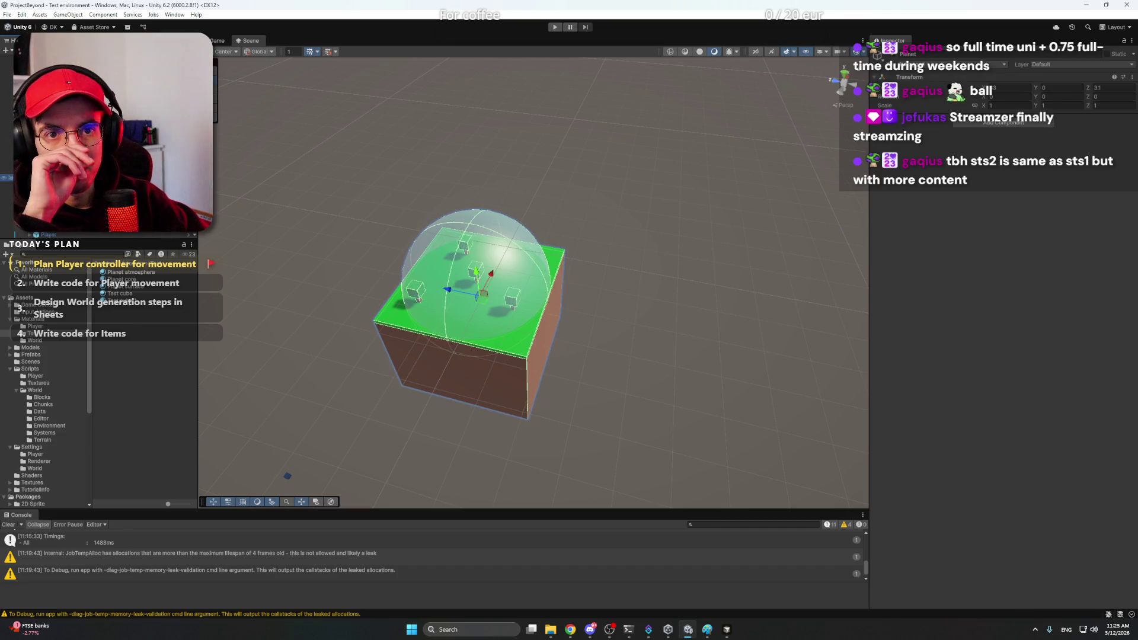
pyautogui.click(40, 368)
pyautogui.doubleClick(122, 287)
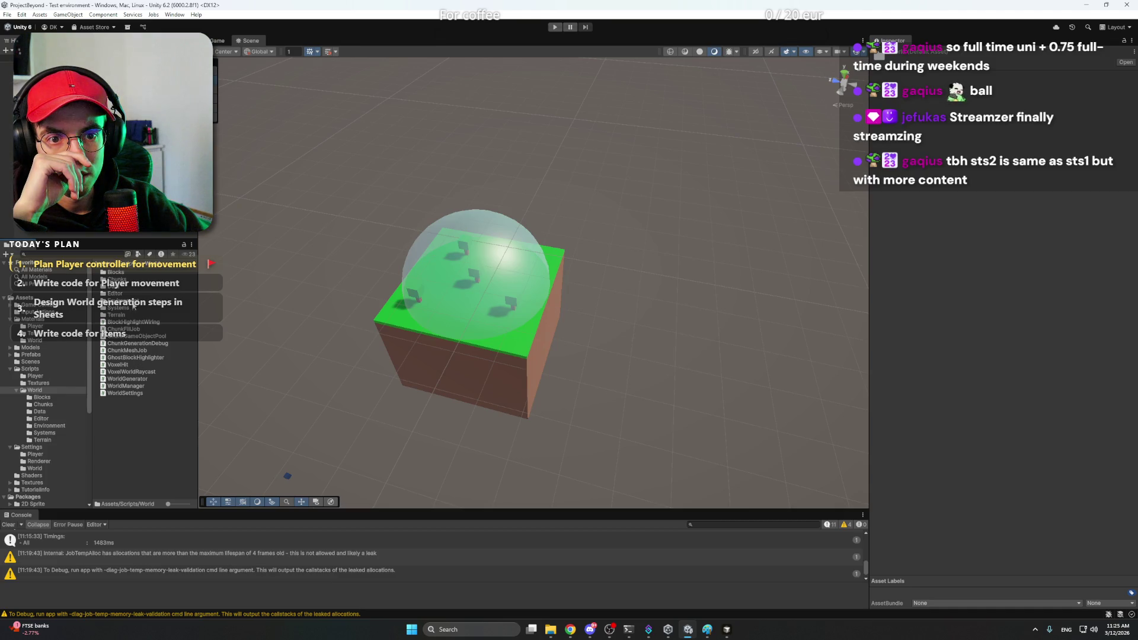
pyautogui.doubleClick(133, 301)
pyautogui.doubleClick(125, 270)
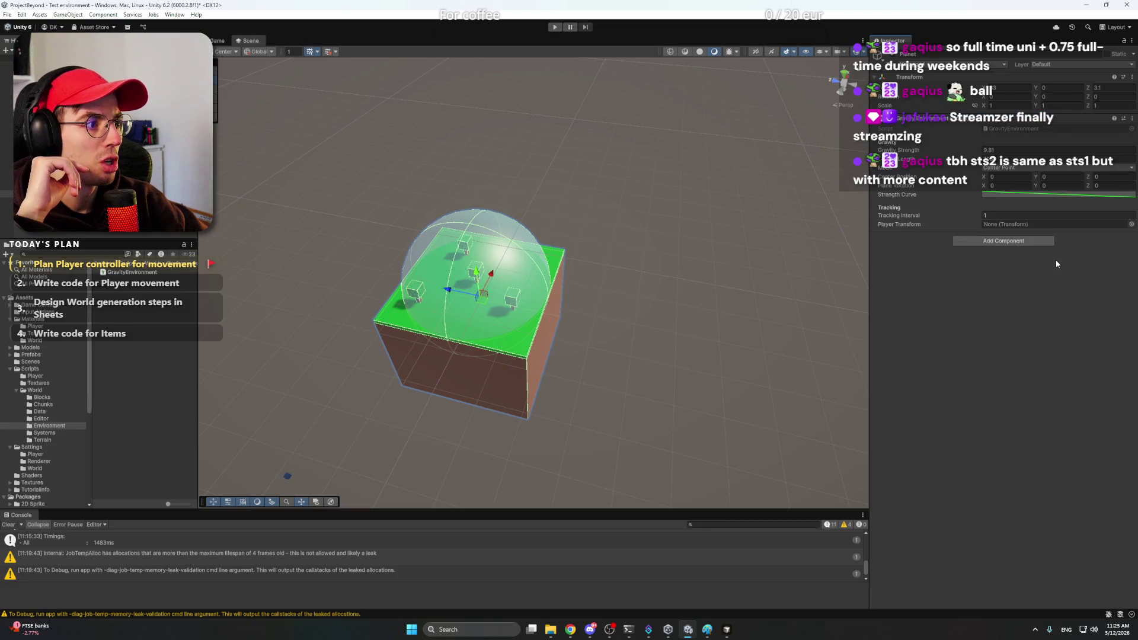
# Step: Review the gravity Strength Curve in the curve editor and close it
pyautogui.click(1011, 195)
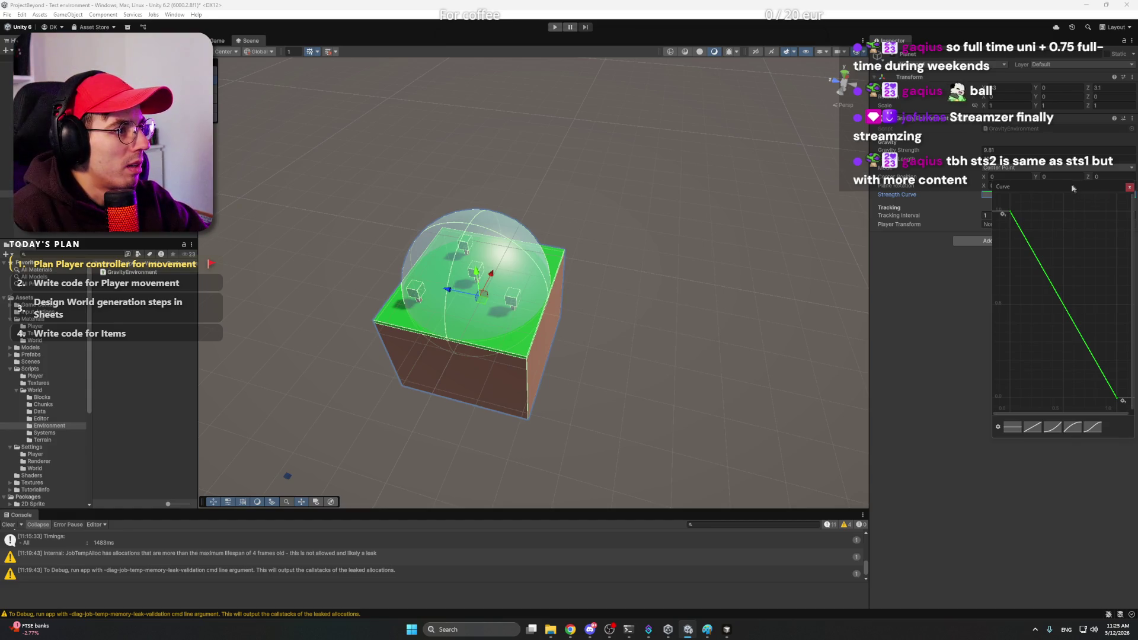
pyautogui.moveTo(1073, 188); pyautogui.dragTo(975, 266)
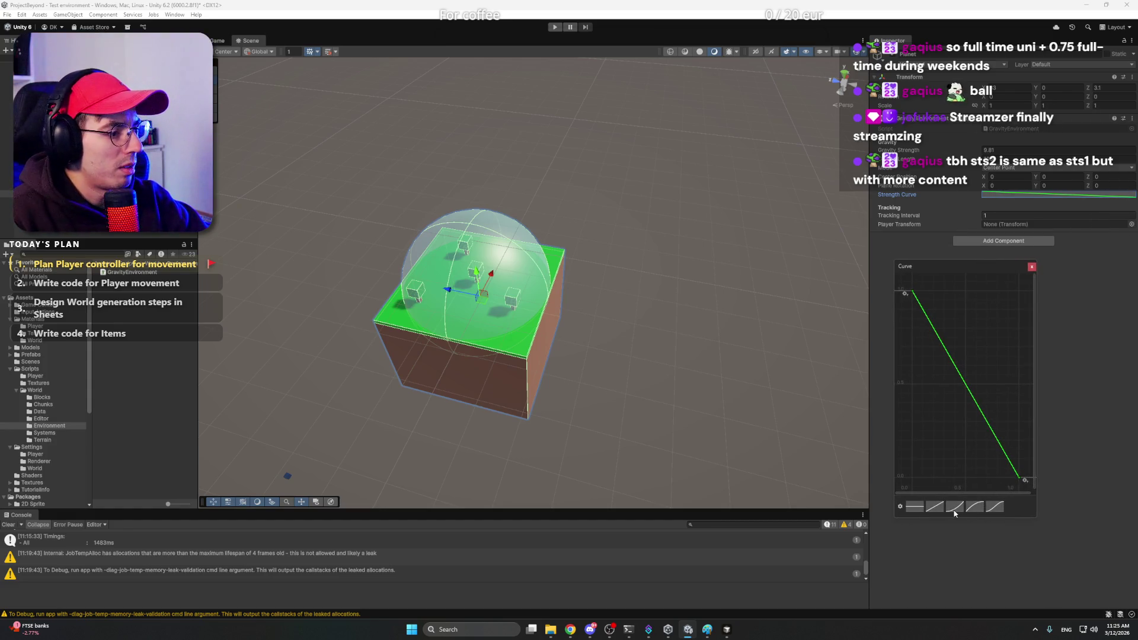
pyautogui.click(1032, 267)
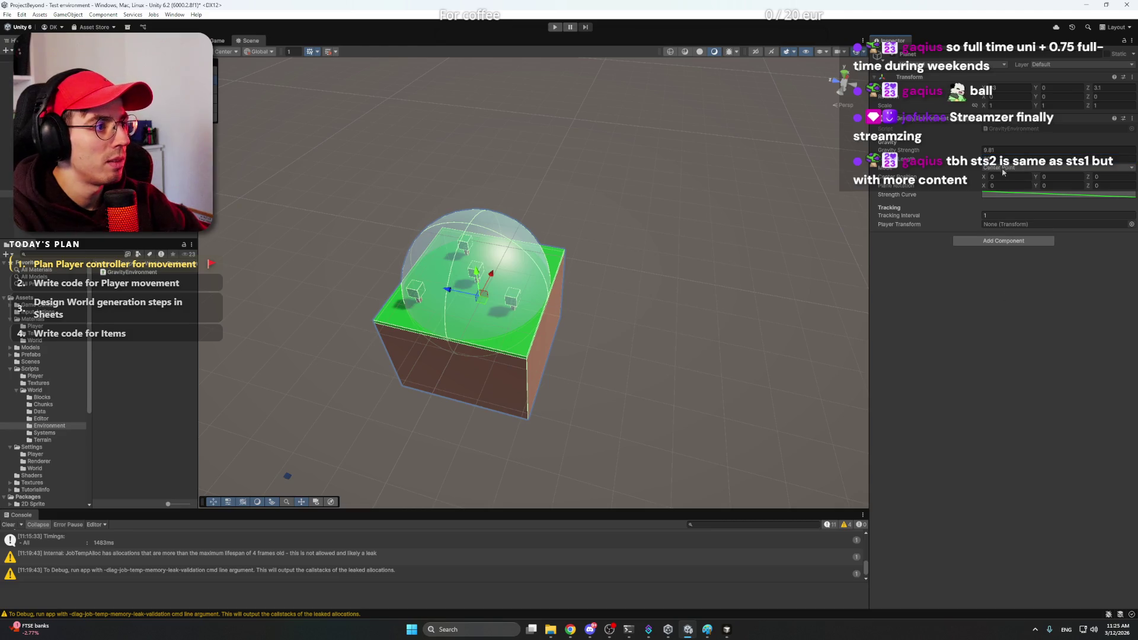
pyautogui.moveTo(707, 292)
pyautogui.mouseDown()
pyautogui.moveTo(538, 293)
pyautogui.moveTo(815, 229)
pyautogui.moveTo(750, 219)
pyautogui.mouseUp()
pyautogui.scroll(2, 750, 220)
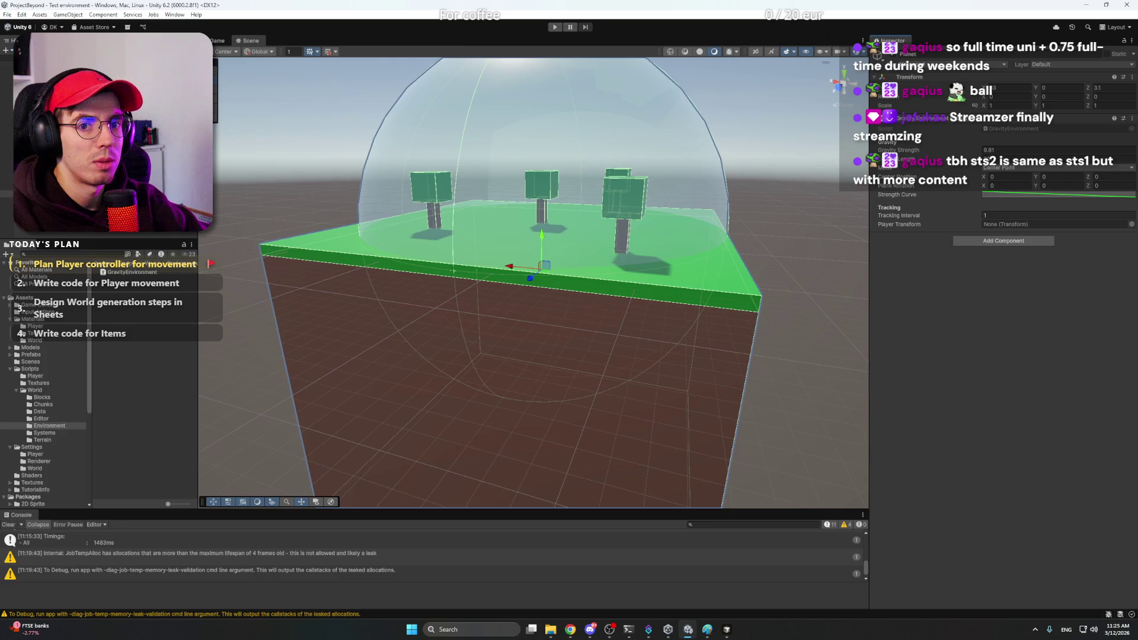
pyautogui.hotkey('shift', 'd')
pyautogui.hotkey('ctrl', 'z')
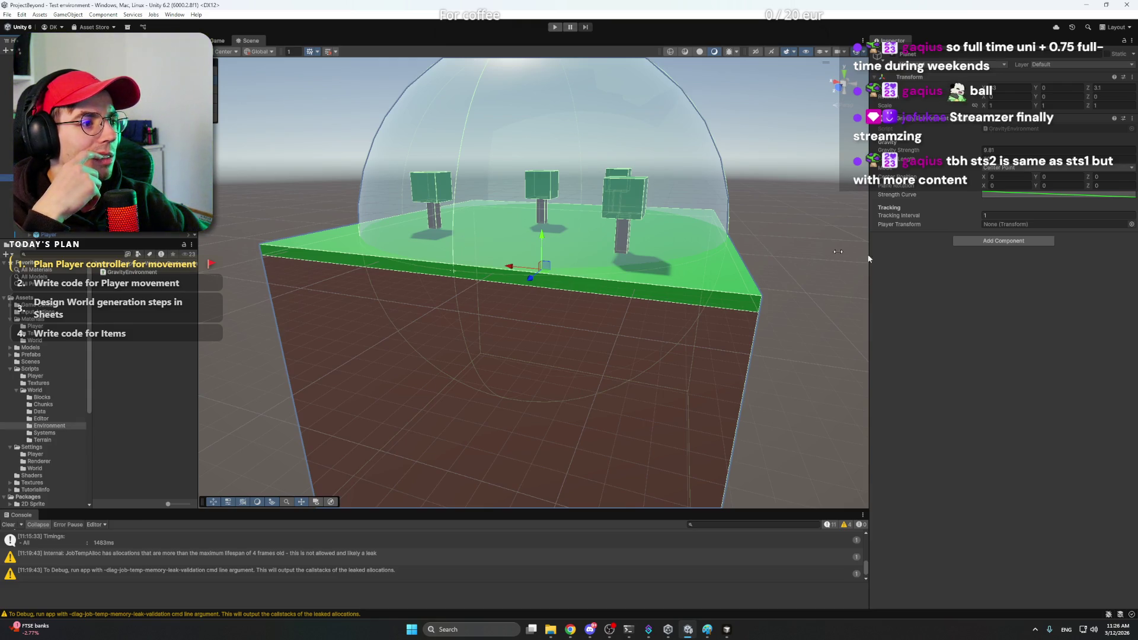
pyautogui.scroll(1, 108, 143)
pyautogui.doubleClick(54, 87)
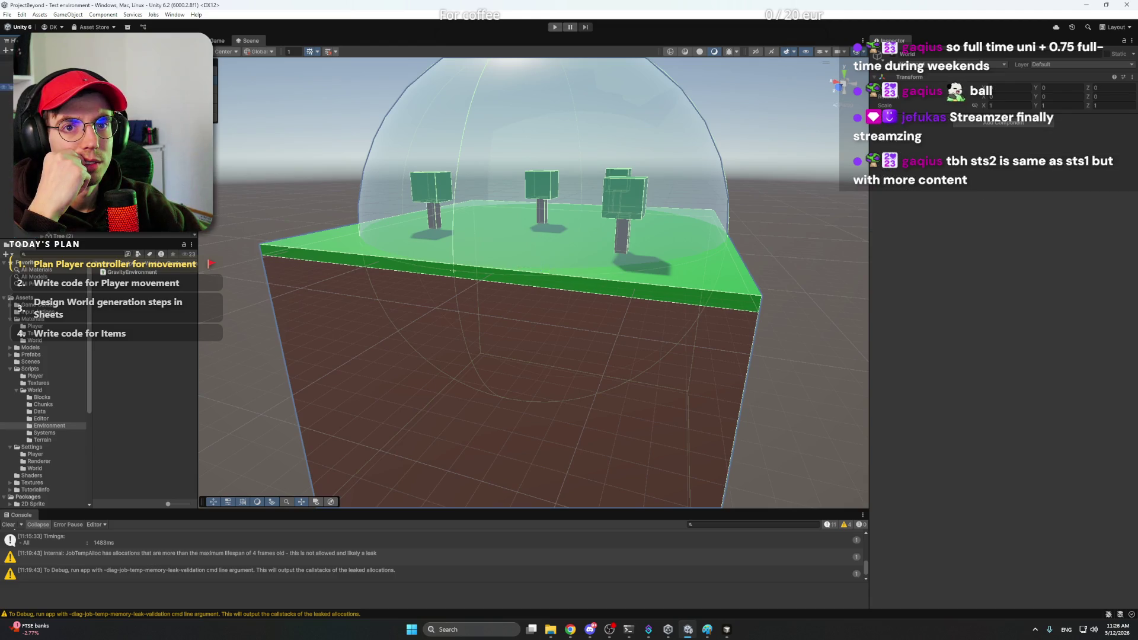
pyautogui.scroll(-1, 107, 142)
pyautogui.click(54, 177)
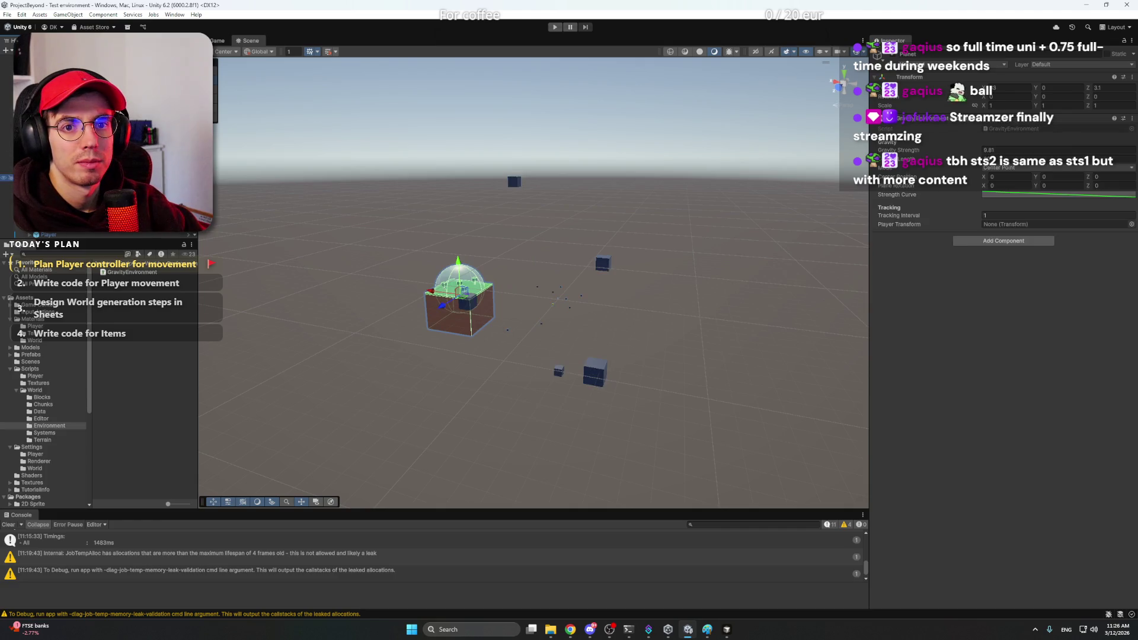
# Step: Assign the Player as the Gravity Environment's tracked Player Transform
pyautogui.press('f')
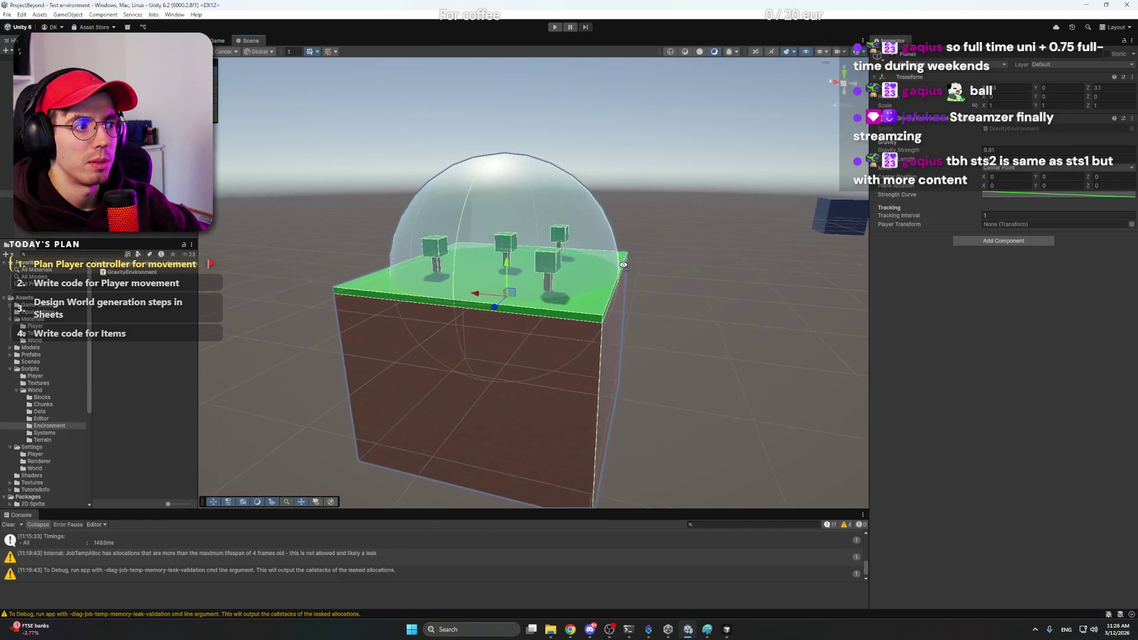
pyautogui.moveTo(1028, 229); pyautogui.dragTo(1027, 229)
pyautogui.moveTo(533, 298); pyautogui.dragTo(637, 296)
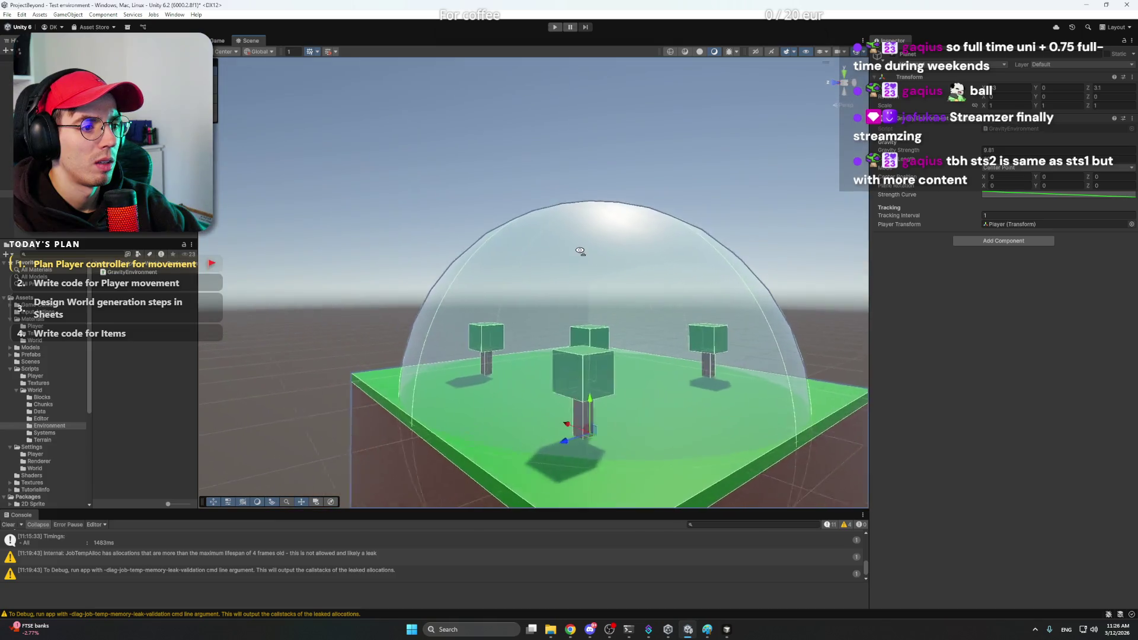
pyautogui.moveTo(637, 295)
pyautogui.mouseDown()
pyautogui.moveTo(579, 253)
pyautogui.moveTo(666, 344)
pyautogui.mouseUp()
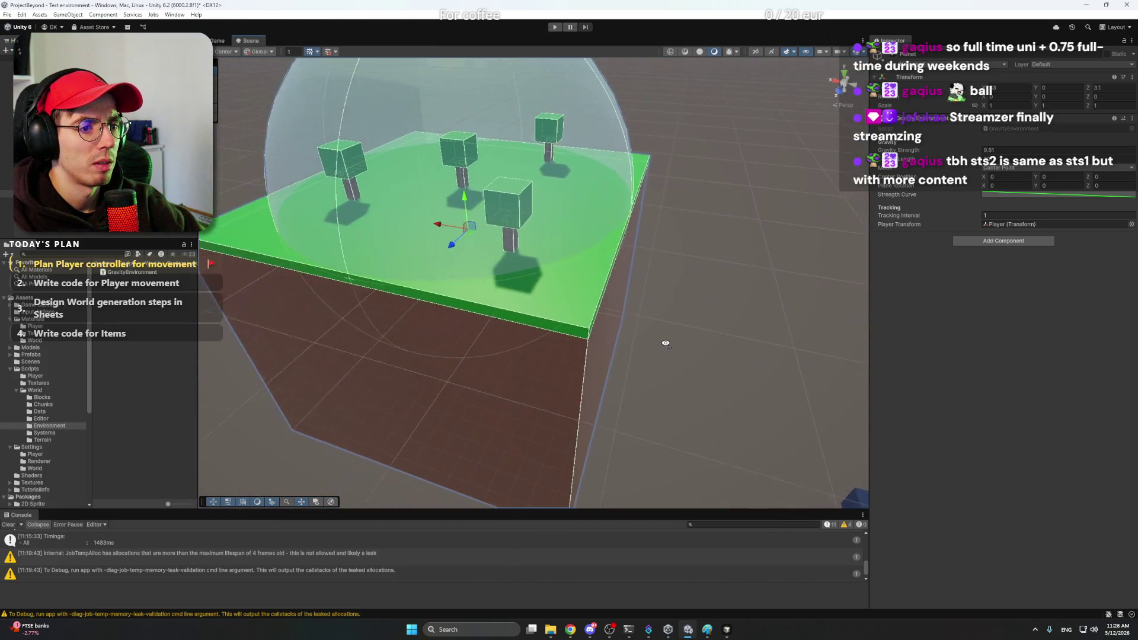
# Step: Frame the island, check the ground block's gravity environment and select the atmosphere dome
pyautogui.press('f')
pyautogui.click(669, 243)
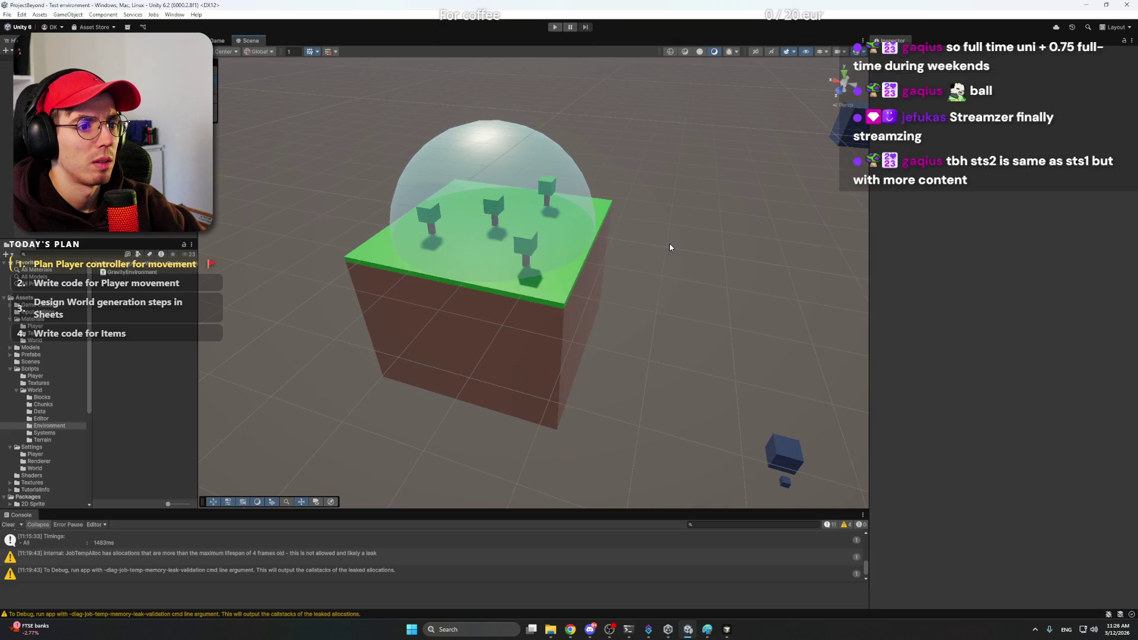
pyautogui.click(570, 222)
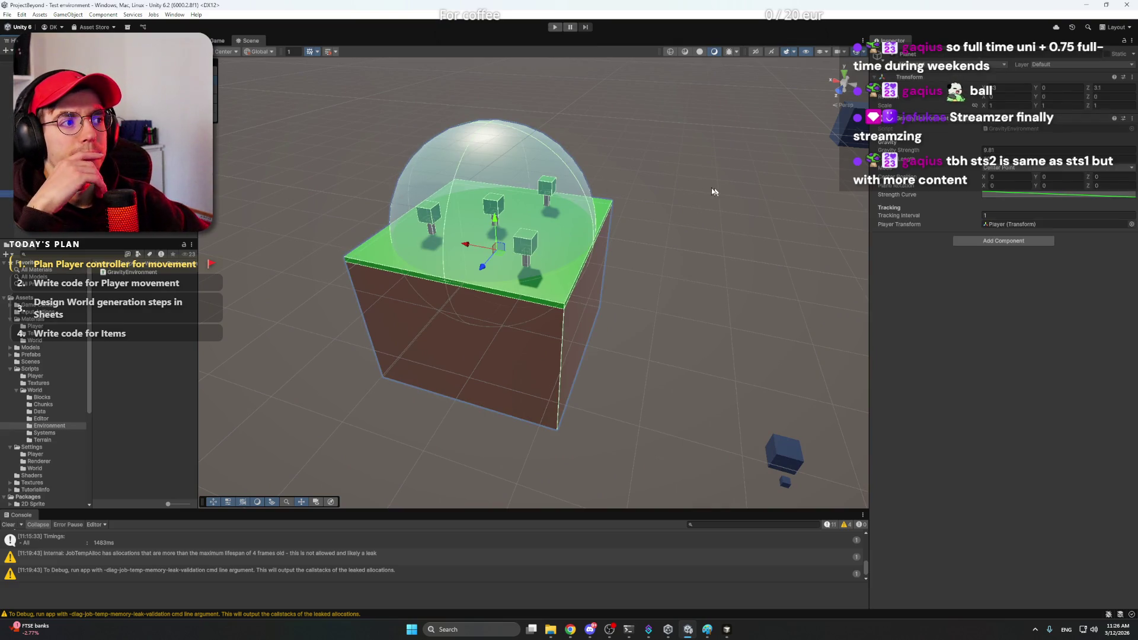
pyautogui.click(568, 175)
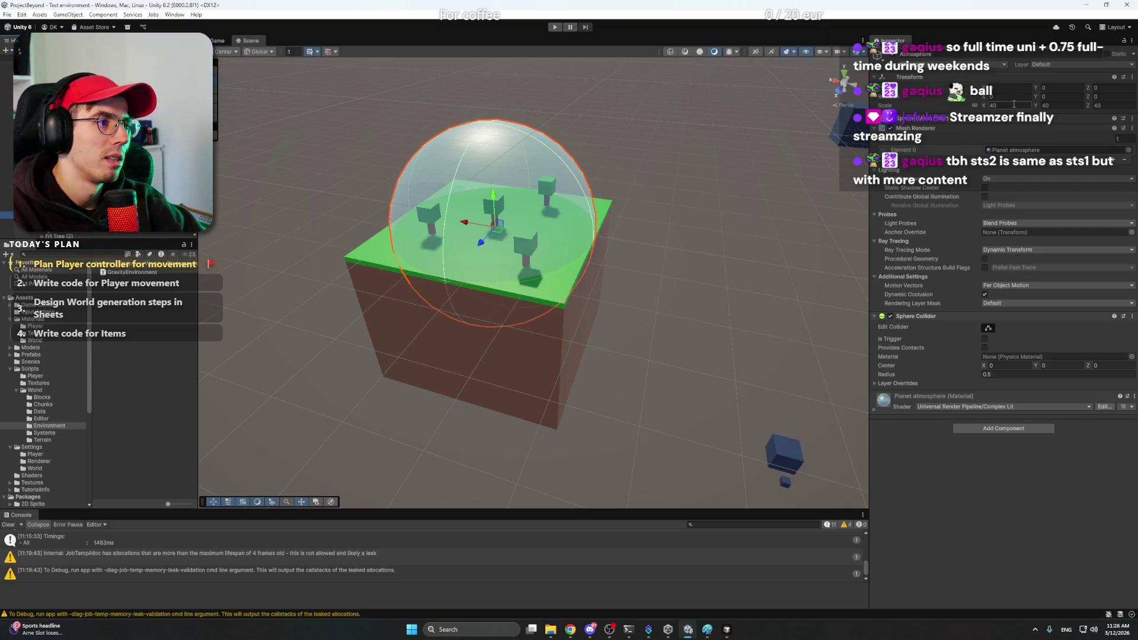
pyautogui.write('1')
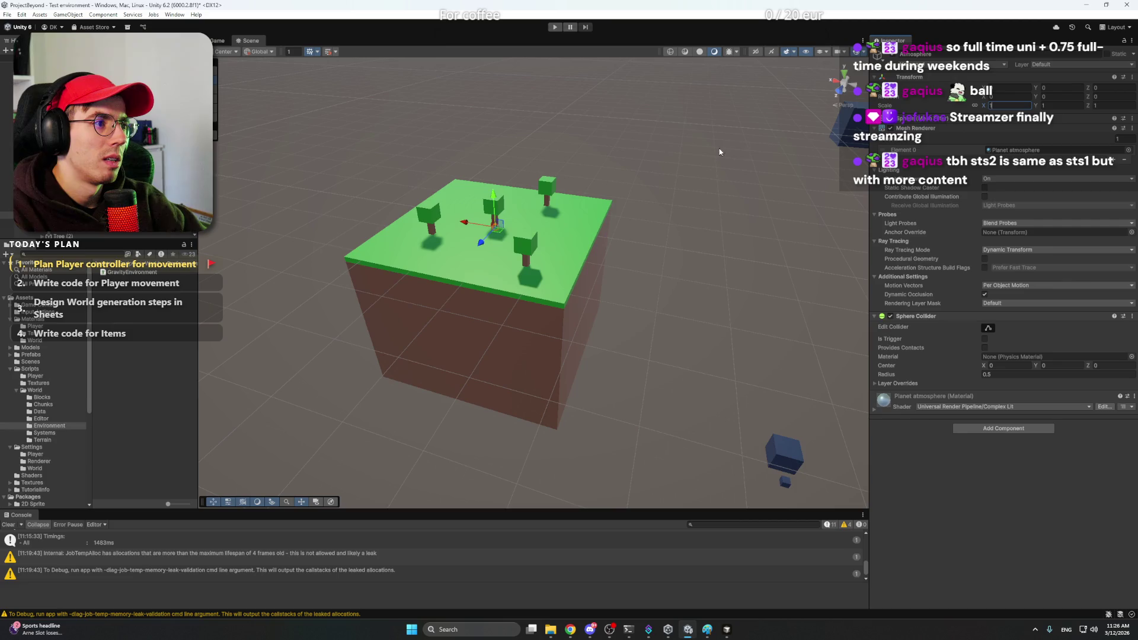
# Step: Try a Sphere Collider radius of about 20, then remove the Sphere Collider from the dome
pyautogui.click(994, 374)
pyautogui.moveTo(895, 376); pyautogui.dragTo(53, 371)
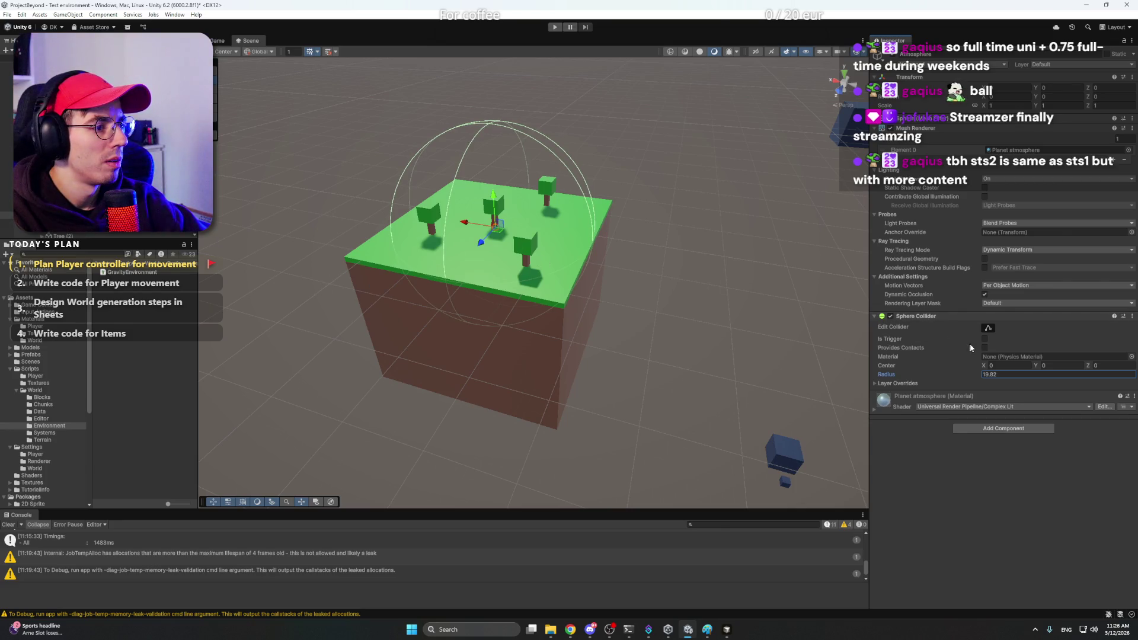
pyautogui.click(927, 318)
pyautogui.rightClick(927, 317)
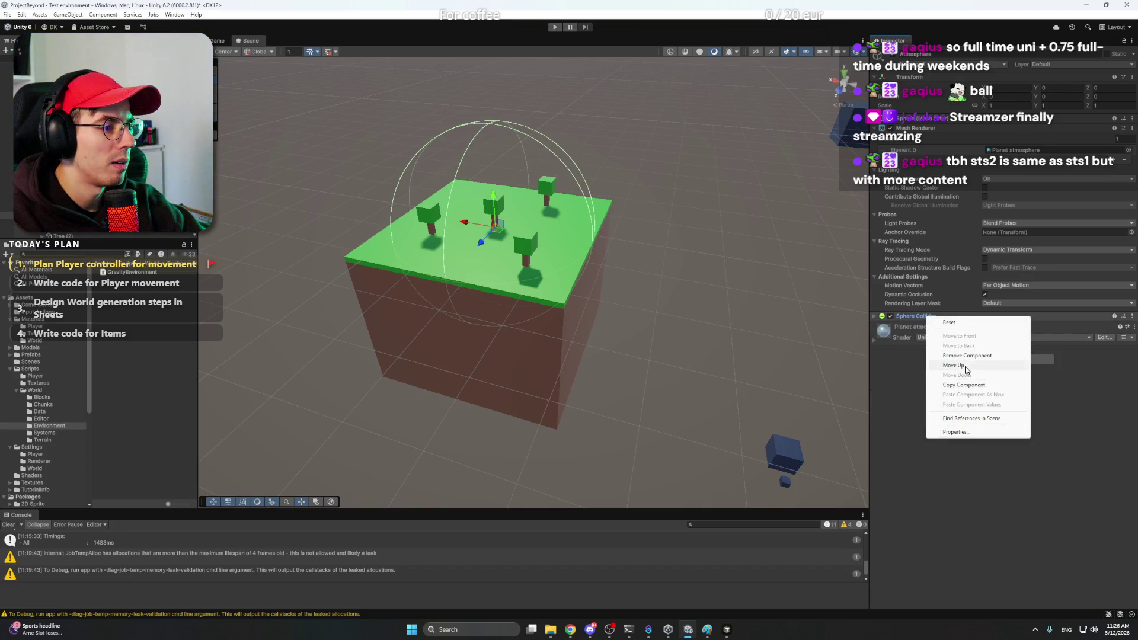
pyautogui.click(962, 355)
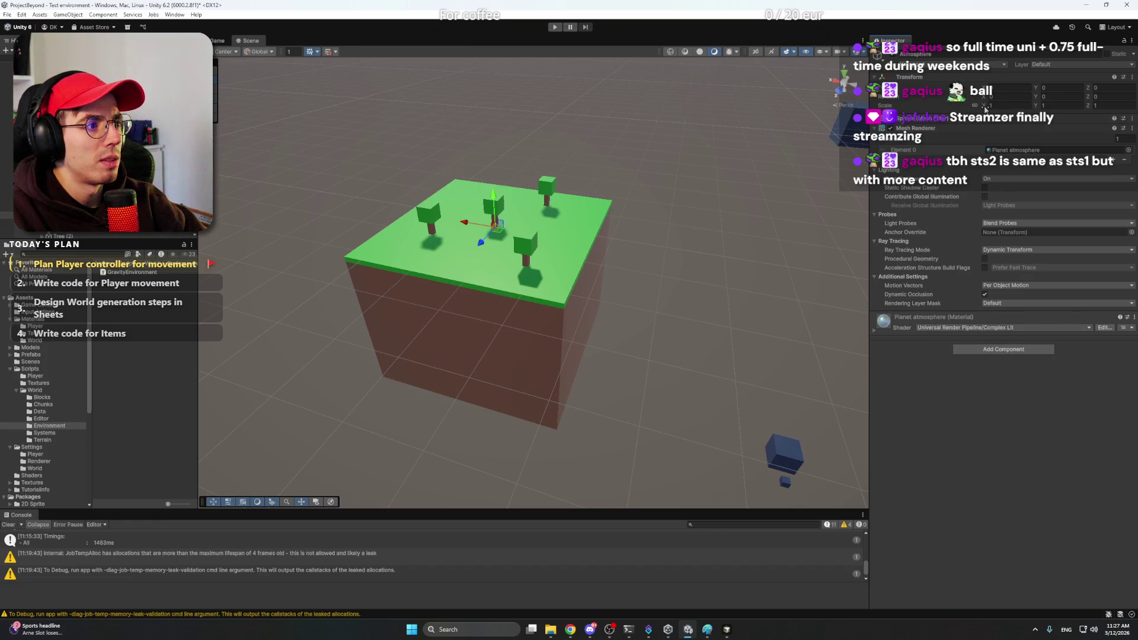
pyautogui.write('4')
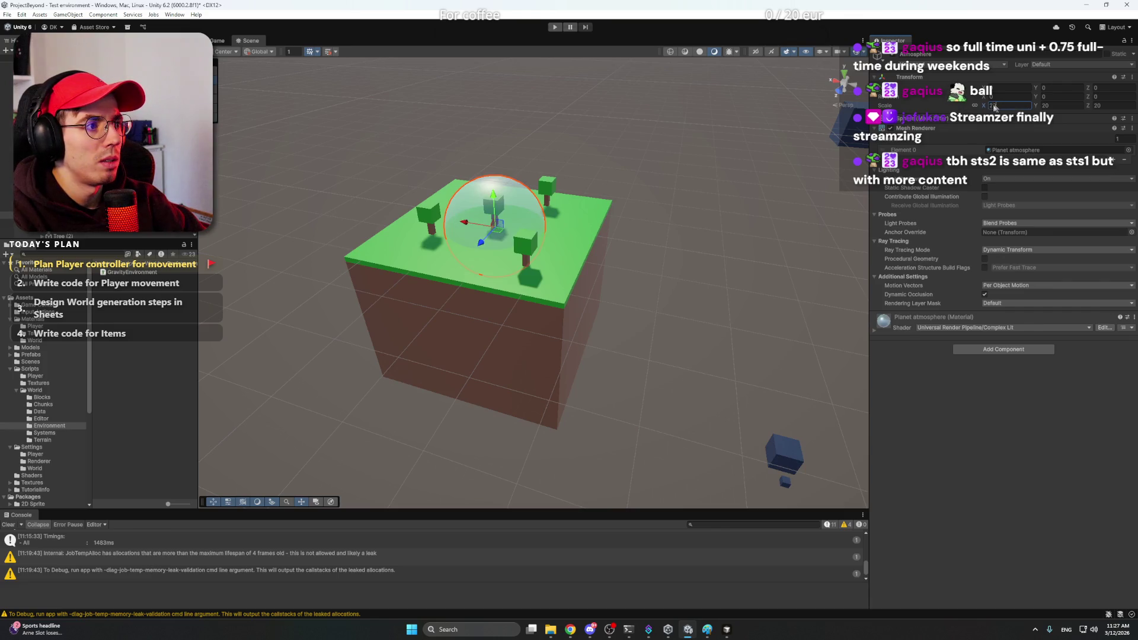
pyautogui.write('0')
pyautogui.moveTo(653, 244)
pyautogui.mouseDown()
pyautogui.moveTo(657, 269)
pyautogui.moveTo(708, 245)
pyautogui.moveTo(768, 257)
pyautogui.mouseUp()
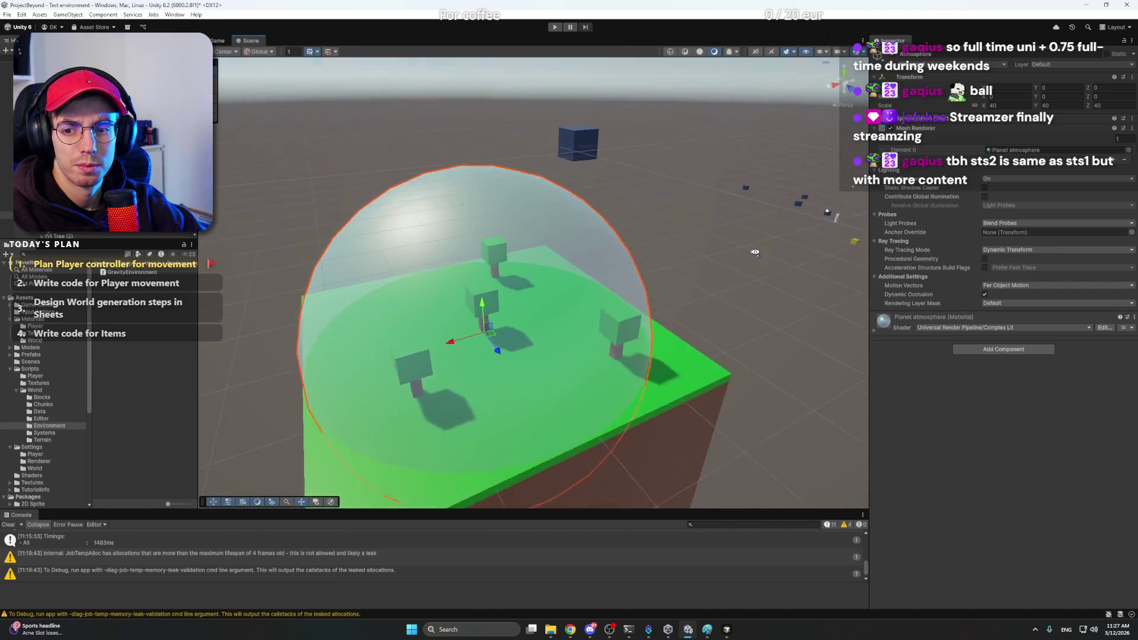
# Step: Select the Player, expand its Player Movement script settings and frame it in view
pyautogui.click(708, 242)
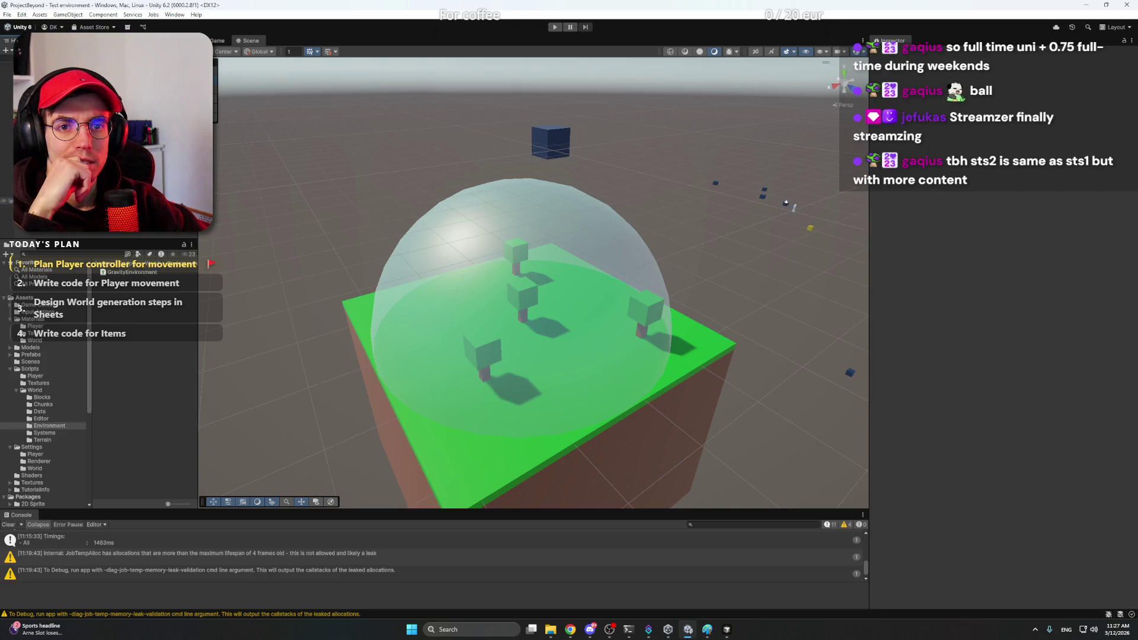
pyautogui.click(788, 204)
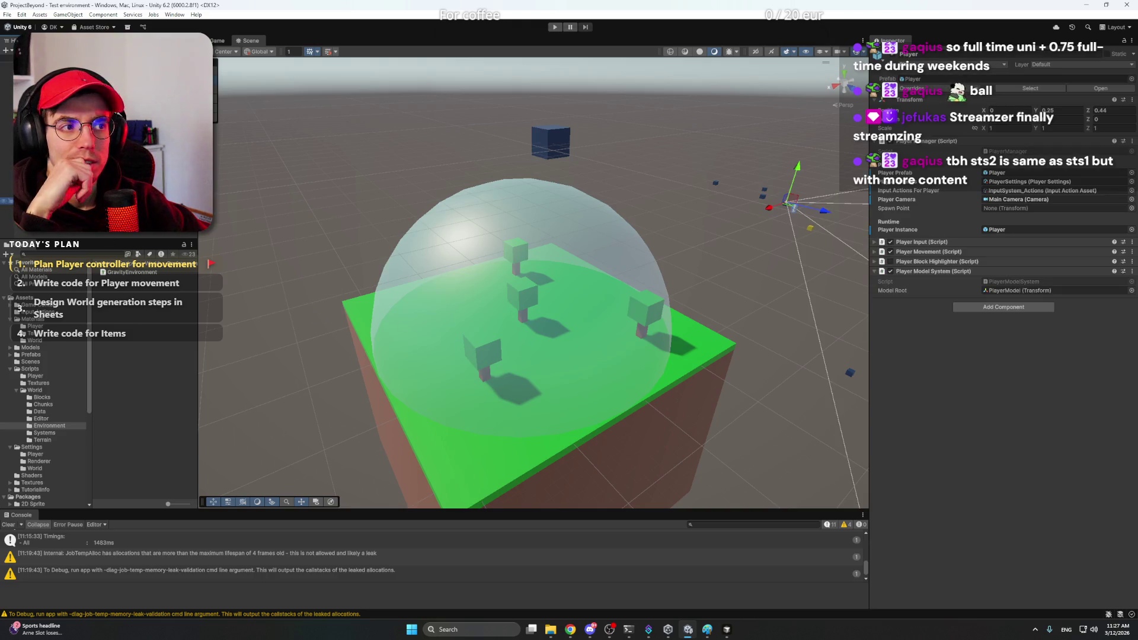
pyautogui.click(875, 252)
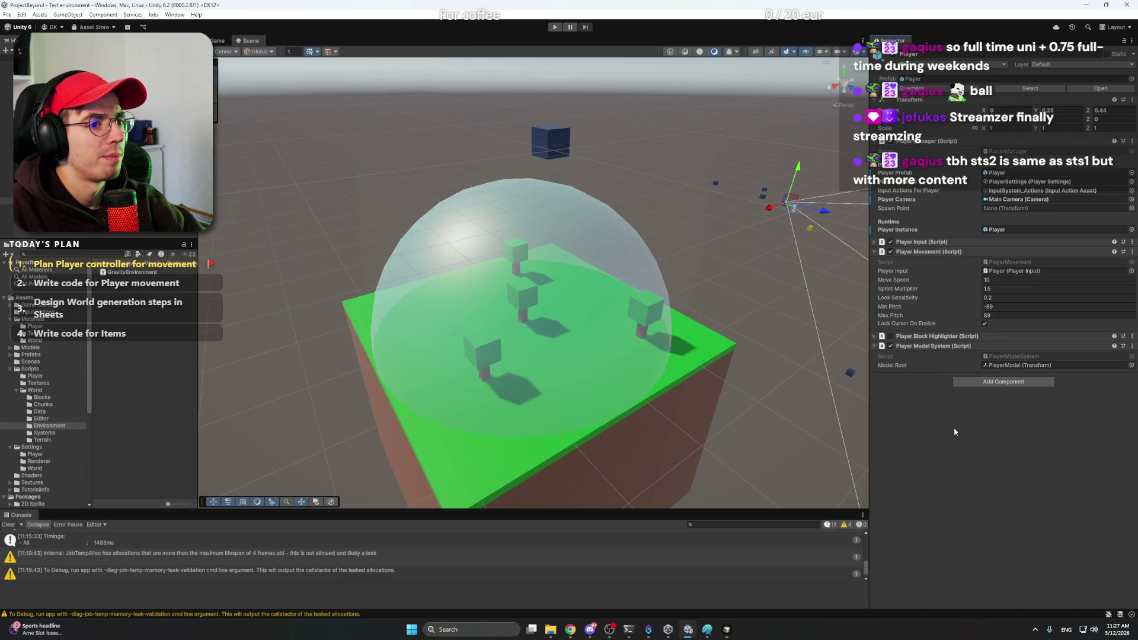
pyautogui.press('f')
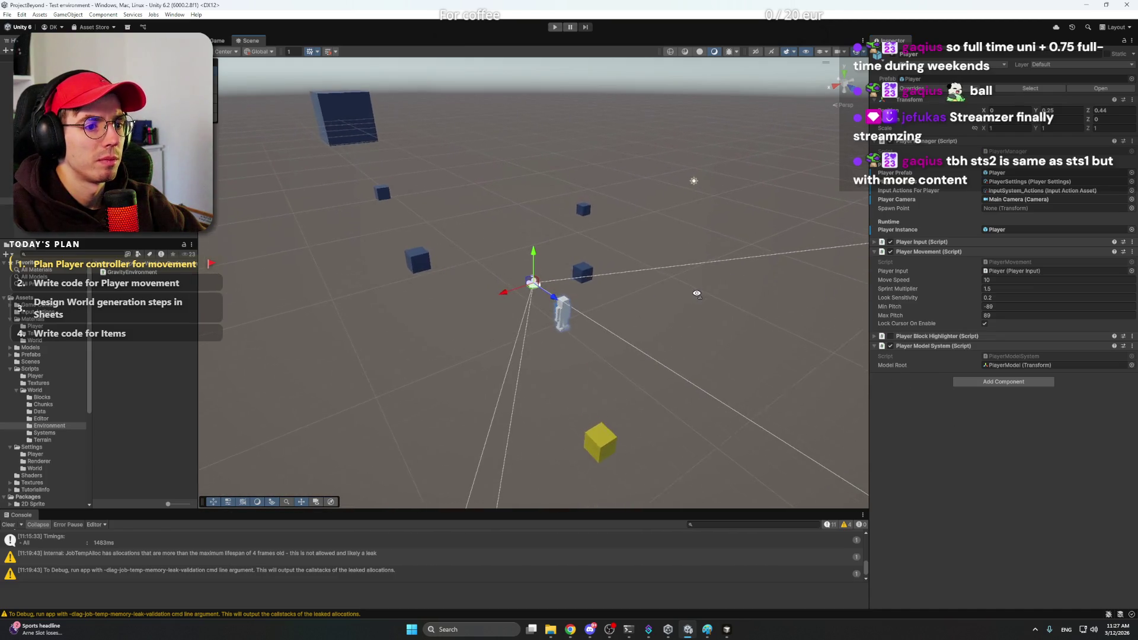
pyautogui.moveTo(511, 273)
pyautogui.mouseDown()
pyautogui.moveTo(788, 285)
pyautogui.moveTo(800, 262)
pyautogui.moveTo(735, 266)
pyautogui.mouseUp()
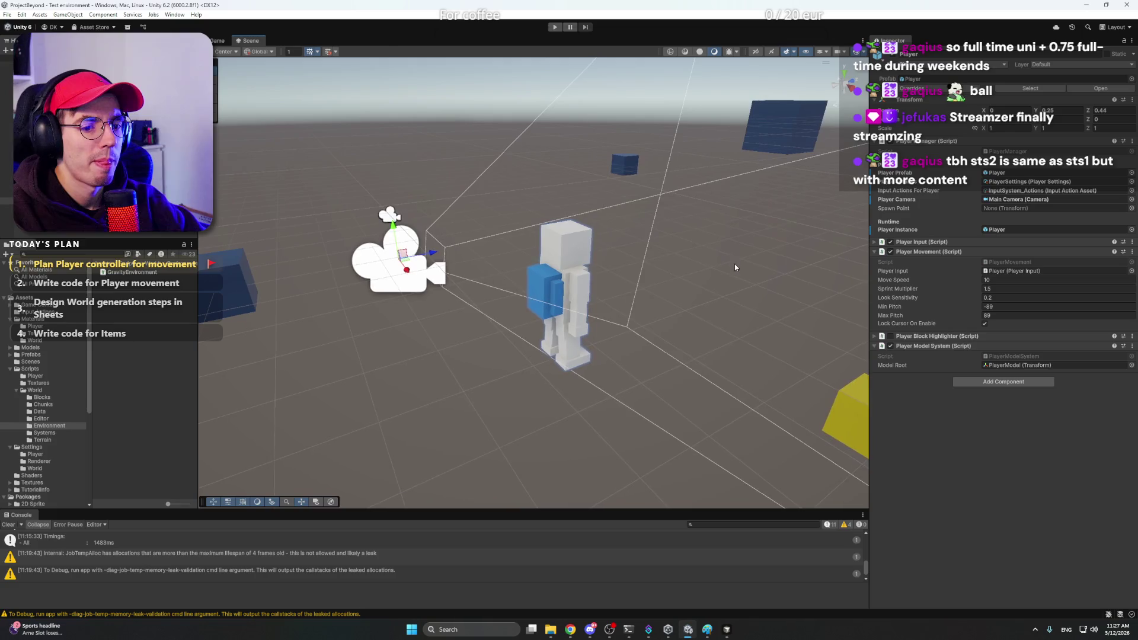
# Step: Switch from Unity to the browser showing the Environments design page
pyautogui.click(595, 630)
pyautogui.click(592, 629)
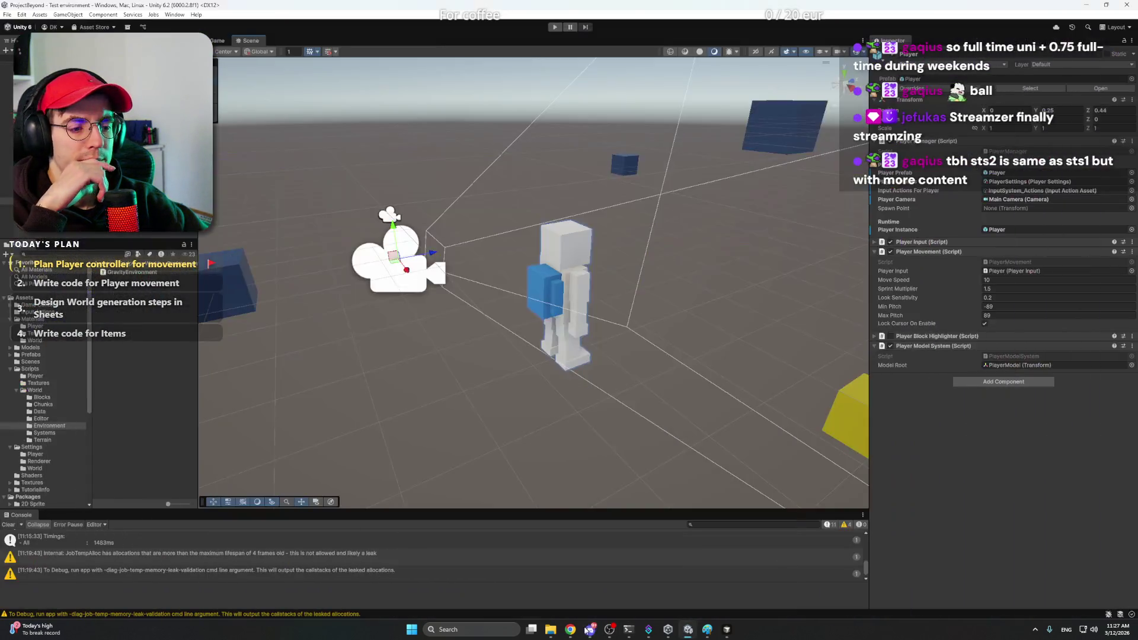
pyautogui.click(569, 630)
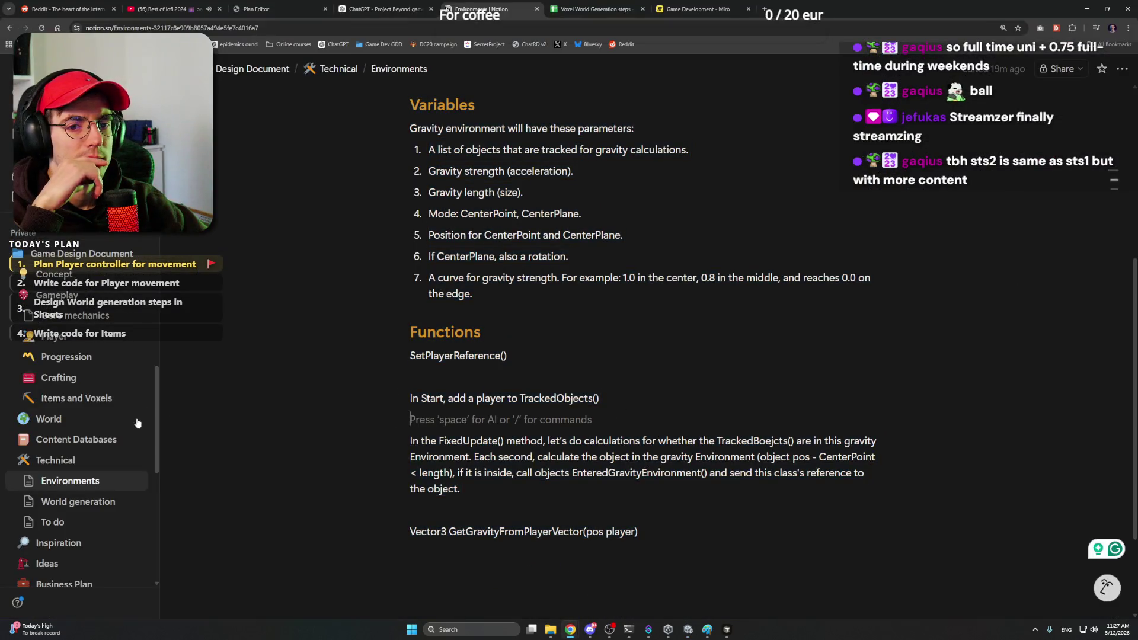
# Step: Open the Player design page and highlight the UP-direction sentence about rotating around a ball
pyautogui.click(51, 337)
pyautogui.scroll(-5, 569, 361)
pyautogui.scroll(-5, 570, 361)
pyautogui.scroll(-2, 569, 361)
pyautogui.scroll(-1, 622, 373)
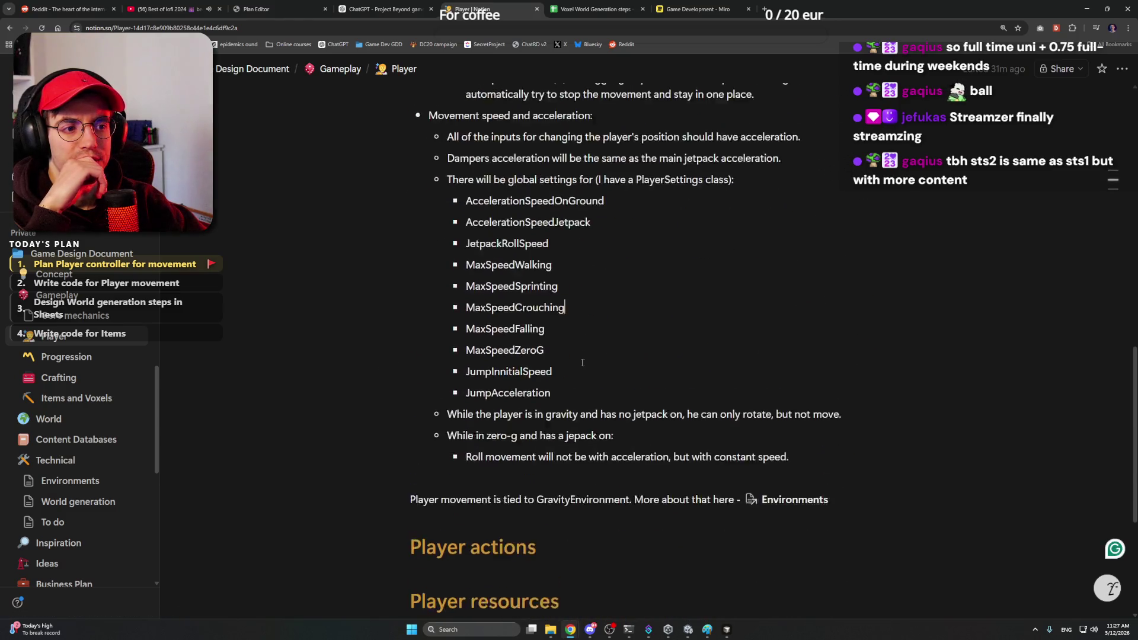
pyautogui.scroll(-1, 765, 391)
pyautogui.click(800, 402)
pyautogui.click(823, 383)
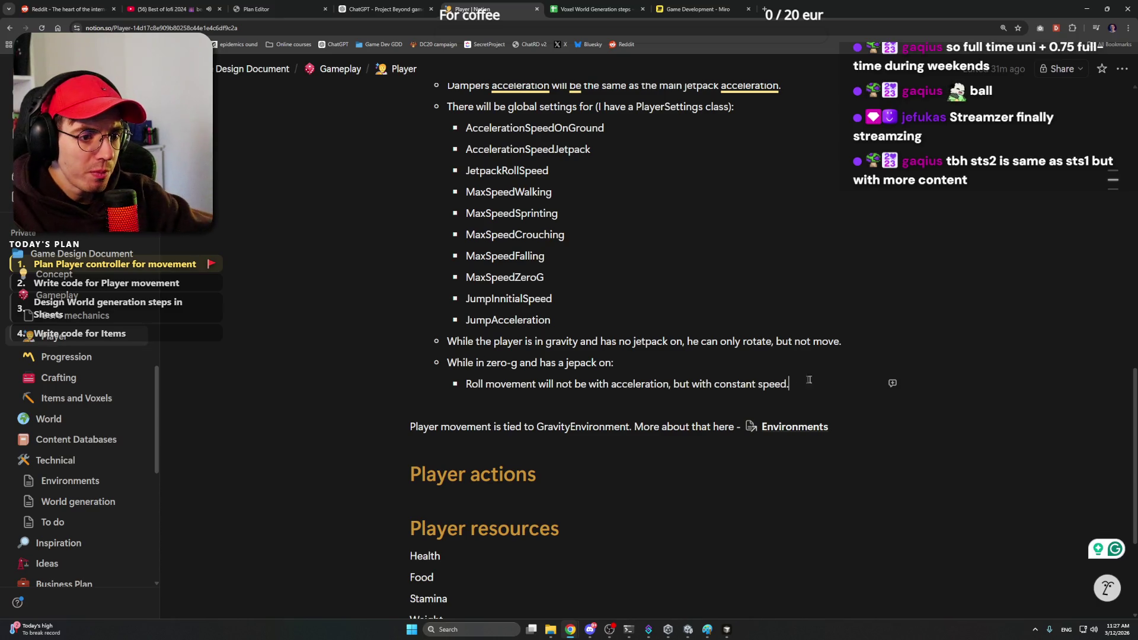
pyautogui.scroll(3, 822, 382)
pyautogui.scroll(2, 821, 383)
pyautogui.scroll(2, 653, 324)
pyautogui.scroll(2, 800, 356)
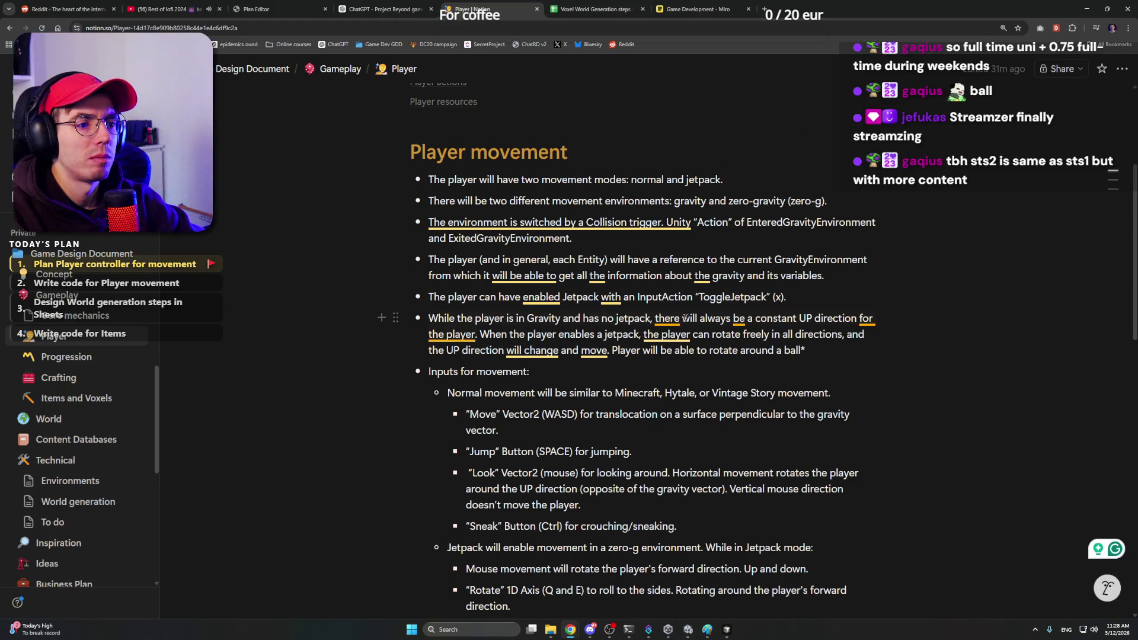
pyautogui.click(588, 239)
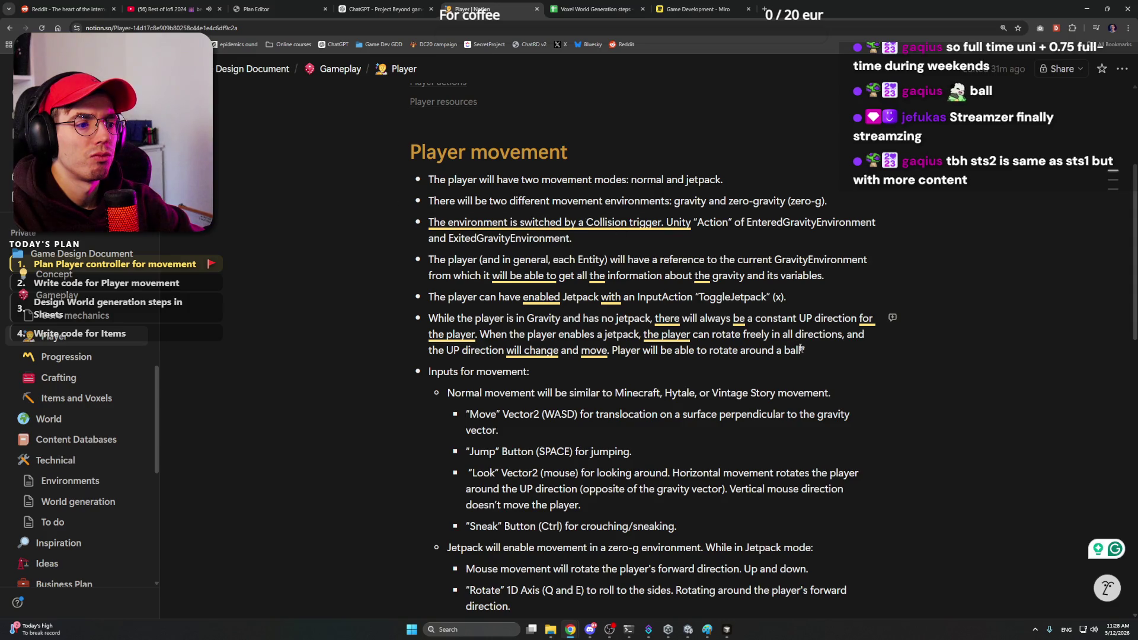
pyautogui.moveTo(823, 351); pyautogui.dragTo(612, 350)
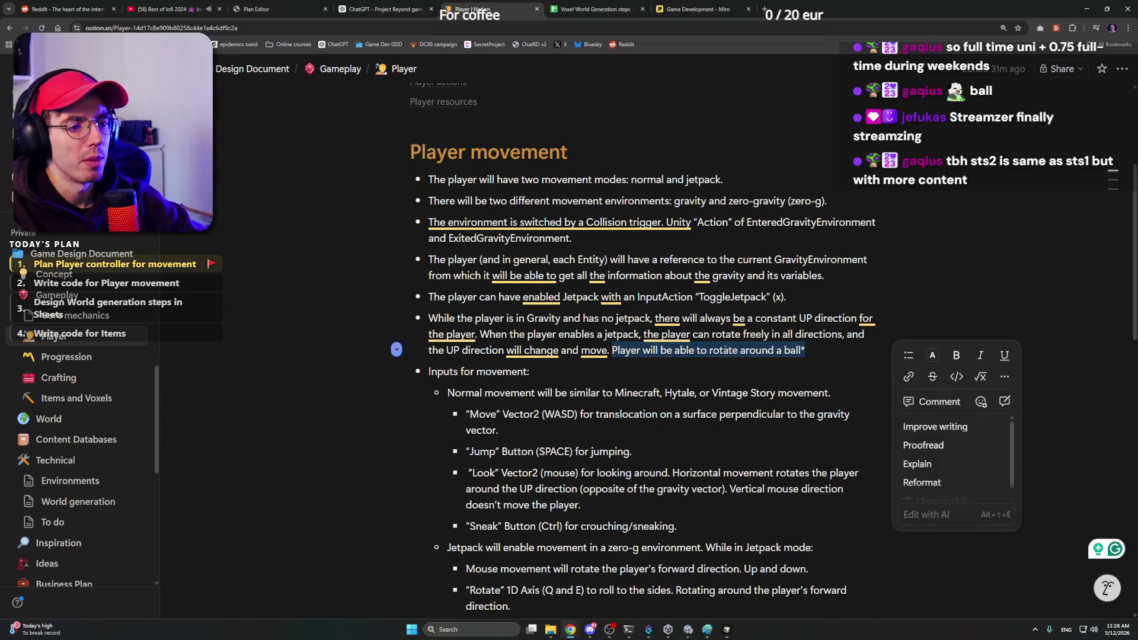
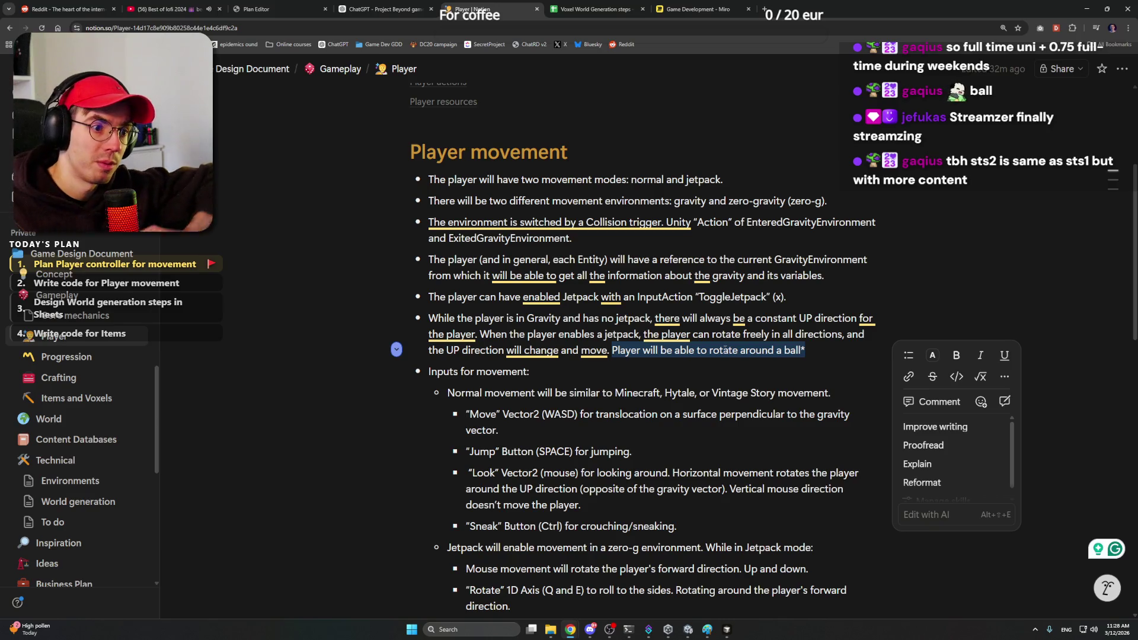
# Step: Remove 'a ball' from the sentence end and accept Grammarly's 'The player' fix
pyautogui.press('Right')
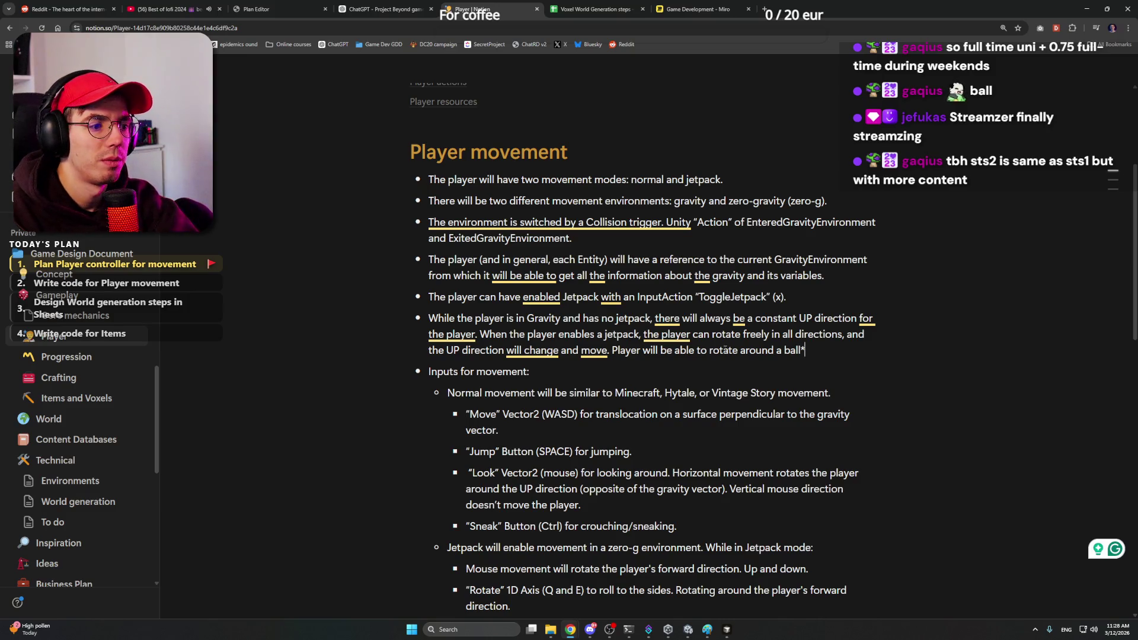
pyautogui.press('BackSpace')
pyautogui.press('BackSpace')
pyautogui.press('BackSpace')
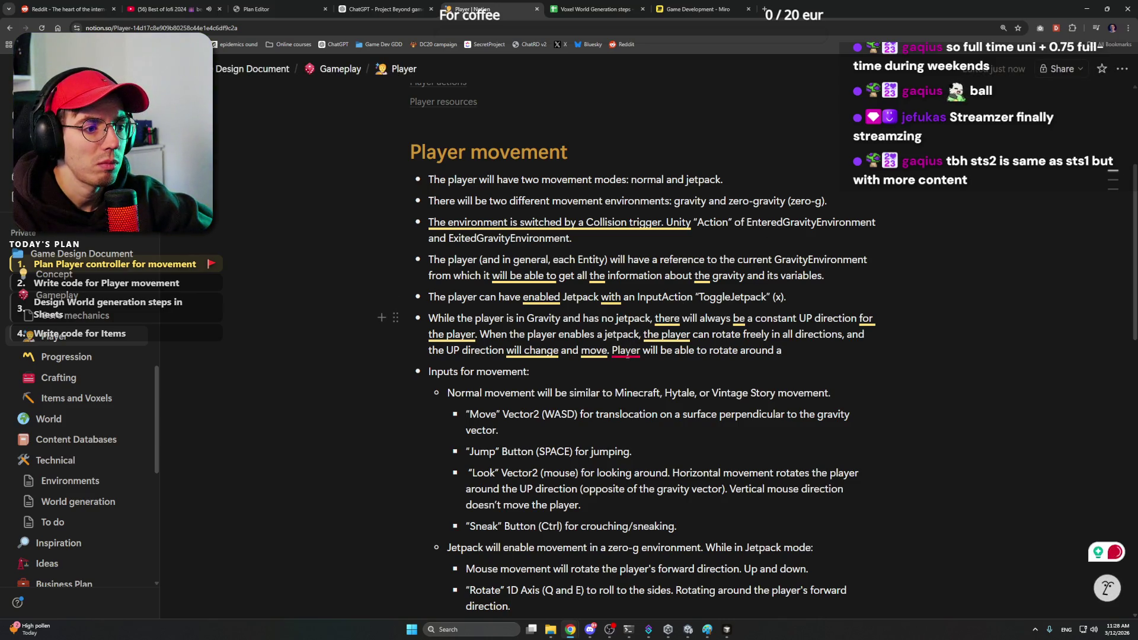
pyautogui.click(703, 388)
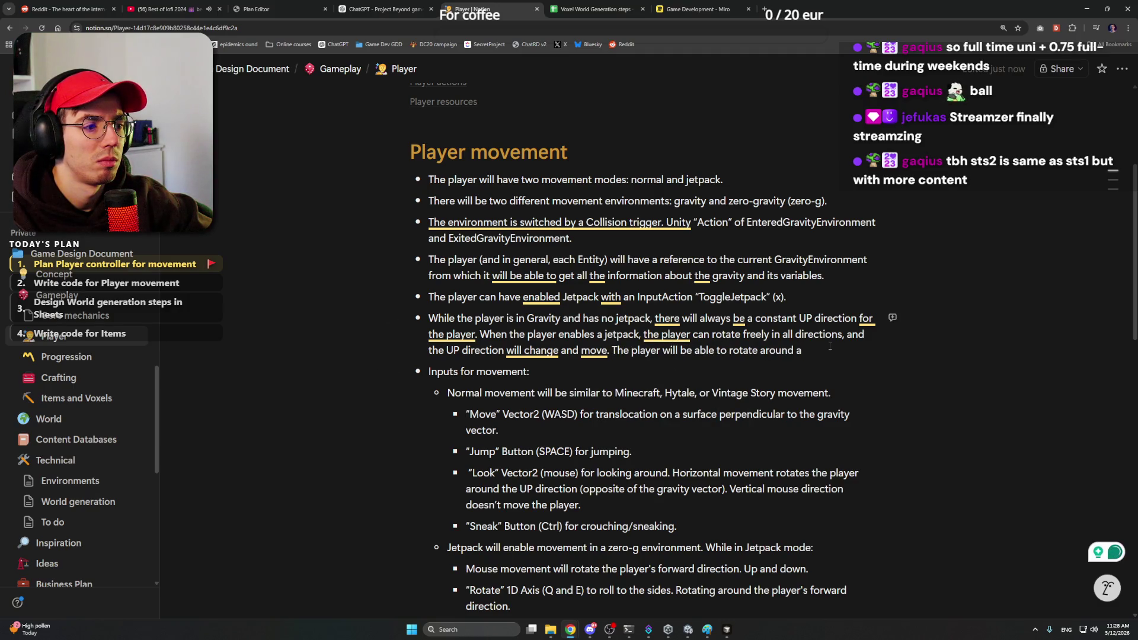
pyautogui.press('BackSpace')
pyautogui.write('frelly')
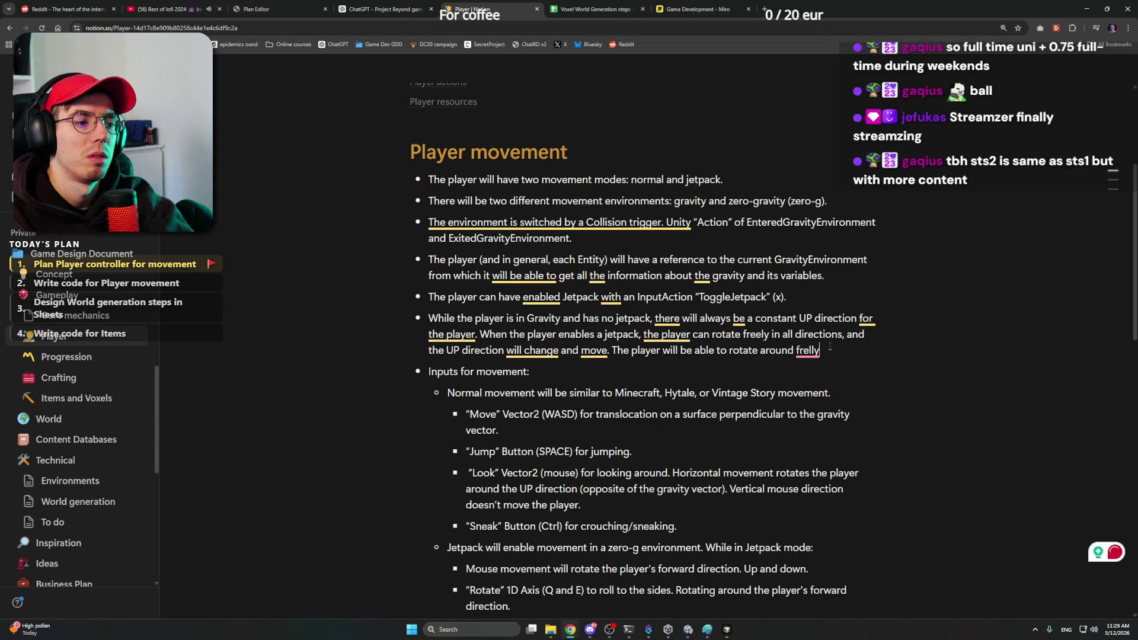
# Step: Finish the sentence 'freely and play in all directions of the voxel world.' with Grammarly's 'the voxel' fix
pyautogui.press('BackSpace')
pyautogui.press('BackSpace')
pyautogui.press('BackSpace')
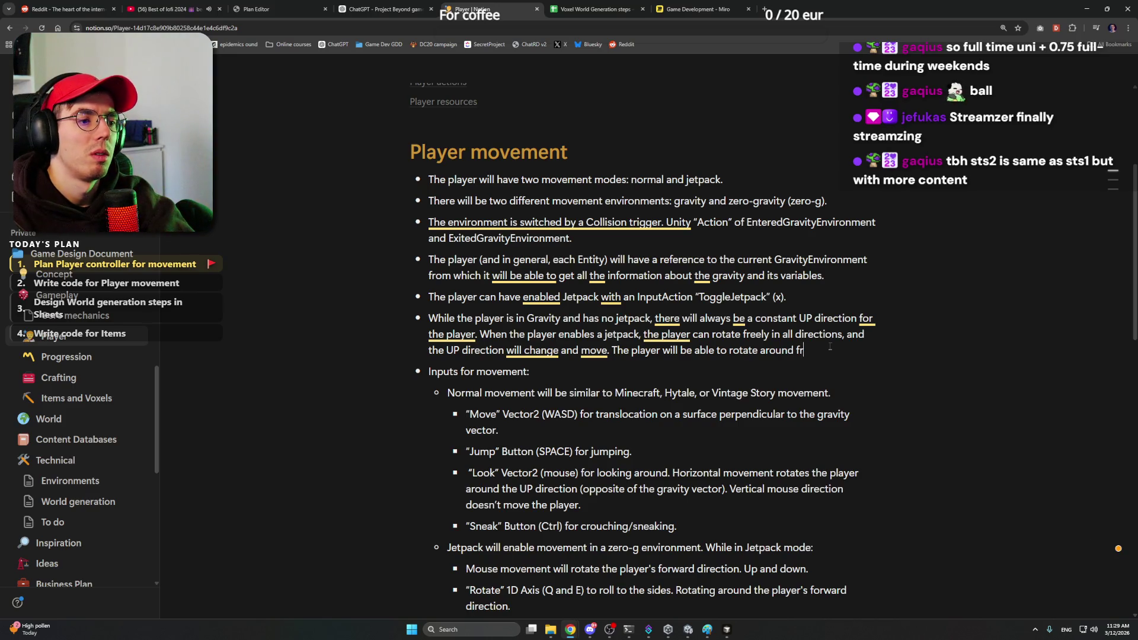
pyautogui.write('e')
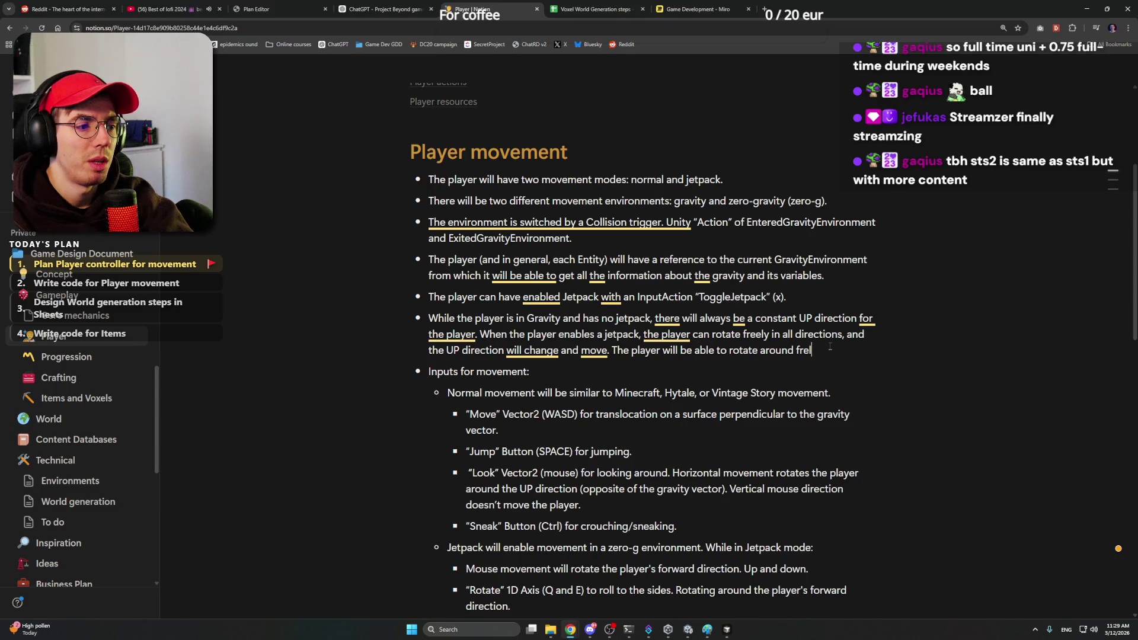
pyautogui.write('ly and play in')
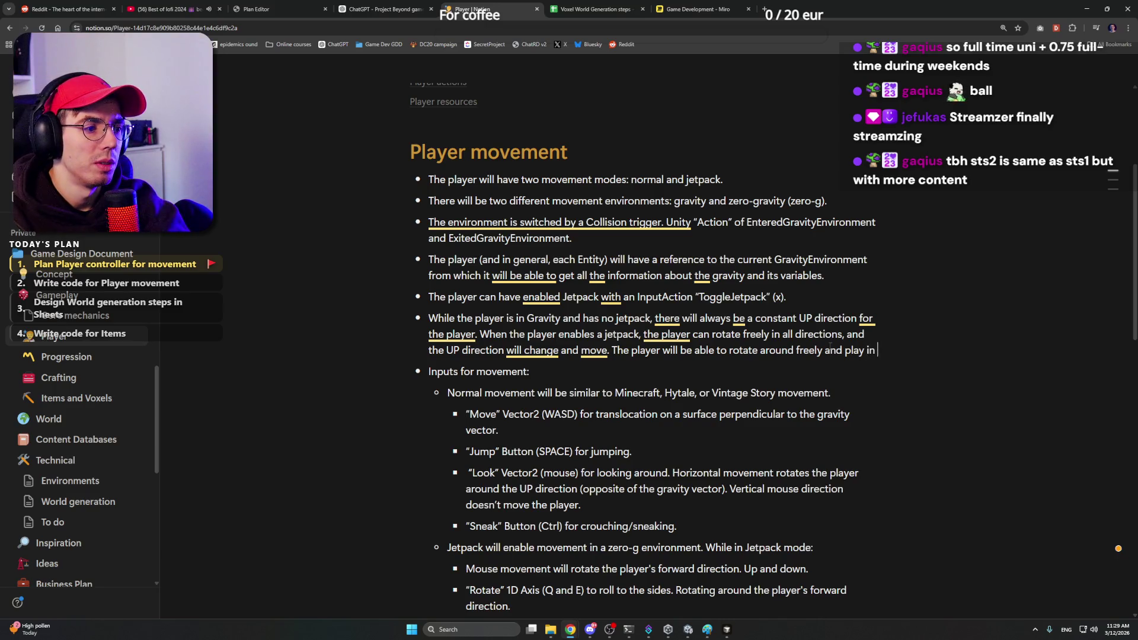
pyautogui.write(' all directions al')
pyautogui.press('BackSpace')
pyautogui.press('BackSpace')
pyautogui.write('of voxel-')
pyautogui.press('BackSpace')
pyautogui.write('world.')
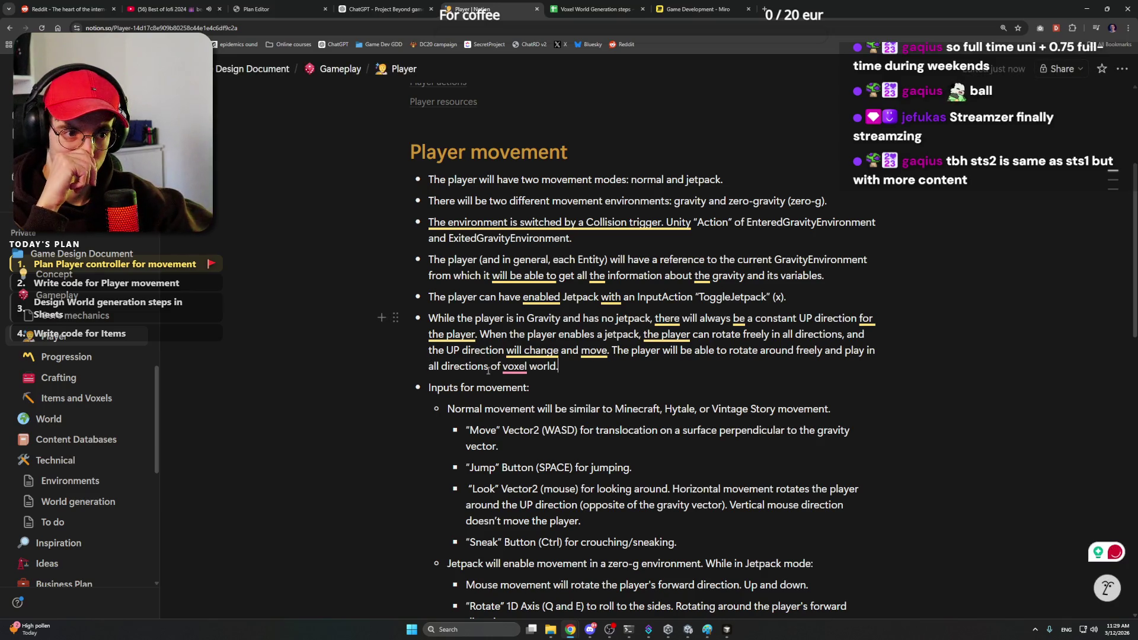
pyautogui.click(525, 405)
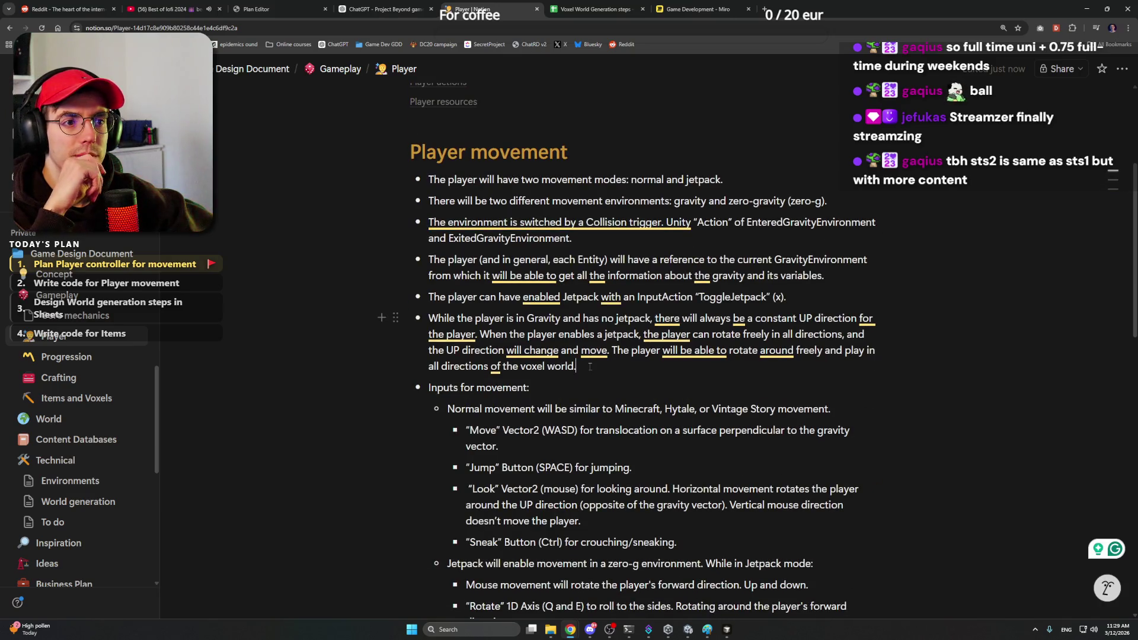
pyautogui.scroll(1, 590, 366)
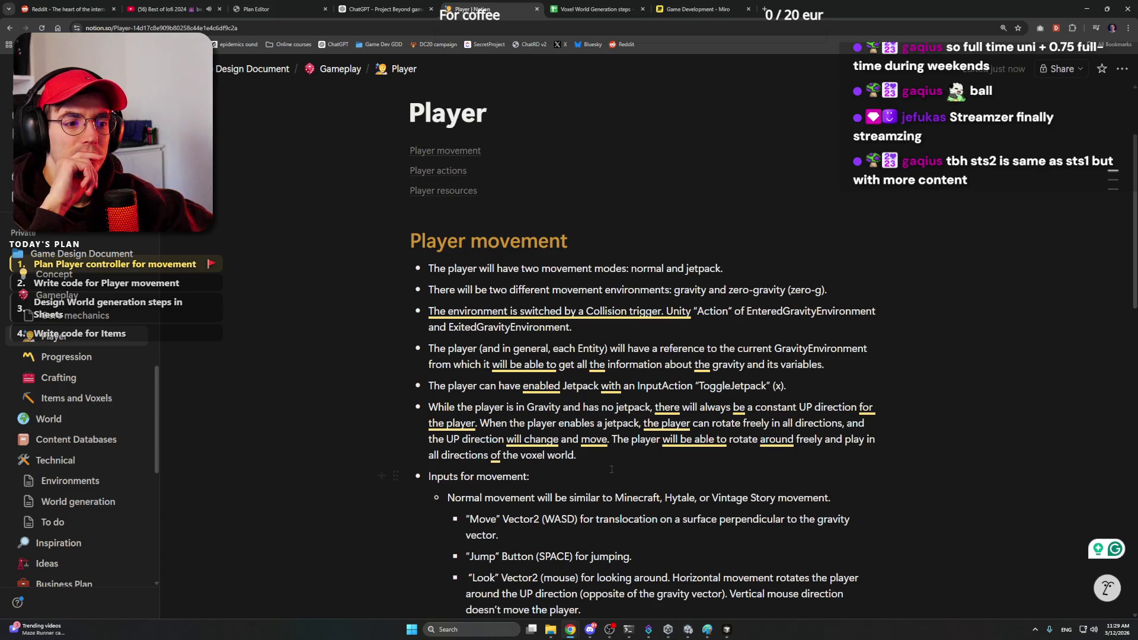
pyautogui.scroll(-1, 604, 455)
pyautogui.scroll(2, 413, 288)
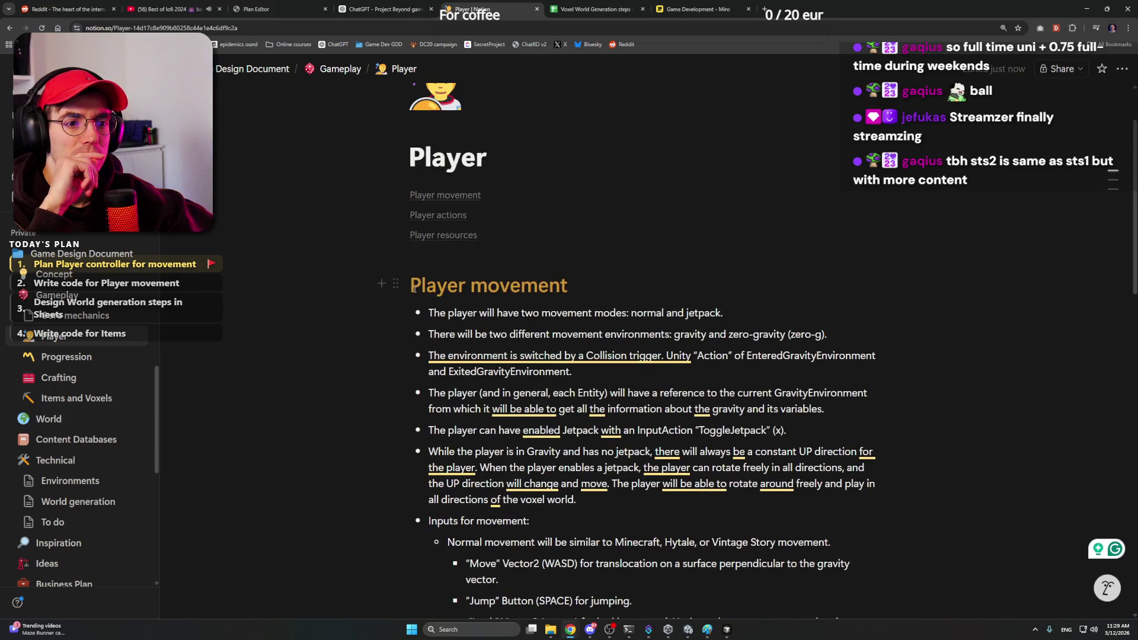
pyautogui.moveTo(404, 285)
pyautogui.mouseDown()
pyautogui.moveTo(553, 402)
pyautogui.moveTo(592, 328)
pyautogui.mouseUp()
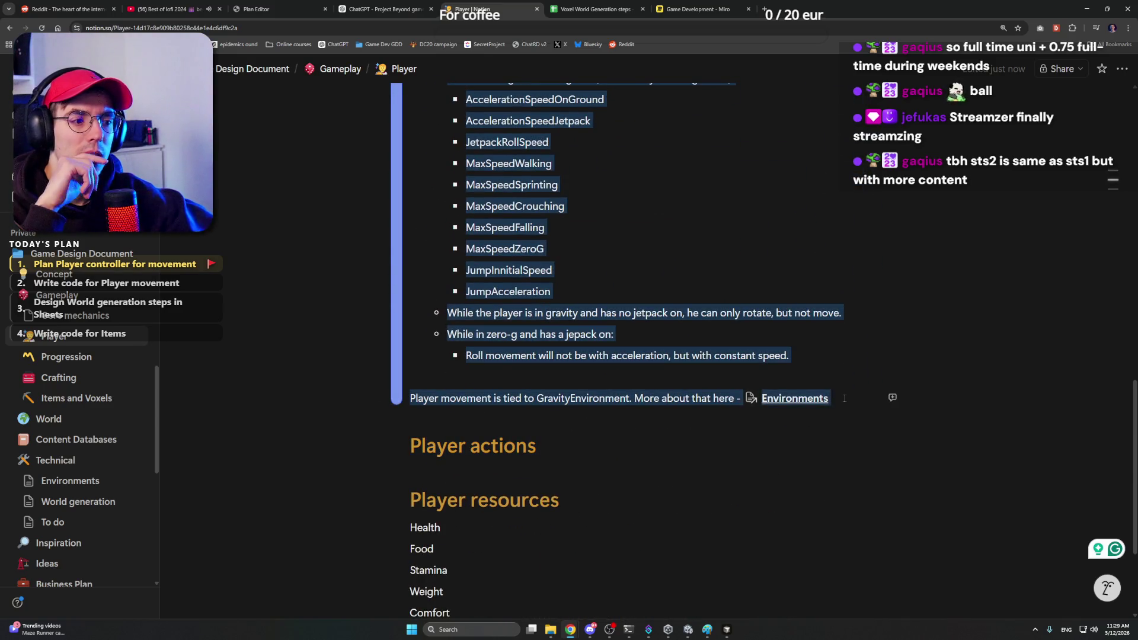
pyautogui.scroll(5, 592, 328)
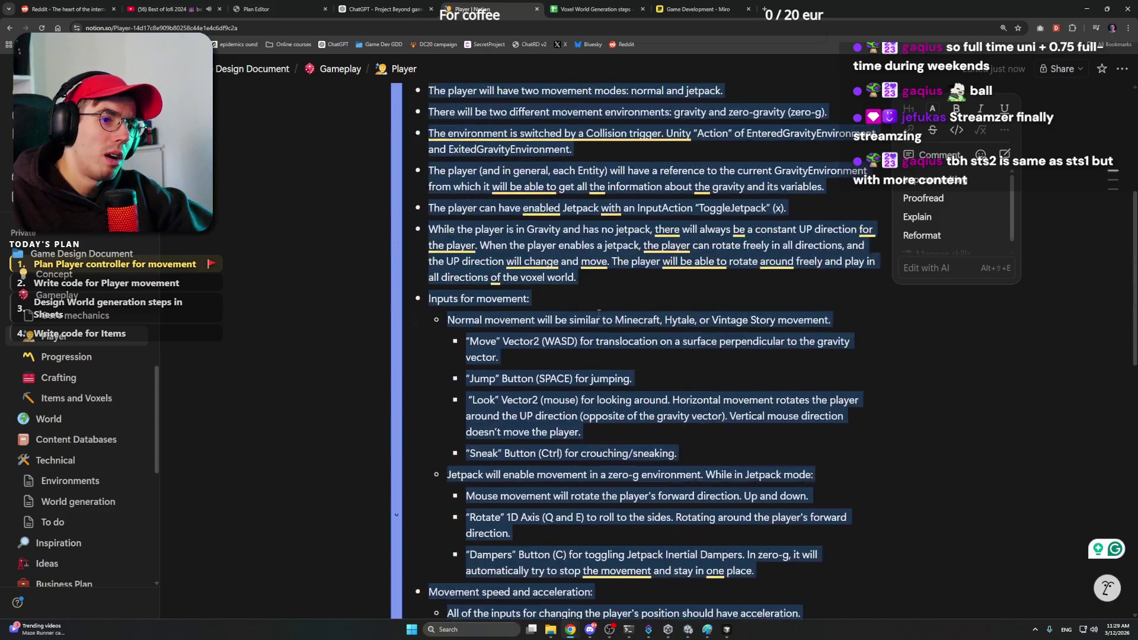
pyautogui.scroll(5, 621, 307)
pyautogui.click(620, 307)
pyautogui.scroll(-2, 614, 320)
pyautogui.scroll(2, 598, 347)
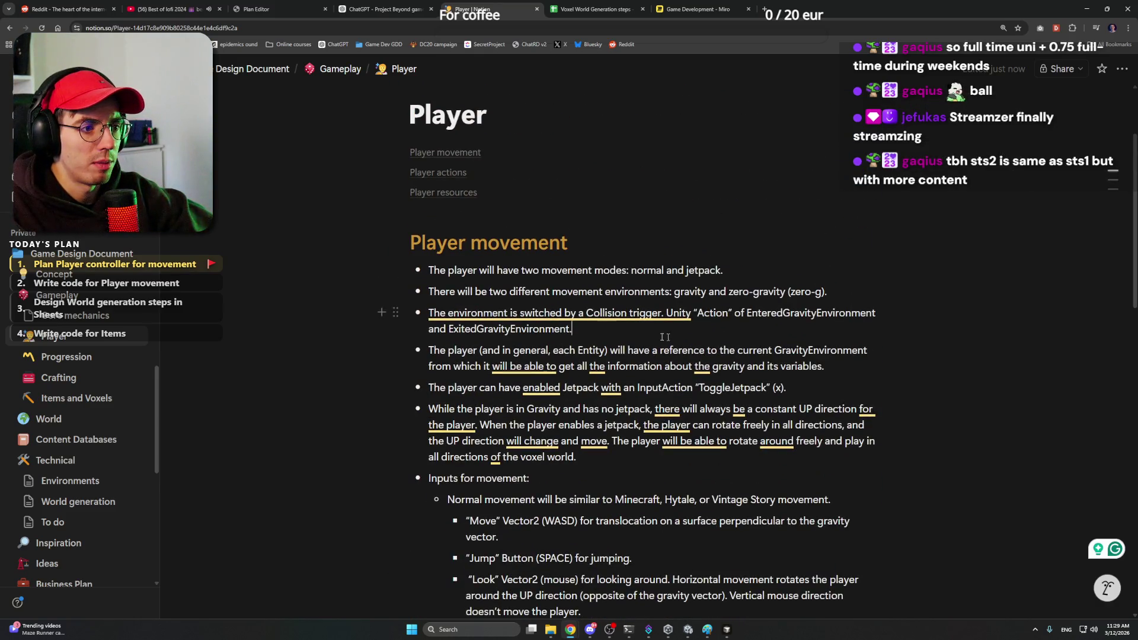
pyautogui.press('Up')
pyautogui.press('Left')
pyautogui.press('Left')
pyautogui.press('Return')
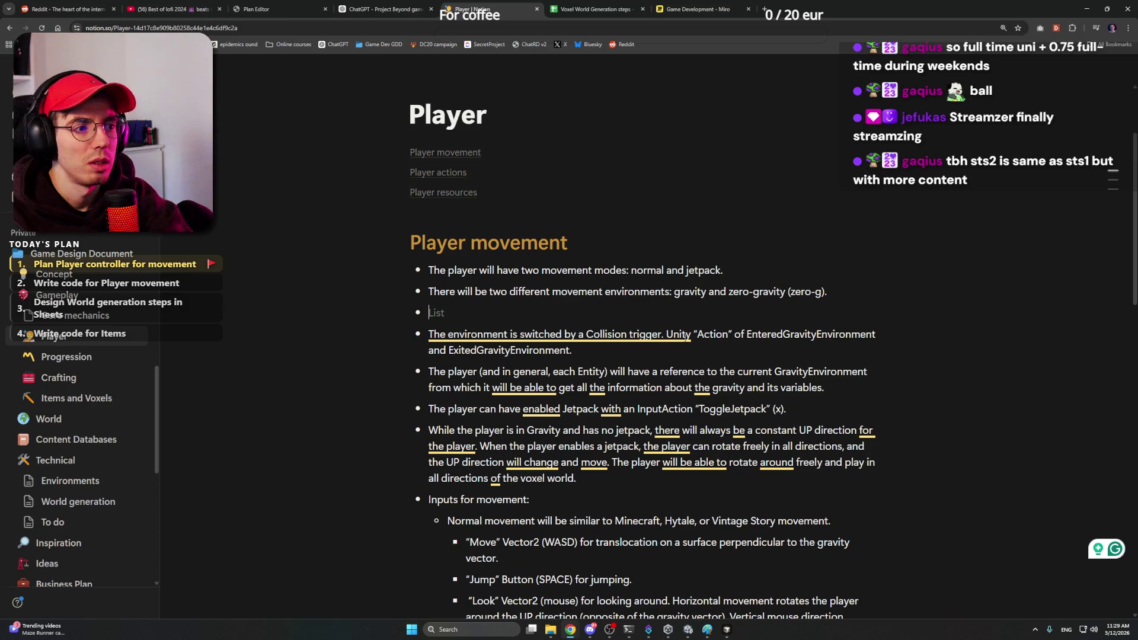
pyautogui.write('Player will have a')
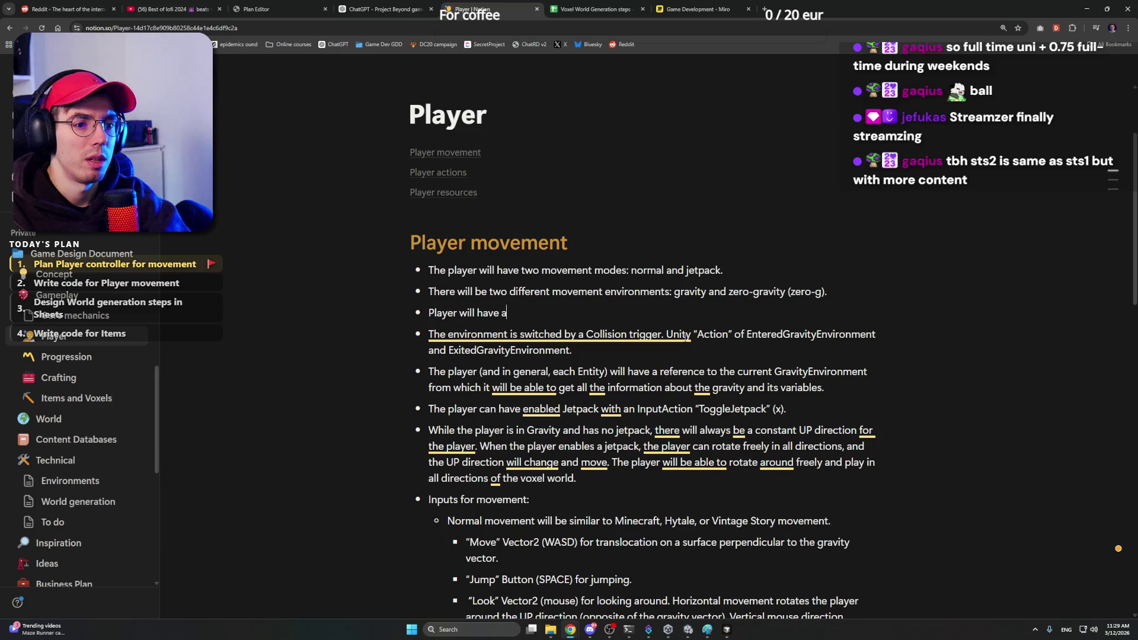
pyautogui.write(' reference to a')
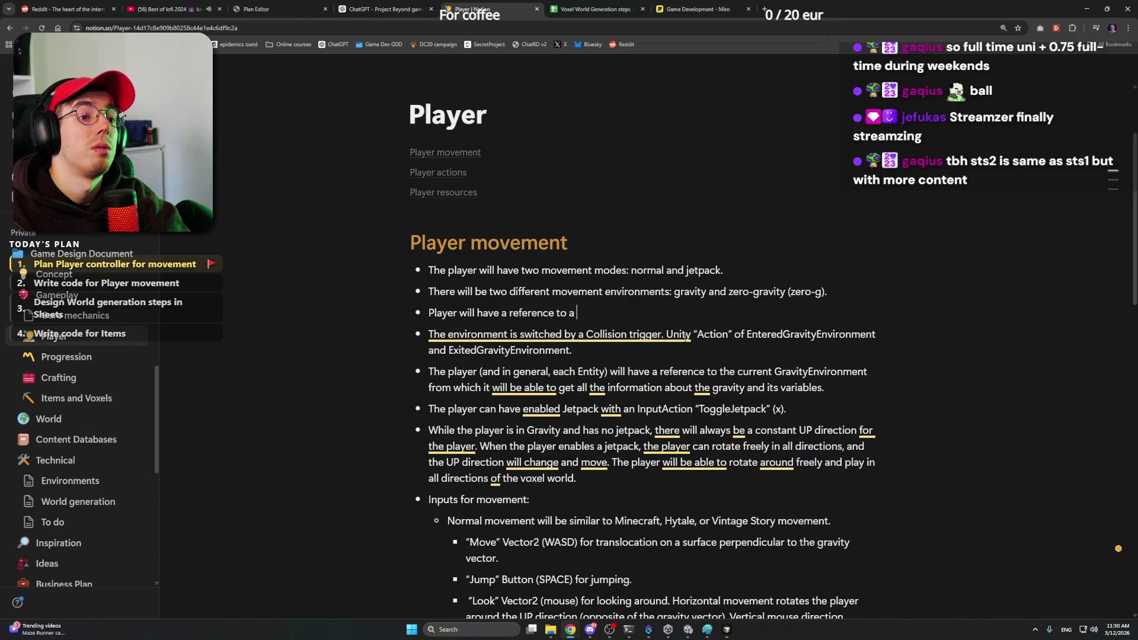
pyautogui.write('n Object')
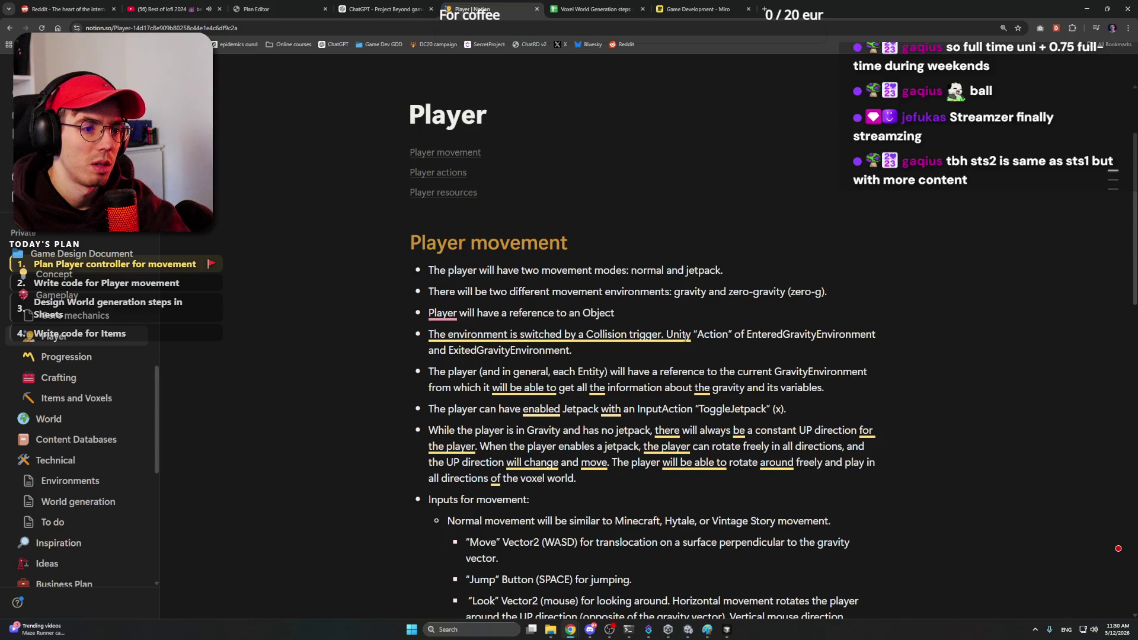
pyautogui.write(' Grav')
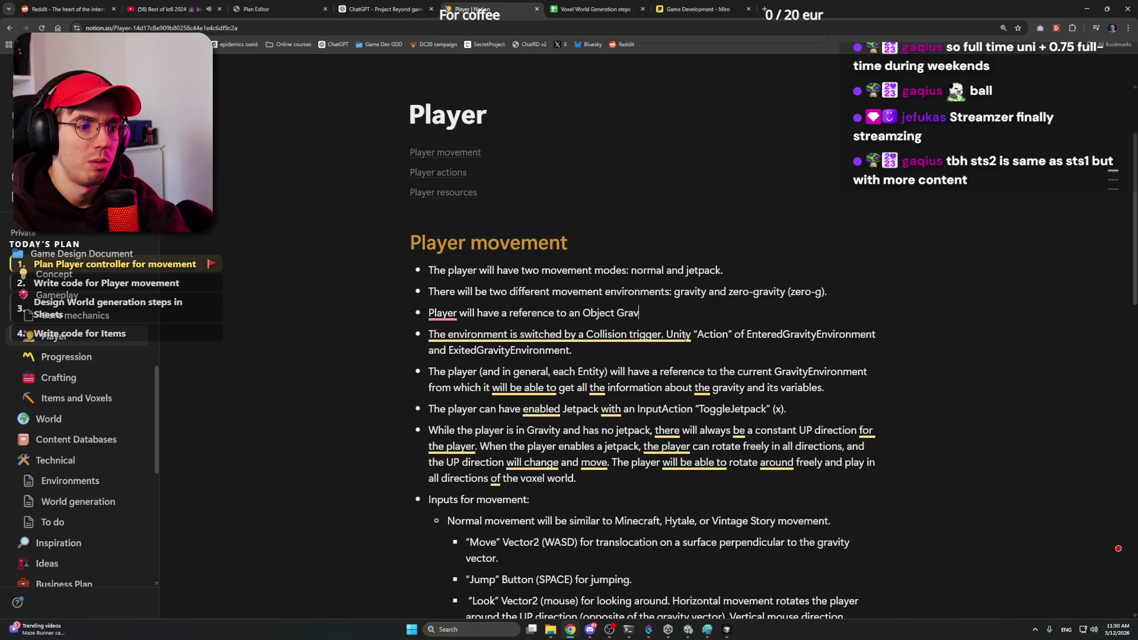
pyautogui.write('ityEnvironment')
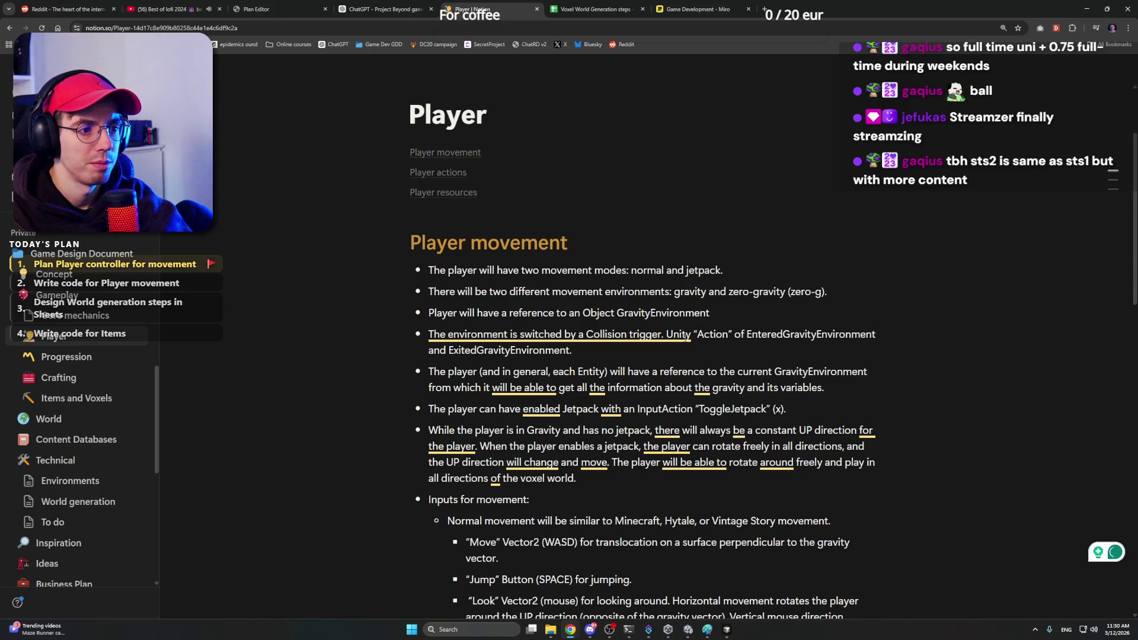
pyautogui.write('. I')
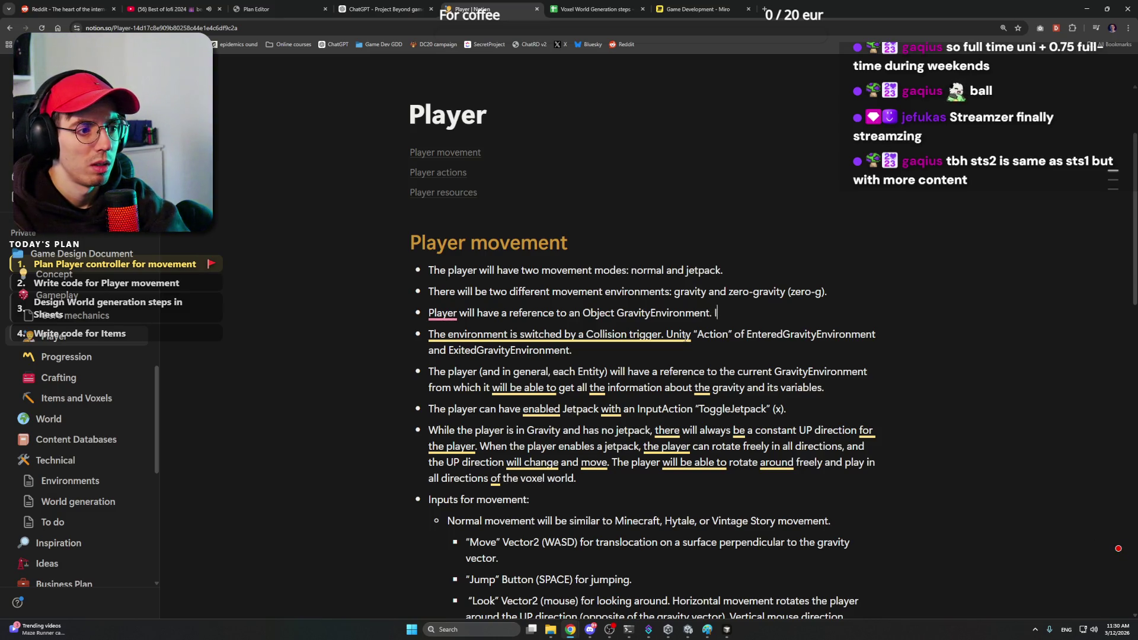
pyautogui.write('t w')
pyautogui.write(' It zero-g, no reference,')
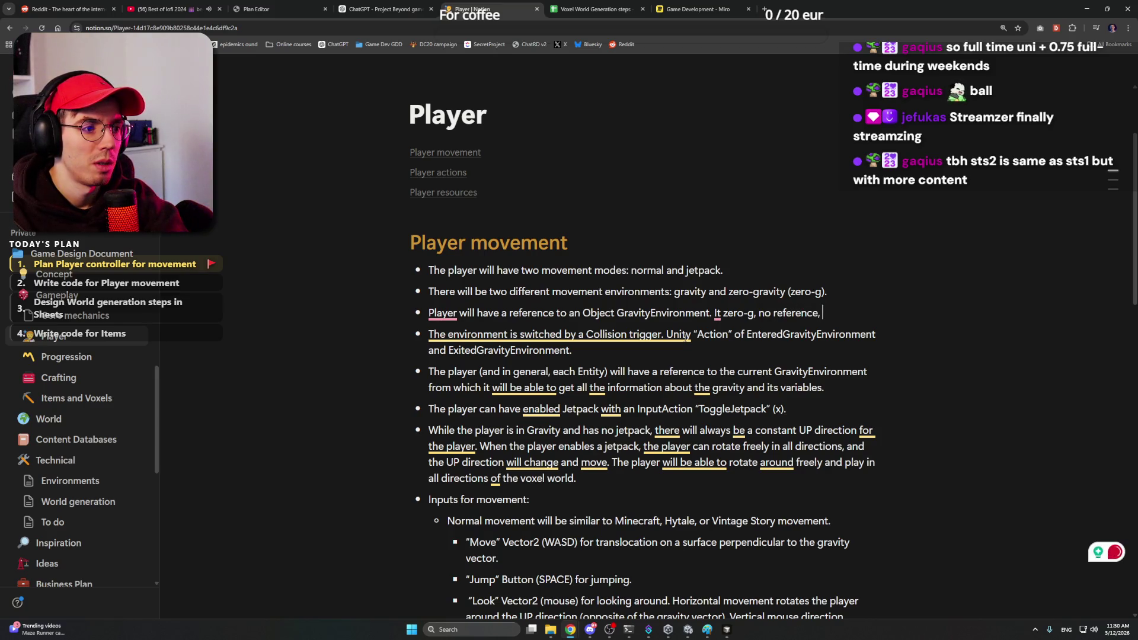
pyautogui.write('f in s')
# Step: Write the GravityEnvironment reference bullet, correcting 'if in' and 'then' typos
pyautogui.press('BackSpace')
pyautogui.write('Gravity, th')
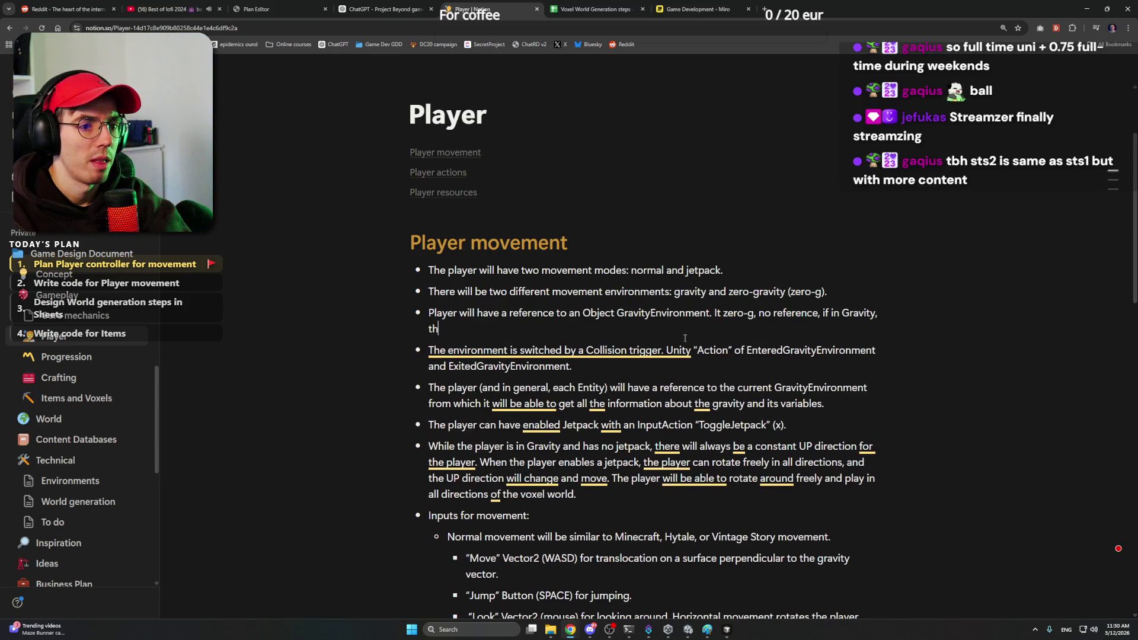
pyautogui.write('an')
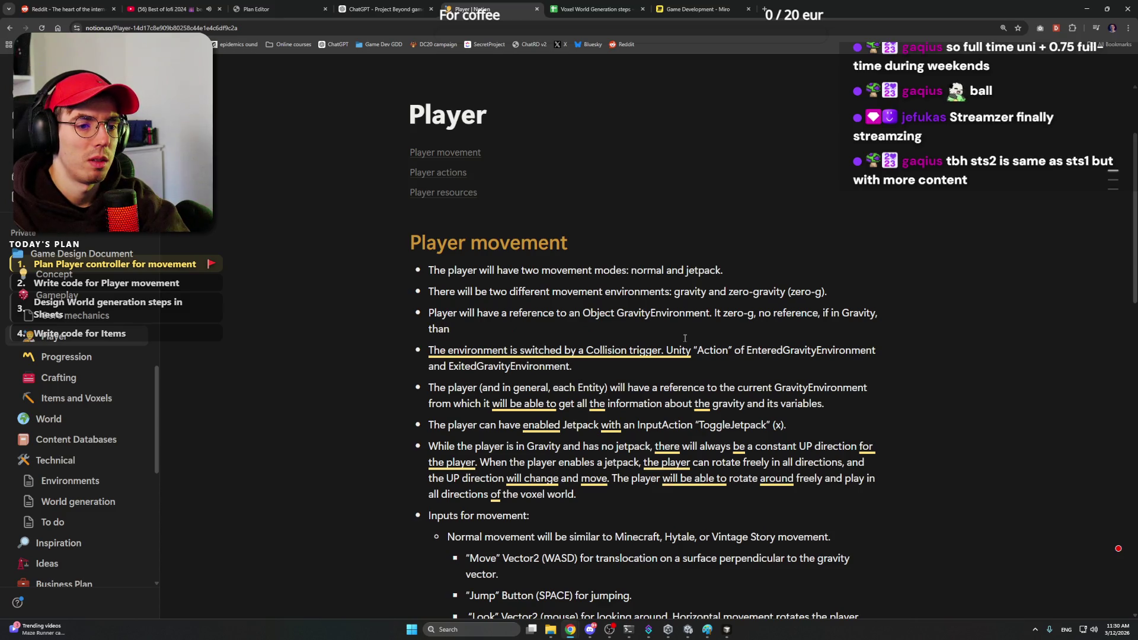
pyautogui.press('BackSpace')
pyautogui.press('BackSpace')
pyautogui.write('en')
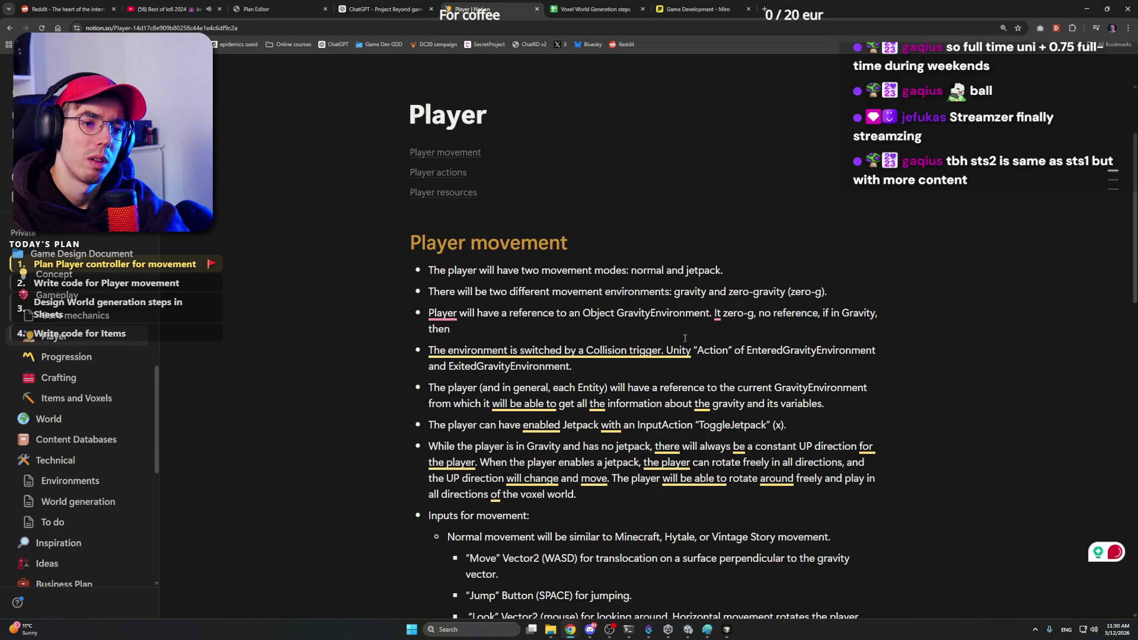
pyautogui.write('that ')
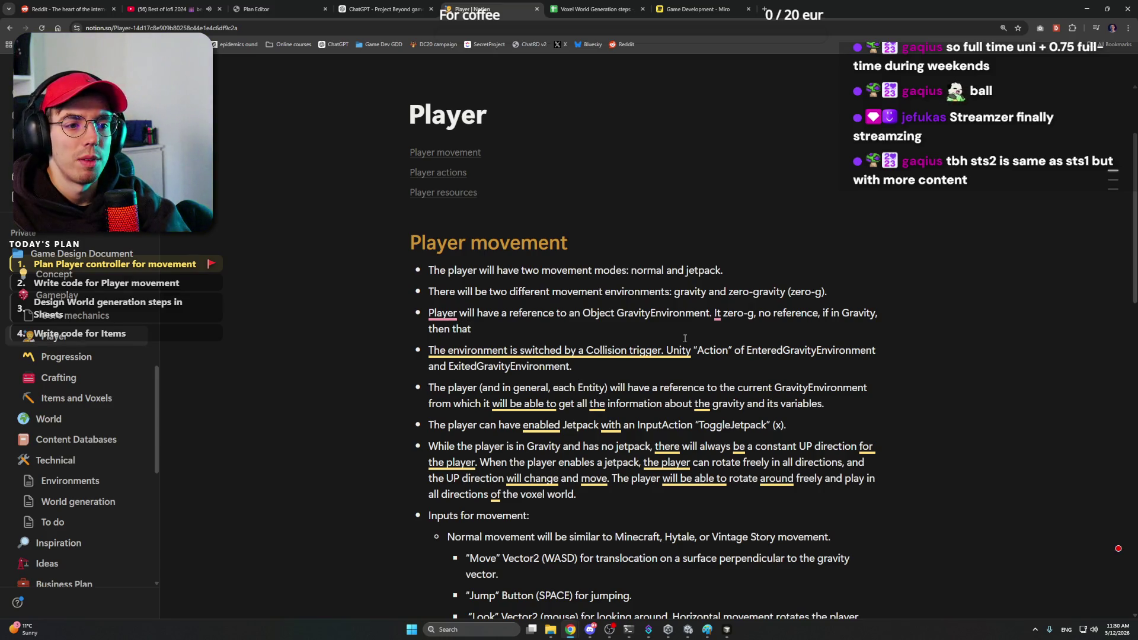
pyautogui.write('envi')
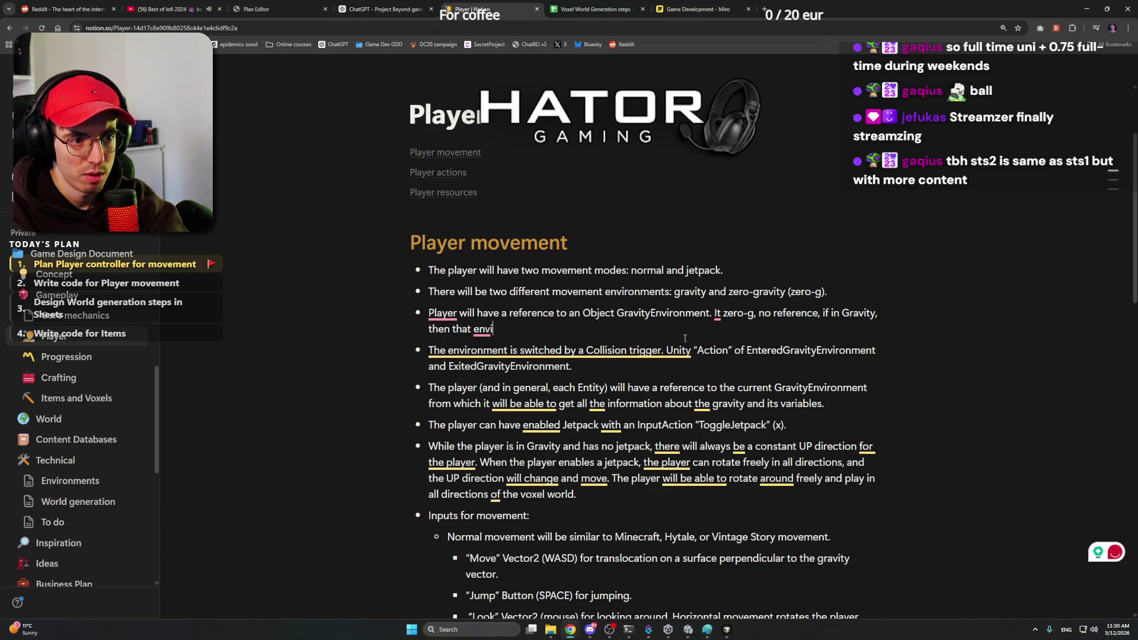
pyautogui.write('ronments ')
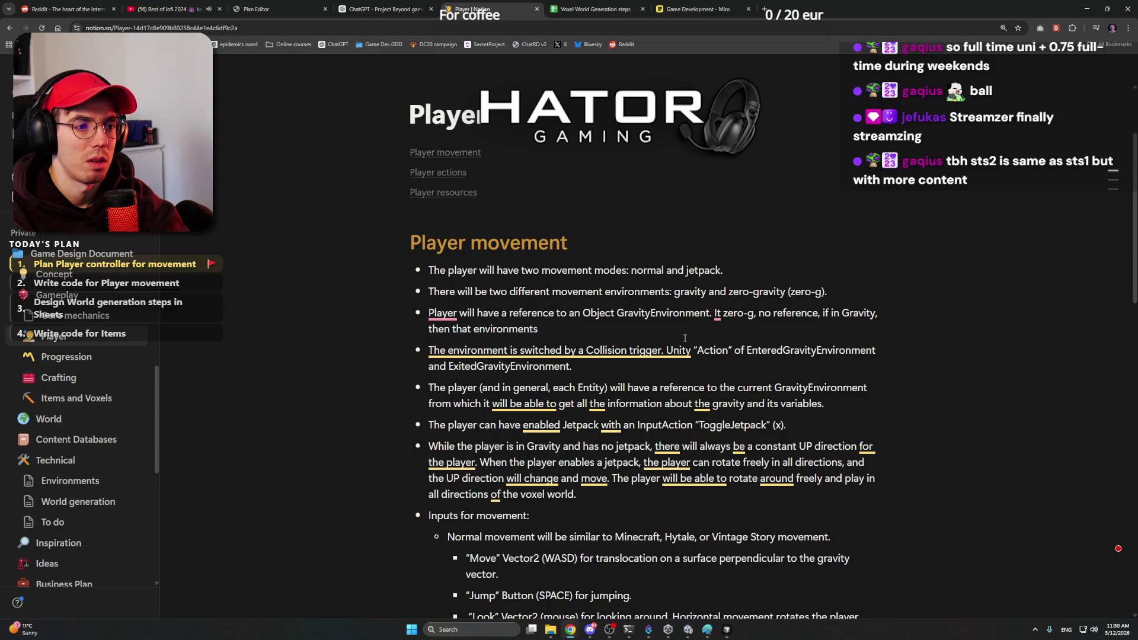
pyautogui.write('reference is set.')
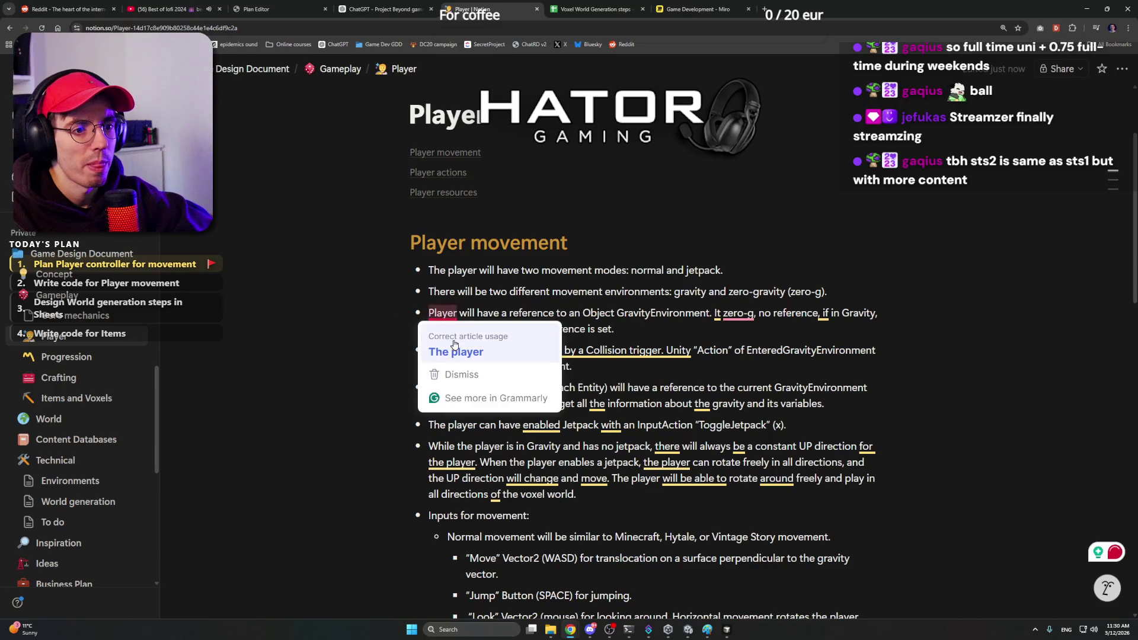
# Step: Accept Grammarly fixes: 'The player', 'It is zero-g', 'environment's', and a semicolon after reference
pyautogui.click(449, 352)
pyautogui.click(766, 352)
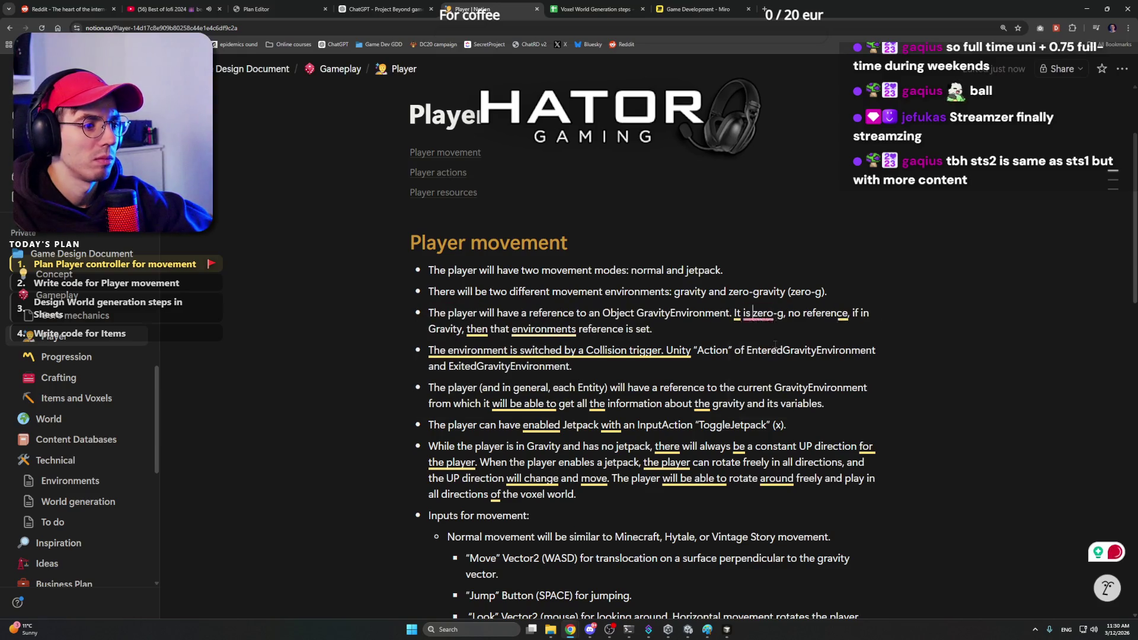
pyautogui.click(565, 366)
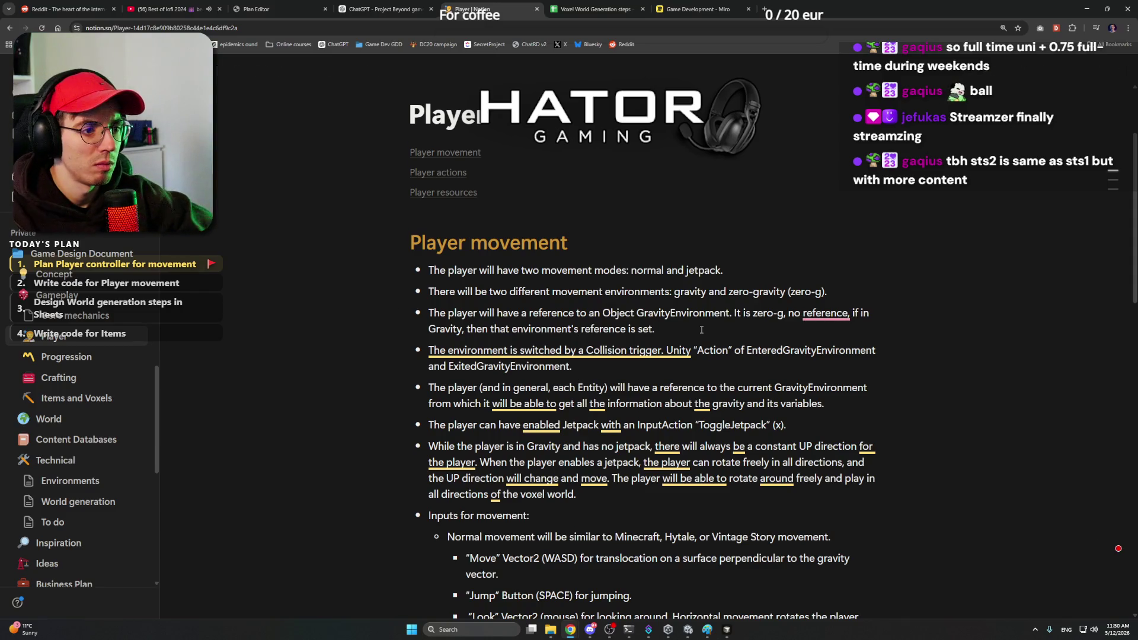
pyautogui.click(827, 346)
pyautogui.write('This obje')
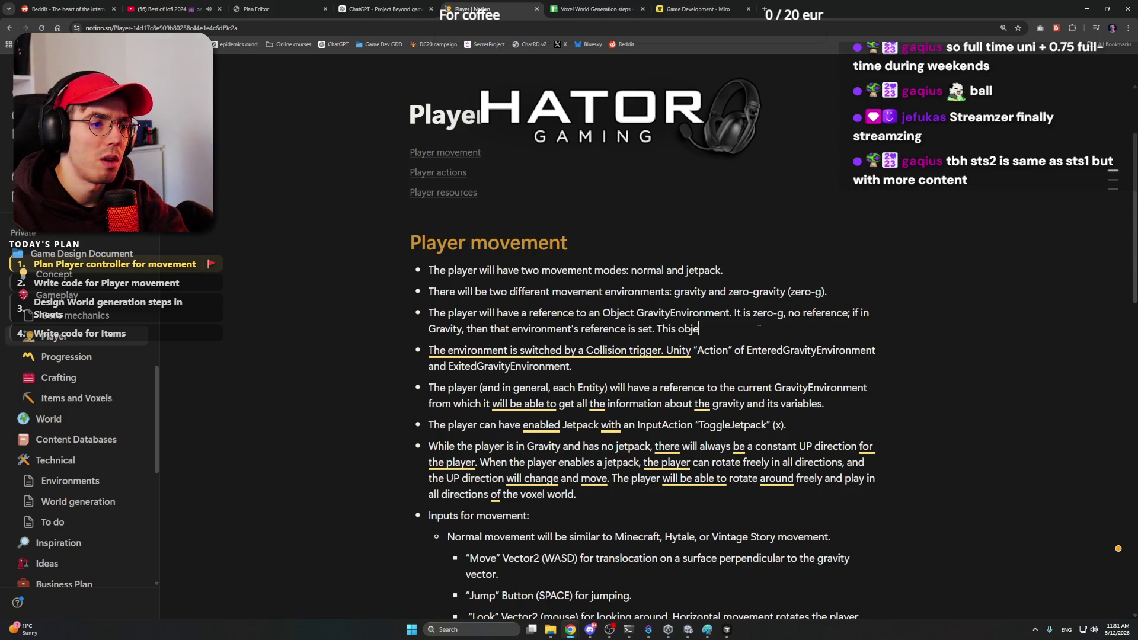
pyautogui.write('ct will have all t')
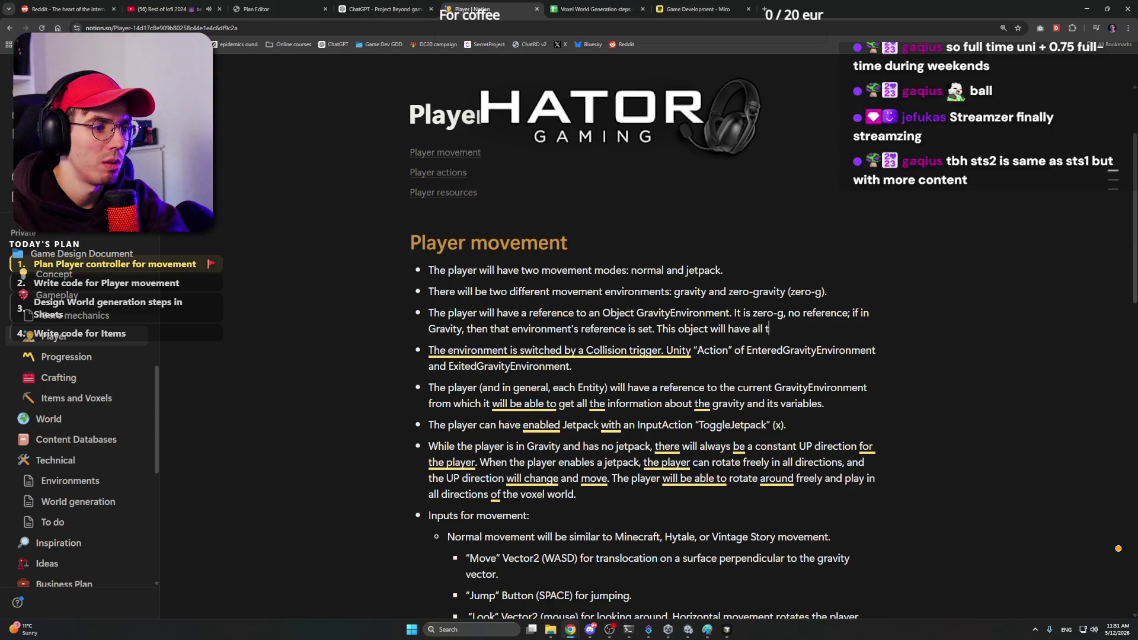
pyautogui.write('necessera')
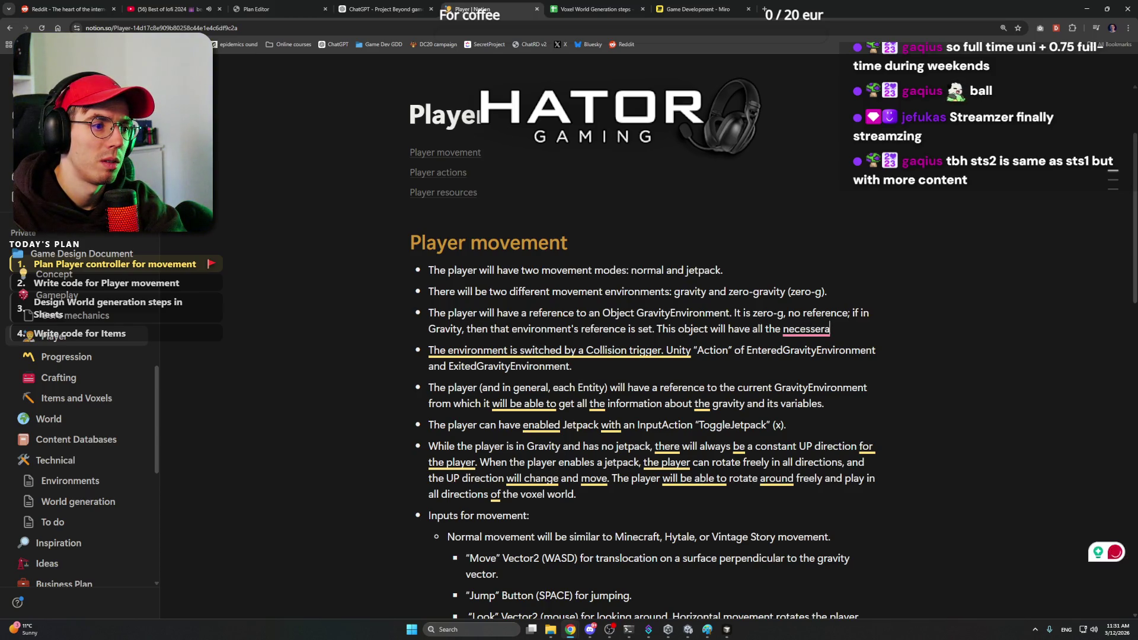
# Step: Add that the object holds all necessary gravity info, fixing 'necessary', 'strength' and the comma after vectors
pyautogui.press('BackSpace')
pyautogui.write('y')
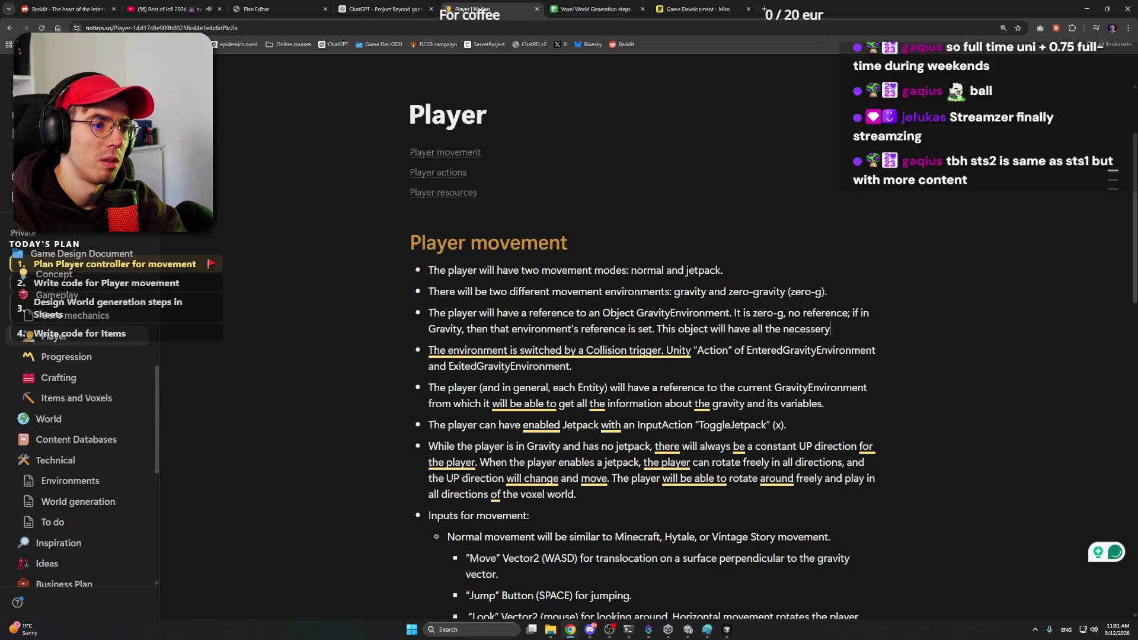
pyautogui.press('BackSpace')
pyautogui.press('BackSpace')
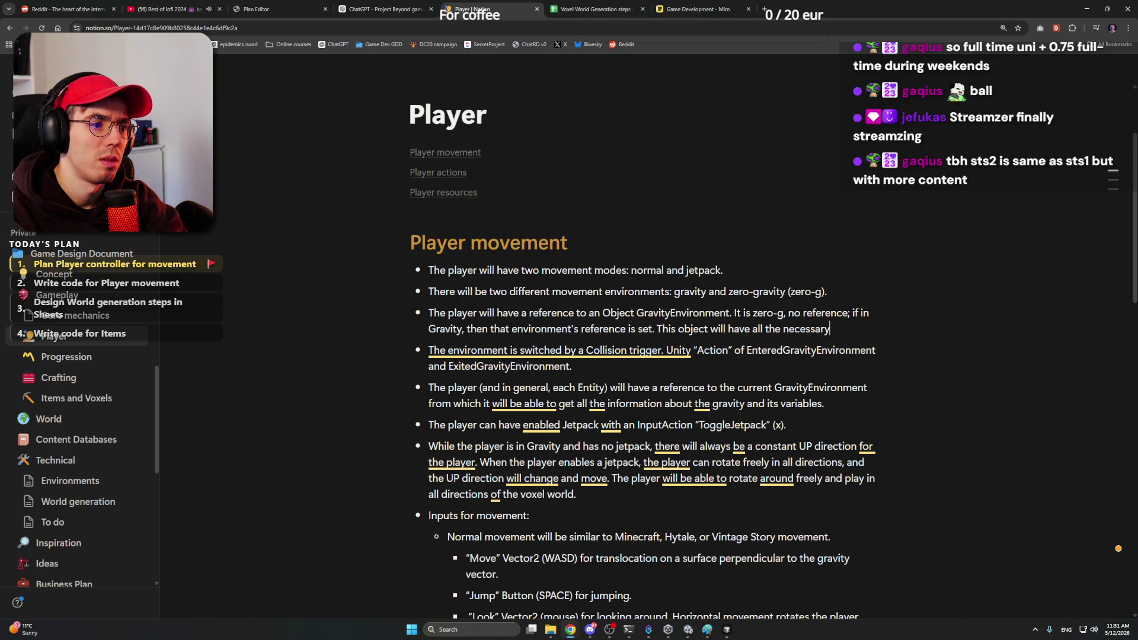
pyautogui.write('y')
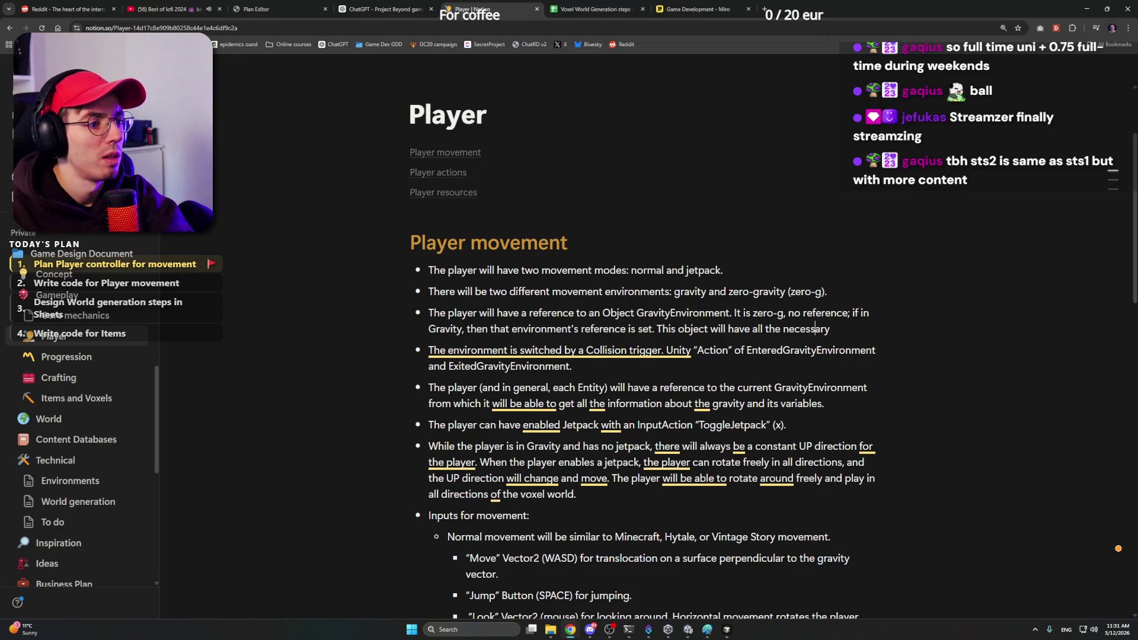
pyautogui.press('Left')
pyautogui.press('Left')
pyautogui.press('Left')
pyautogui.write('c')
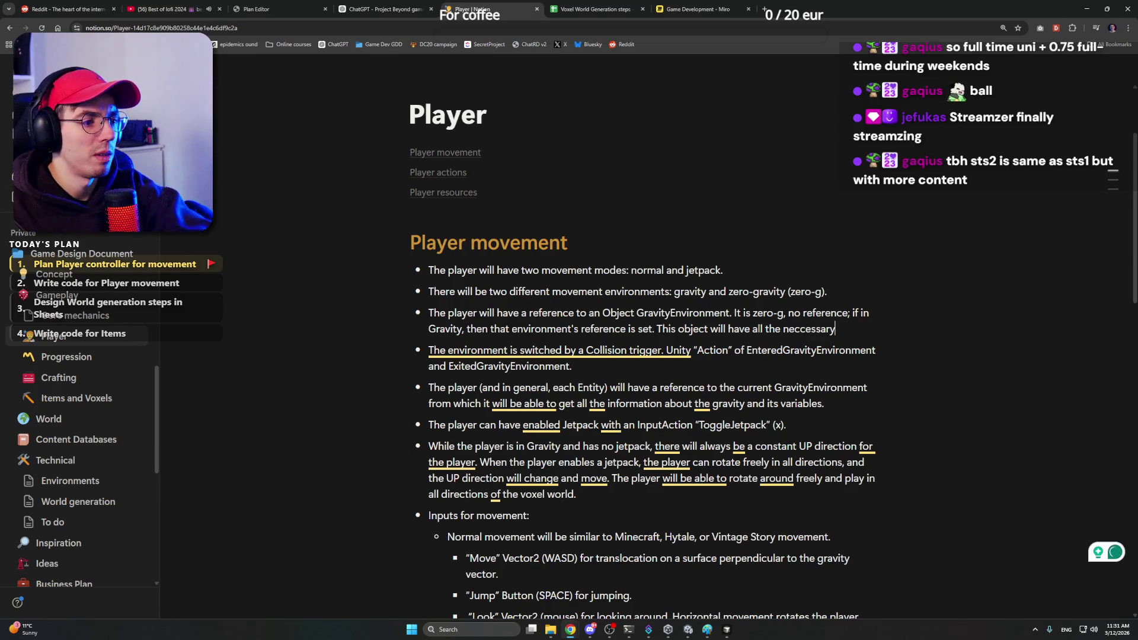
pyautogui.moveTo(808, 328)
pyautogui.press('BackSpace')
pyautogui.click(846, 331)
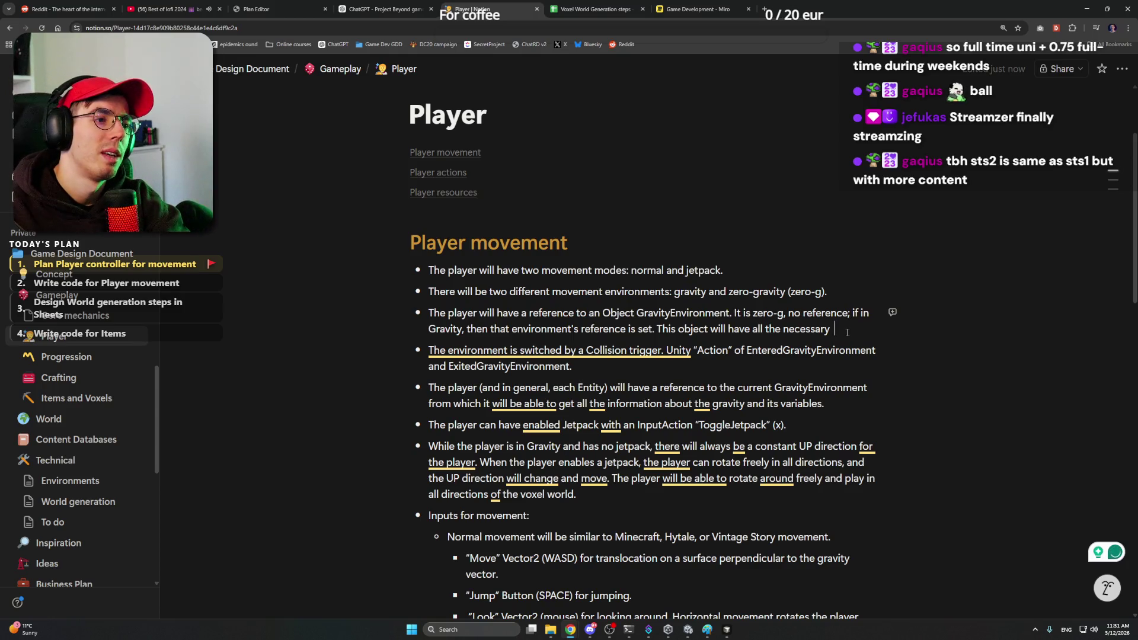
pyautogui.write('info about the gr)pos')
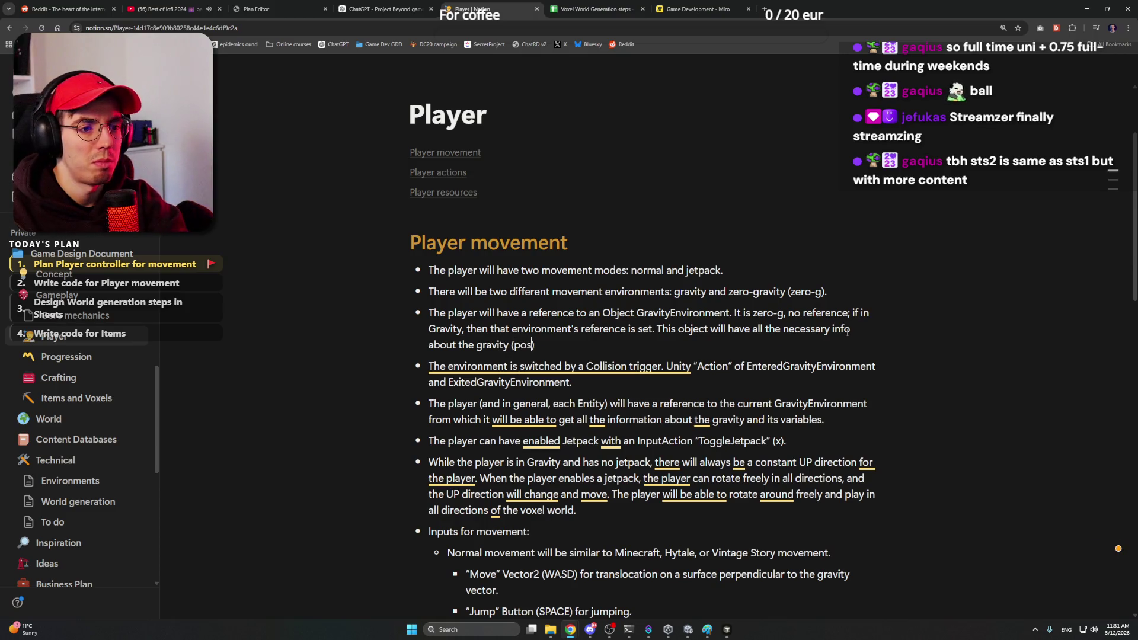
pyautogui.write('on, strenght, vectors and so on).')
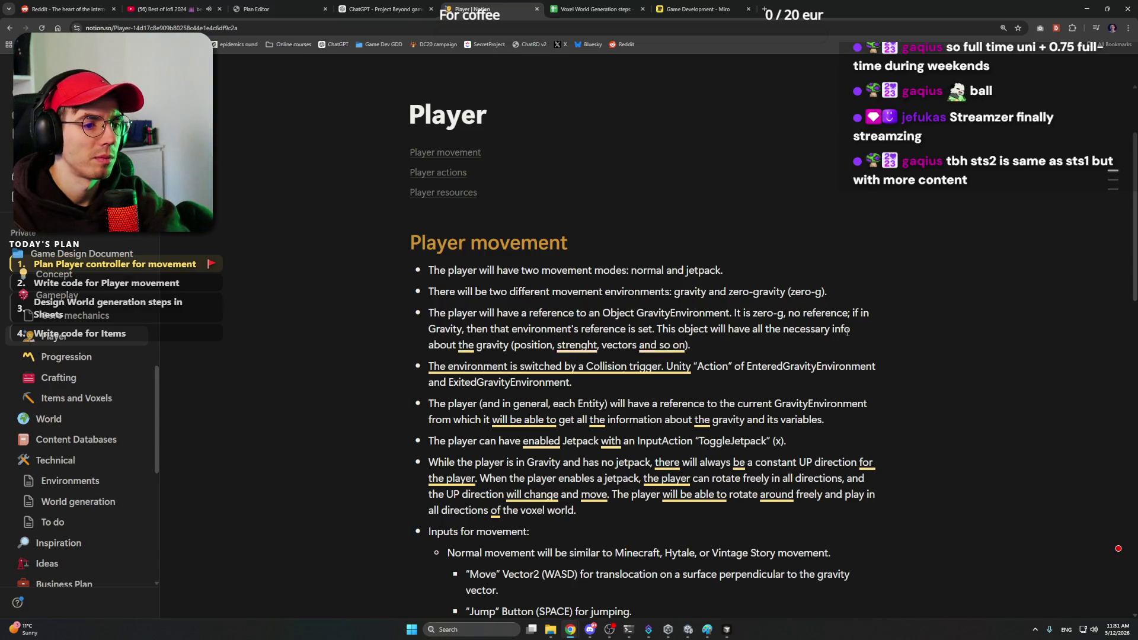
pyautogui.click(602, 380)
pyautogui.click(662, 378)
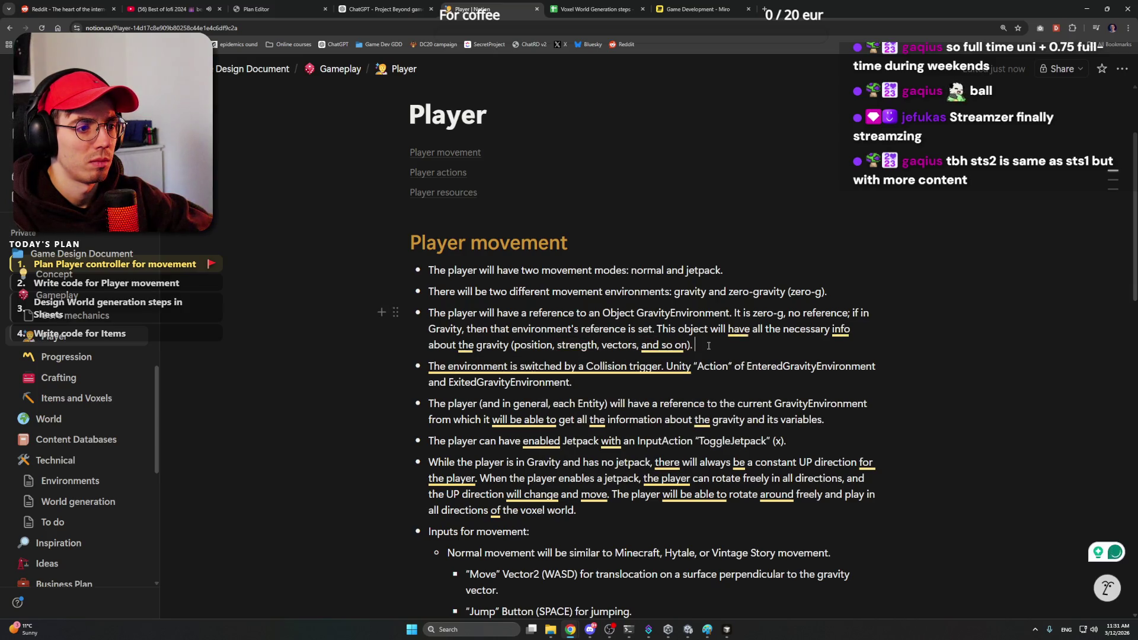
pyautogui.write('Currently,')
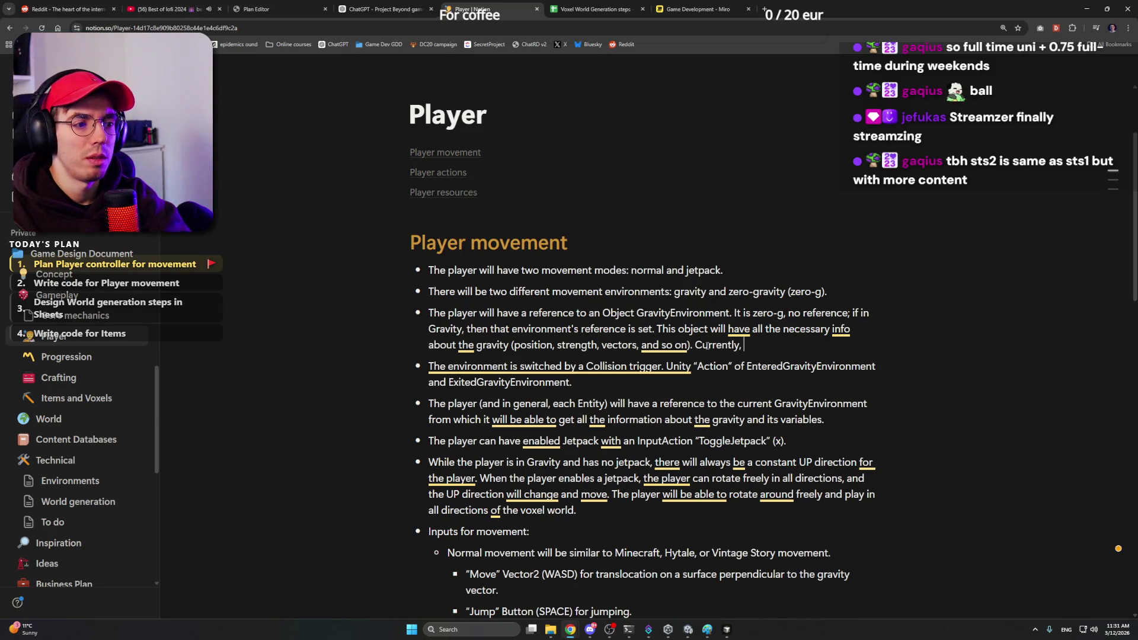
pyautogui.write(' Eac')
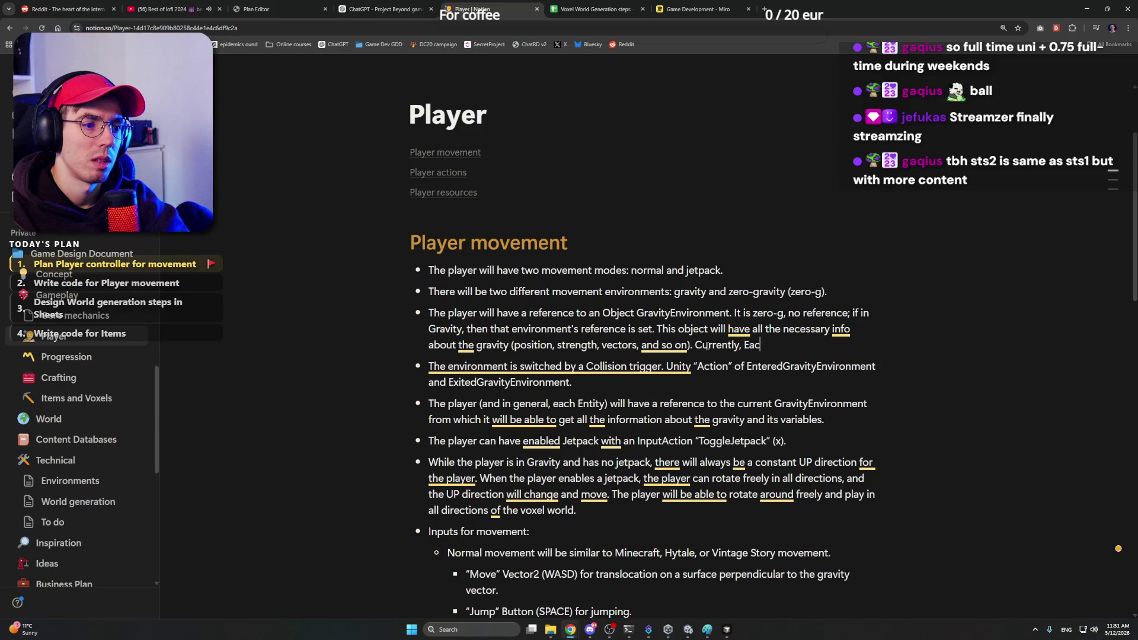
pyautogui.write('aivtity object has')
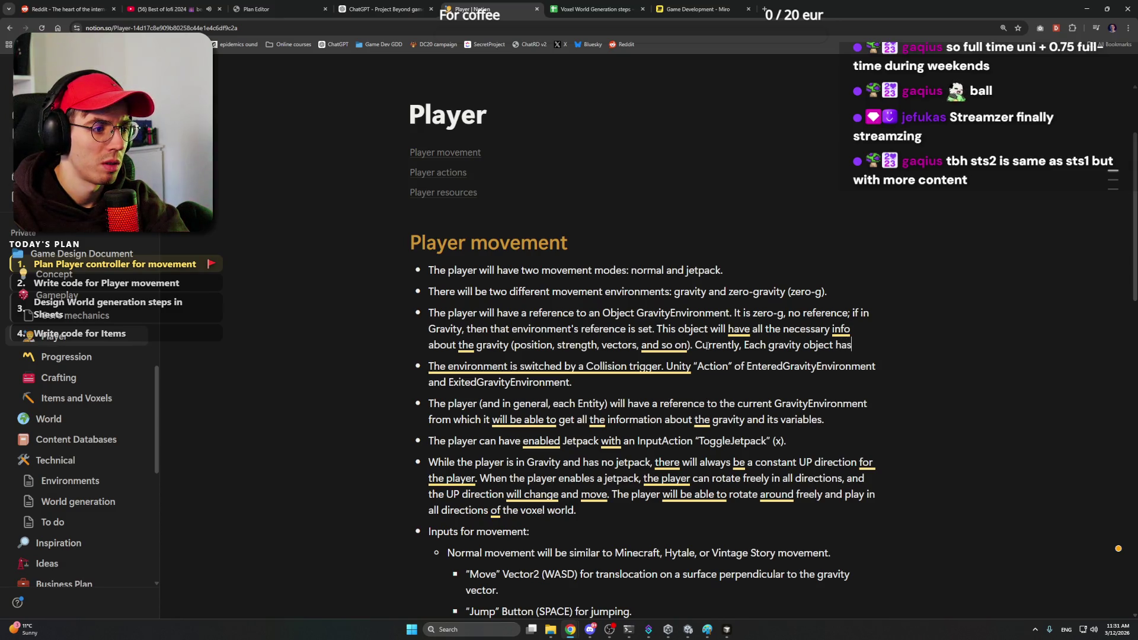
pyautogui.write('the refen')
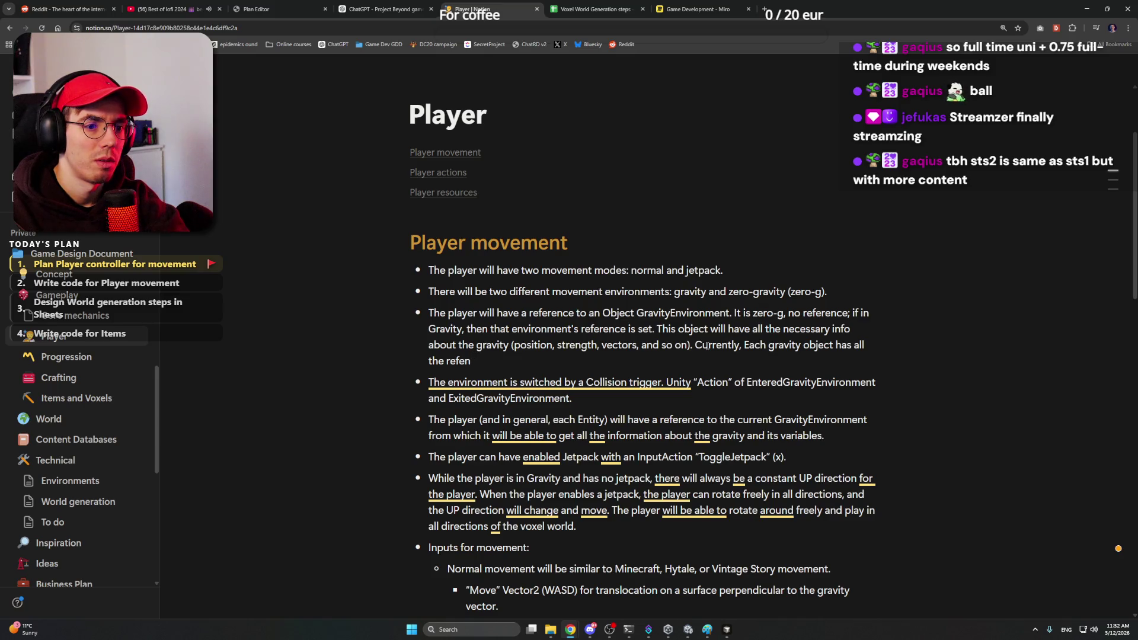
# Step: Add that each gravity object references tracked objects, with Grammarly's lowercase 'each' and 'to' fixes
pyautogui.press('BackSpace')
pyautogui.write('rence')
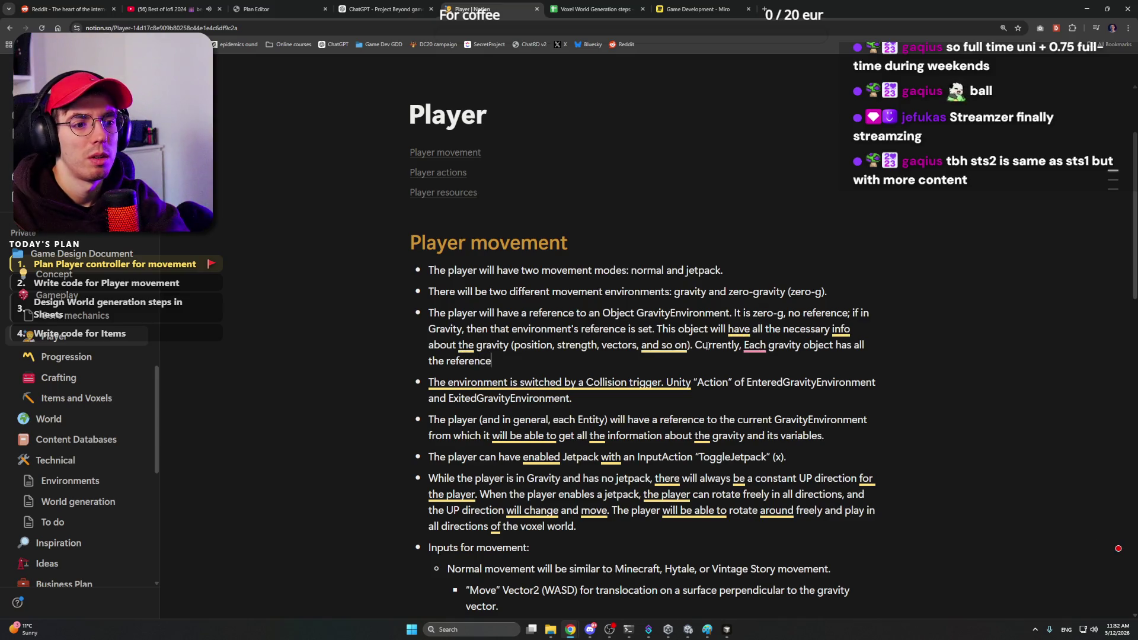
pyautogui.write('cked objectsand is i')
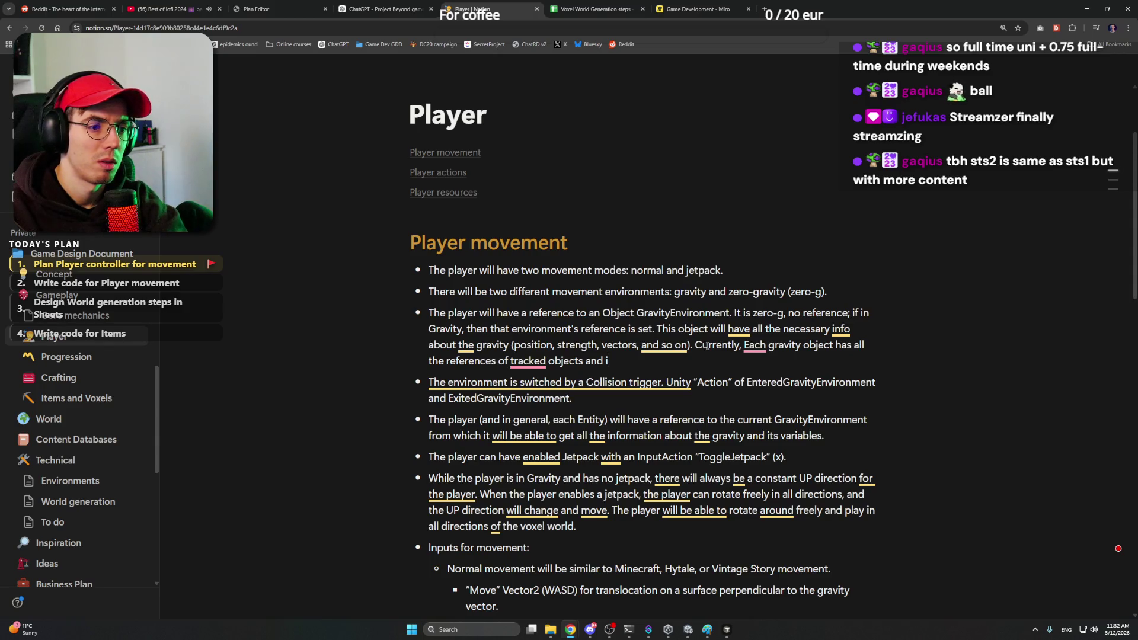
pyautogui.press('BackSpace')
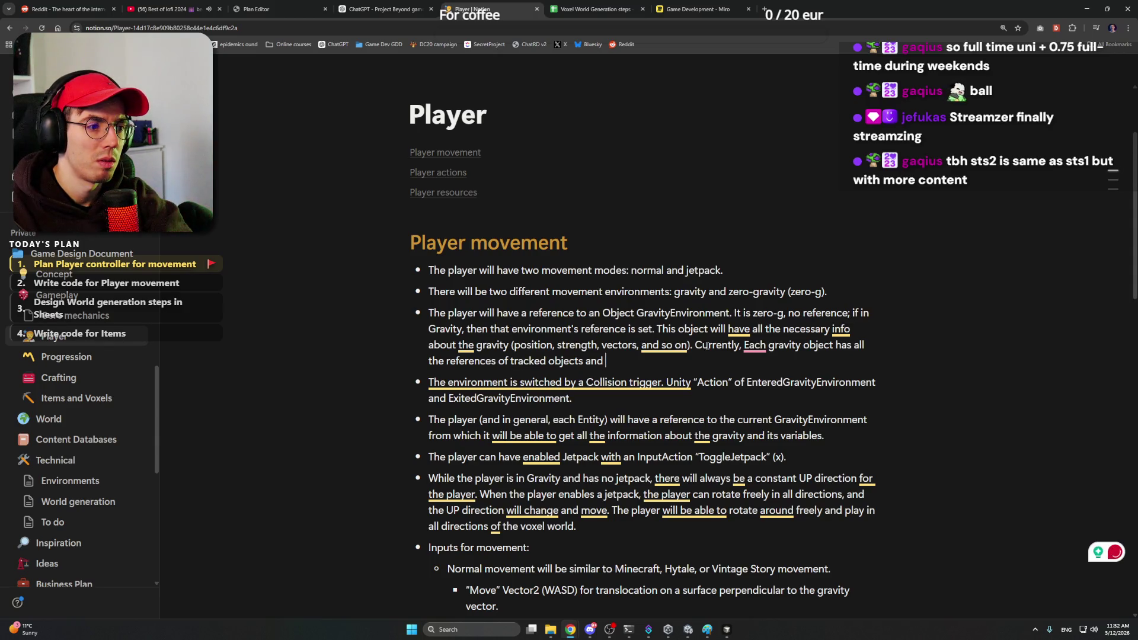
pyautogui.write('s')
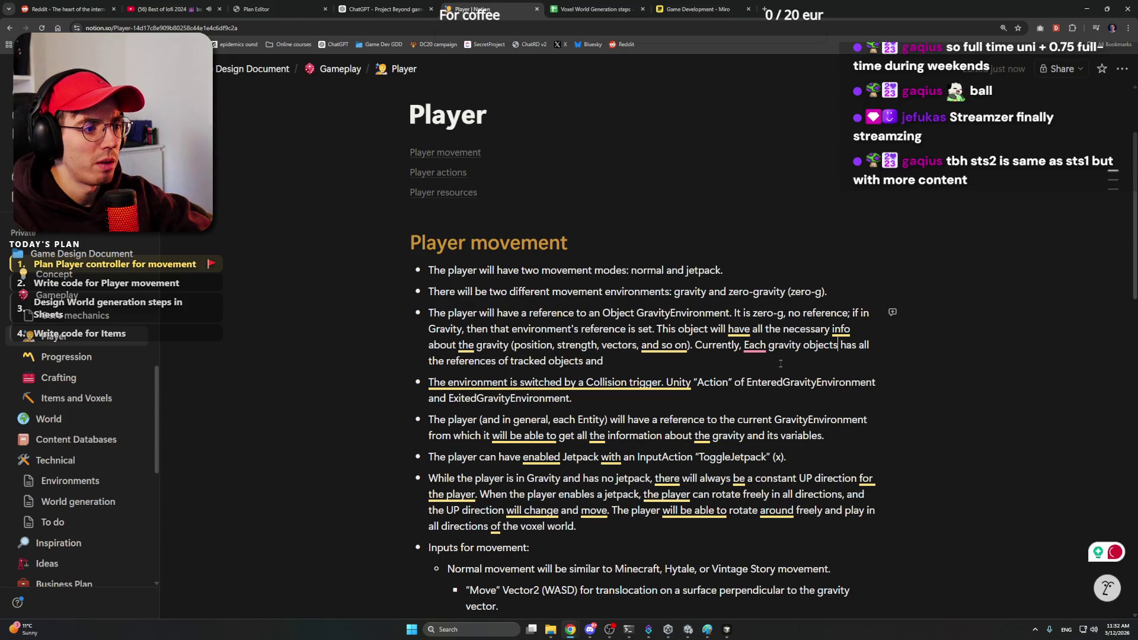
pyautogui.press('BackSpace')
pyautogui.click(769, 376)
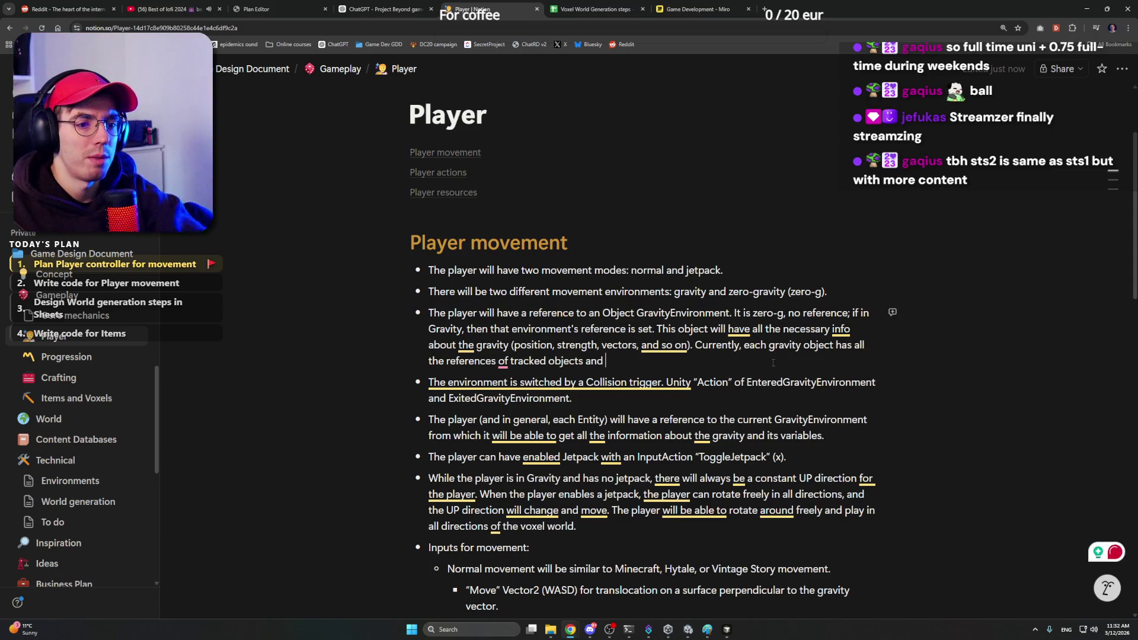
pyautogui.click(511, 382)
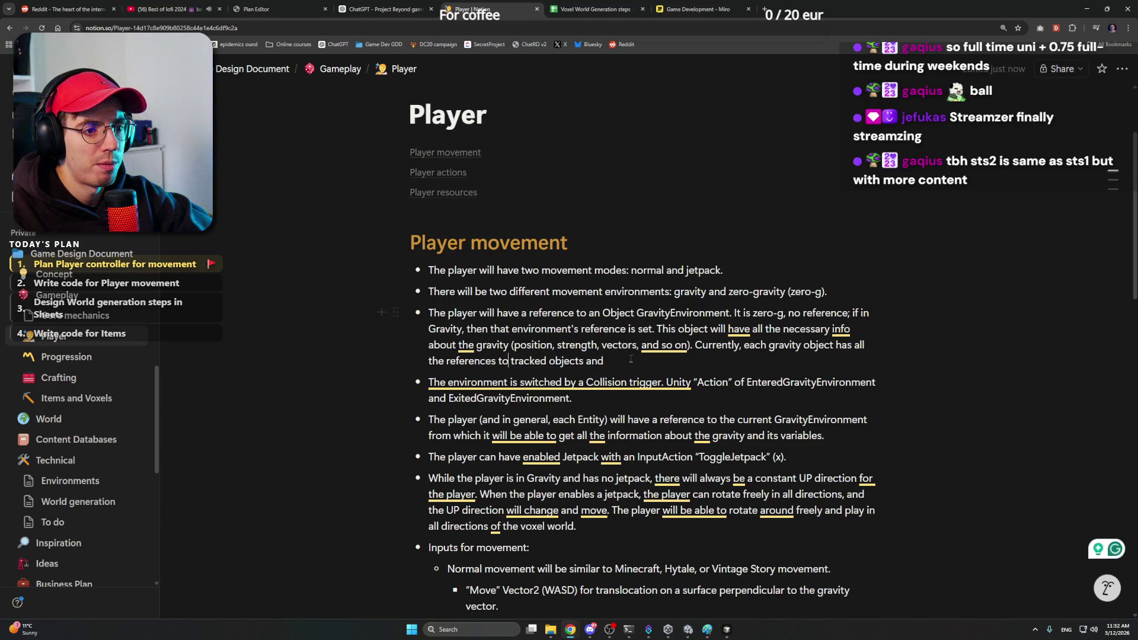
pyautogui.click(629, 358)
pyautogui.write('is ')
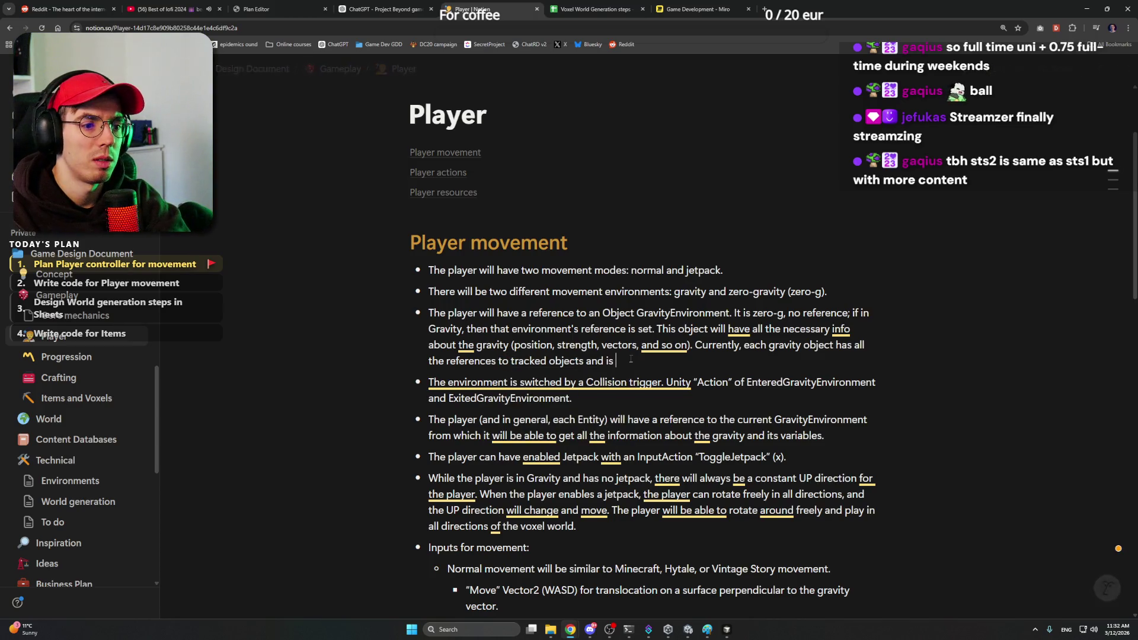
pyautogui.write('calculating if entered of exited.')
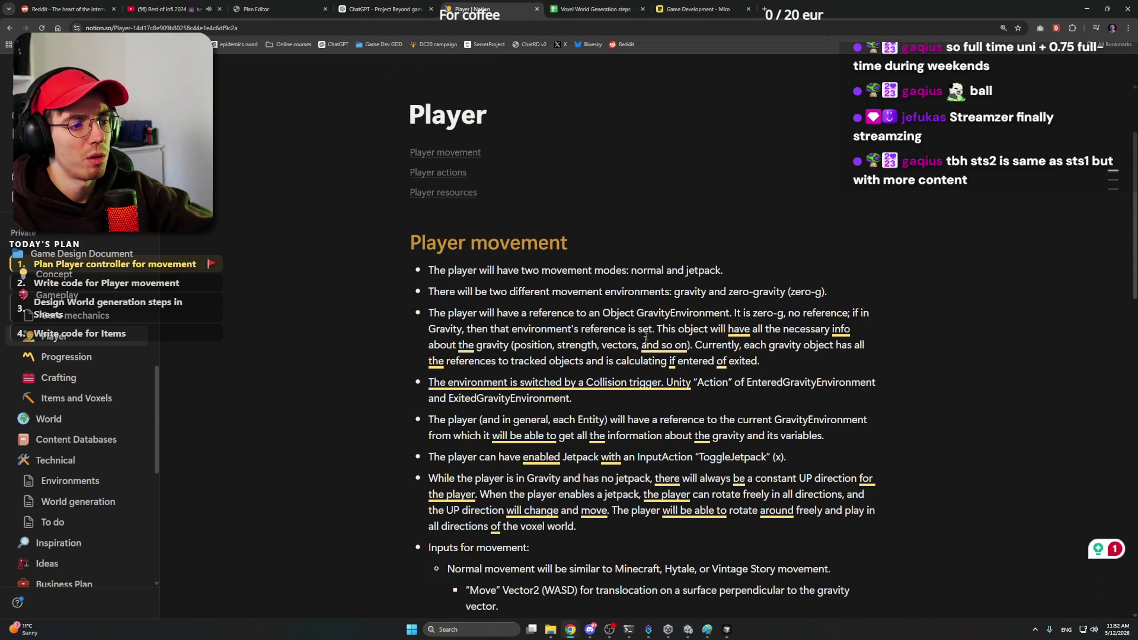
# Step: Delete the bullet about each entity's GravityEnvironment reference and switch to the ChatGPT project
pyautogui.moveTo(880, 426); pyautogui.dragTo(425, 418)
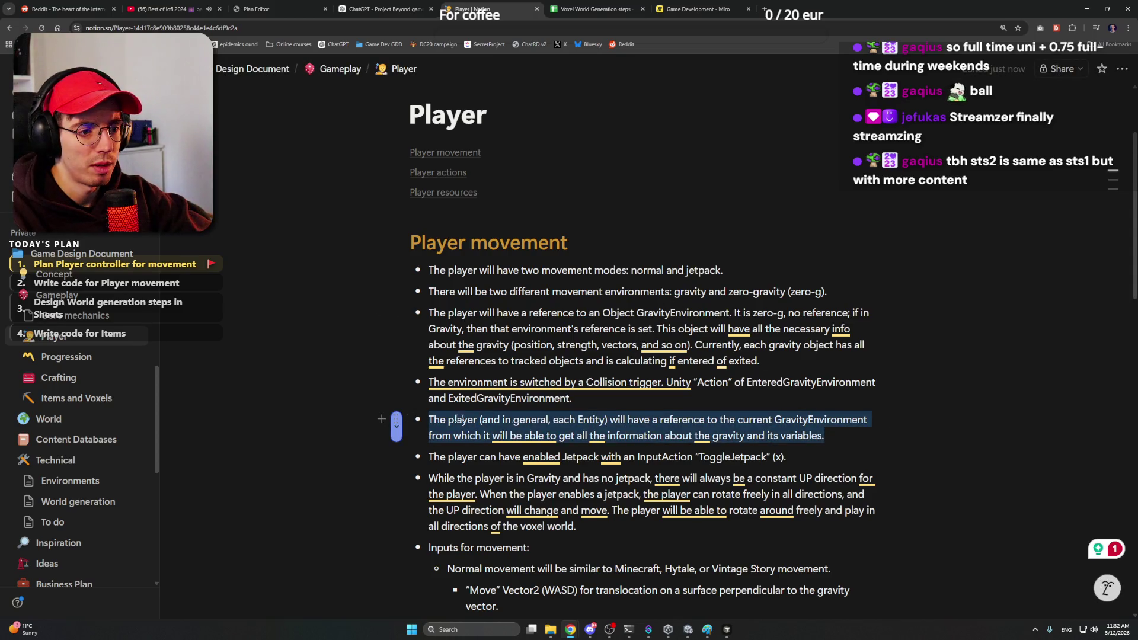
pyautogui.press('BackSpace')
pyautogui.press('BackSpace')
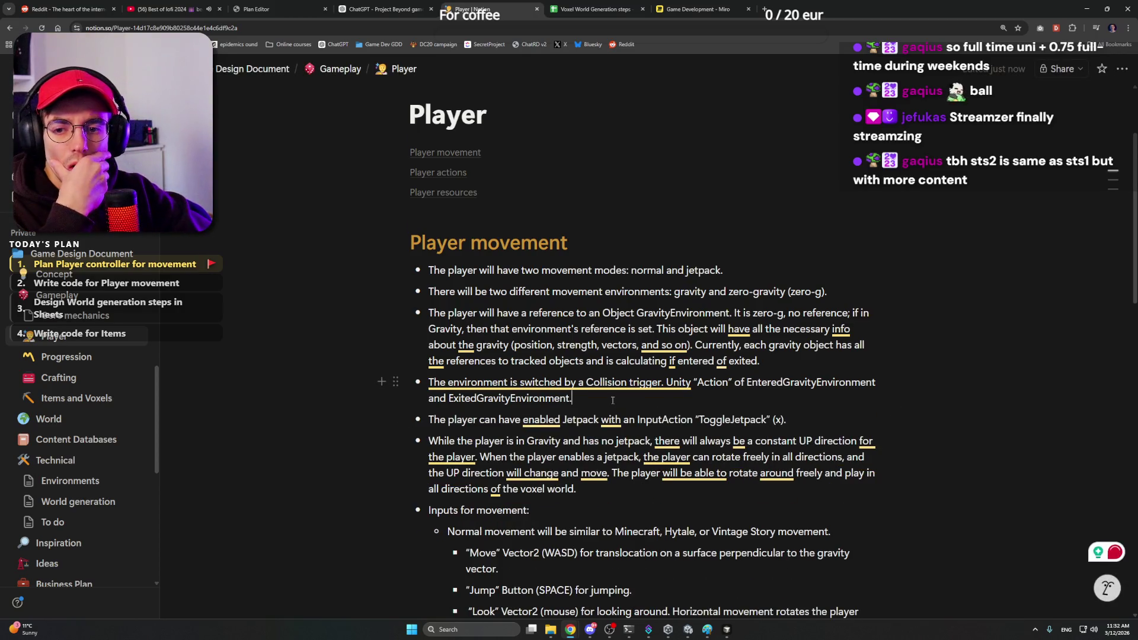
pyautogui.scroll(-2, 612, 400)
pyautogui.scroll(-1, 611, 400)
pyautogui.scroll(-3, 650, 327)
pyautogui.scroll(-3, 650, 327)
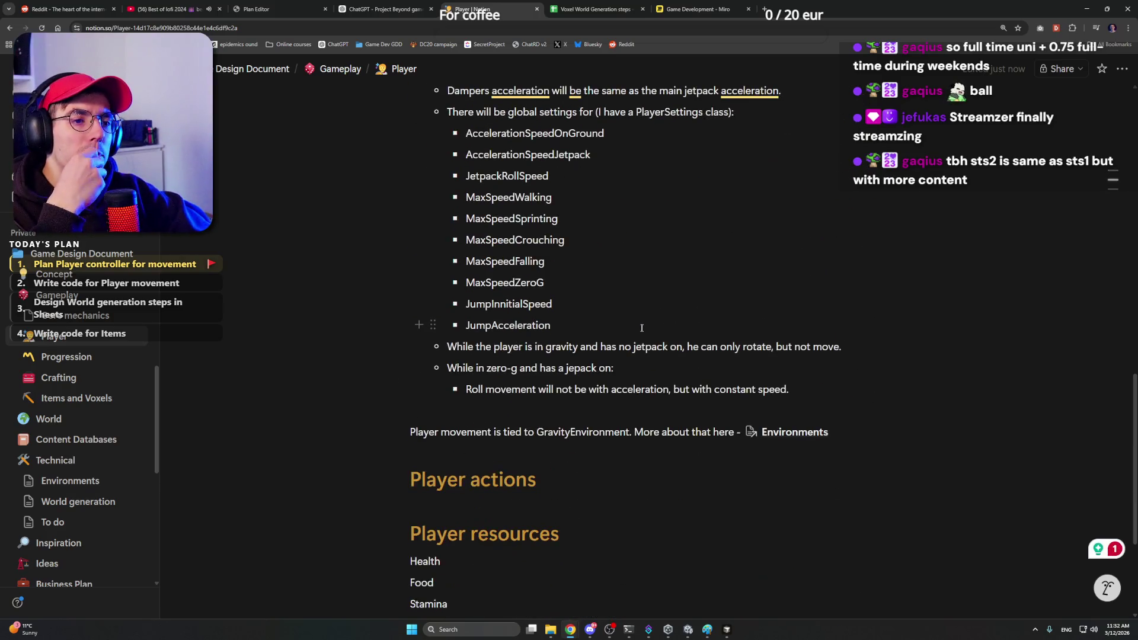
pyautogui.moveTo(839, 428); pyautogui.dragTo(418, 177)
pyautogui.click(382, 9)
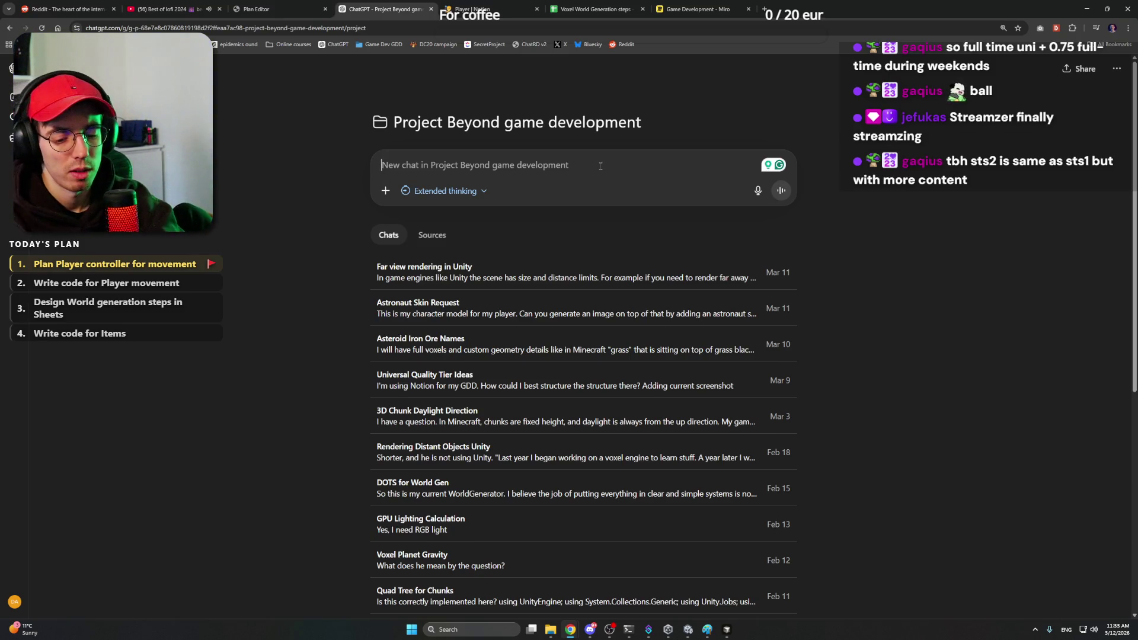
pyautogui.write('Help me')
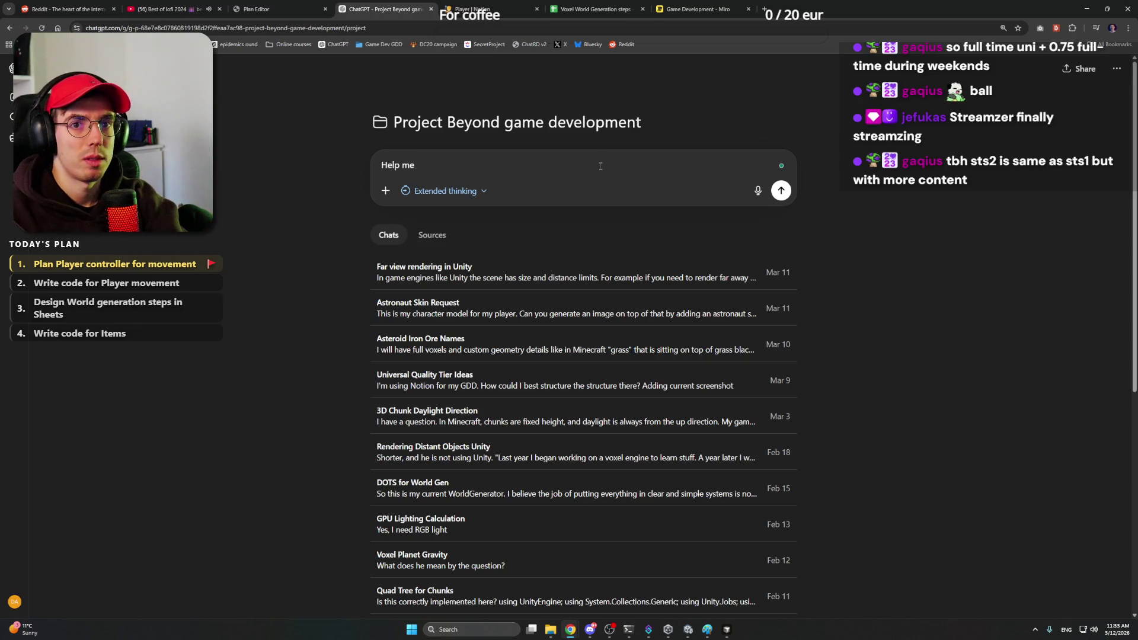
pyautogui.write(' structure the players code and')
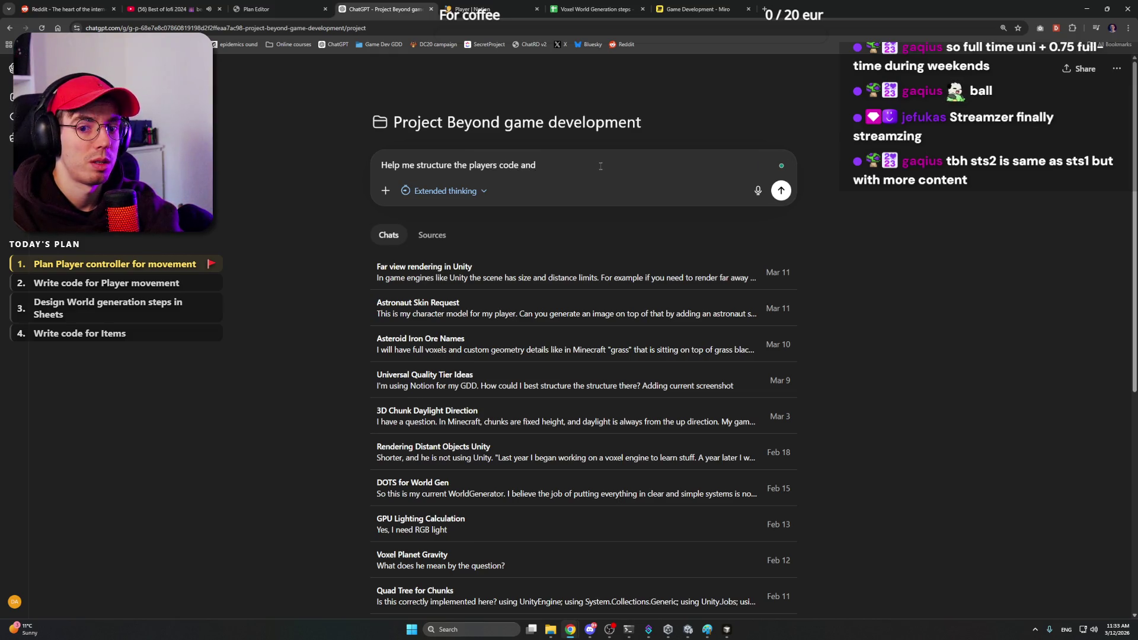
# Step: Start the prompt about structuring the player's code, accepting the 'player's' fix
pyautogui.press('BackSpace')
pyautogui.press('BackSpace')
pyautogui.press('BackSpace')
pyautogui.press('BackSpace')
pyautogui.press('BackSpace')
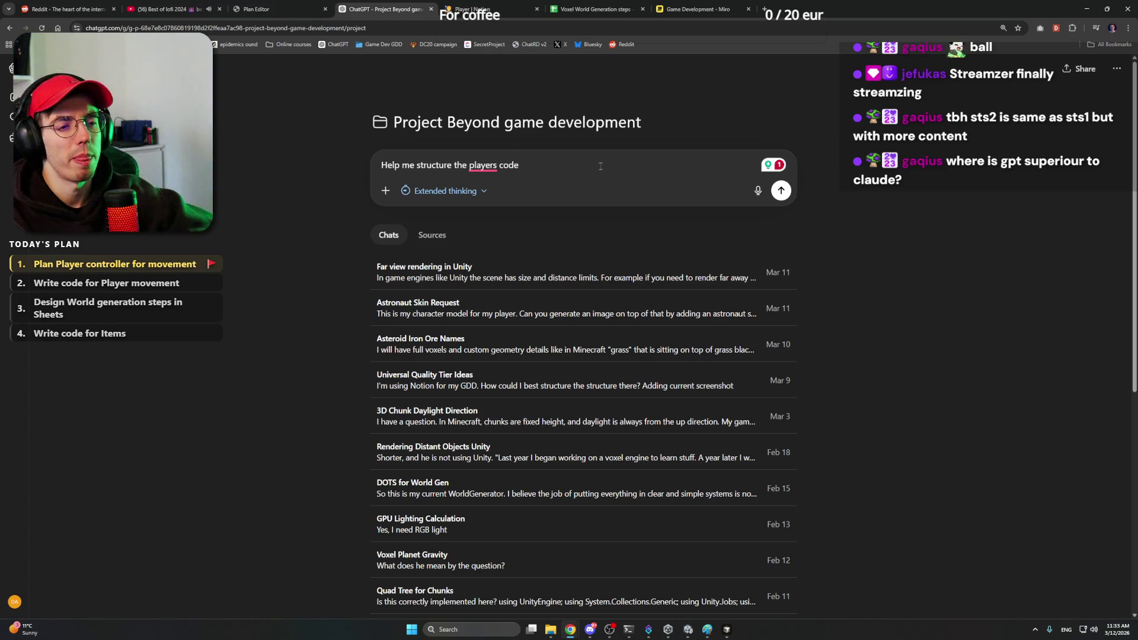
pyautogui.click(485, 197)
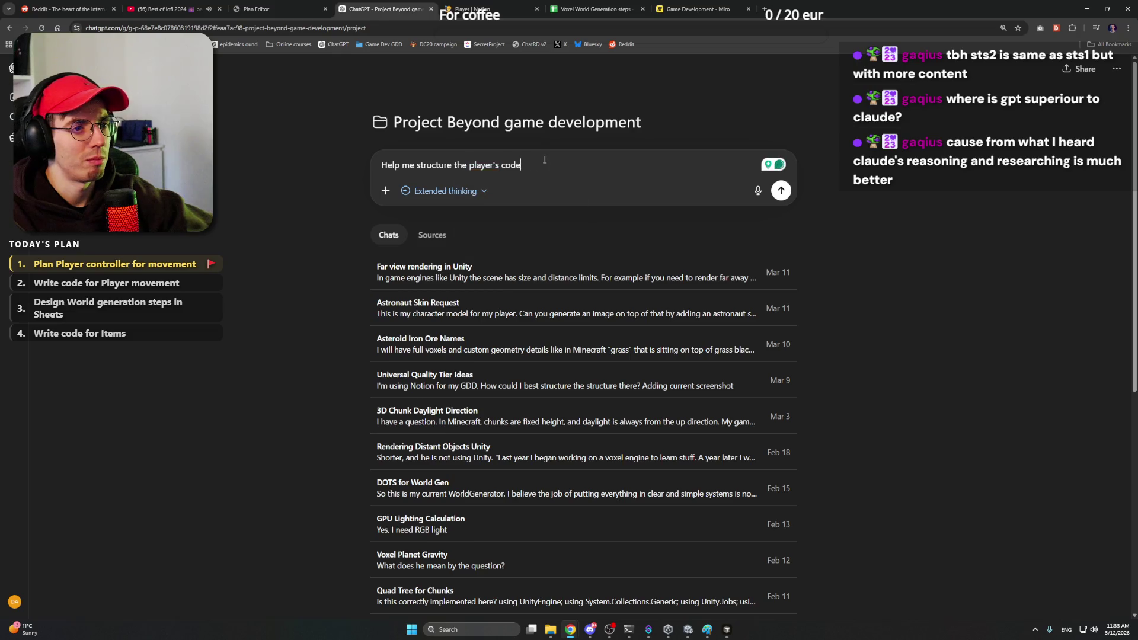
pyautogui.hotkey('ctrl', 'a')
pyautogui.click(548, 164)
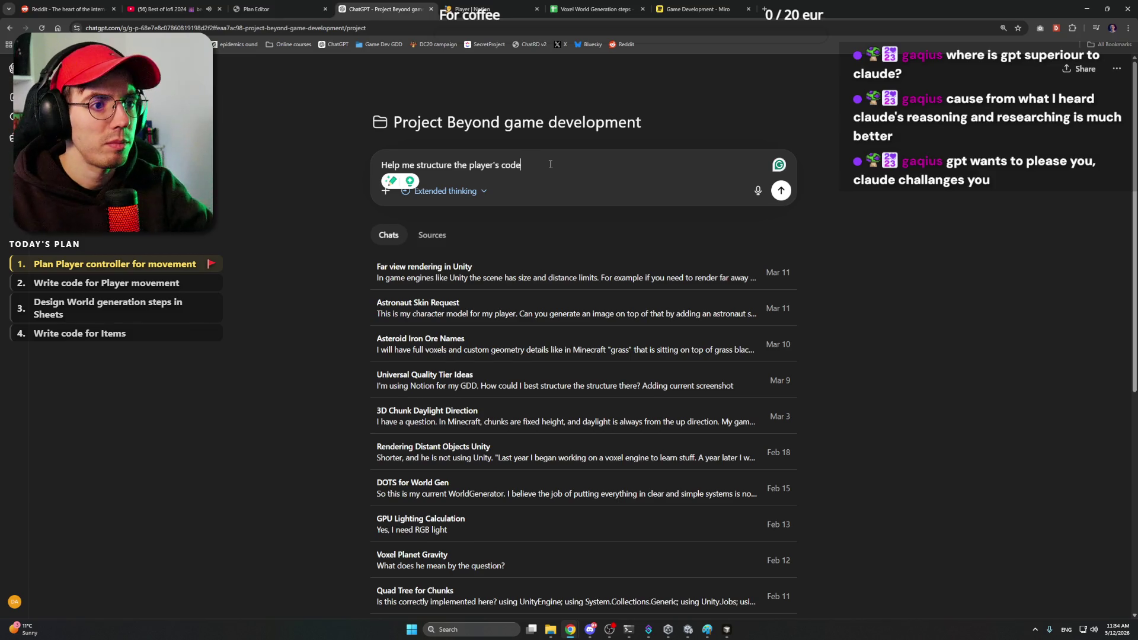
pyautogui.write('. I want to h')
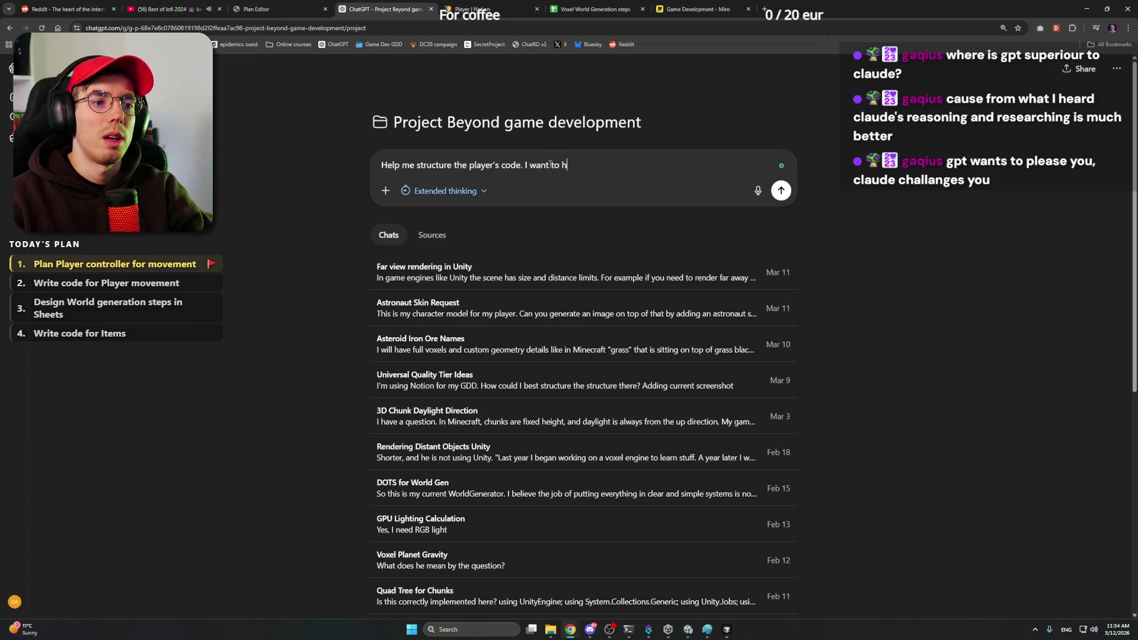
pyautogui.press('BackSpace')
pyautogui.write('a clean')
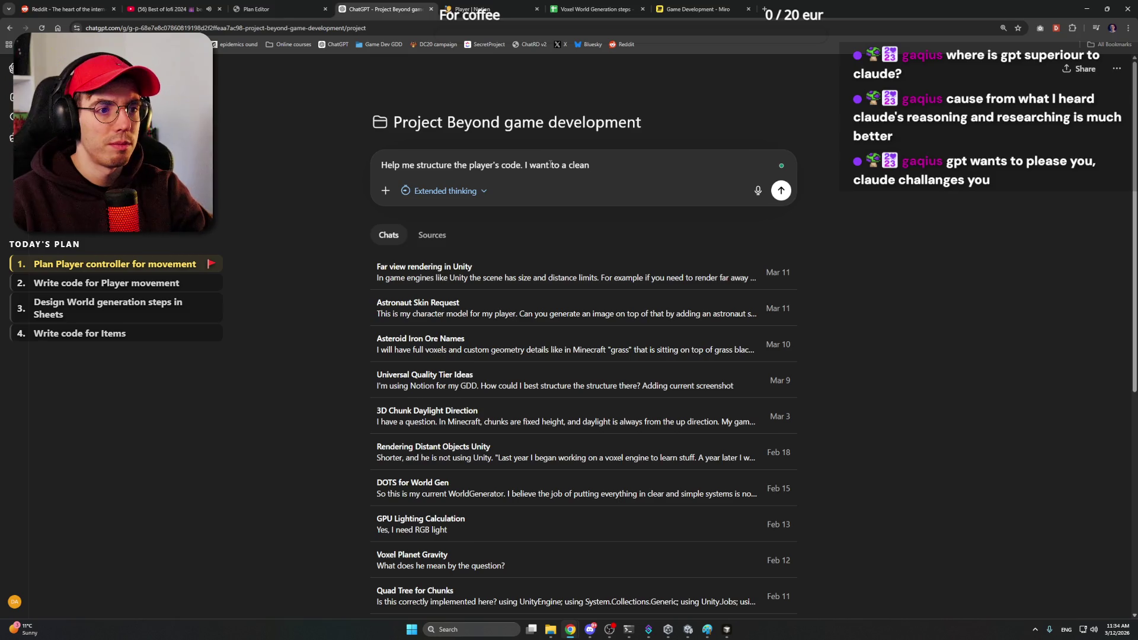
pyautogui.write(' Code design')
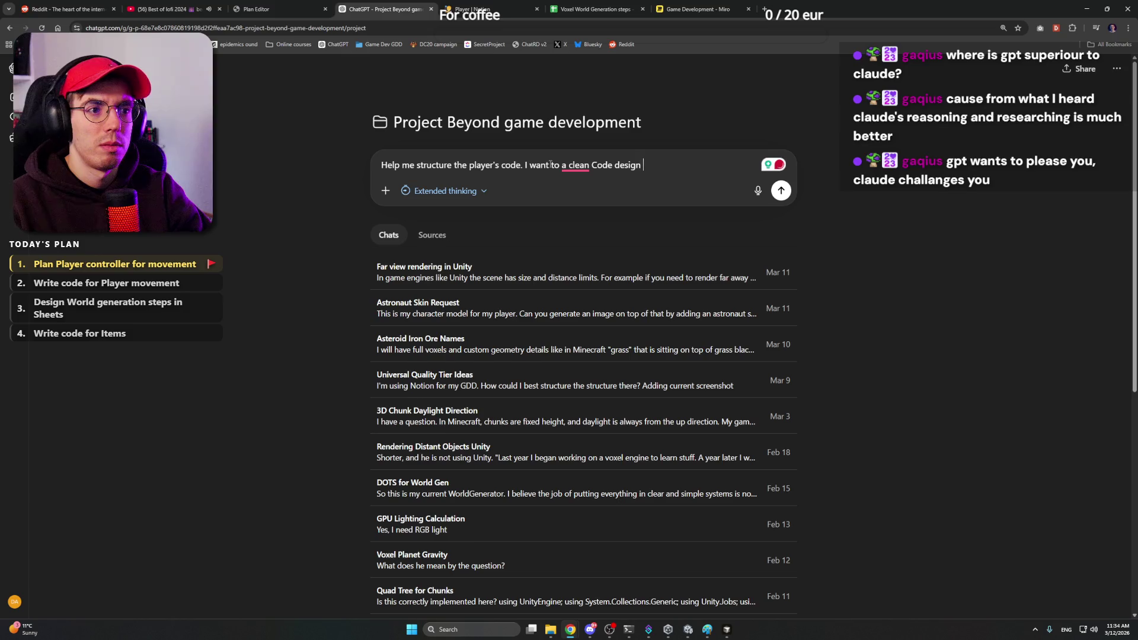
# Step: Retype 'clean code design' in the prompt and glance at the project's Sources list
pyautogui.hotkey('ctrl', 'BackSpace')
pyautogui.hotkey('ctrl', 'BackSpace')
pyautogui.write('sign')
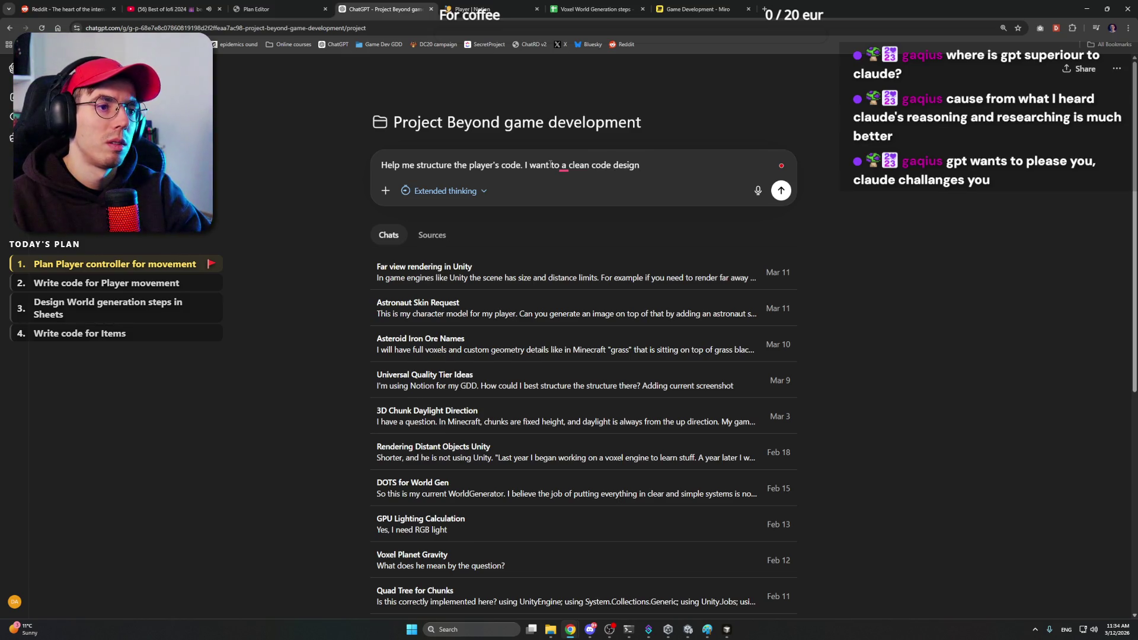
pyautogui.click(432, 234)
pyautogui.click(391, 236)
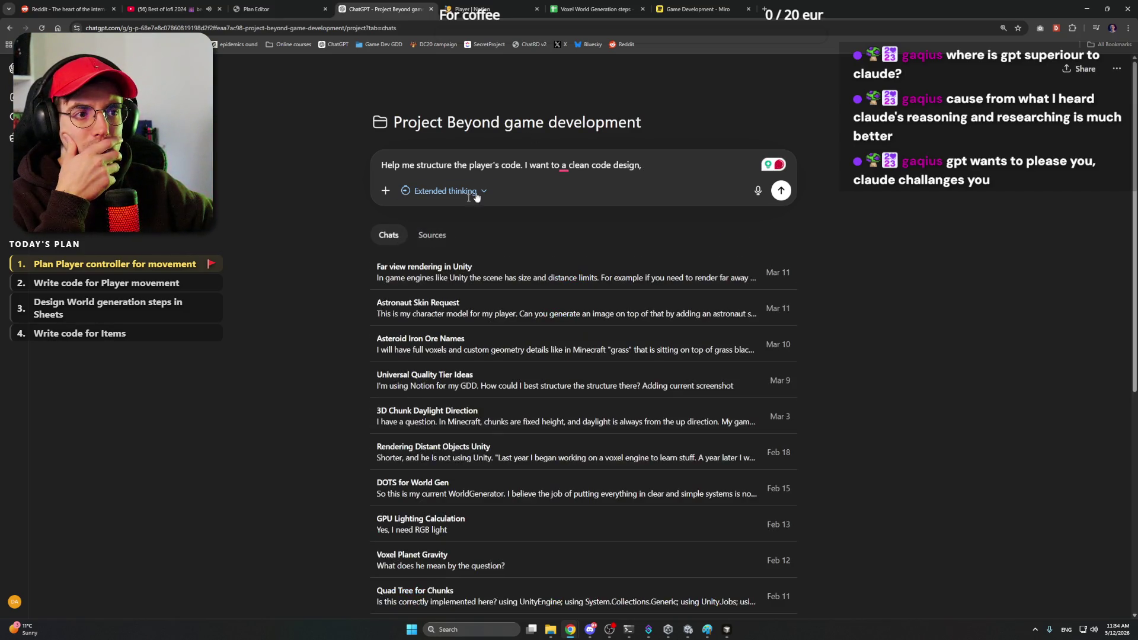
# Step: Correct 'to a' into 'to have a' via the spelling suggestion
pyautogui.rightClick(561, 165)
pyautogui.click(578, 178)
pyautogui.scroll(-5, 512, 356)
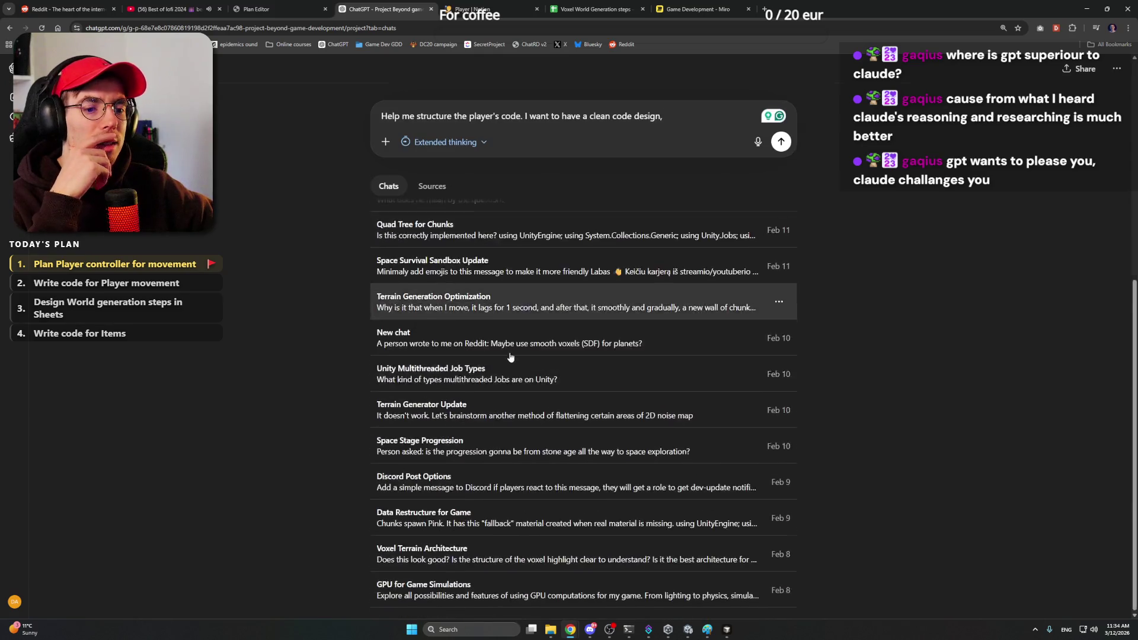
pyautogui.scroll(-2, 513, 357)
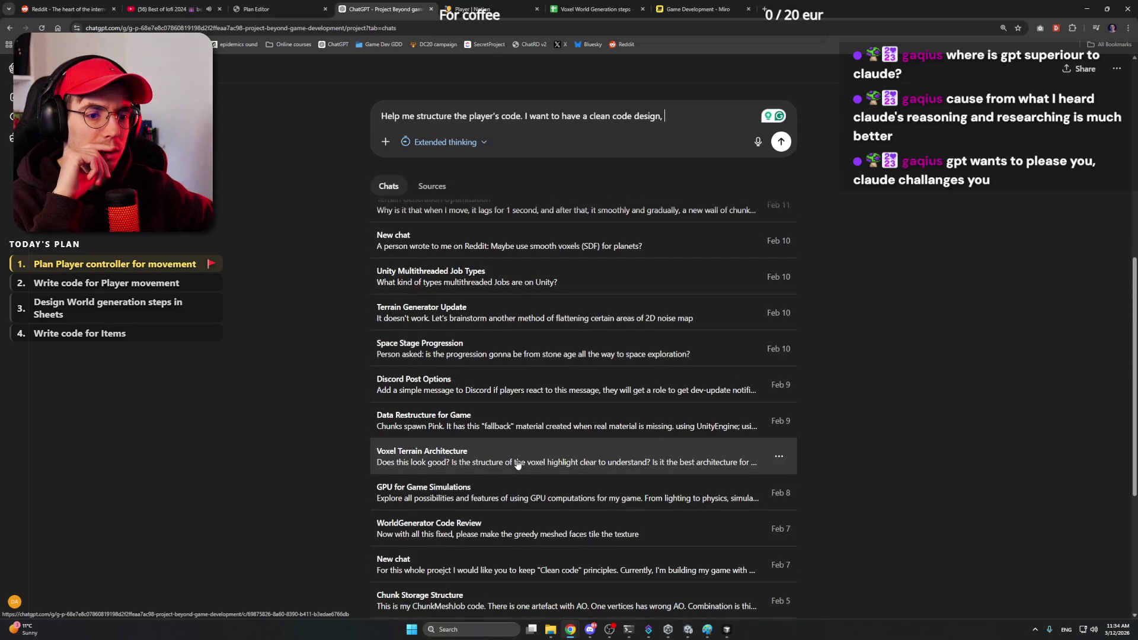
pyautogui.scroll(-3, 517, 465)
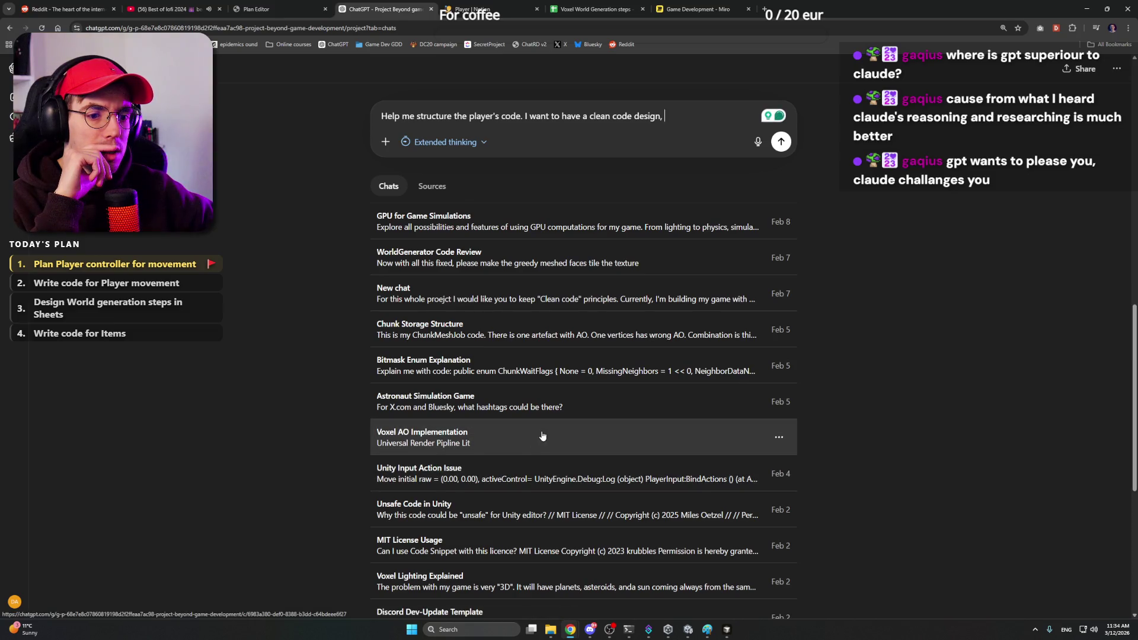
pyautogui.scroll(-1, 494, 503)
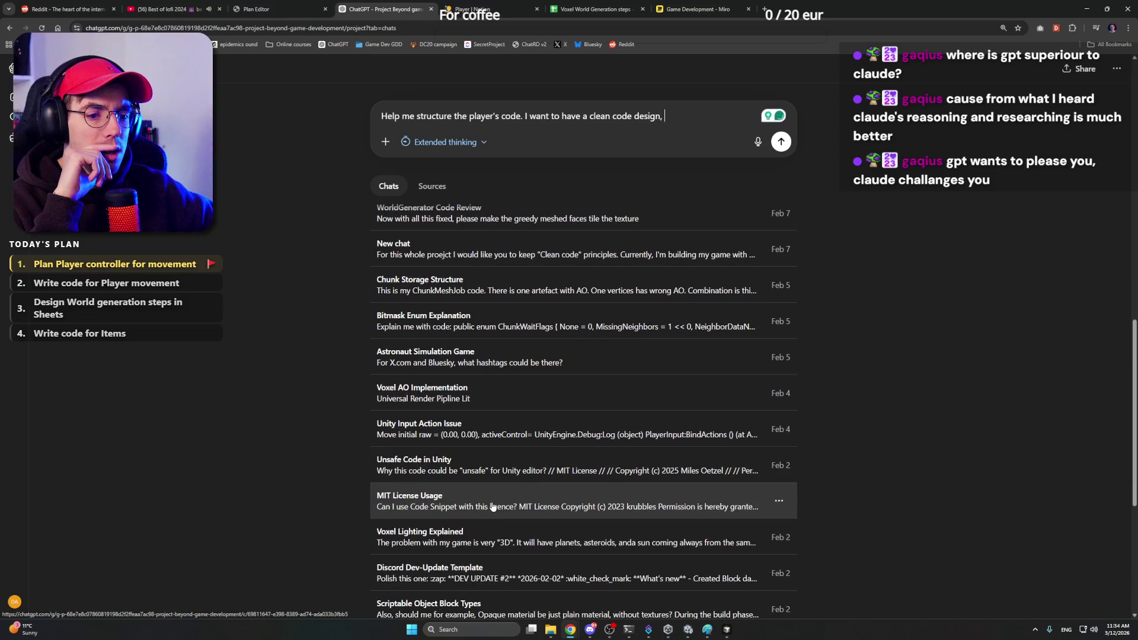
pyautogui.scroll(-1, 507, 503)
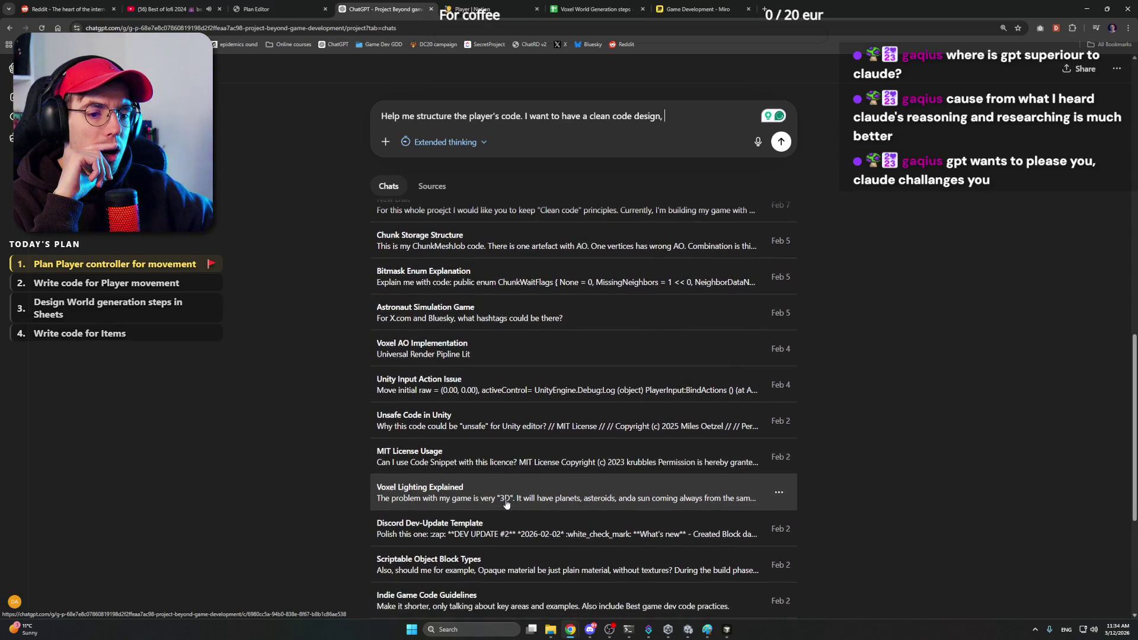
pyautogui.scroll(-1, 509, 501)
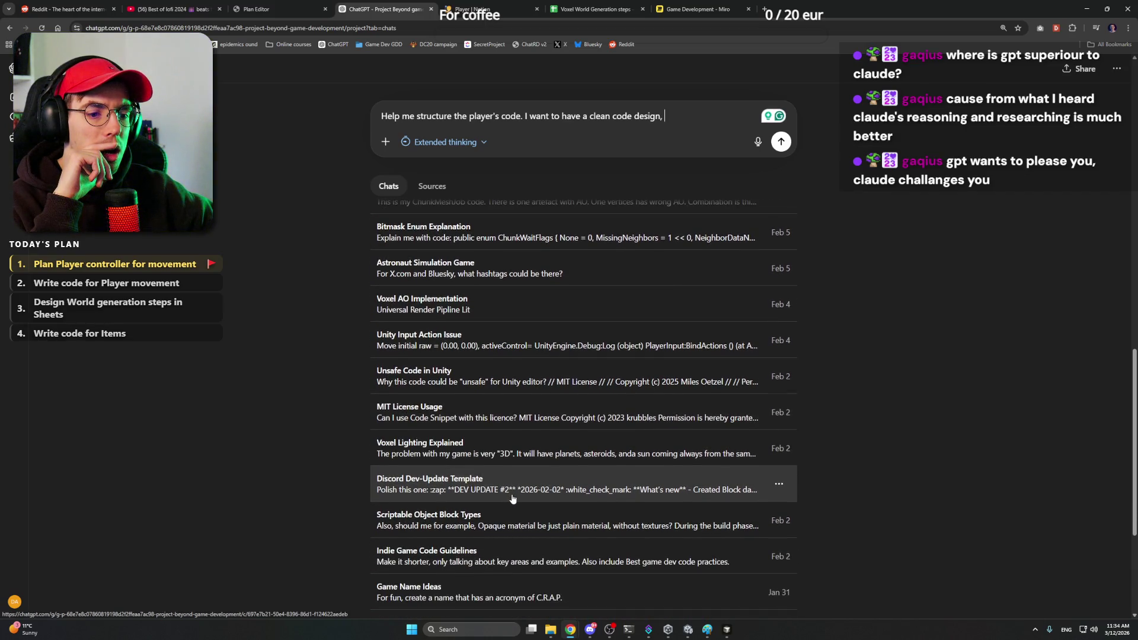
pyautogui.scroll(-1, 512, 499)
pyautogui.scroll(-1, 515, 496)
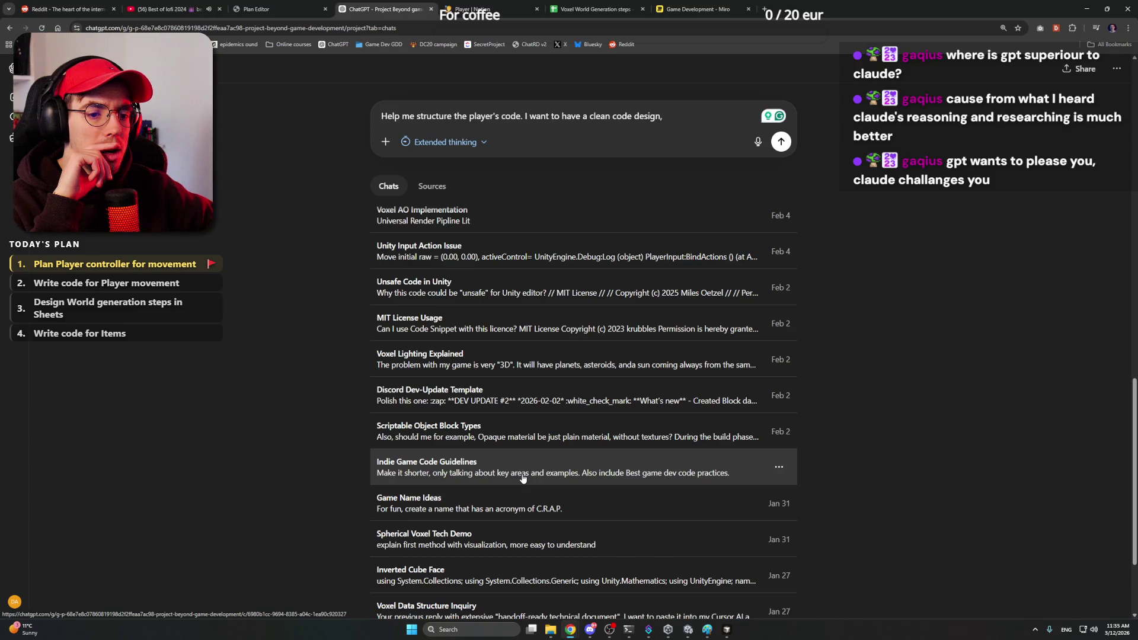
pyautogui.write(' wit')
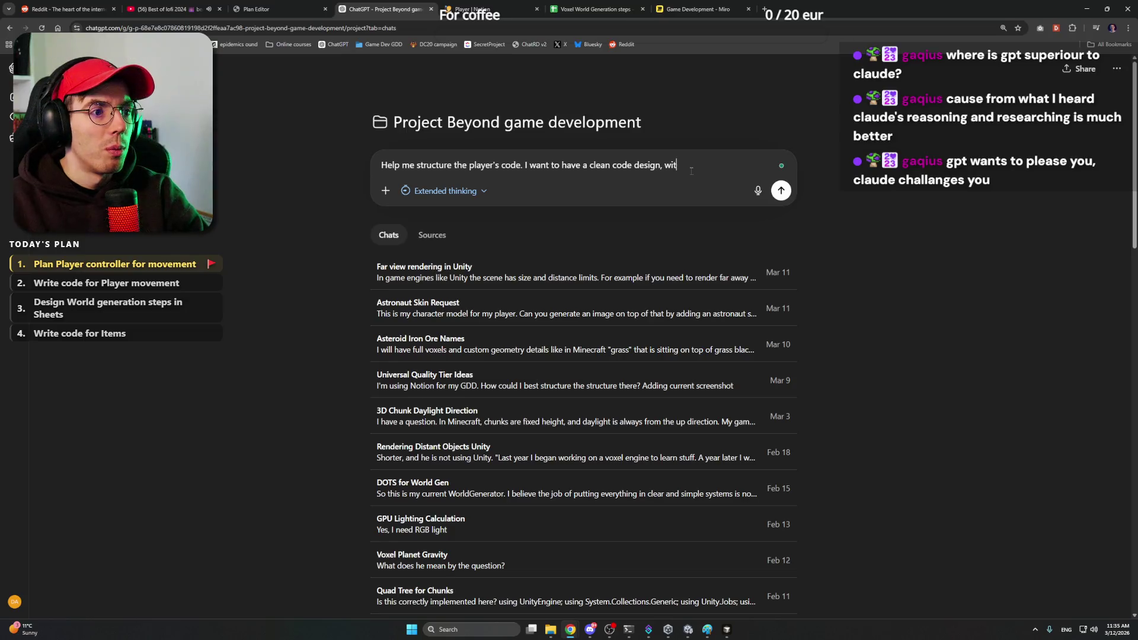
pyautogui.write('h each system re')
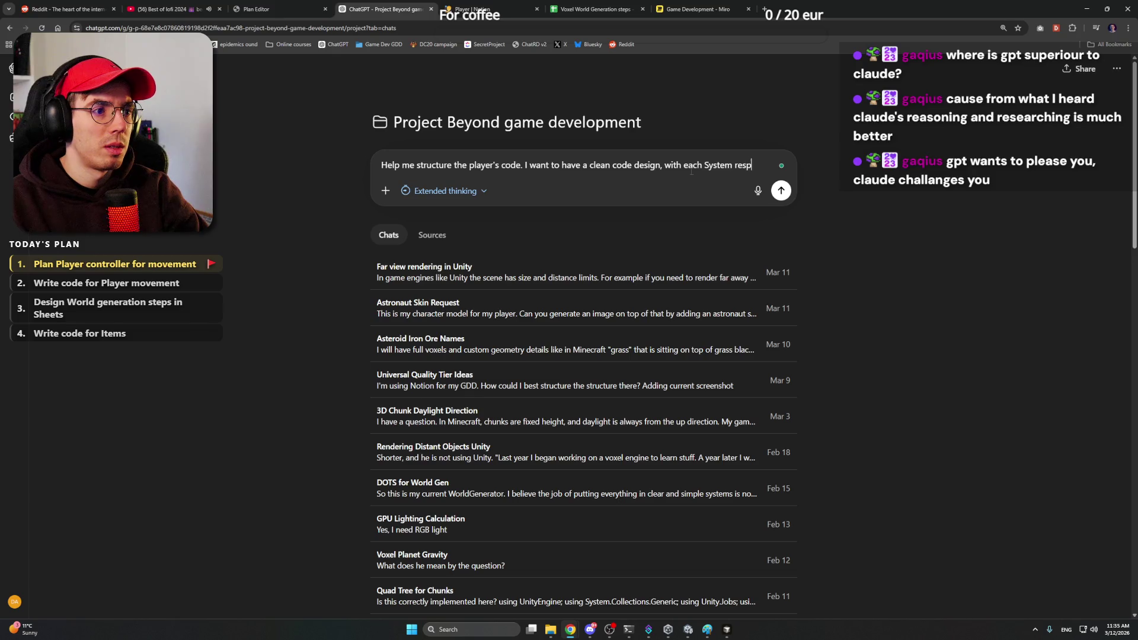
pyautogui.write('spo')
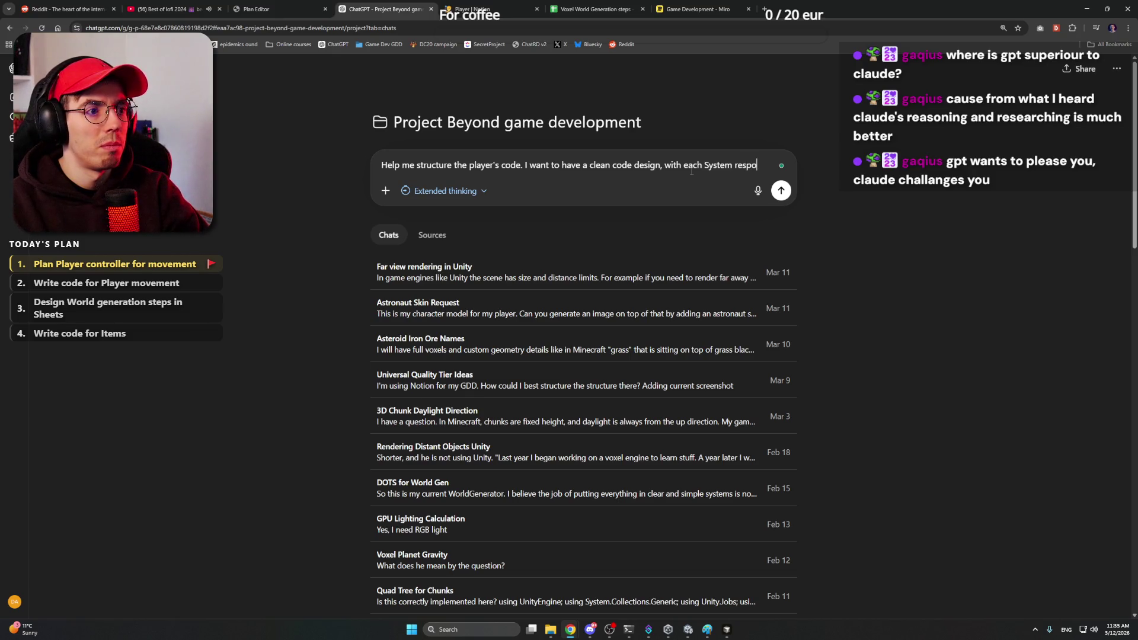
pyautogui.write('nsi')
pyautogui.write('for ')
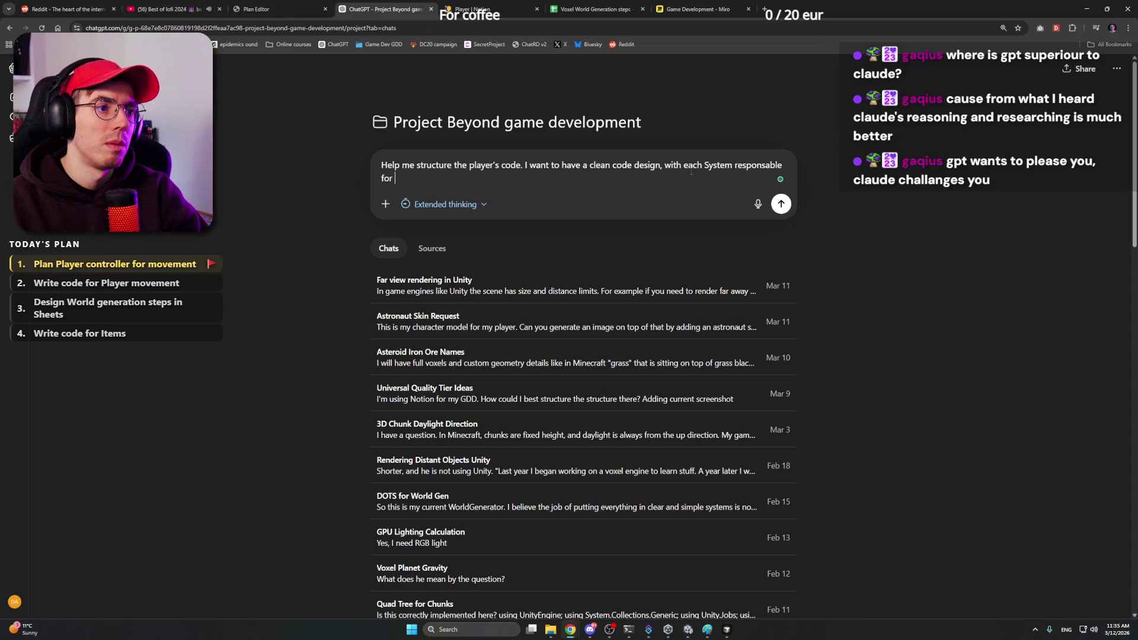
pyautogui.write('ing.')
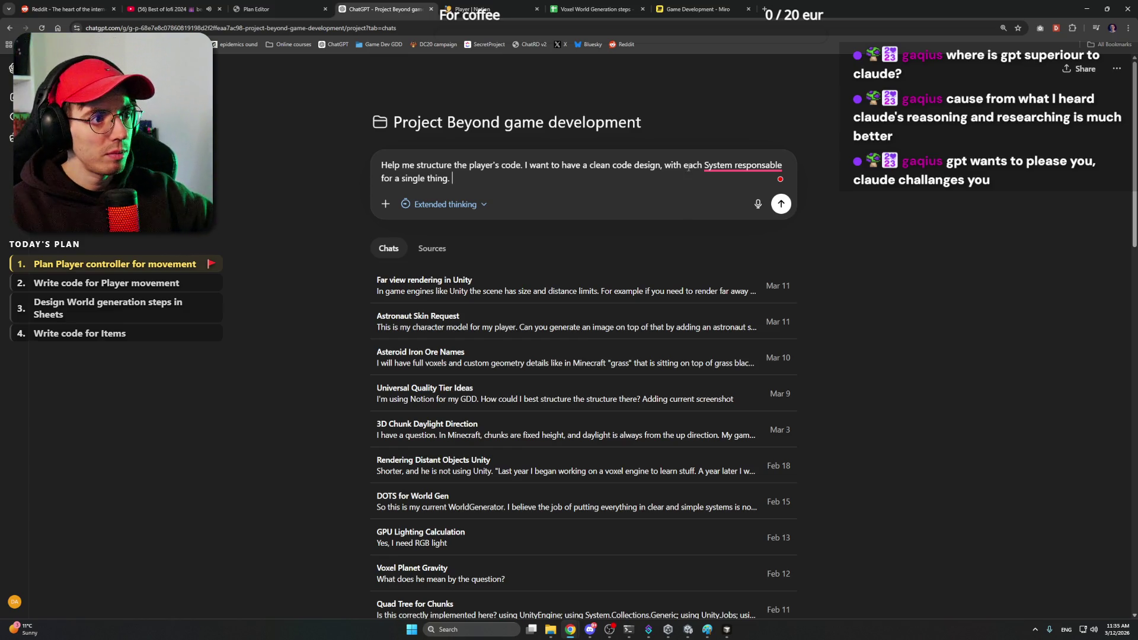
# Step: Add the single-responsibility requirement and list PlayerManager on its own line
pyautogui.click(737, 193)
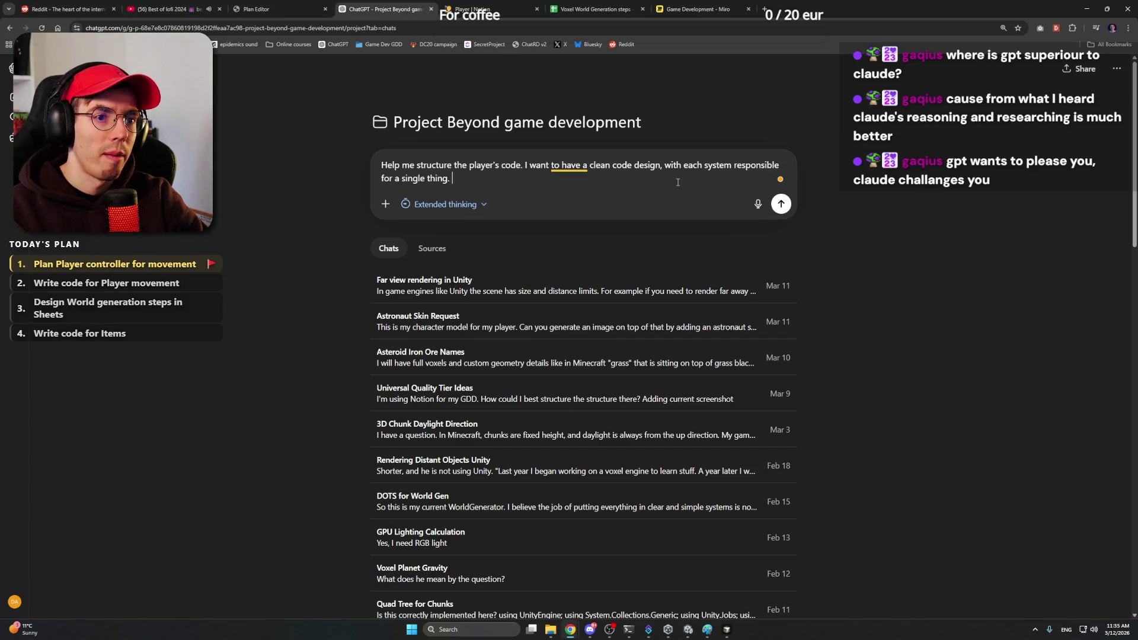
pyautogui.write('Right no')
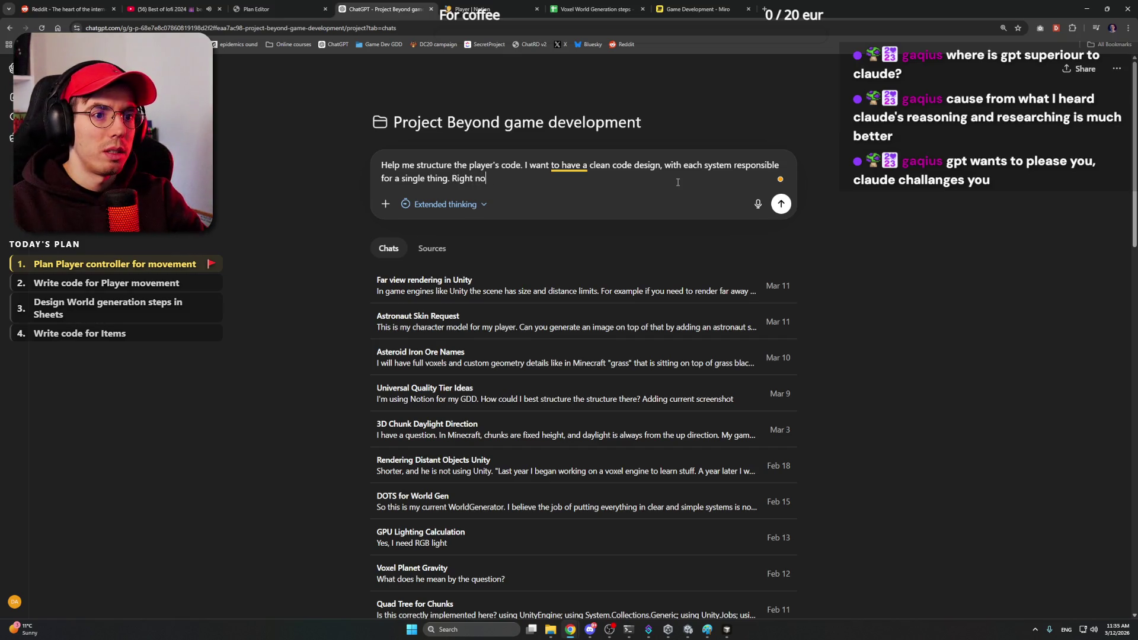
pyautogui.write("w, let's think of the str")
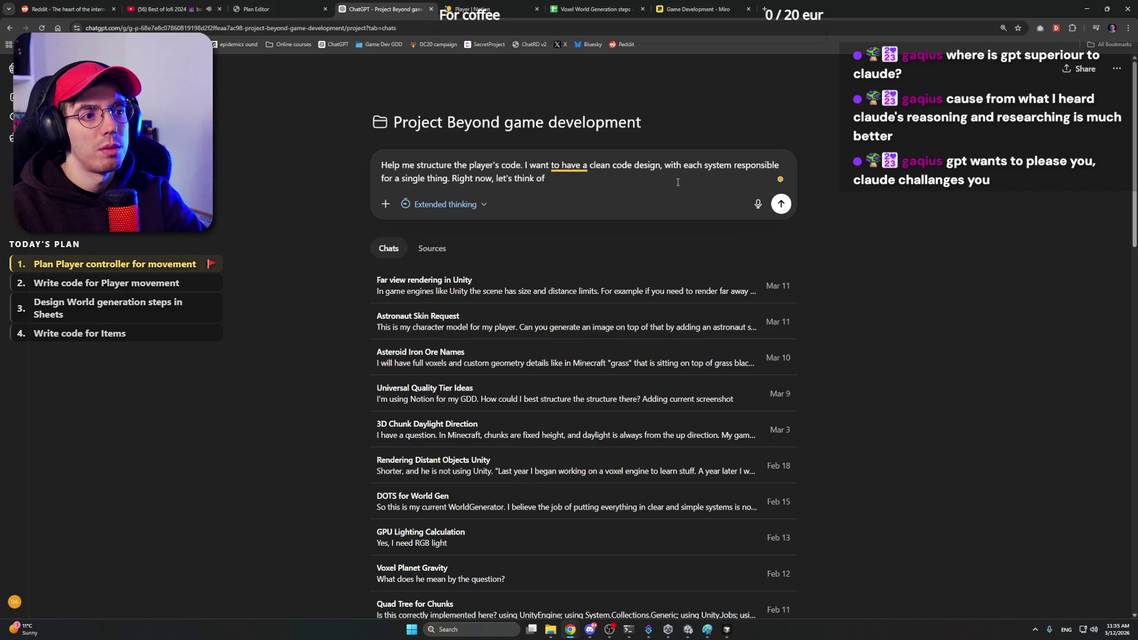
pyautogui.write('ucture for these')
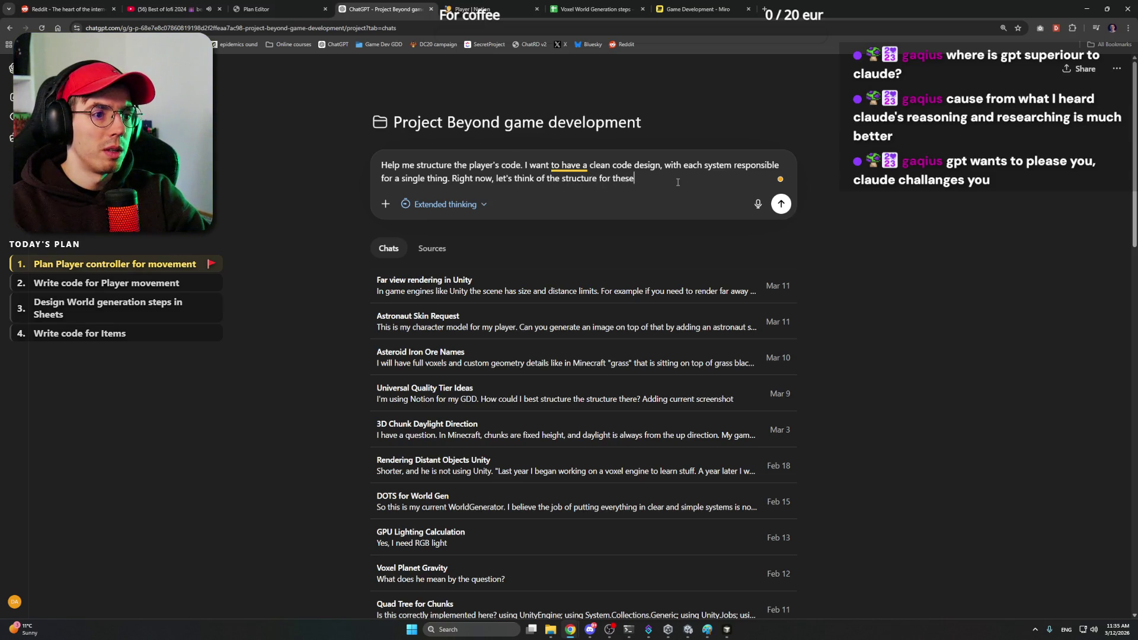
pyautogui.write(':')
pyautogui.hotkey('shift', 'Return')
pyautogui.write('Playerma')
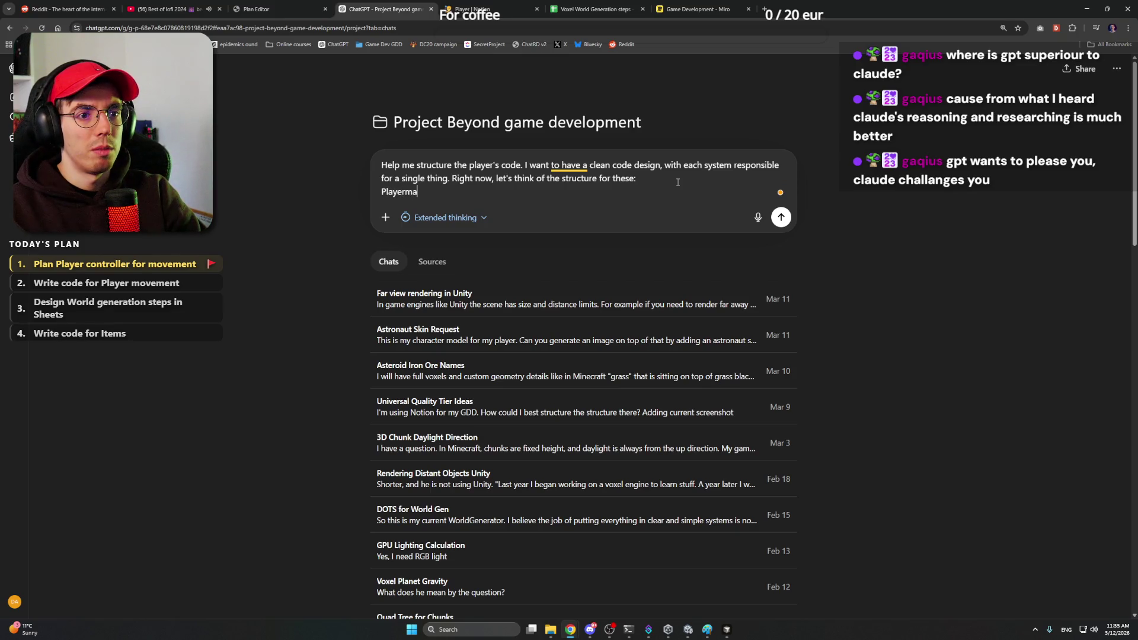
pyautogui.press('BackSpace')
pyautogui.press('BackSpace')
pyautogui.write('Manager')
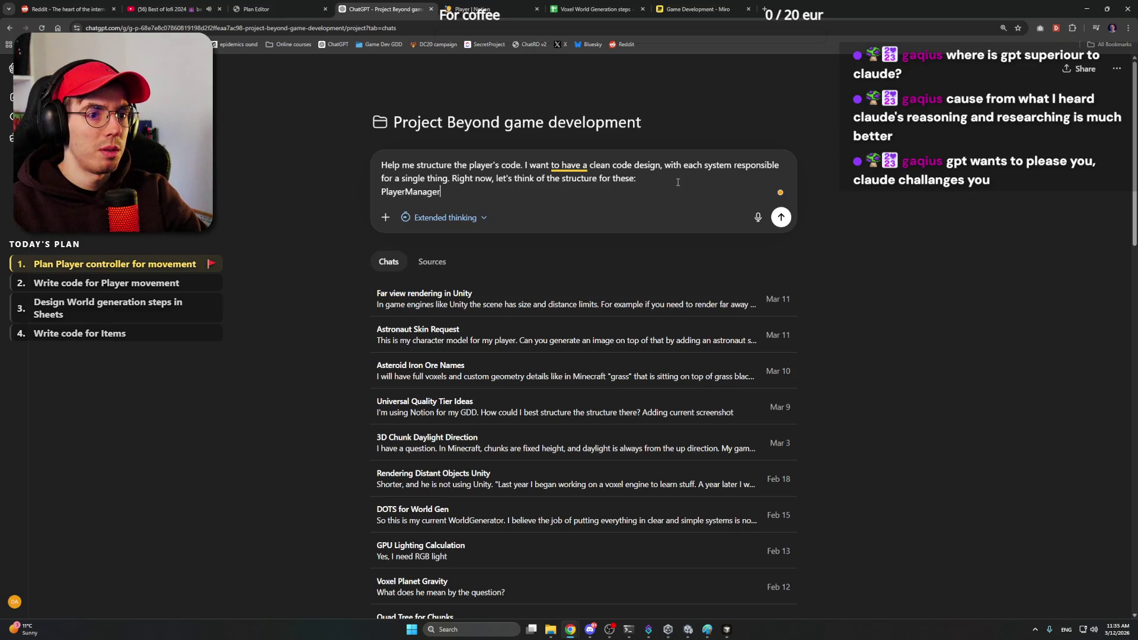
pyautogui.hotkey('shift', 'Return')
pyautogui.write('PlayerMov')
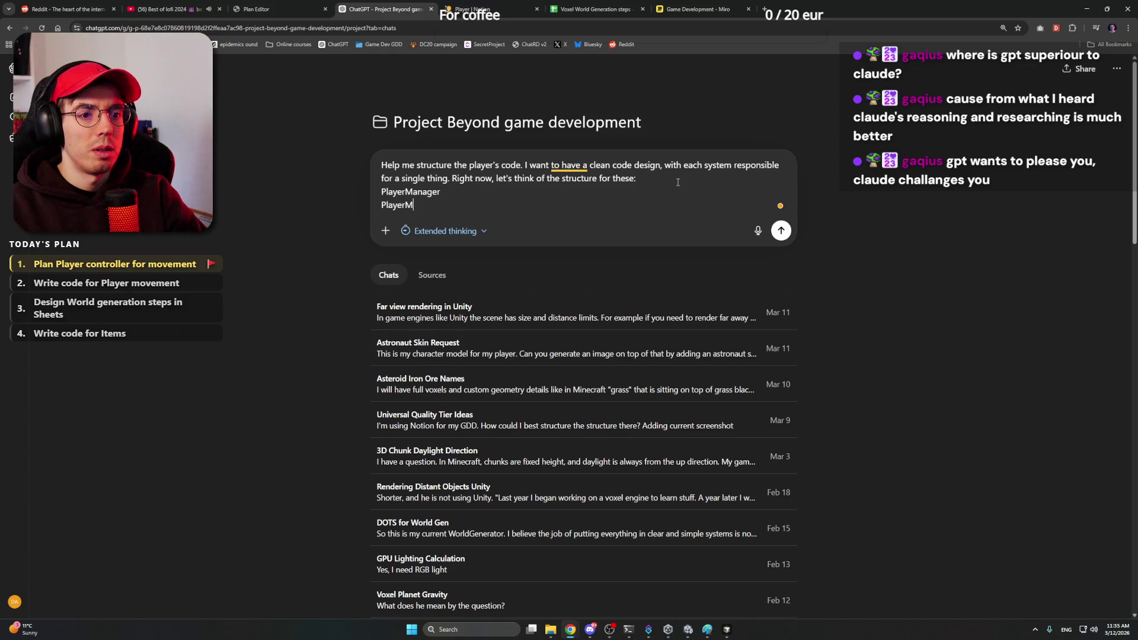
pyautogui.write('ementSystem,')
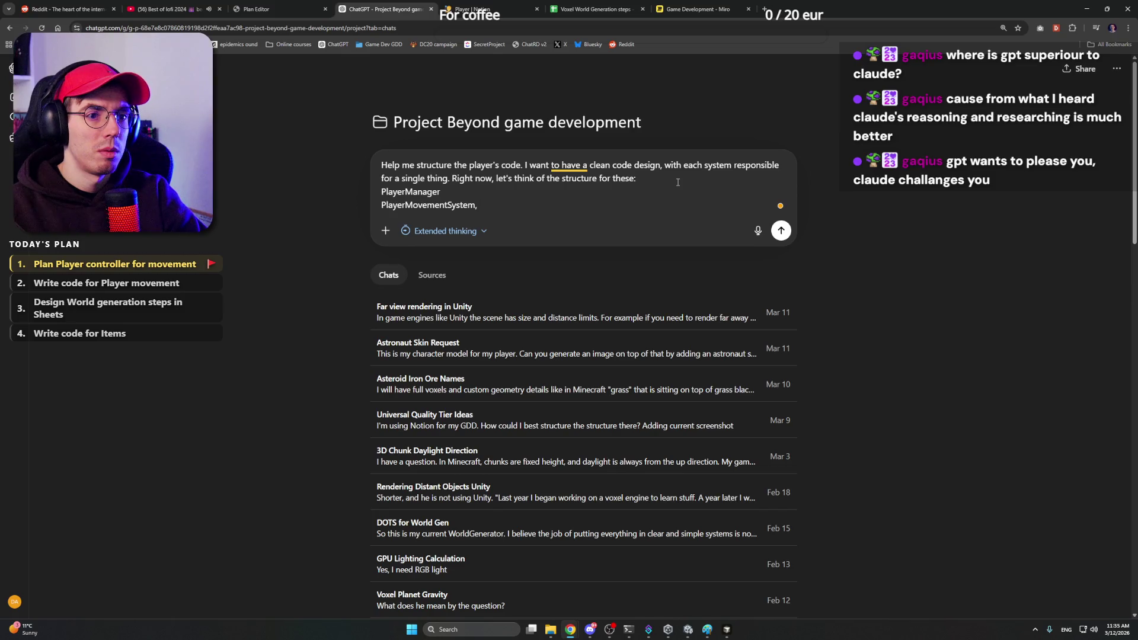
# Step: Add PlayerMovementSystem and begin a third line for the next player system
pyautogui.press('Up')
pyautogui.write(',')
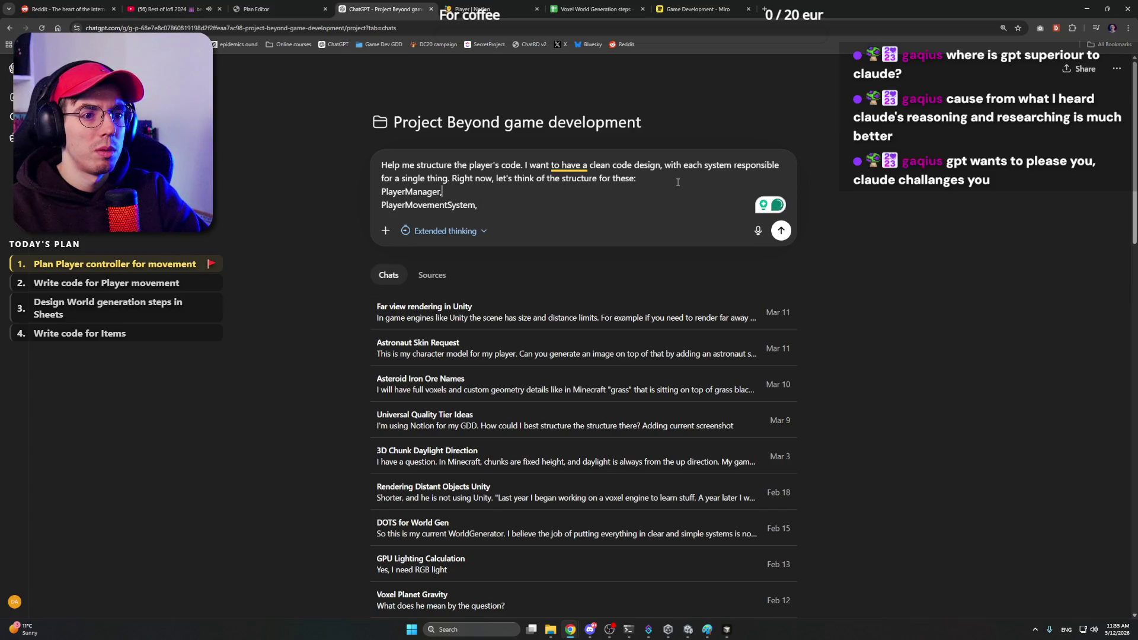
pyautogui.press('End')
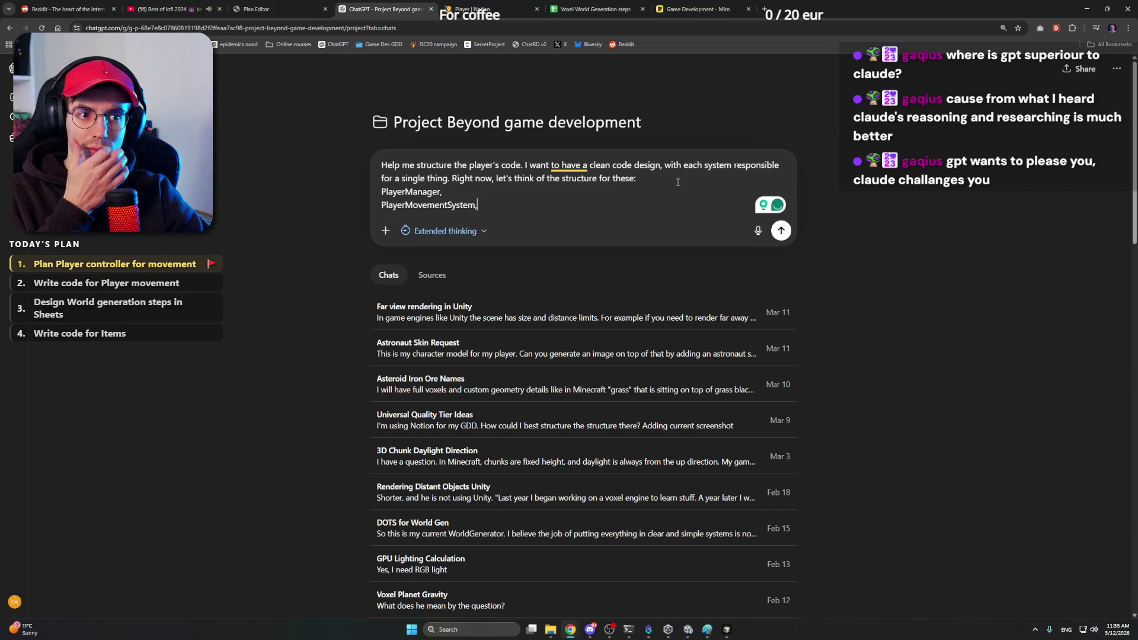
pyautogui.hotkey('shift', 'Return')
pyautogui.write('Player')
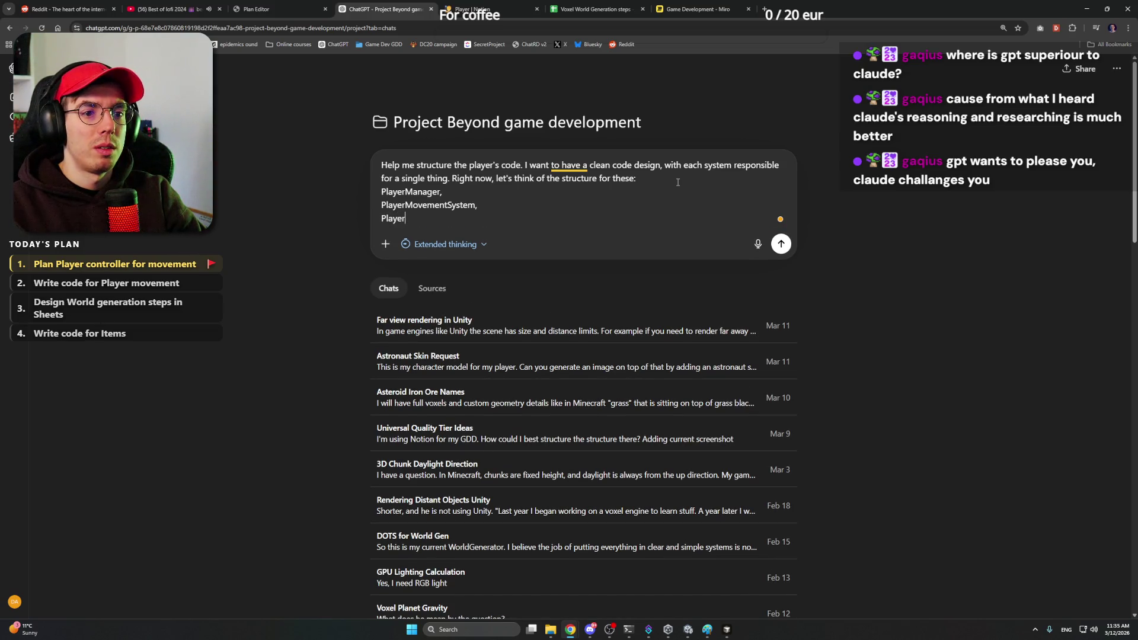
pyautogui.write('InputSystem,')
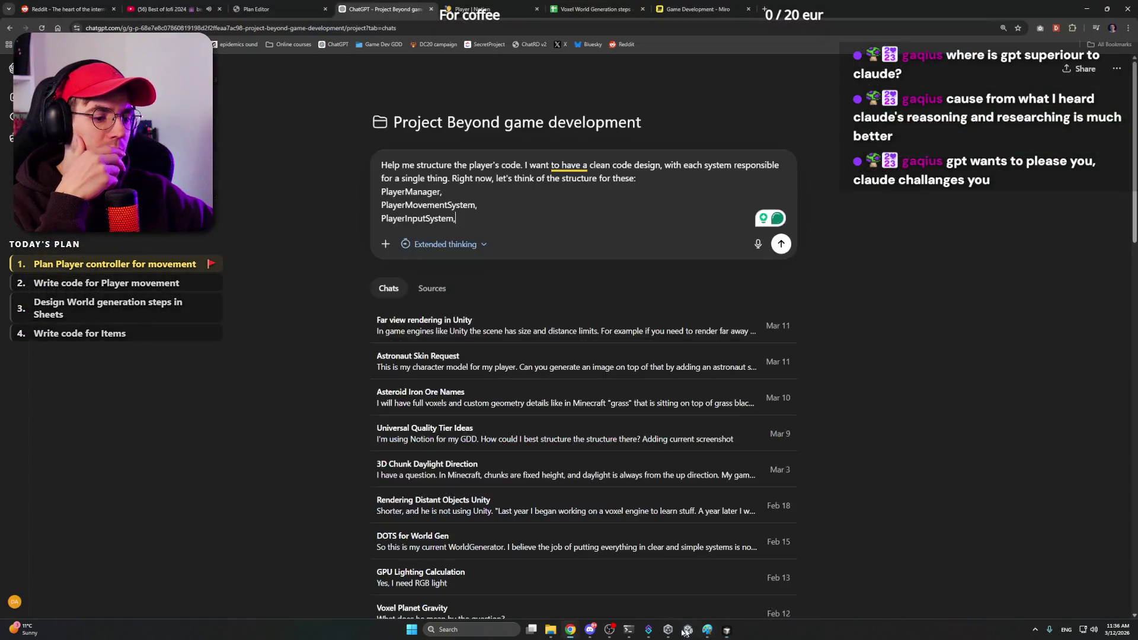
# Step: In Unity's Scripts/Player folder, read the PlayerManager and PlayerInput script sources
pyautogui.click(685, 631)
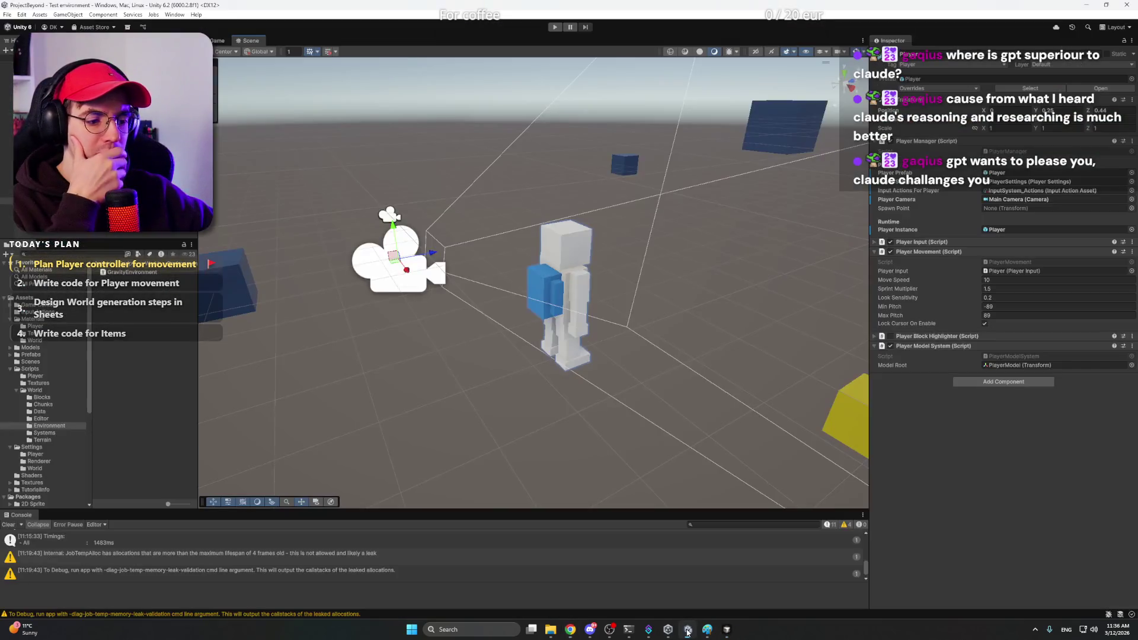
pyautogui.click(34, 375)
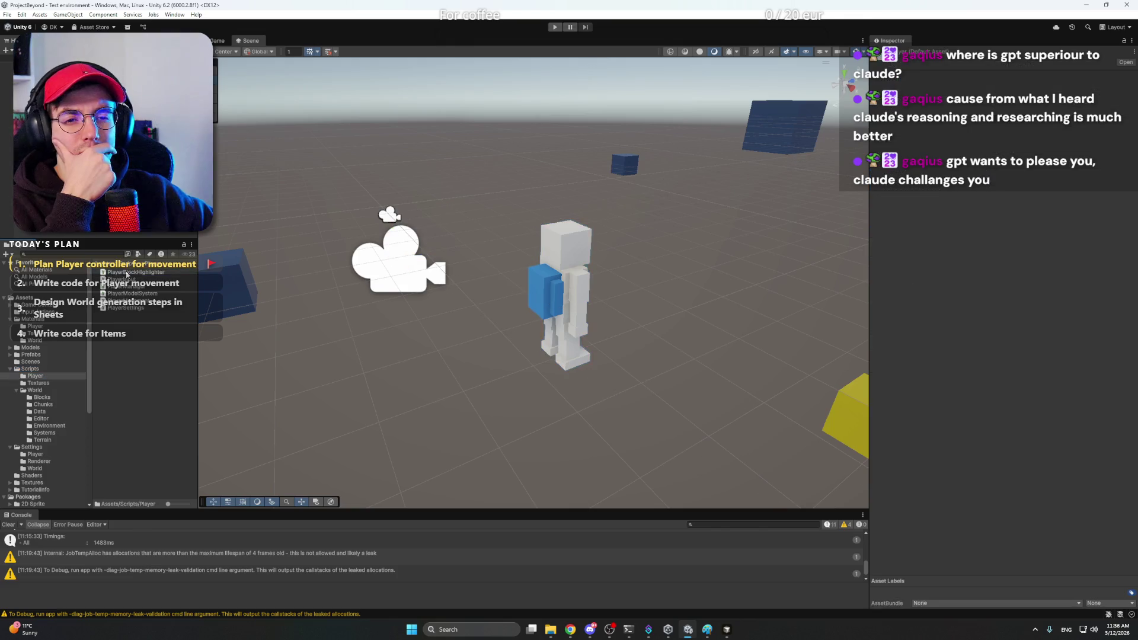
pyautogui.click(151, 293)
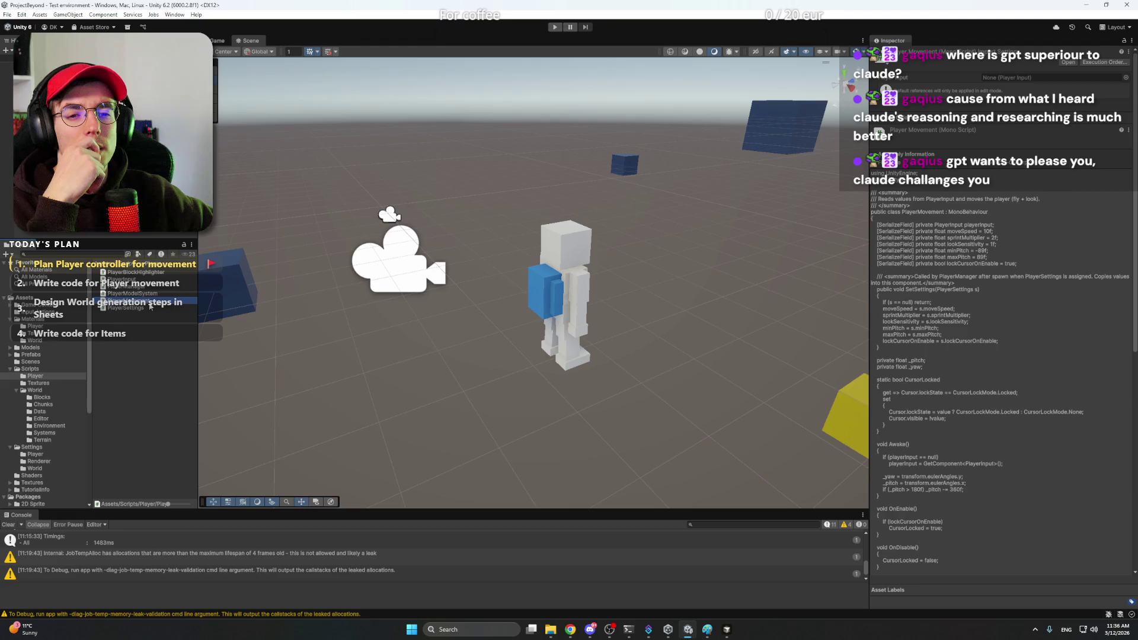
pyautogui.press('Up')
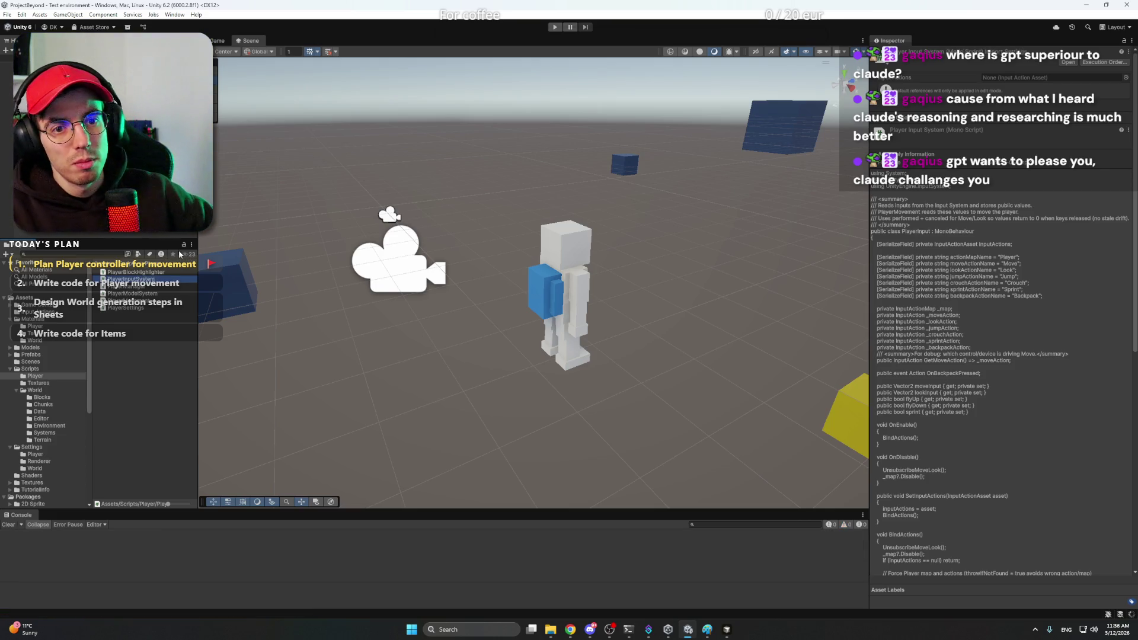
# Step: Review PlayerManager and PlayerMovement scripts, then switch to Cursor
pyautogui.click(142, 286)
pyautogui.click(133, 299)
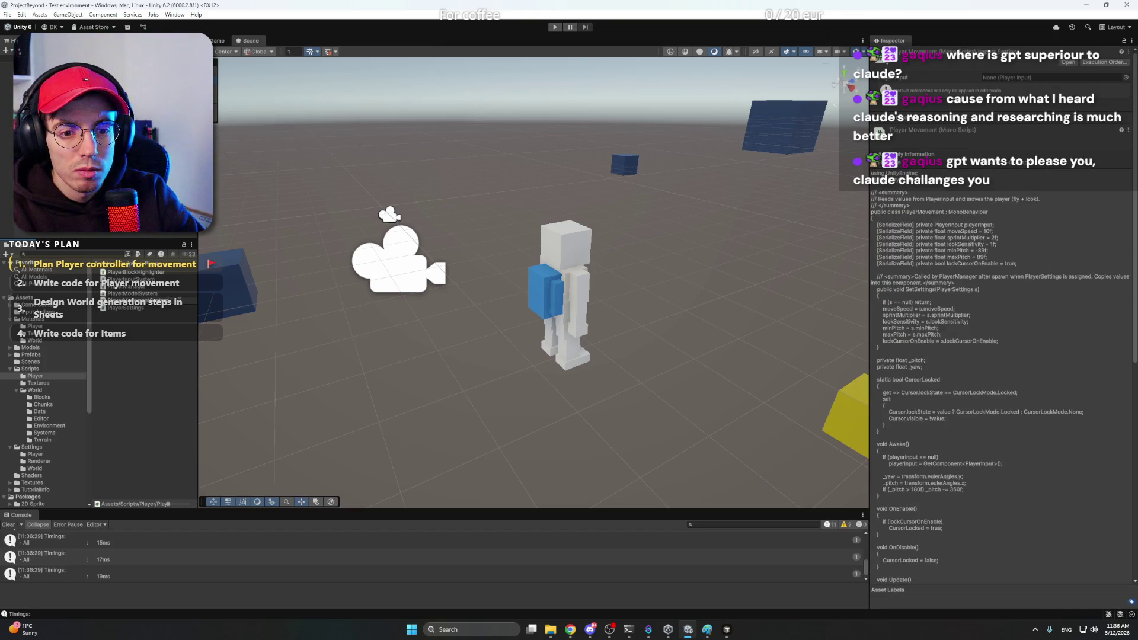
pyautogui.click(725, 628)
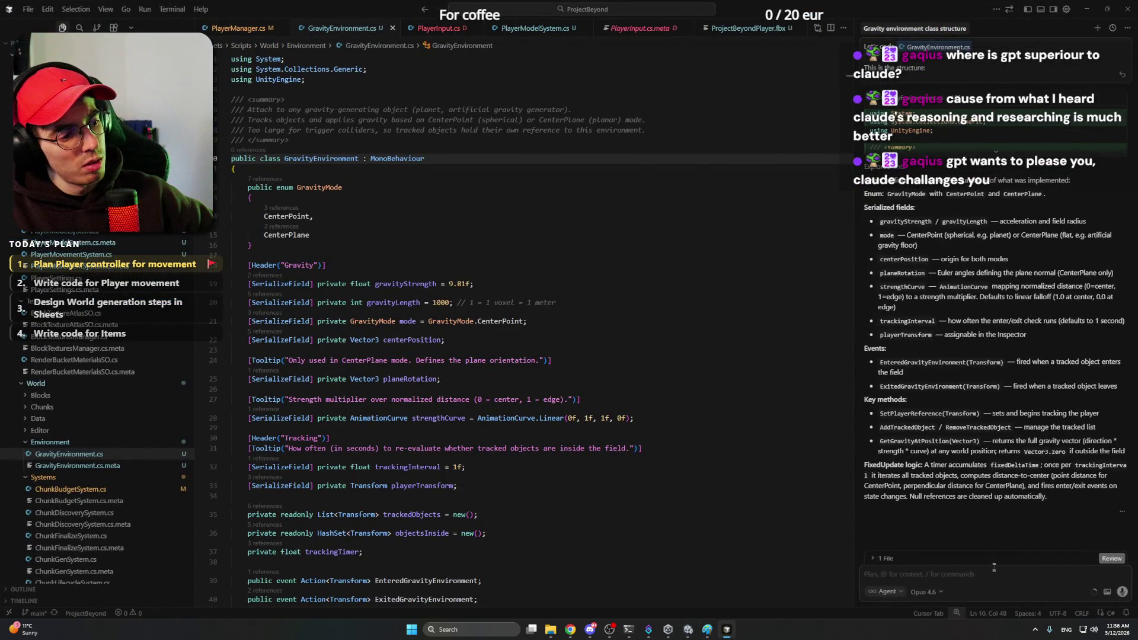
pyautogui.write('I have ')
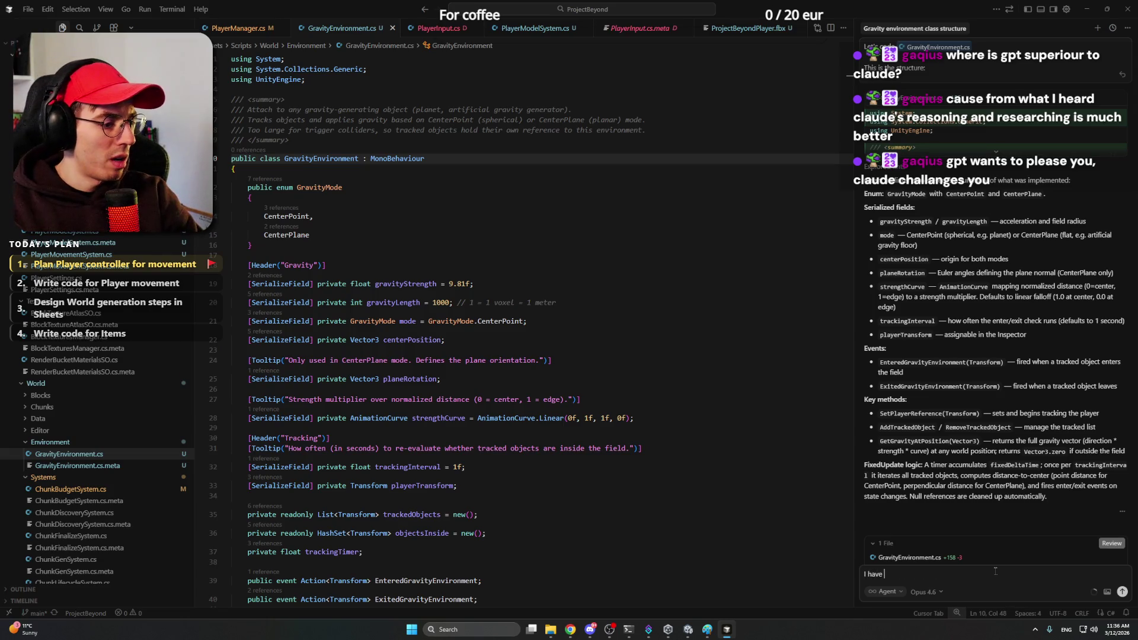
pyautogui.write('renam')
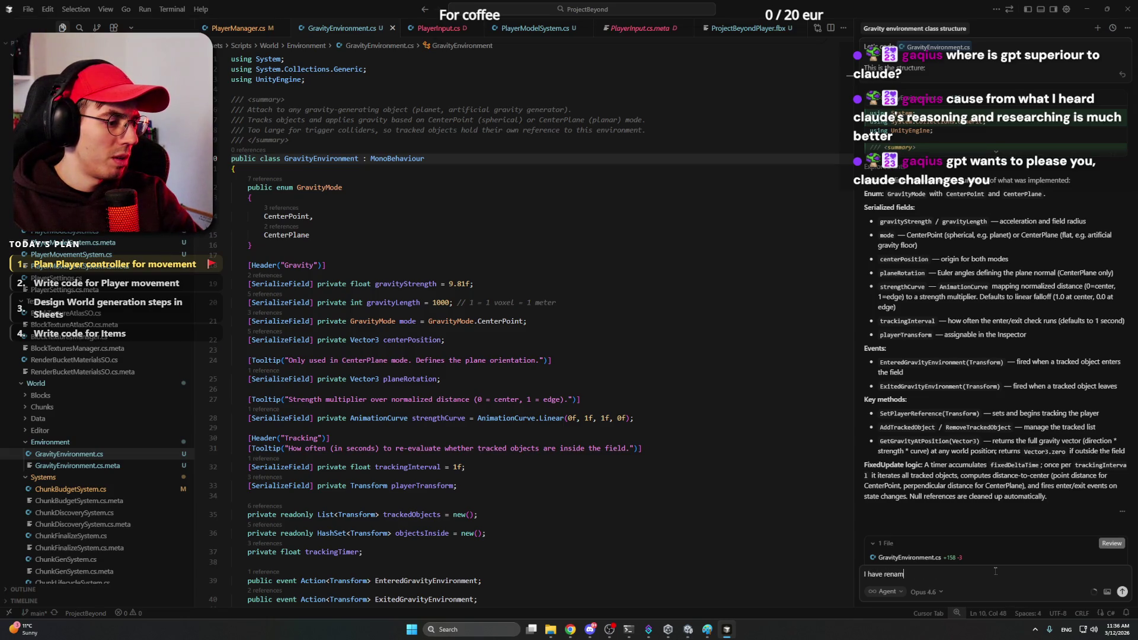
pyautogui.write('yer')
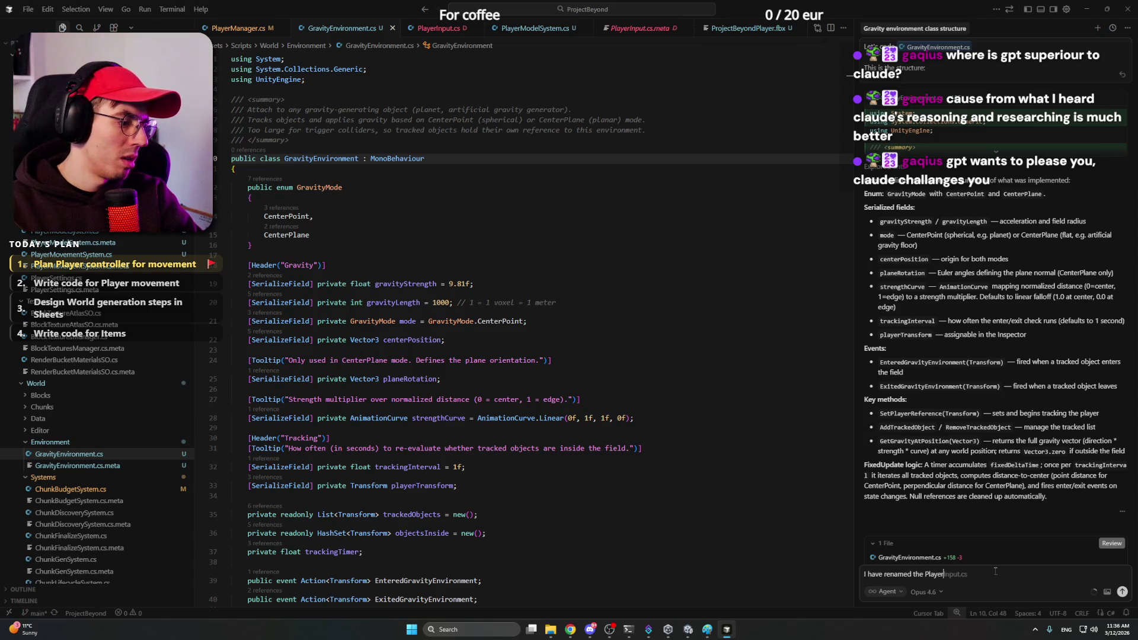
pyautogui.write('Input ')
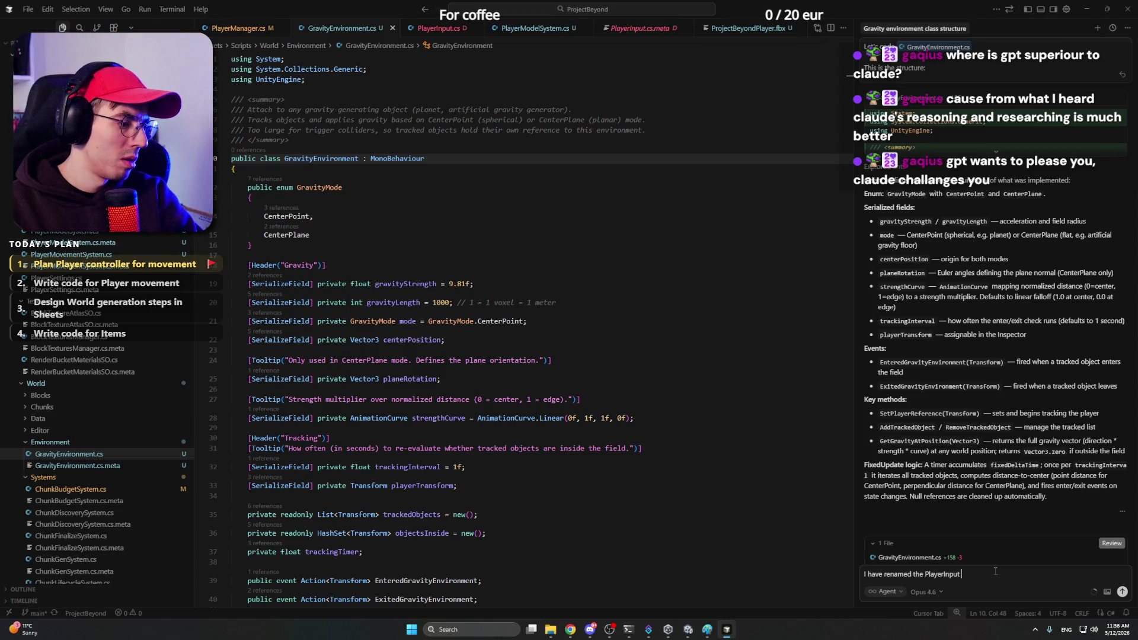
pyautogui.write('to PlayerIn')
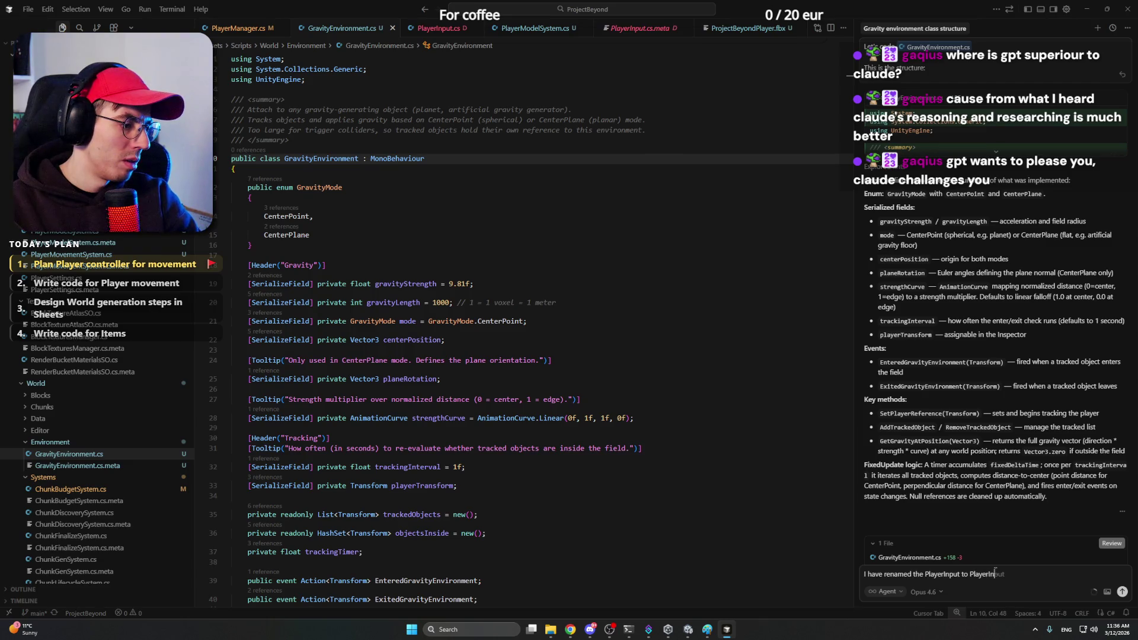
pyautogui.write('putSystem')
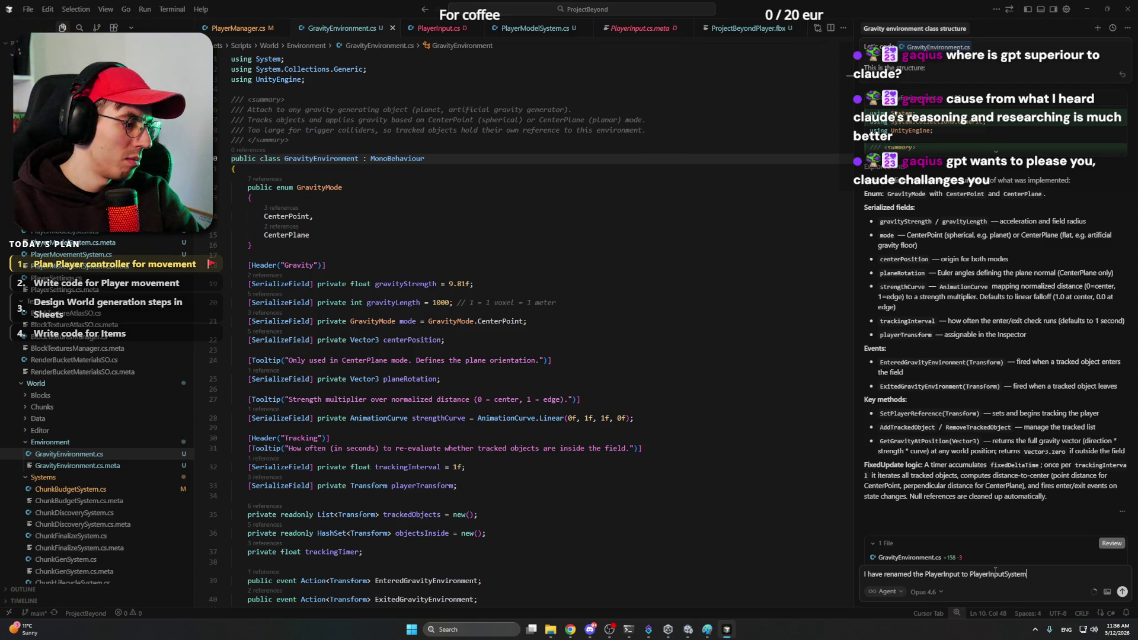
pyautogui.write('yerMoevement')
# Step: Send the agent a note that PlayerInput and PlayerMovement were renamed to *System
pyautogui.press('BackSpace')
pyautogui.press('BackSpace')
pyautogui.press('BackSpace')
pyautogui.write('vement ')
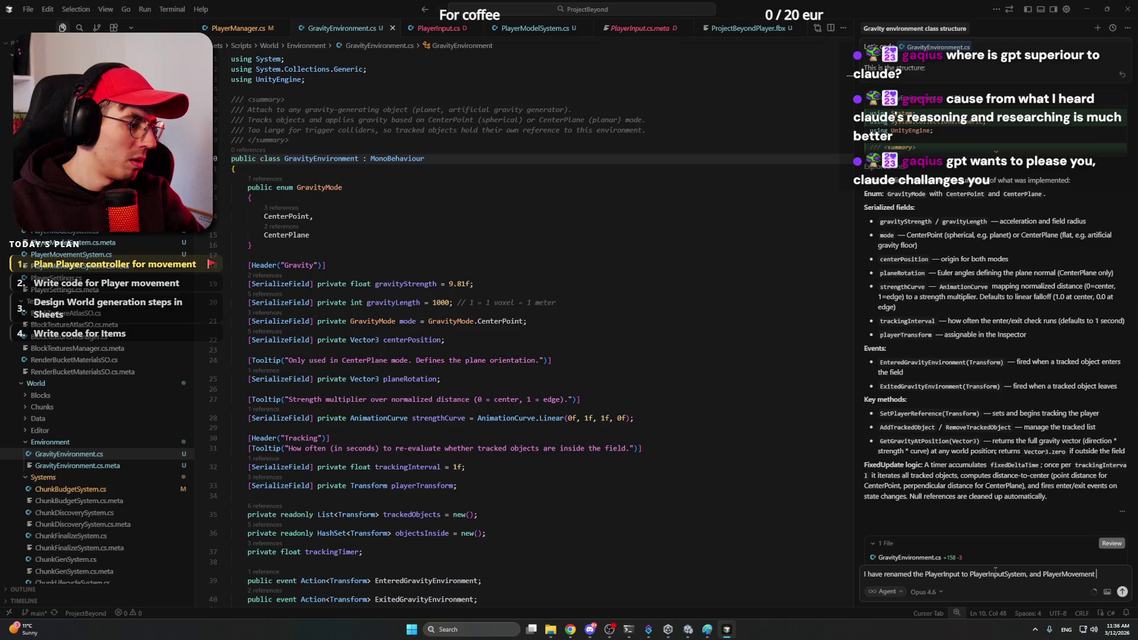
pyautogui.write('to PlayerMoevem')
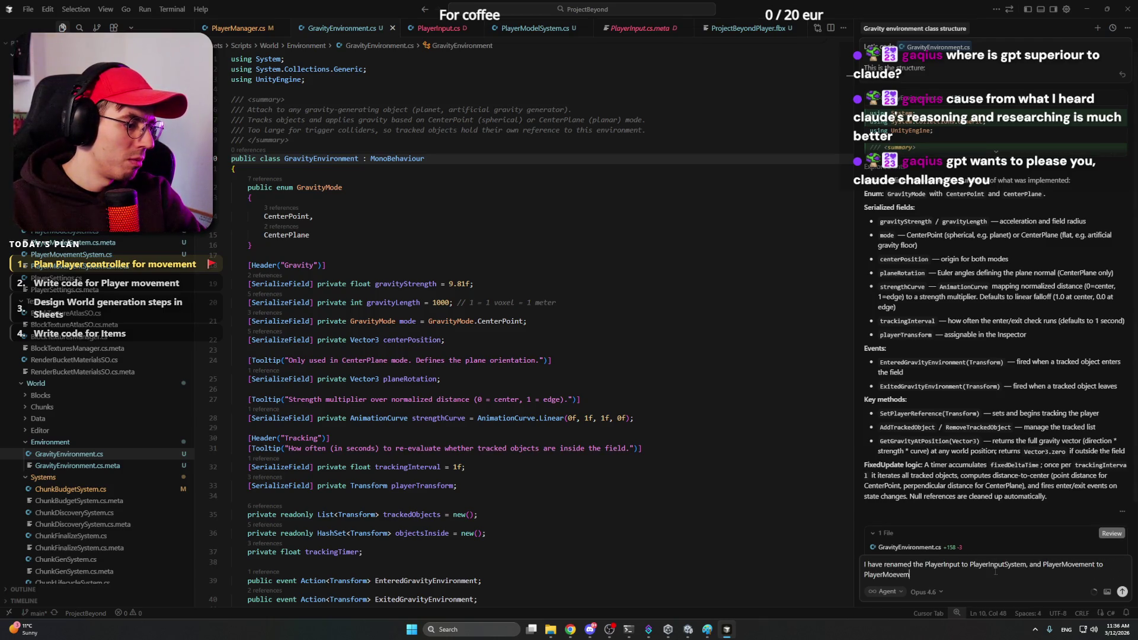
pyautogui.press('BackSpace')
pyautogui.press('BackSpace')
pyautogui.press('BackSpace')
pyautogui.press('BackSpace')
pyautogui.write('vementS')
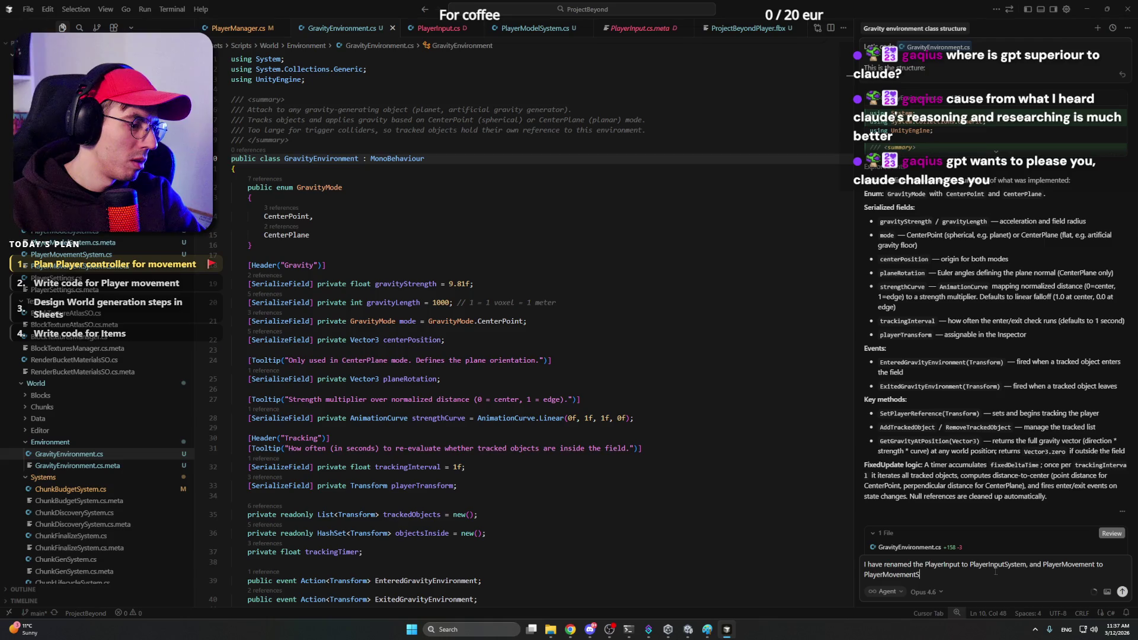
pyautogui.write('ystem')
pyautogui.press('Return')
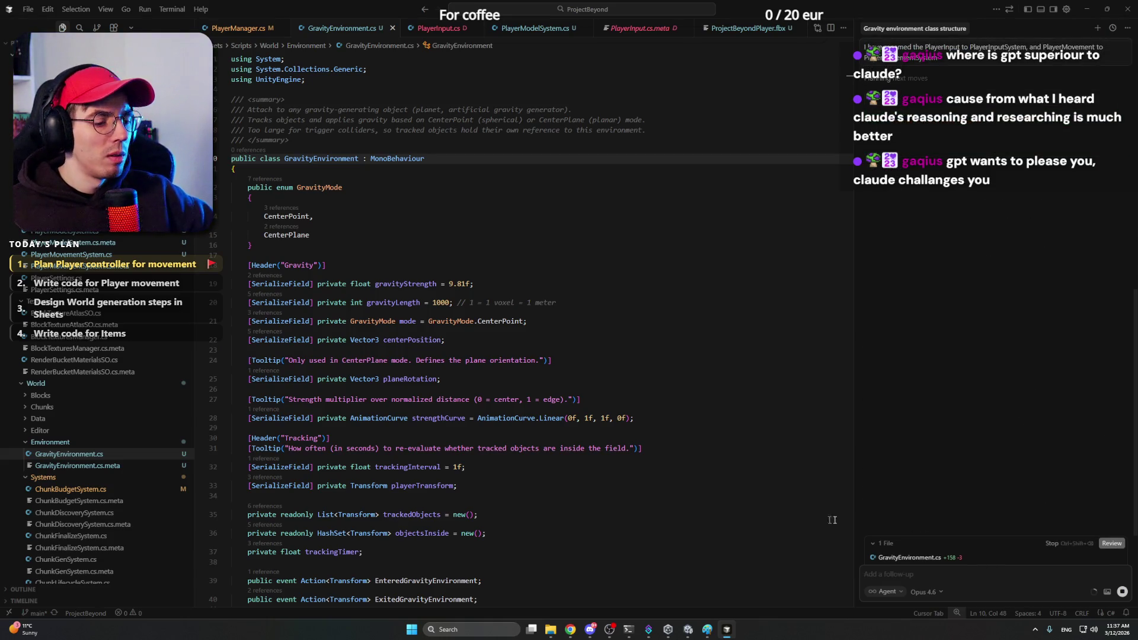
# Step: Add a 'Movement design' intro line below the system list and paste the movement design notes
pyautogui.click(579, 589)
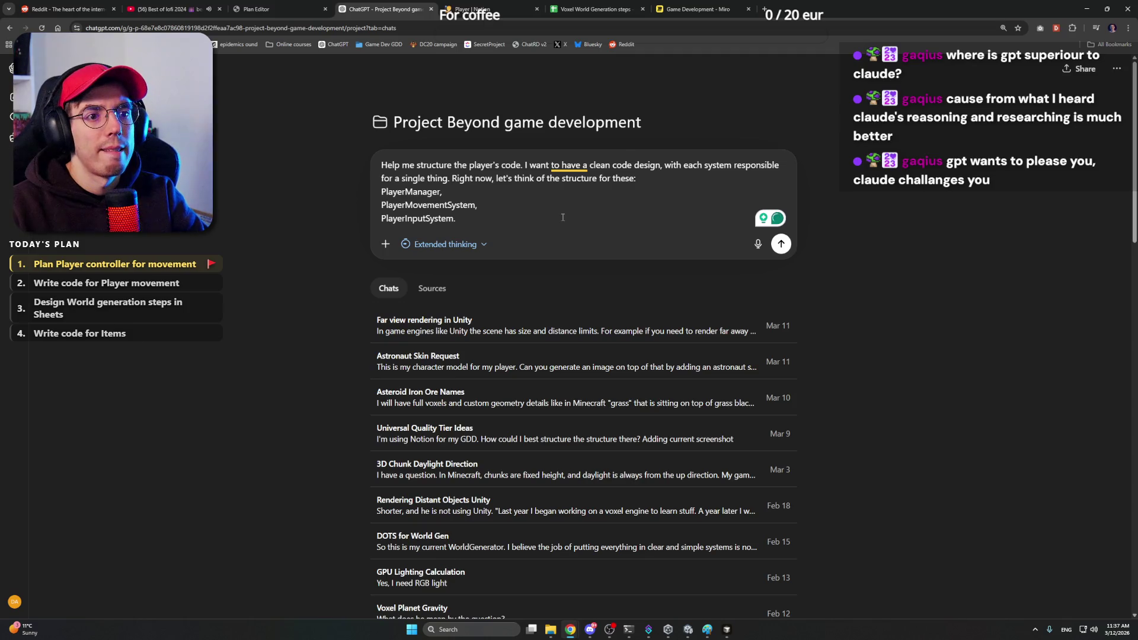
pyautogui.hotkey('shift', 'Return')
pyautogui.hotkey('shift', 'Return')
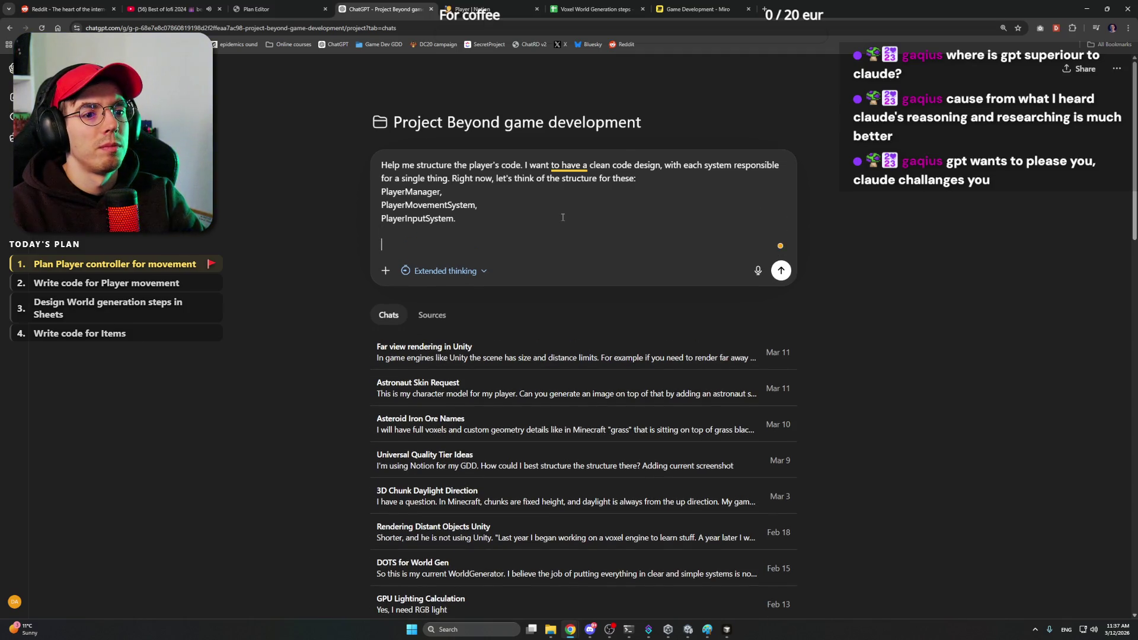
pyautogui.write('I have a design ')
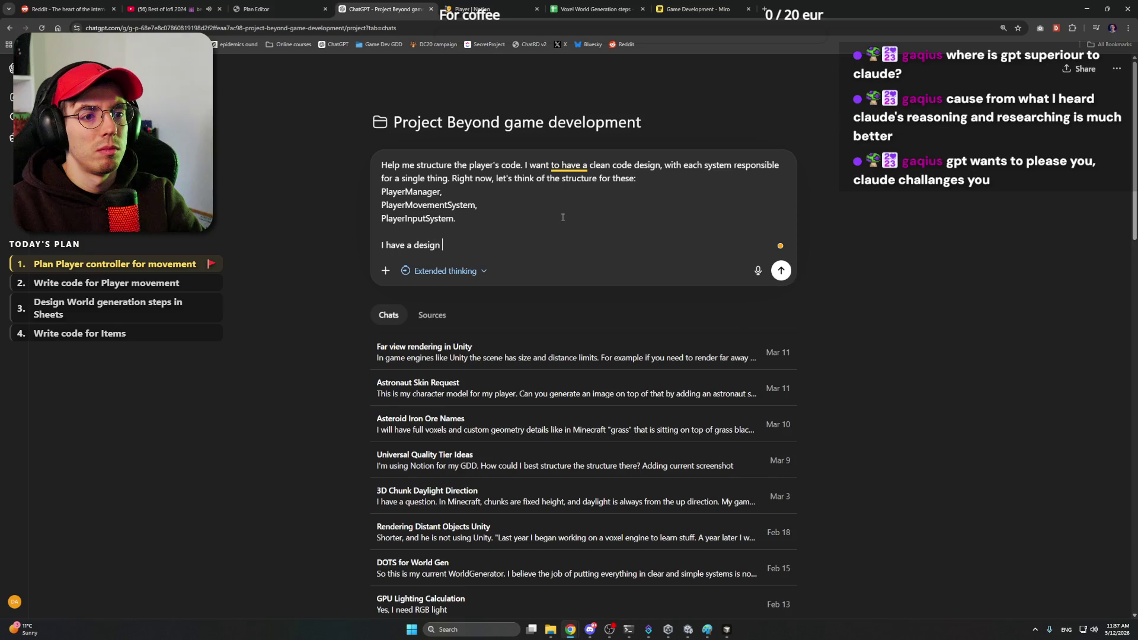
pyautogui.write('structure for Movement here:')
pyautogui.hotkey('shift', 'Return')
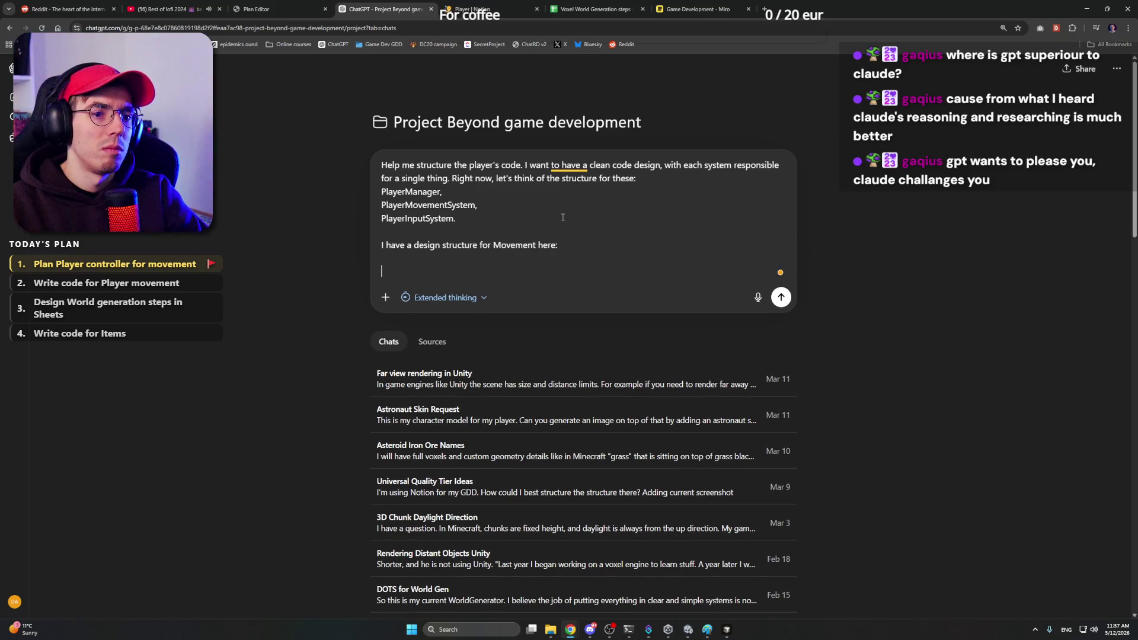
pyautogui.press('BackSpace')
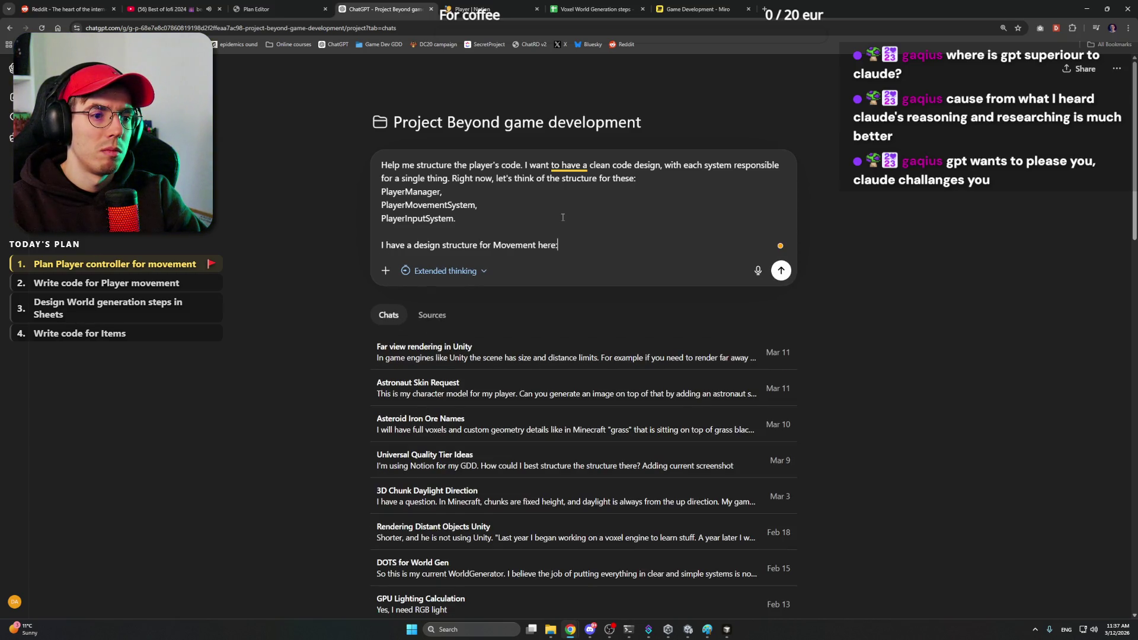
pyautogui.hotkey('shift', 'Return')
pyautogui.hotkey('shift', 'Return')
pyautogui.hotkey('ctrl', 'v')
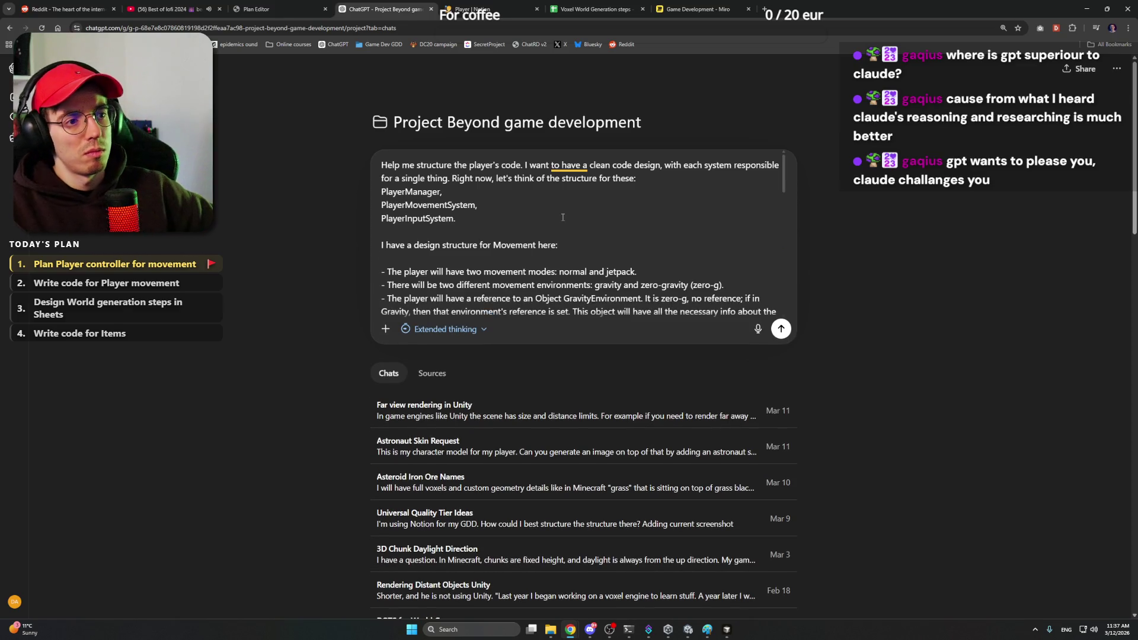
pyautogui.scroll(-2, 563, 222)
pyautogui.scroll(-5, 562, 240)
pyautogui.scroll(-5, 562, 258)
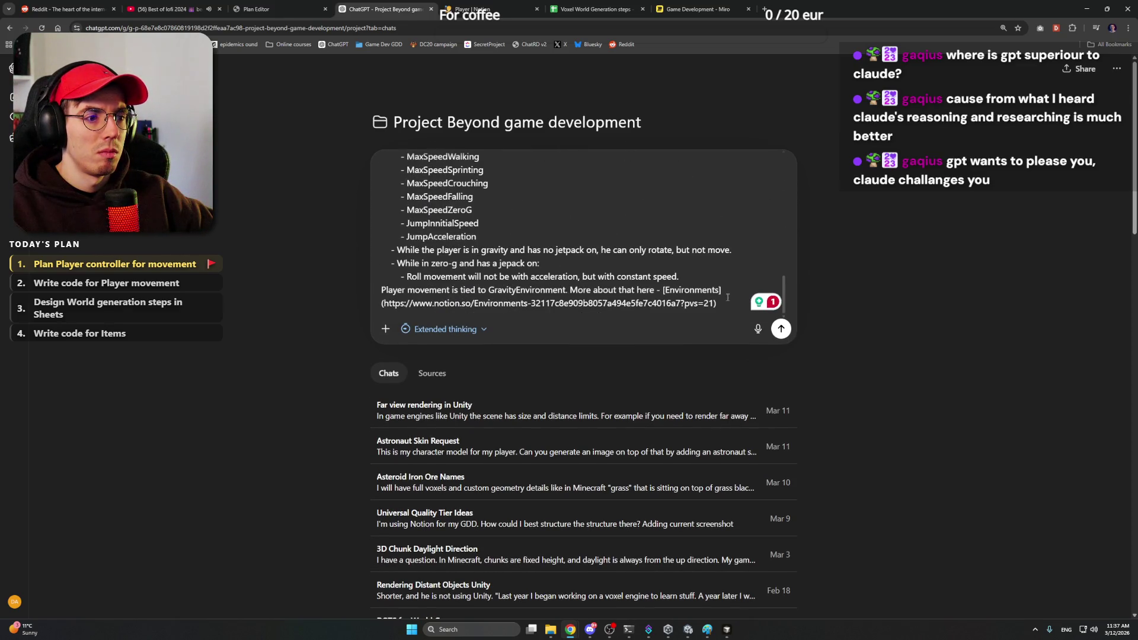
# Step: Delete the pasted closing GravityEnvironment line and Notion link
pyautogui.moveTo(726, 302); pyautogui.dragTo(341, 291)
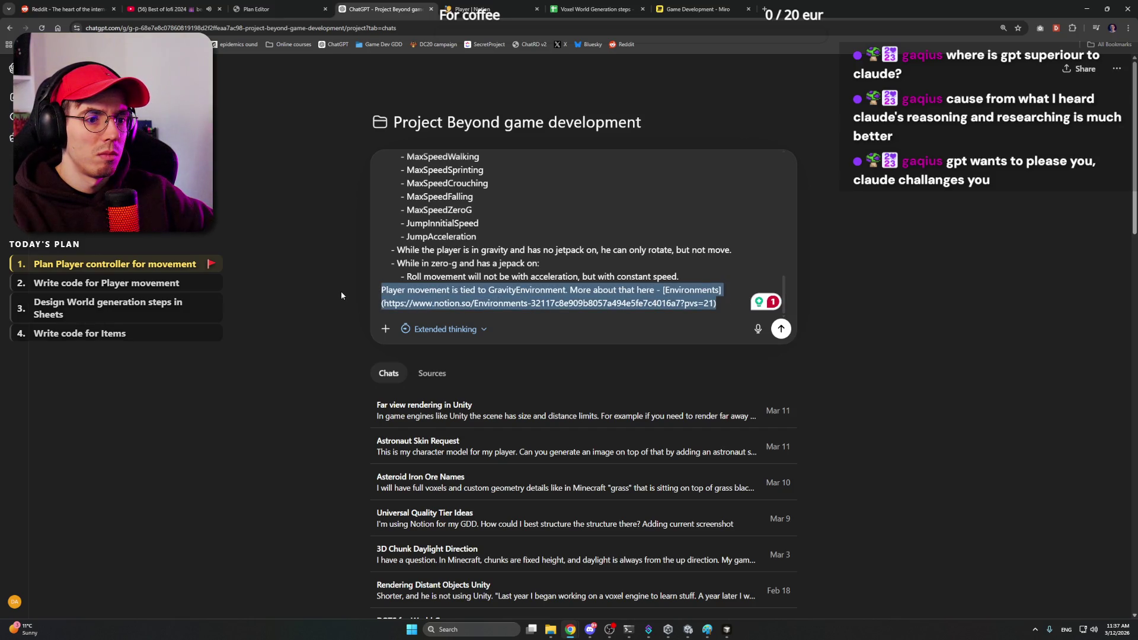
pyautogui.press('BackSpace')
pyautogui.press('BackSpace')
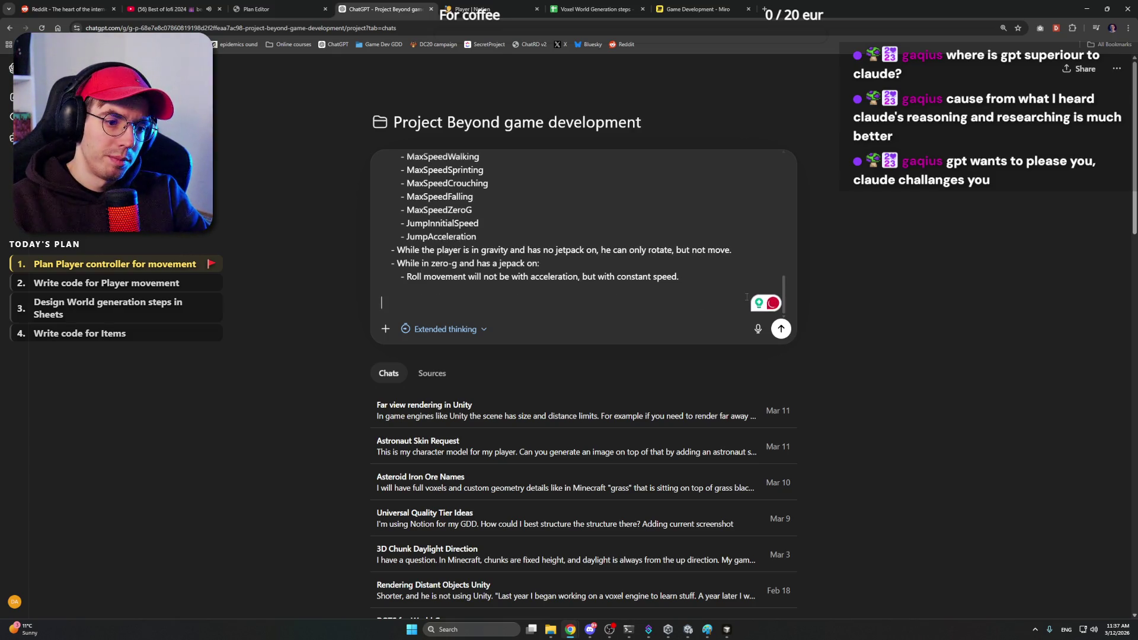
pyautogui.write('L')
# Step: Tidy the prompt with Grammarly's 'the', 'a short', 'ask for the steps' fixes and send it to ChatGPT
pyautogui.press('BackSpace')
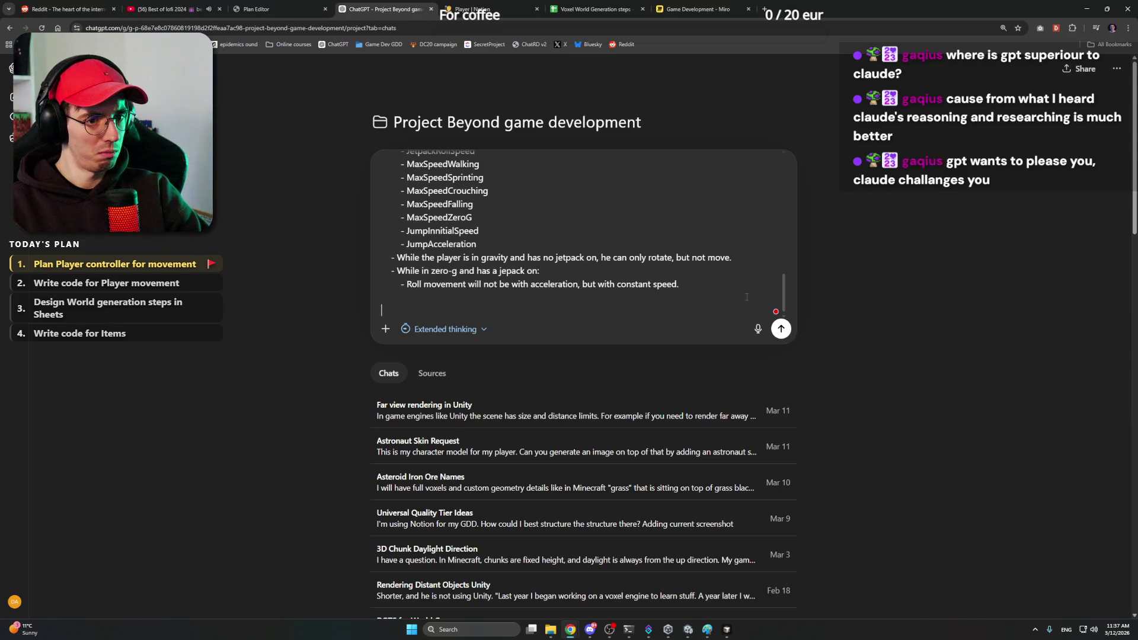
pyautogui.write('Generate me')
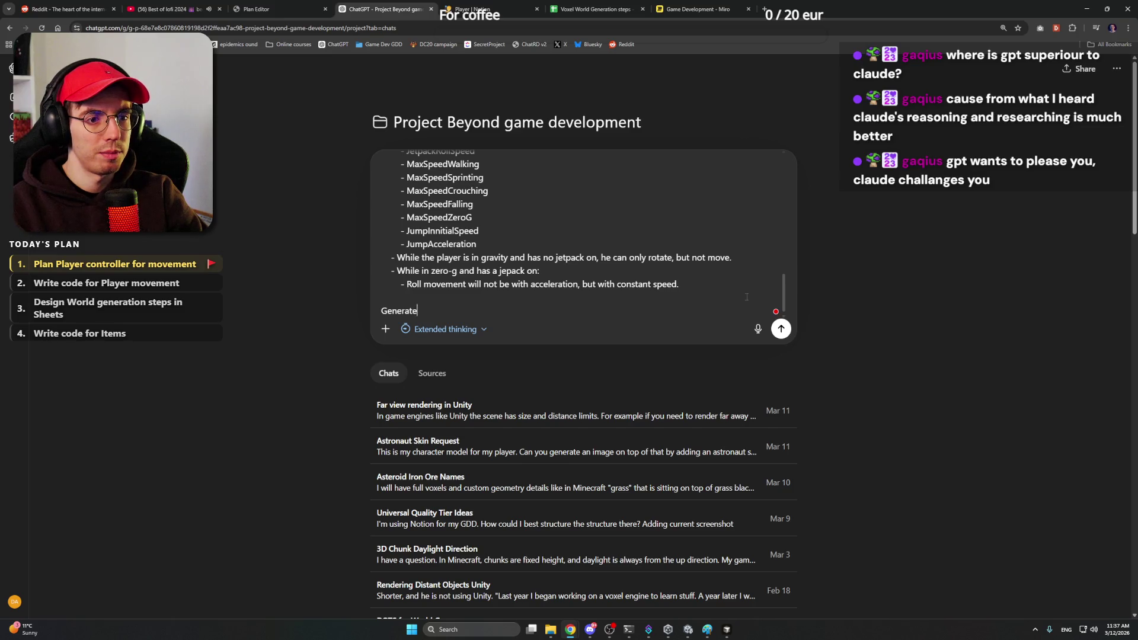
pyautogui.press('BackSpace')
pyautogui.press('BackSpace')
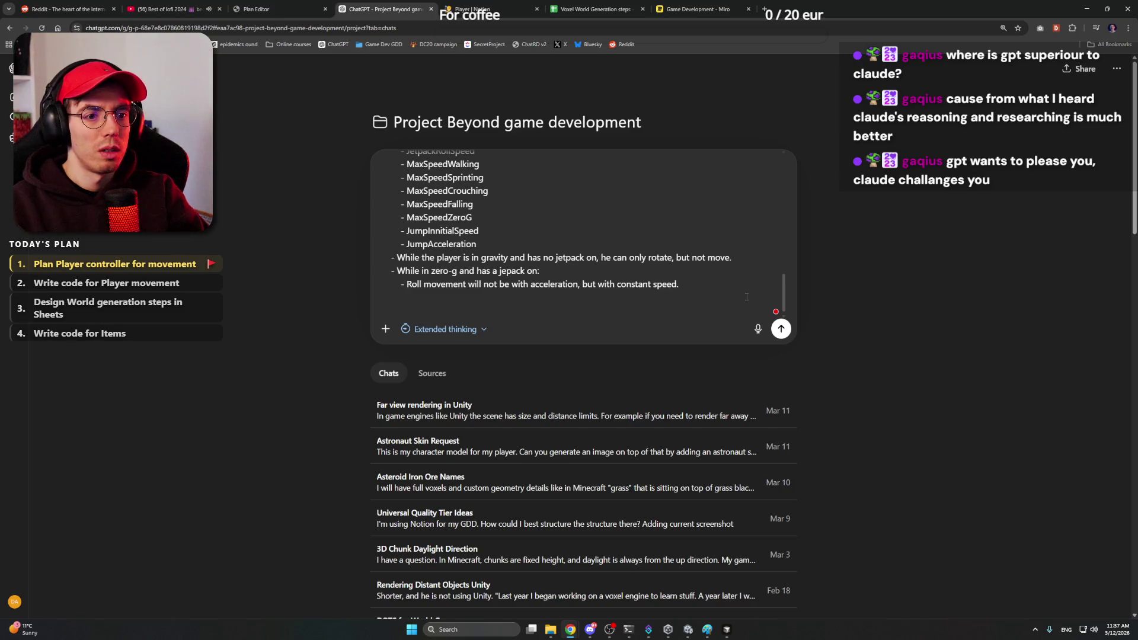
pyautogui.write('Current task')
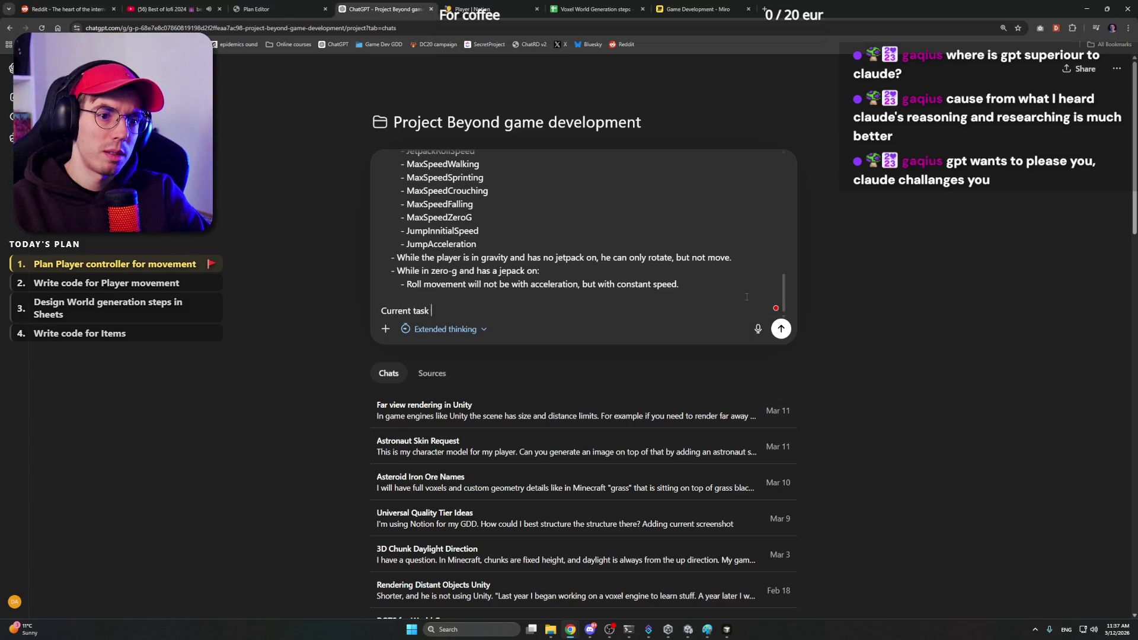
pyautogui.write('gge')
pyautogui.write('n')
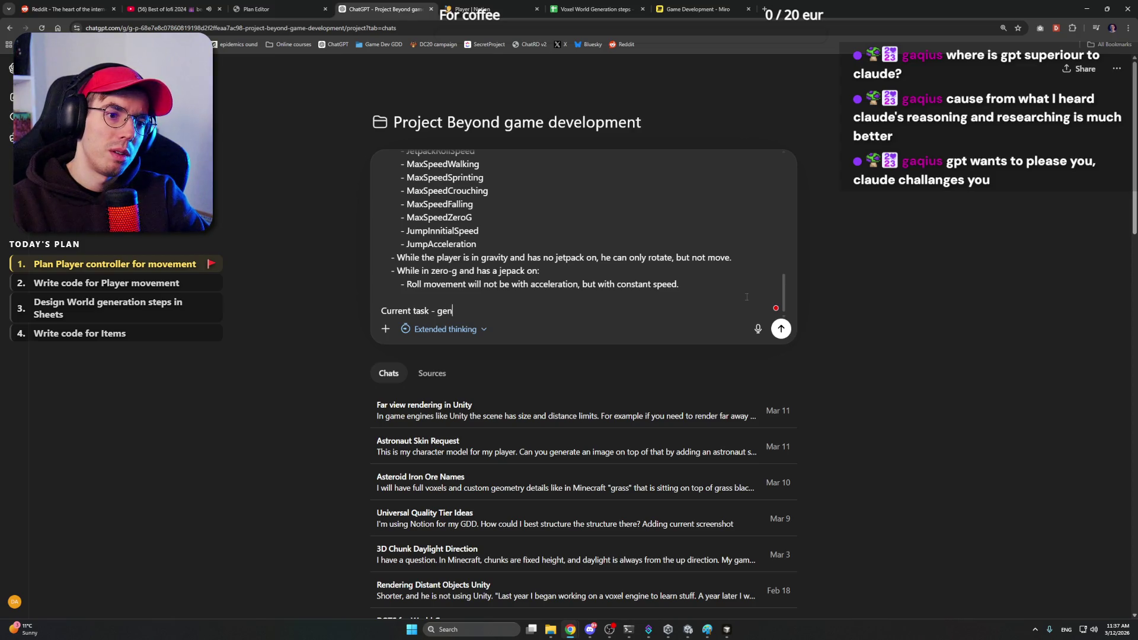
pyautogui.write('erate me')
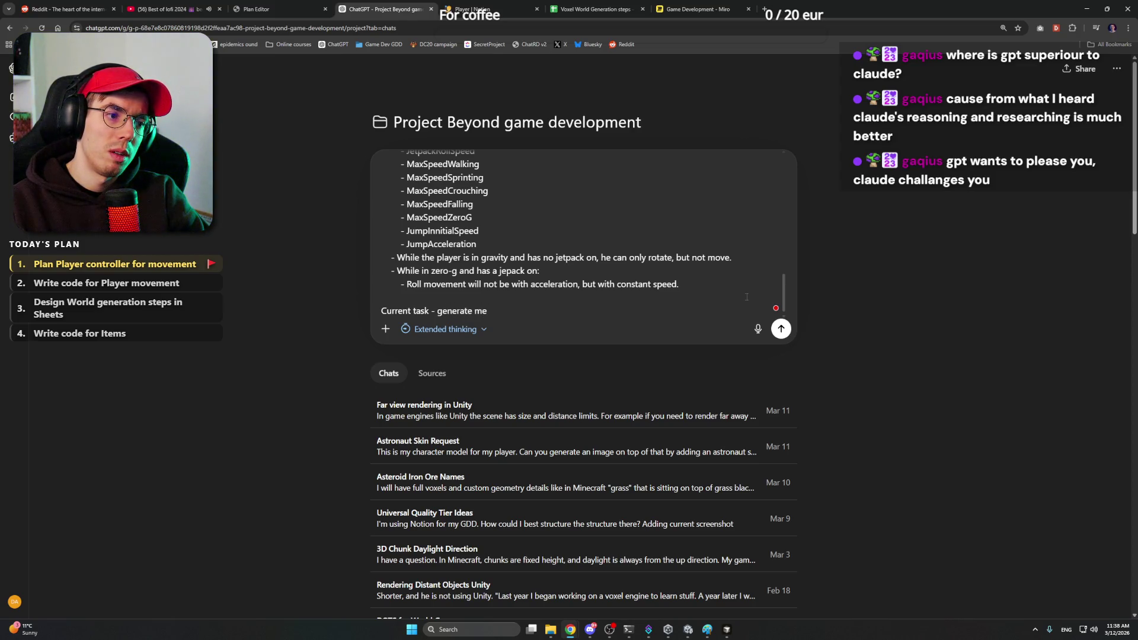
pyautogui.write(' cleanest an')
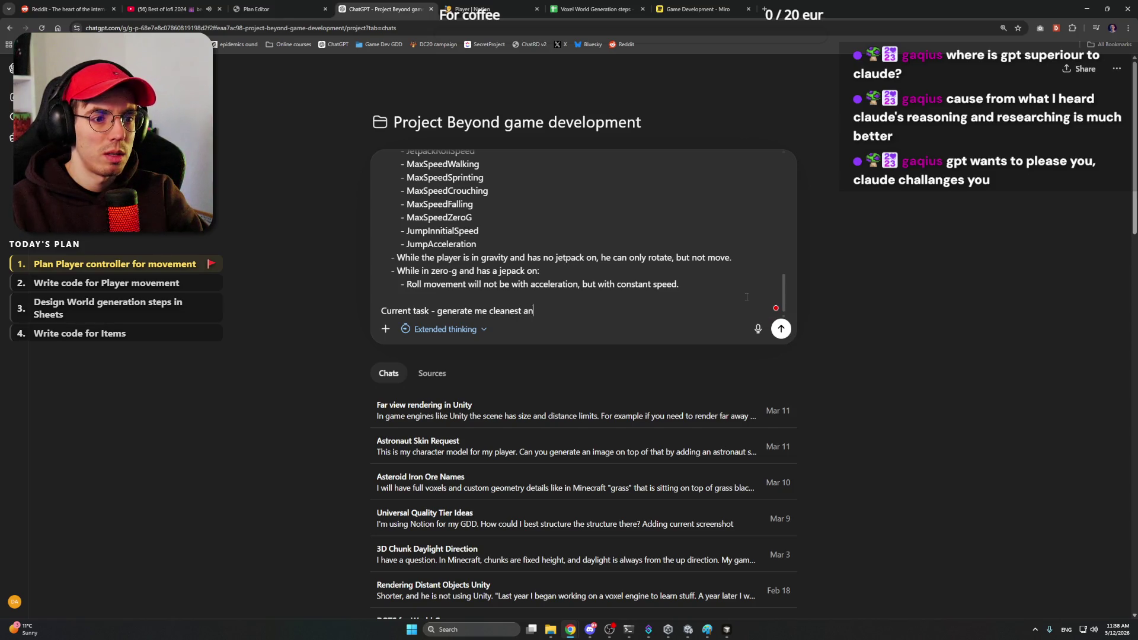
pyautogui.write('st structure')
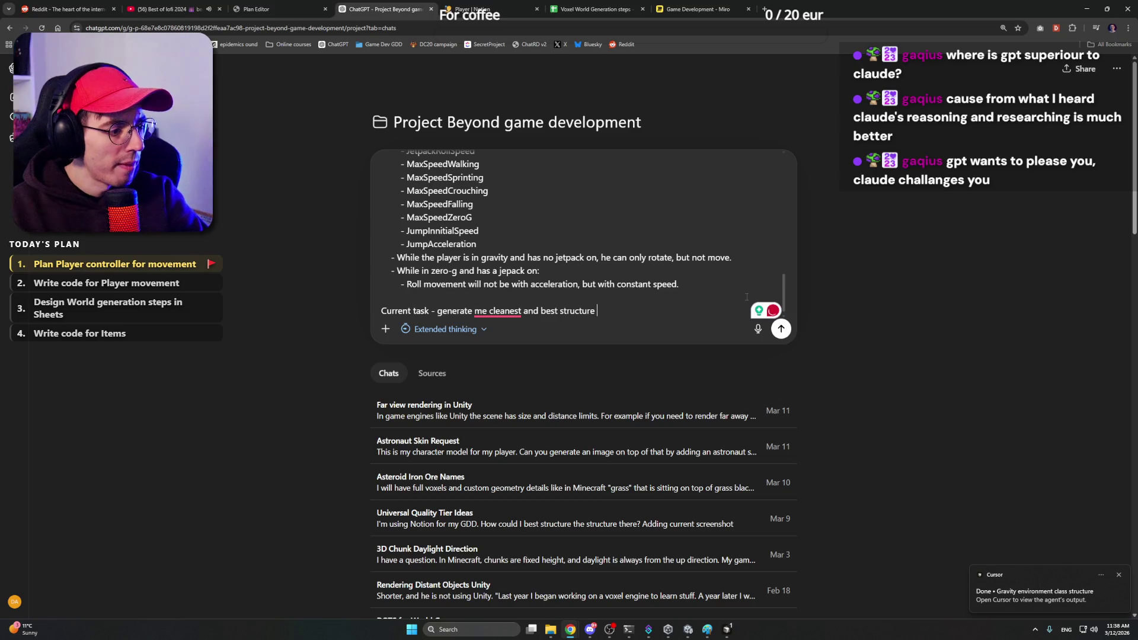
pyautogui.click(497, 340)
pyautogui.write('for implementing thi')
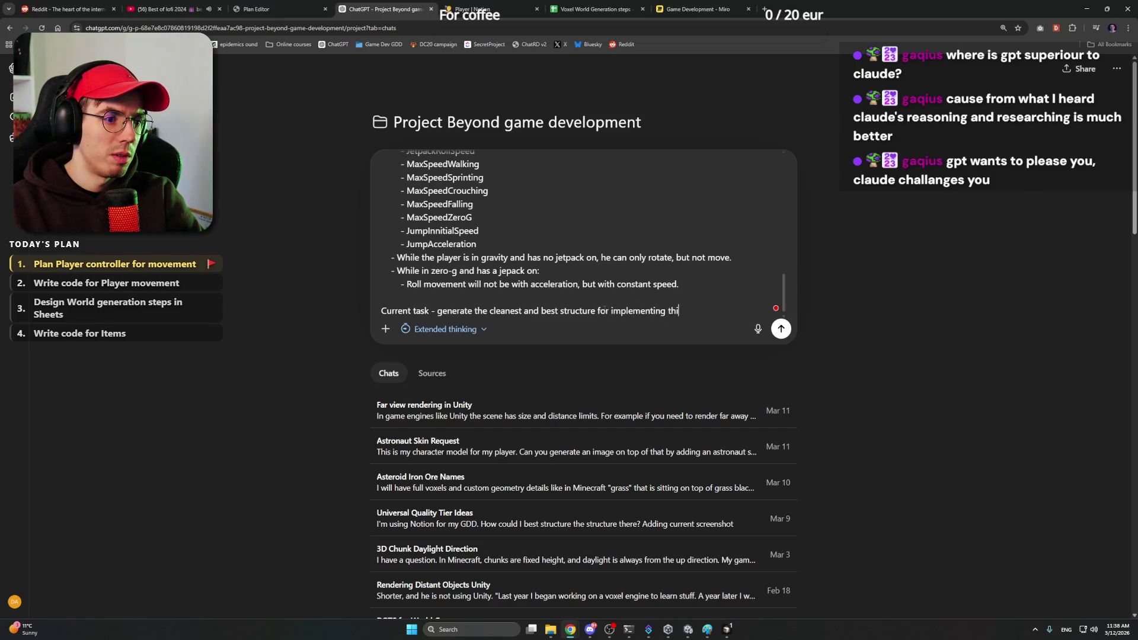
pyautogui.write(' Sh')
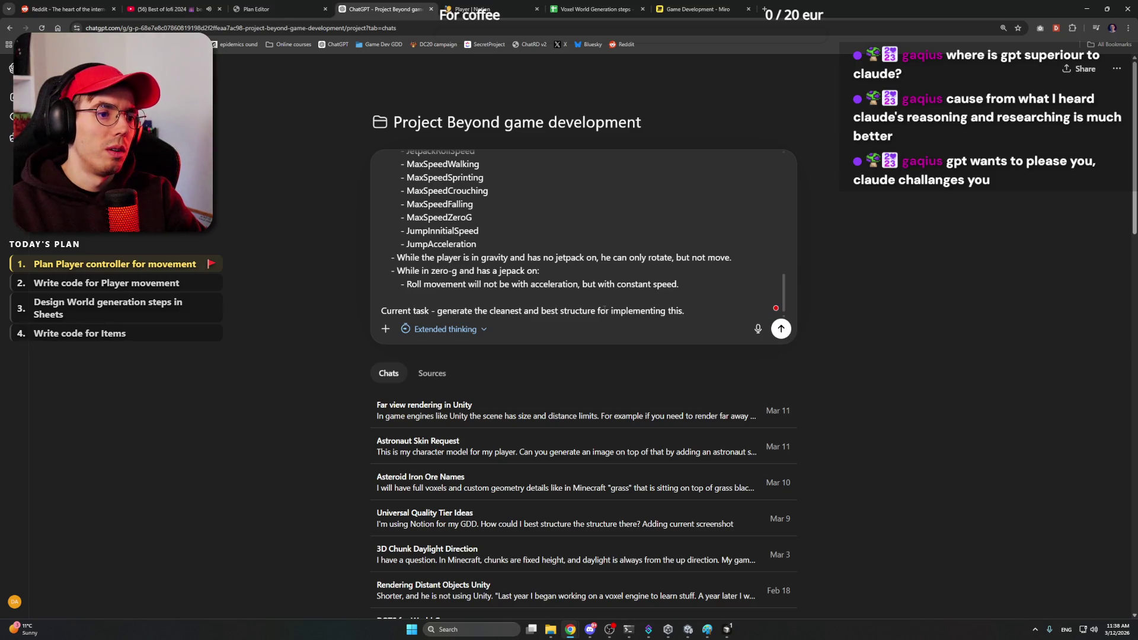
pyautogui.write('Only shortexam')
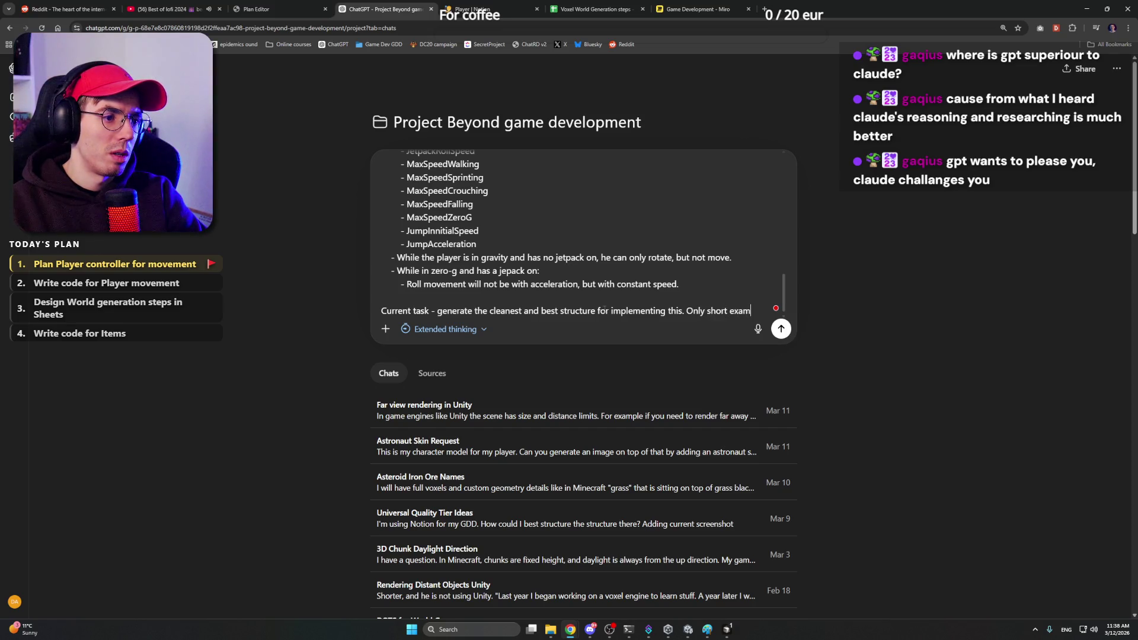
pyautogui.write('ple and')
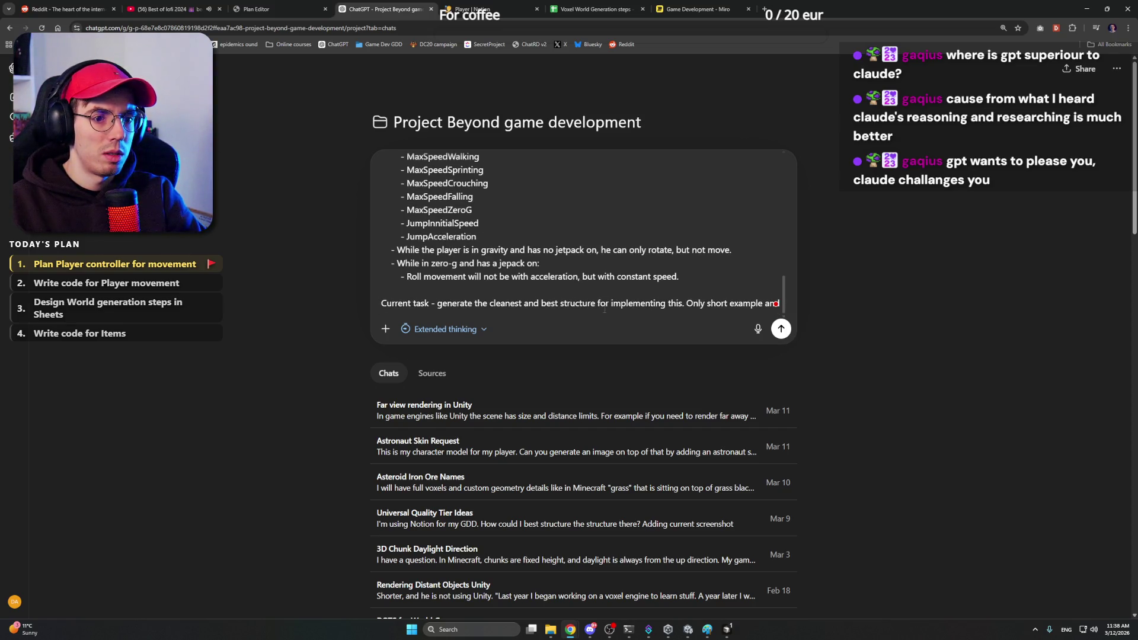
pyautogui.write(' desi')
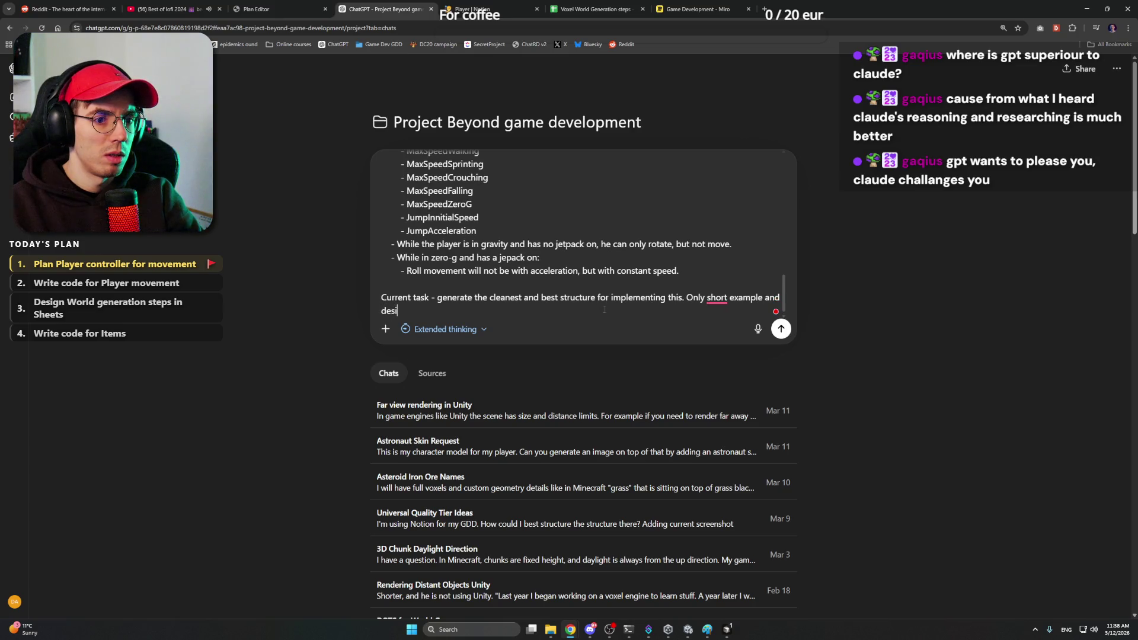
pyautogui.write('gn thinking now, later I will')
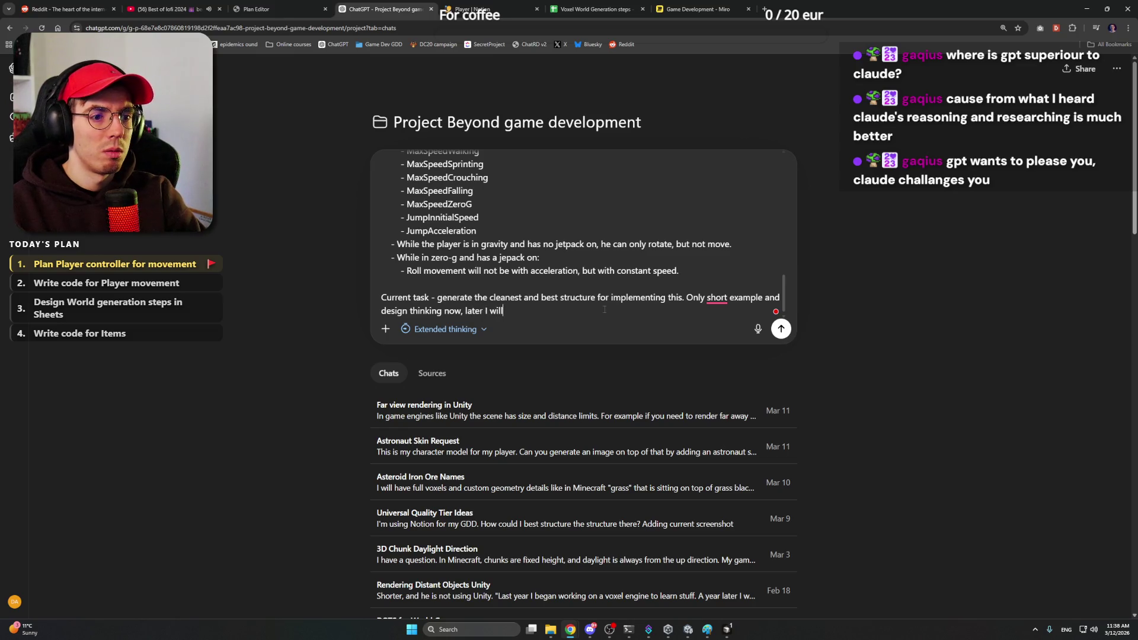
pyautogui.write('ask steps ')
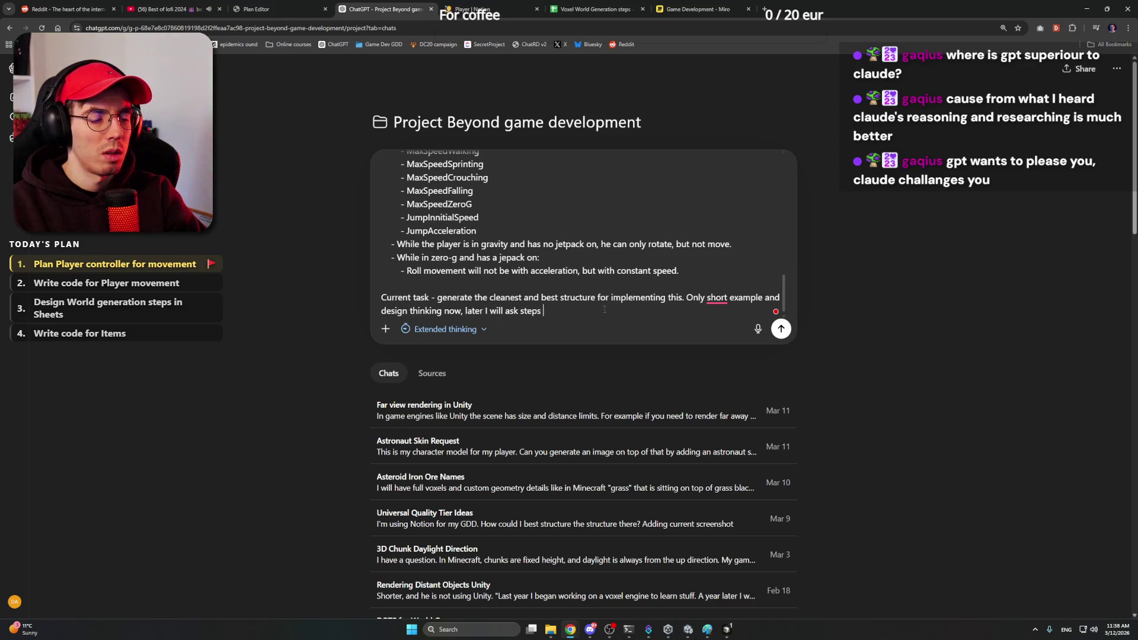
pyautogui.write('to star')
pyautogui.write('mplementing f')
pyautogui.write('it.')
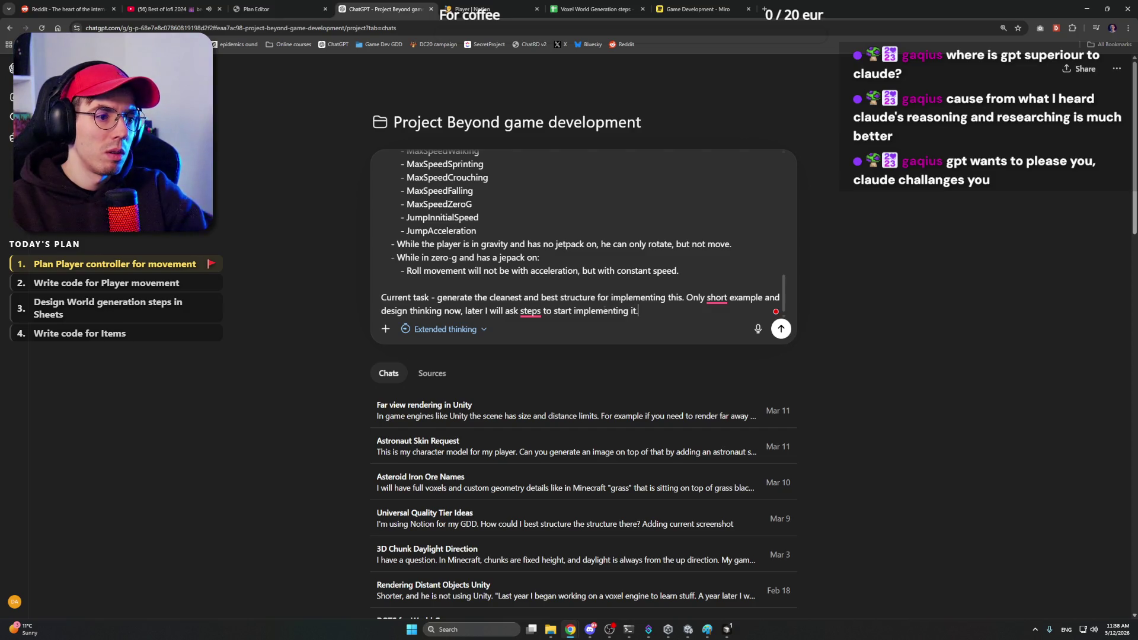
pyautogui.click(751, 331)
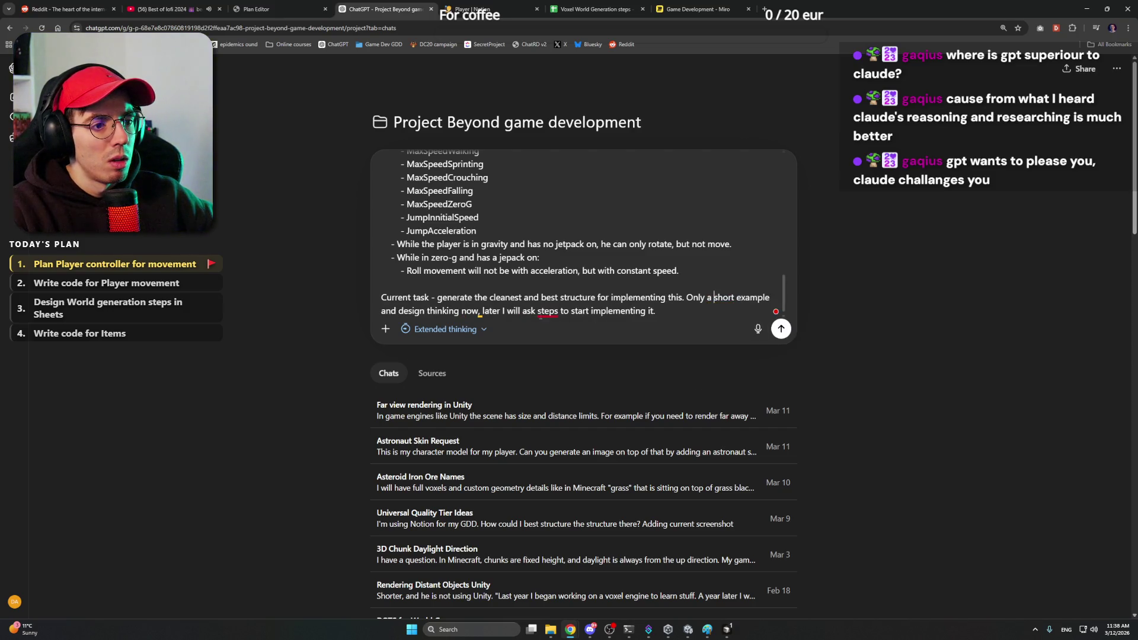
pyautogui.click(560, 341)
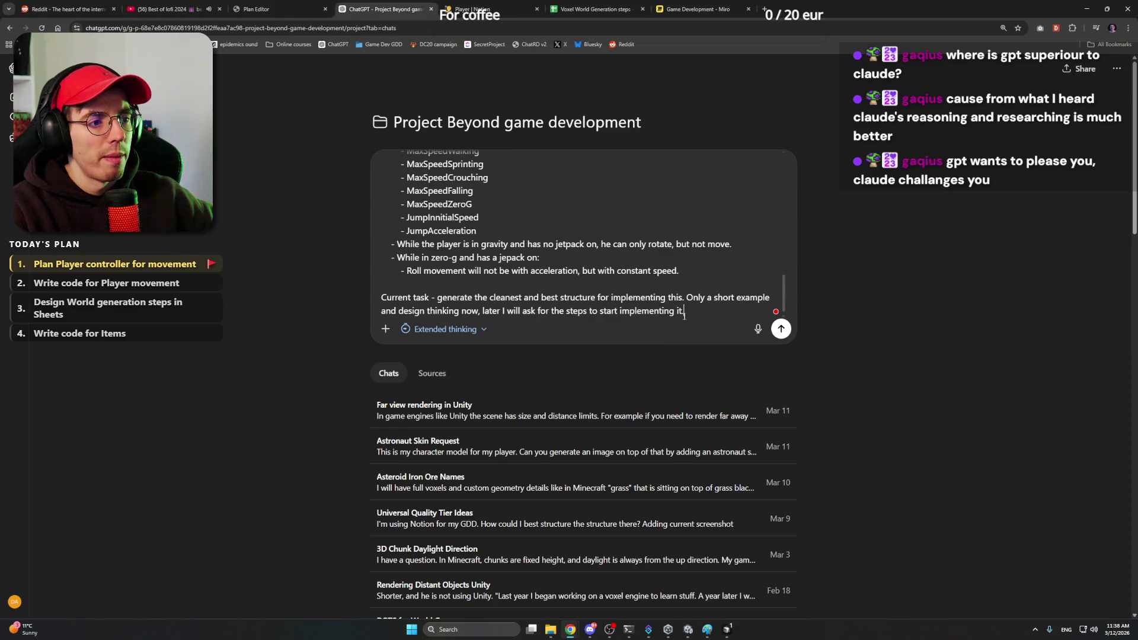
pyautogui.press('Return')
pyautogui.hotkey('alt', 'Tab')
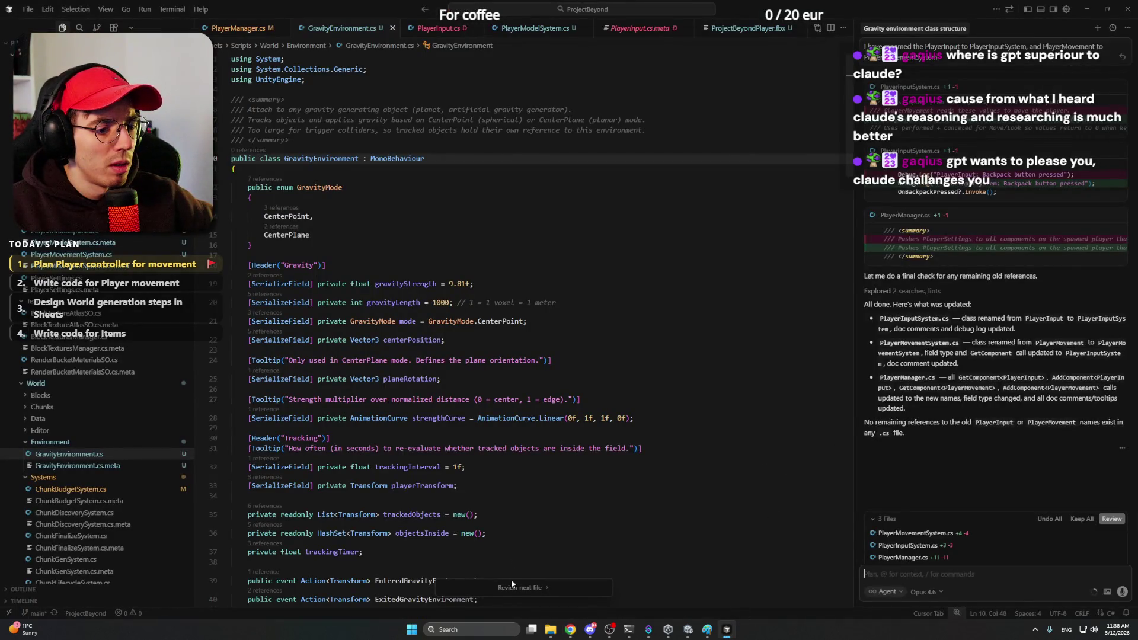
# Step: Keep the agent's edits to PlayerInputSystem.cs, PlayerMovementSystem.cs and PlayerManager.cs
pyautogui.click(512, 583)
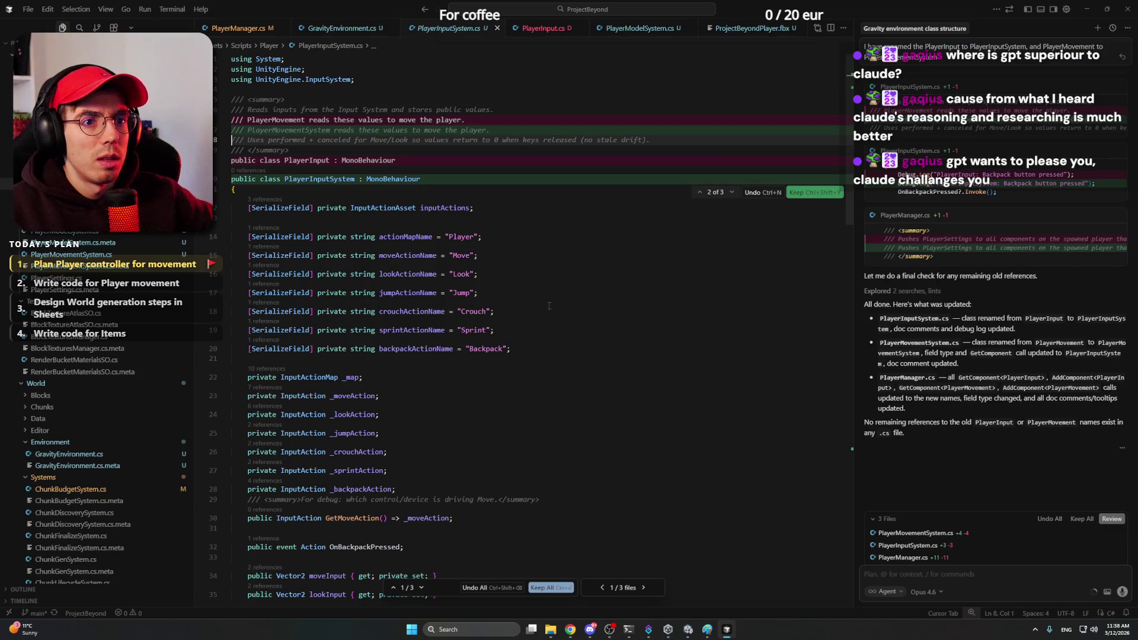
pyautogui.scroll(-5, 549, 306)
pyautogui.scroll(-5, 548, 306)
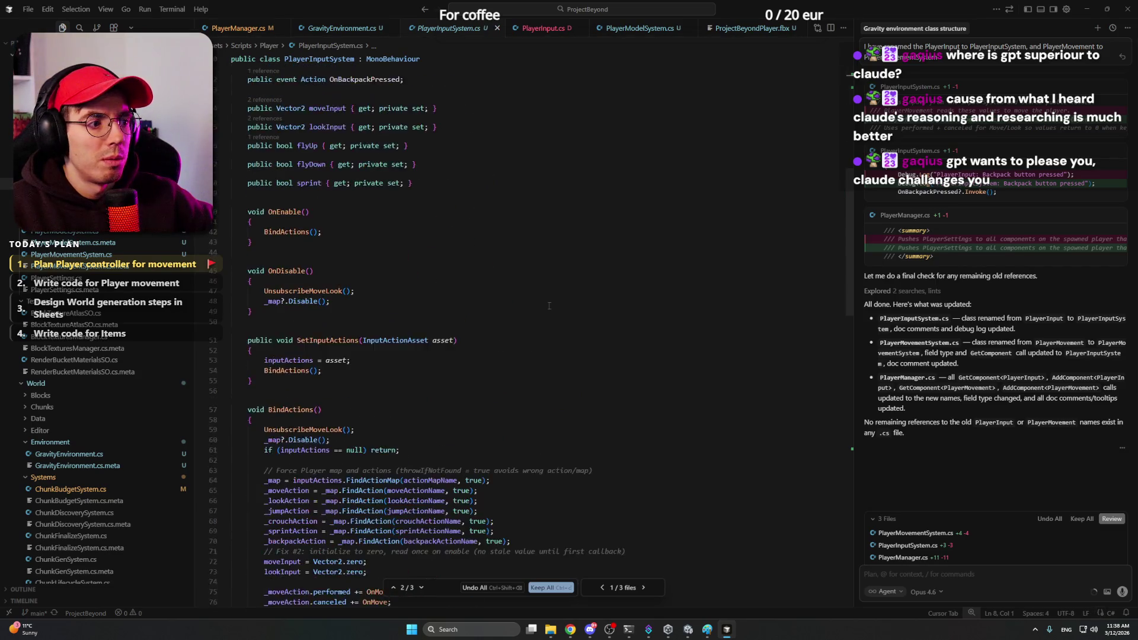
pyautogui.scroll(-5, 548, 306)
pyautogui.click(544, 587)
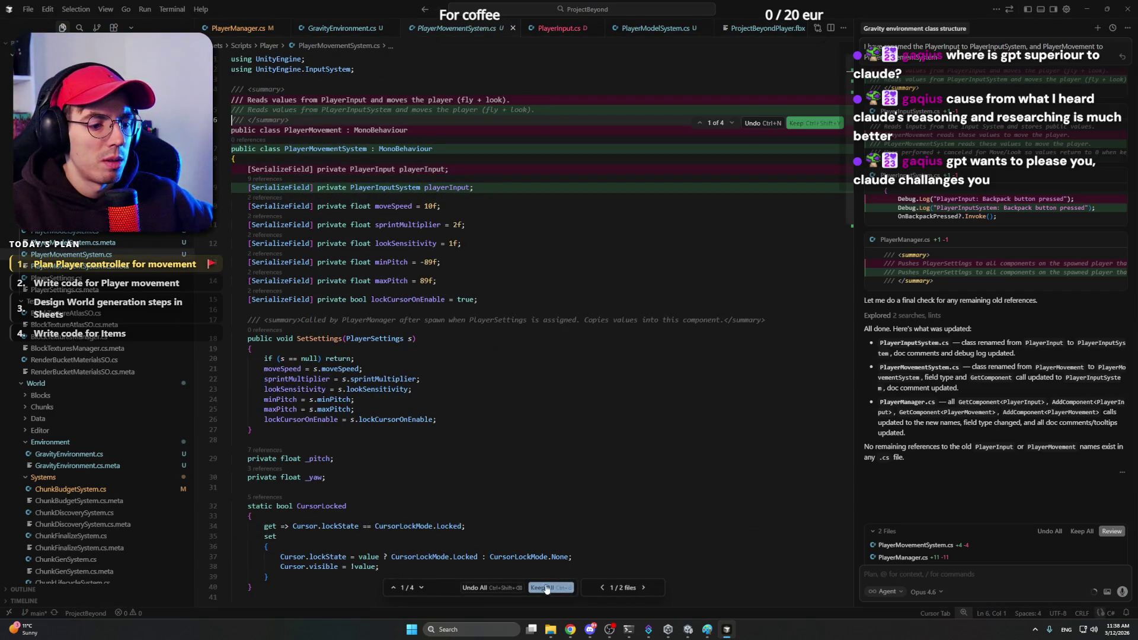
pyautogui.click(545, 587)
pyautogui.click(544, 587)
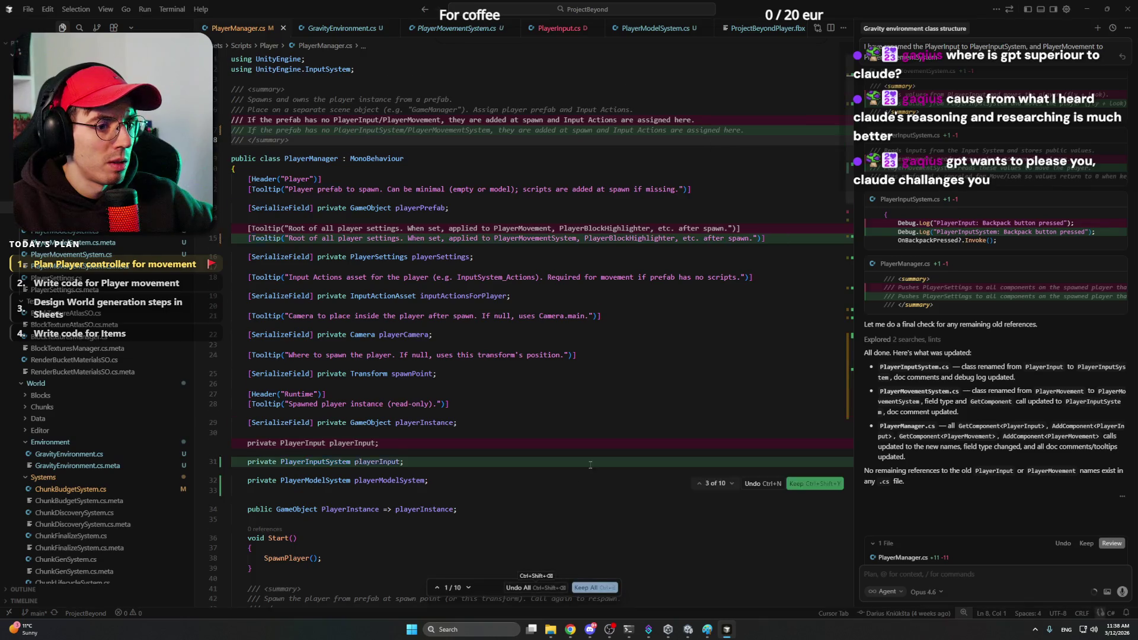
pyautogui.click(593, 588)
pyautogui.scroll(-3, 567, 539)
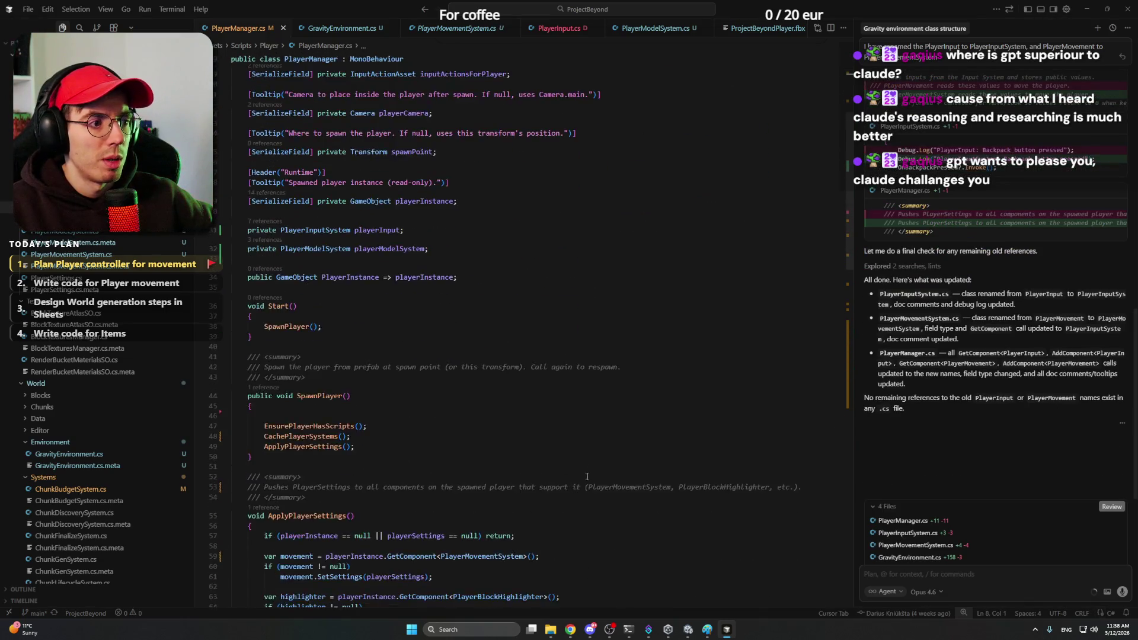
pyautogui.scroll(-2, 567, 539)
# Step: Close PlayerInput.cs, move GravityEnvironment.cs to the end of the tabs and review PlayerMovementSystem.cs settings
pyautogui.click(596, 28)
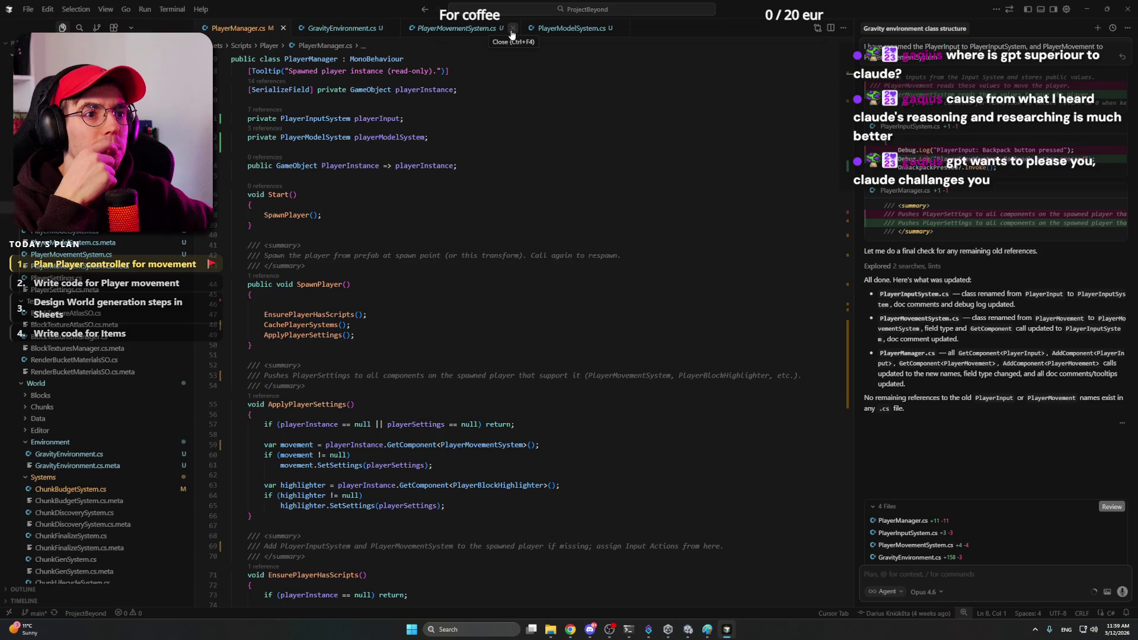
pyautogui.click(462, 36)
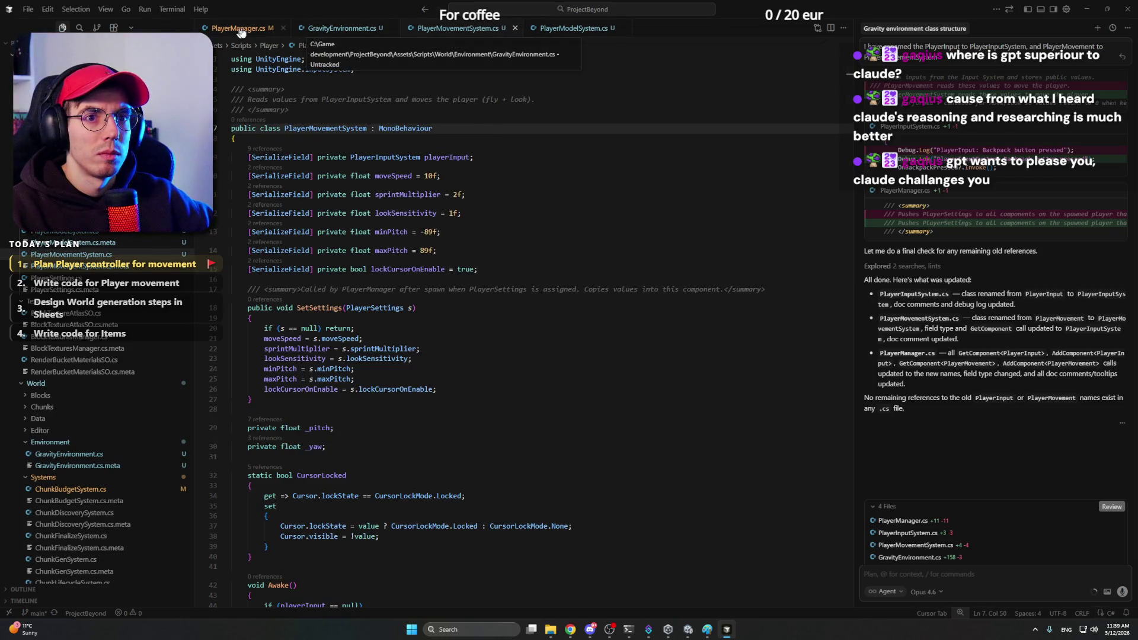
pyautogui.moveTo(399, 33); pyautogui.dragTo(636, 30)
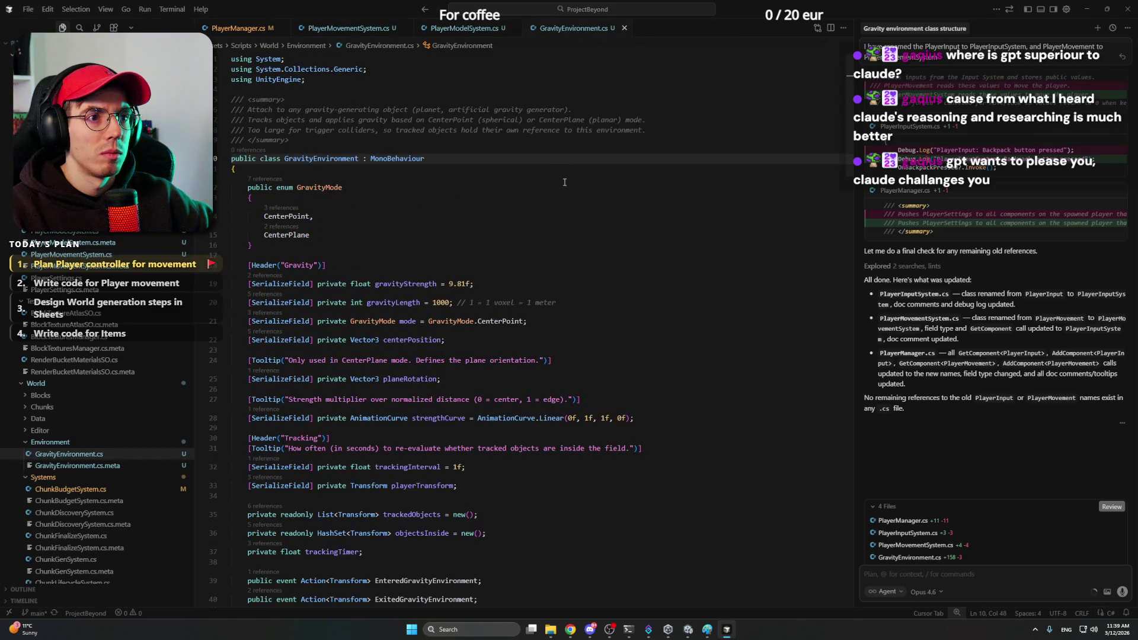
pyautogui.hotkey('ctrl', 'Tab')
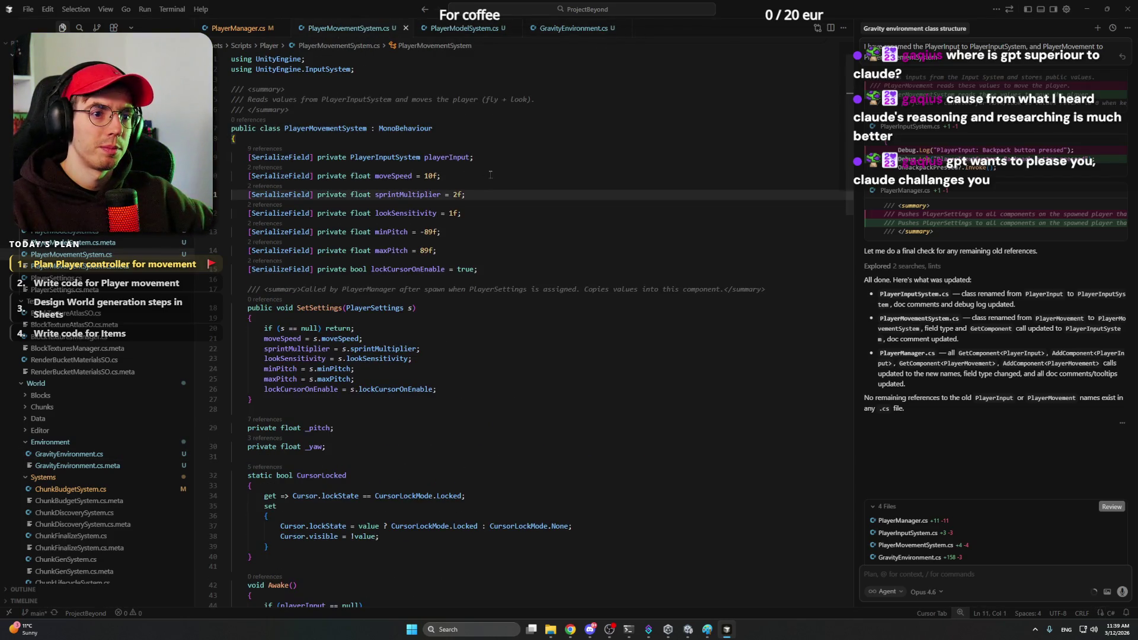
pyautogui.press('End')
pyautogui.press('Down')
pyautogui.press('Down')
pyautogui.press('Home')
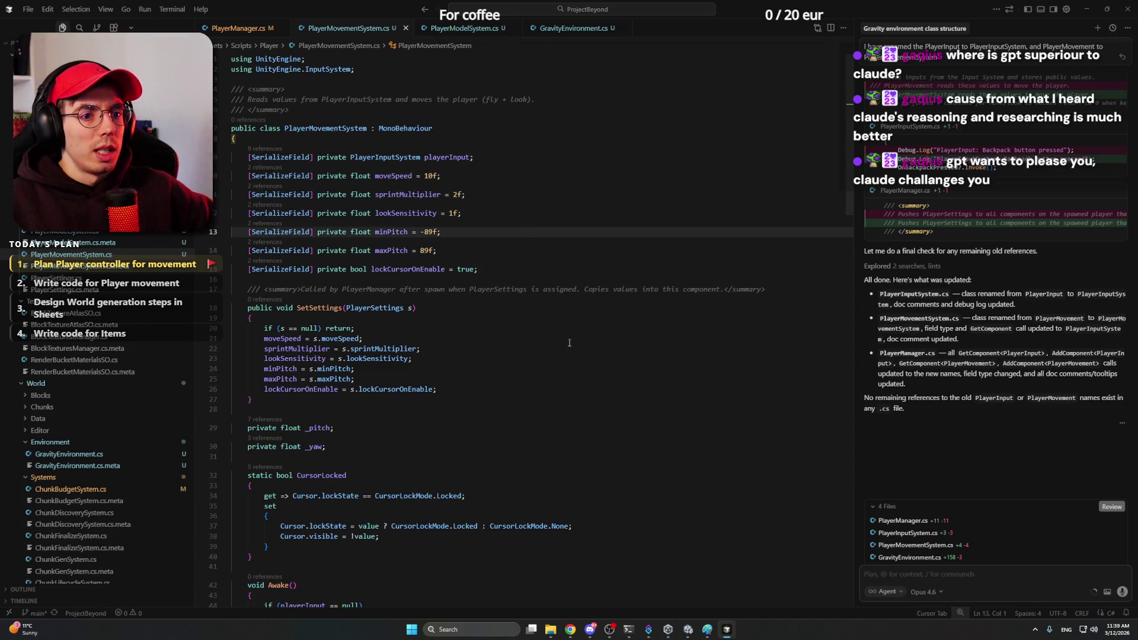
pyautogui.click(590, 630)
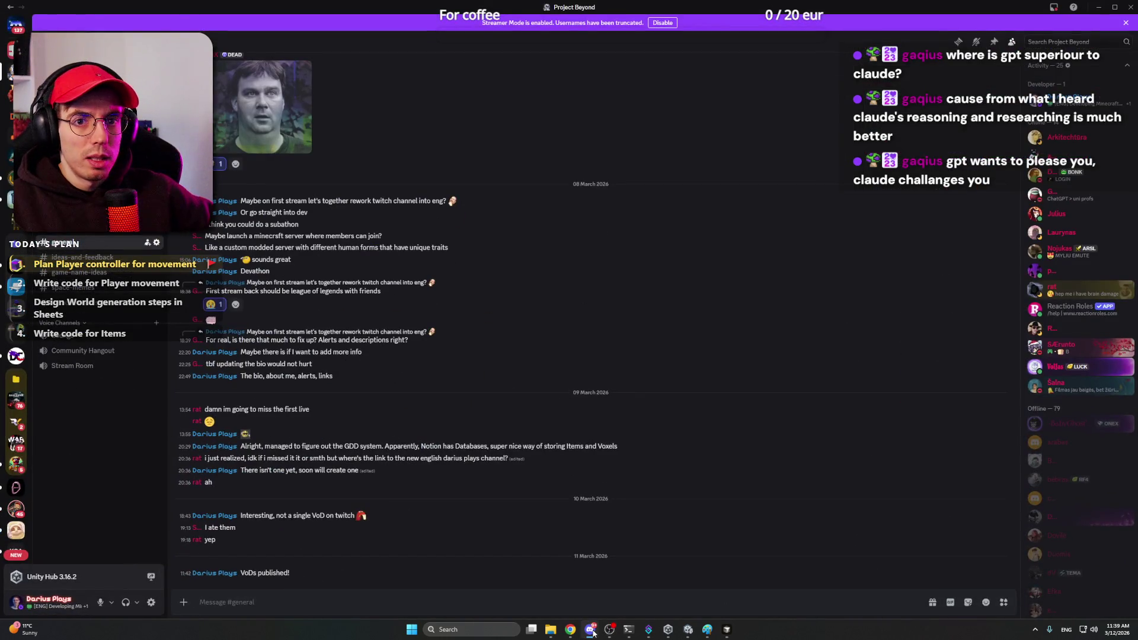
# Step: Minimize Discord and bring the ChatGPT browser window forward
pyautogui.click(590, 630)
pyautogui.moveTo(570, 629)
pyautogui.click(564, 596)
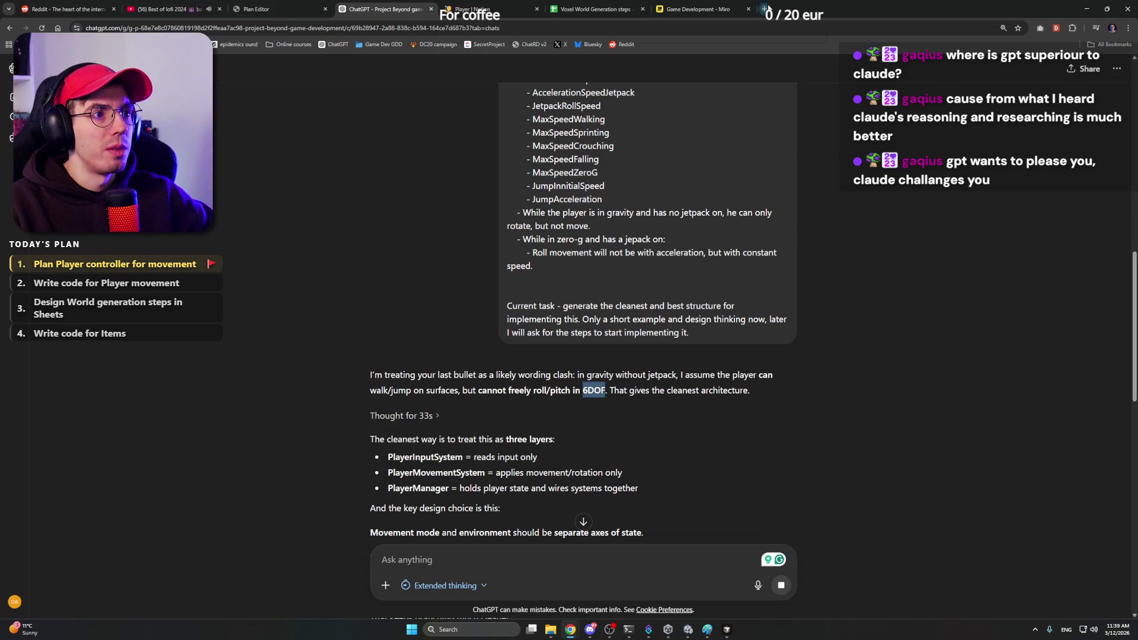
# Step: Search Google for '6DOF' from the reply, then step back through tabs to the Notion Player page
pyautogui.moveTo(764, 8); pyautogui.dragTo(773, 11)
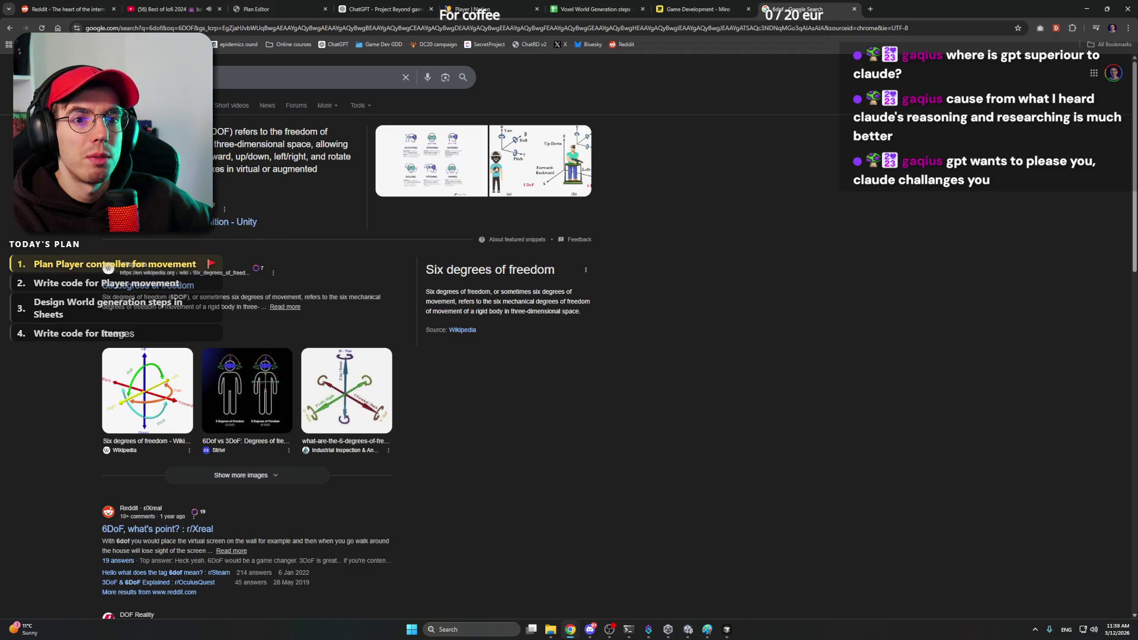
pyautogui.click(698, 9)
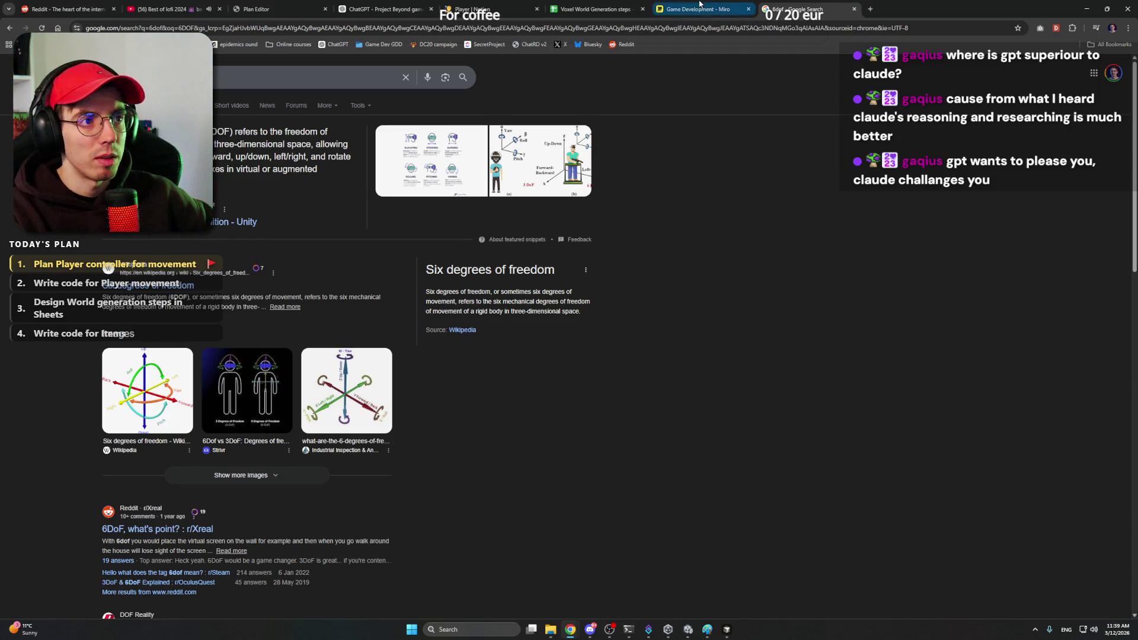
pyautogui.click(591, 9)
pyautogui.click(454, 8)
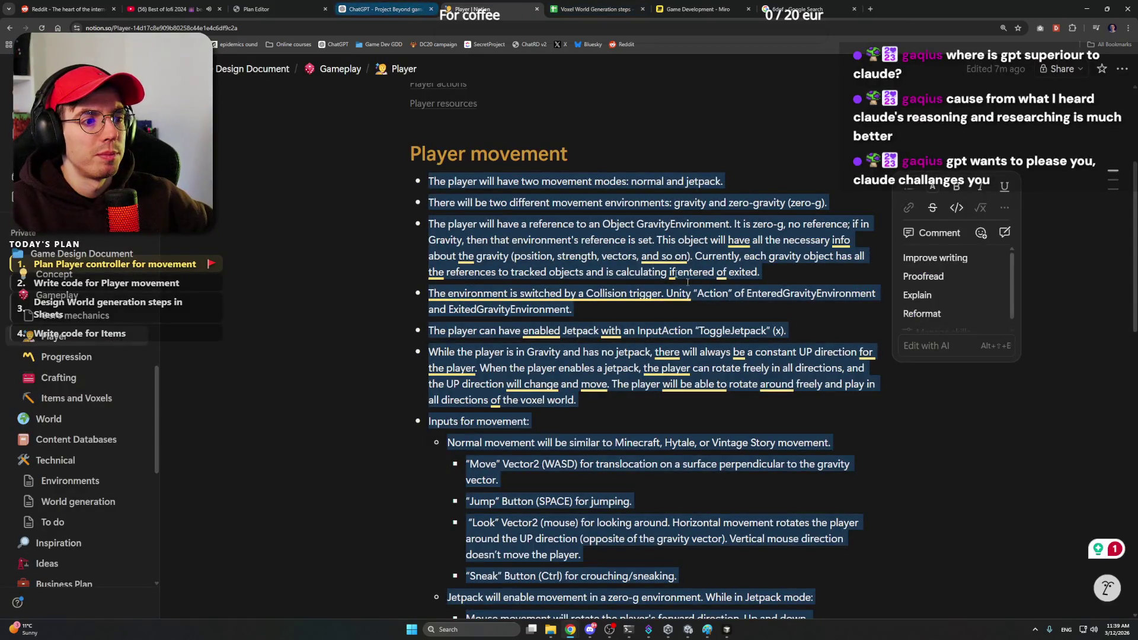
# Step: Return to the ChatGPT conversation and clear the 6DOF selection to read the three-layer reply
pyautogui.click(382, 10)
pyautogui.click(641, 402)
pyautogui.scroll(-2, 641, 401)
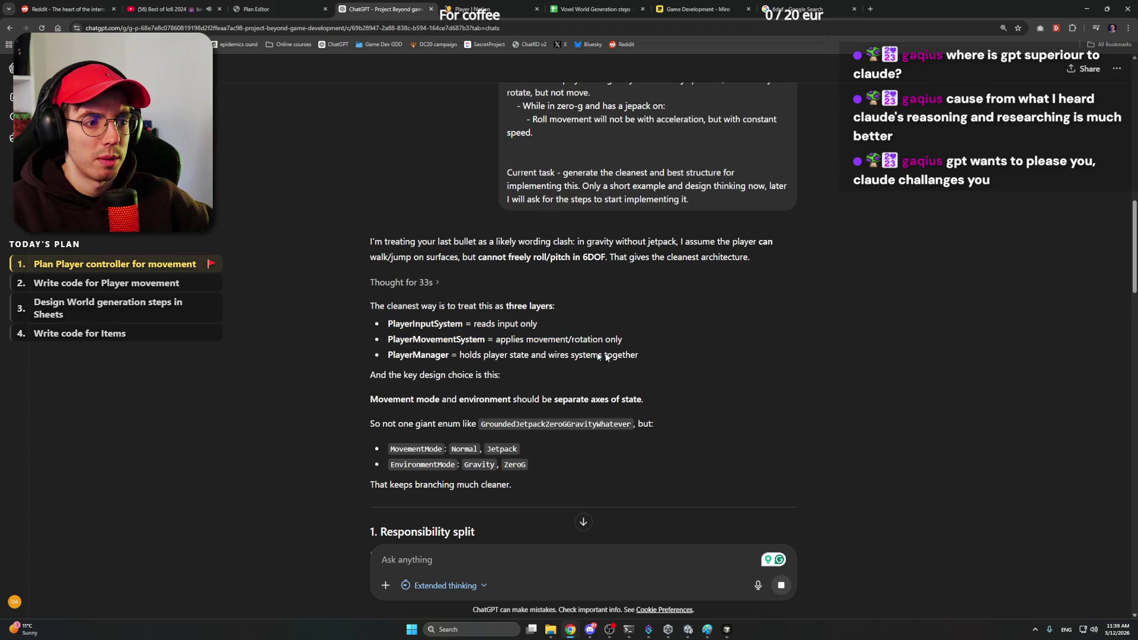
# Step: Read the three-layer bullets, copy the movement section from the Notion Player page and return to ChatGPT
pyautogui.moveTo(640, 356); pyautogui.dragTo(639, 354)
pyautogui.click(655, 355)
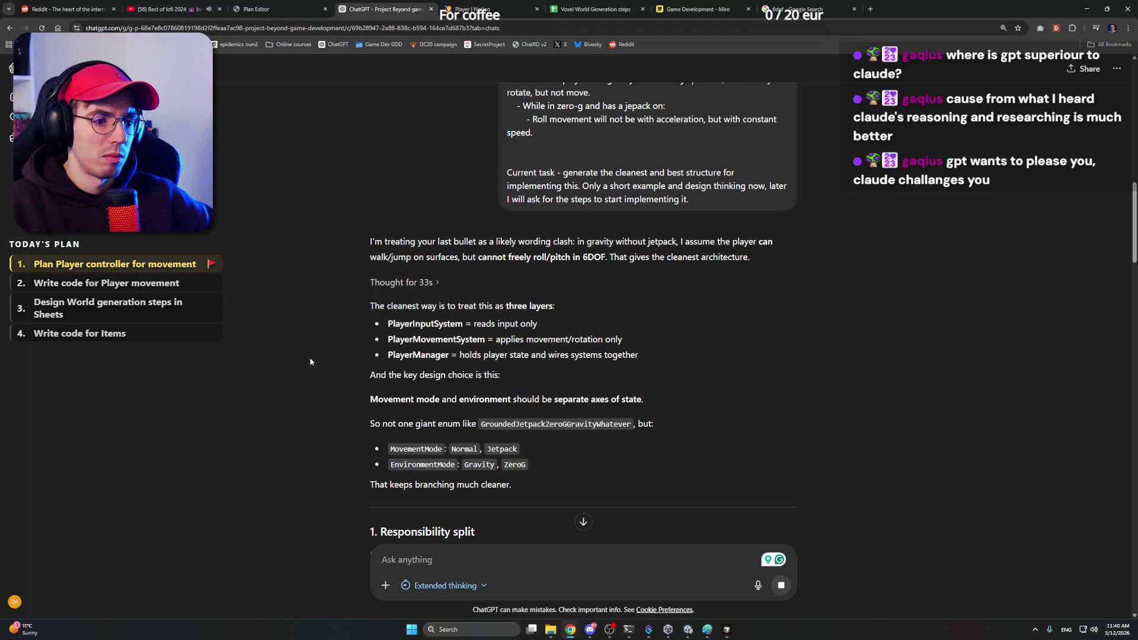
pyautogui.scroll(-2, 310, 356)
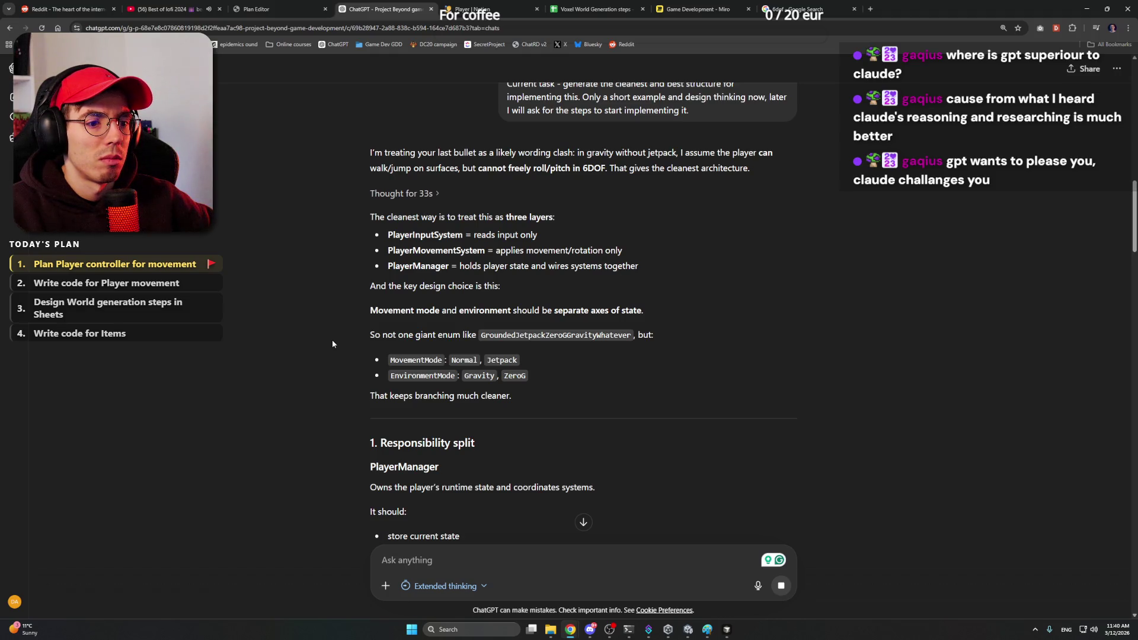
pyautogui.scroll(-3, 331, 340)
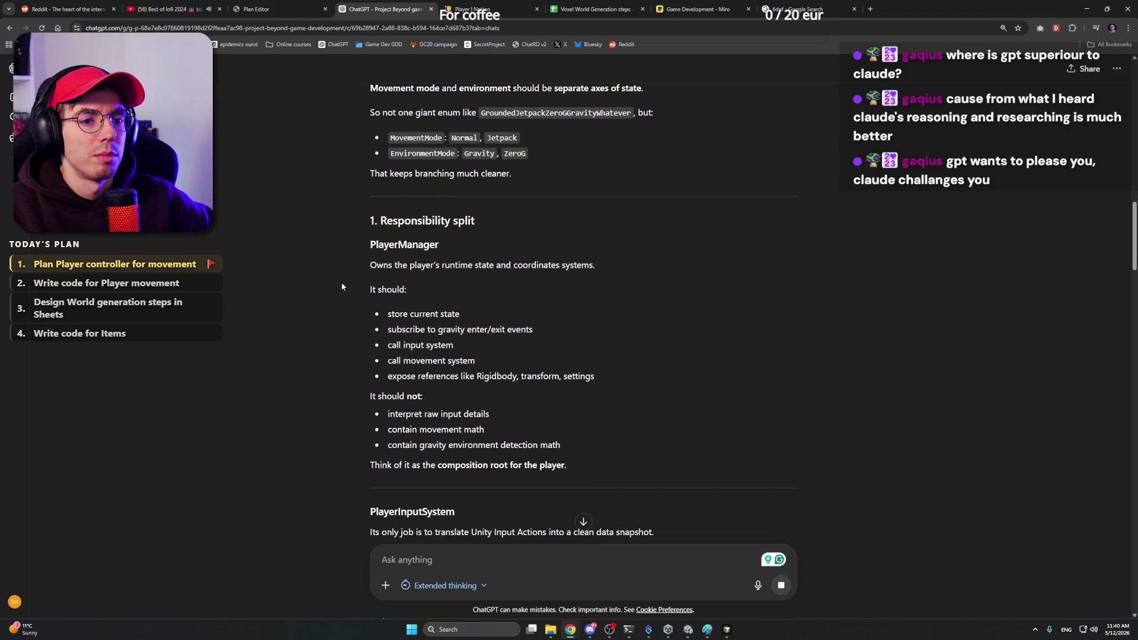
pyautogui.scroll(5, 338, 289)
pyautogui.scroll(-5, 336, 284)
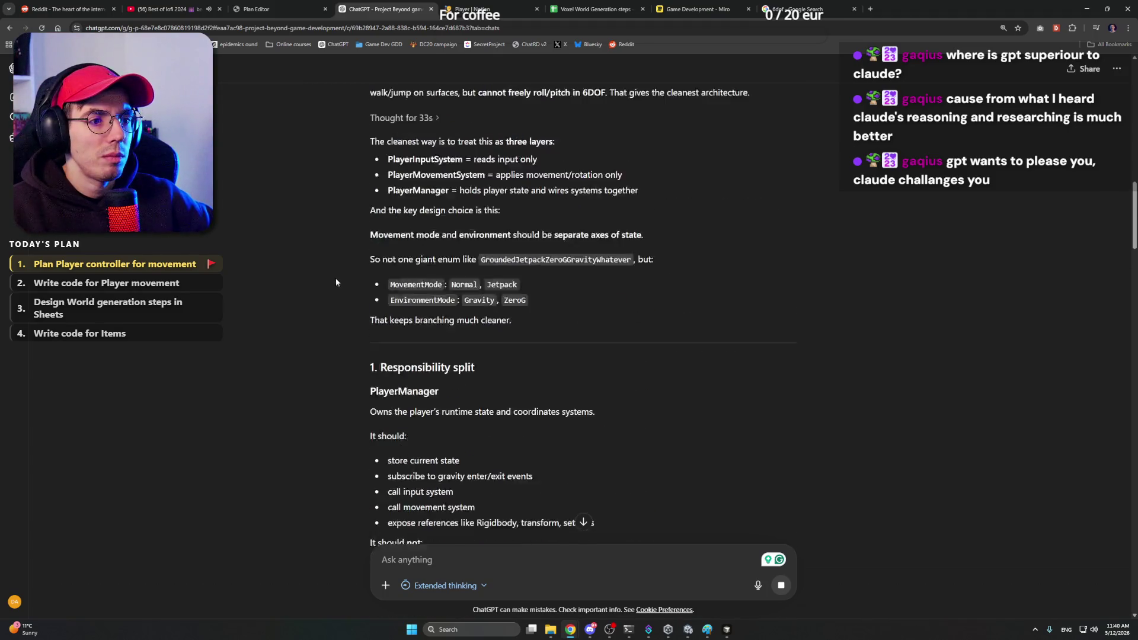
pyautogui.scroll(-2, 330, 274)
pyautogui.scroll(2, 330, 274)
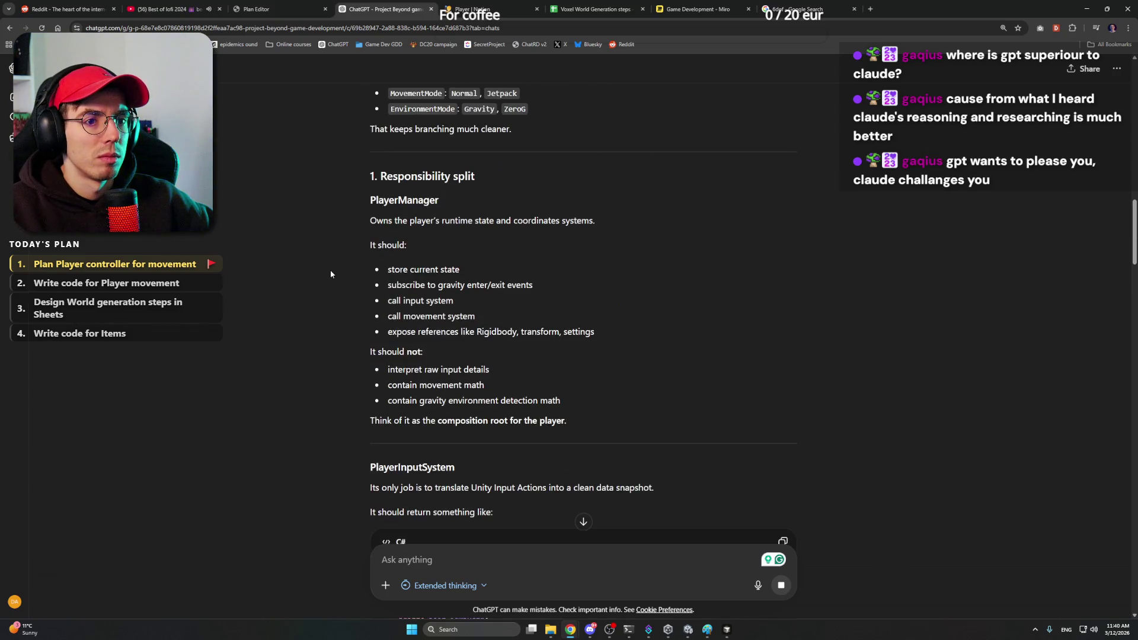
pyautogui.scroll(-3, 353, 226)
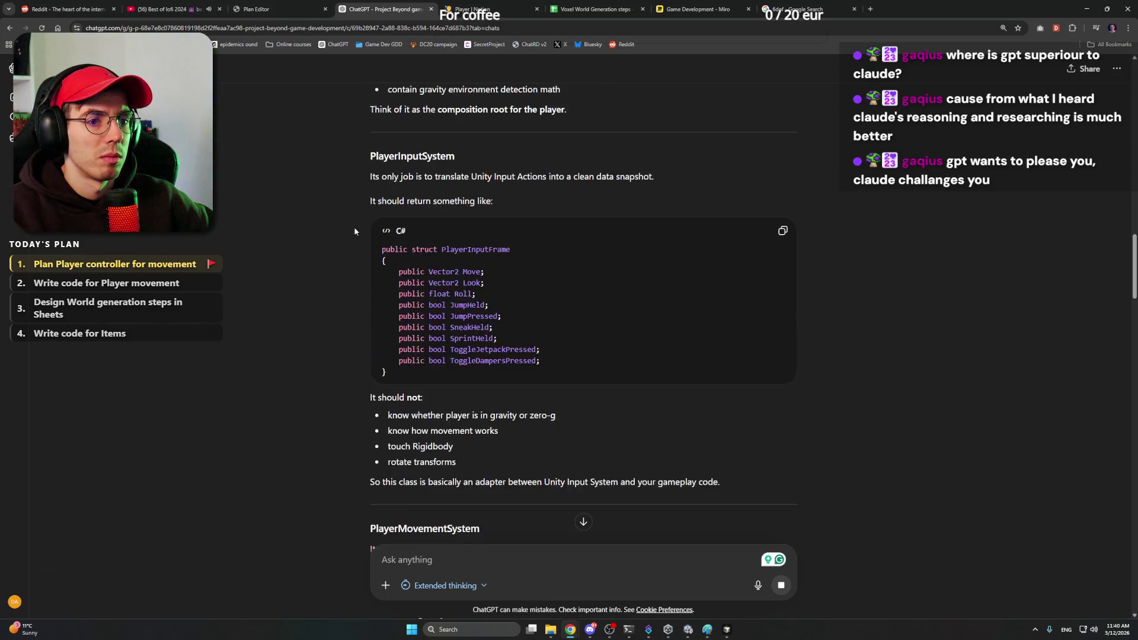
pyautogui.scroll(-3, 354, 226)
pyautogui.scroll(-4, 353, 227)
pyautogui.scroll(-2, 354, 226)
pyautogui.scroll(-5, 354, 226)
pyautogui.scroll(-4, 354, 226)
pyautogui.scroll(-4, 354, 226)
pyautogui.scroll(-4, 354, 226)
pyautogui.scroll(-3, 354, 226)
pyautogui.scroll(-1, 354, 226)
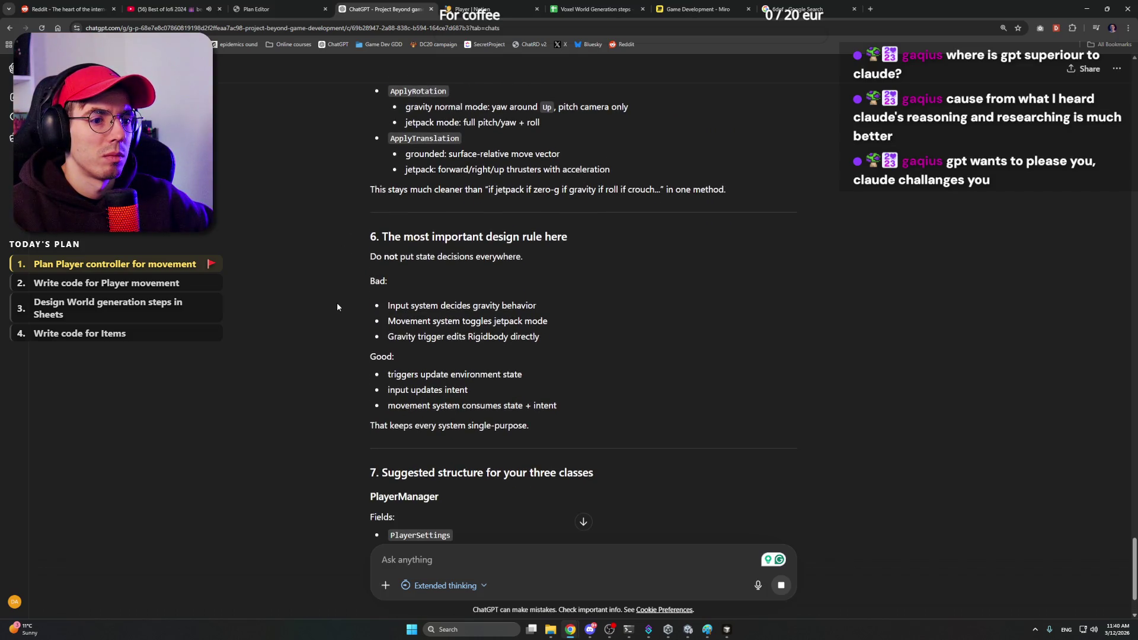
pyautogui.scroll(-2, 338, 306)
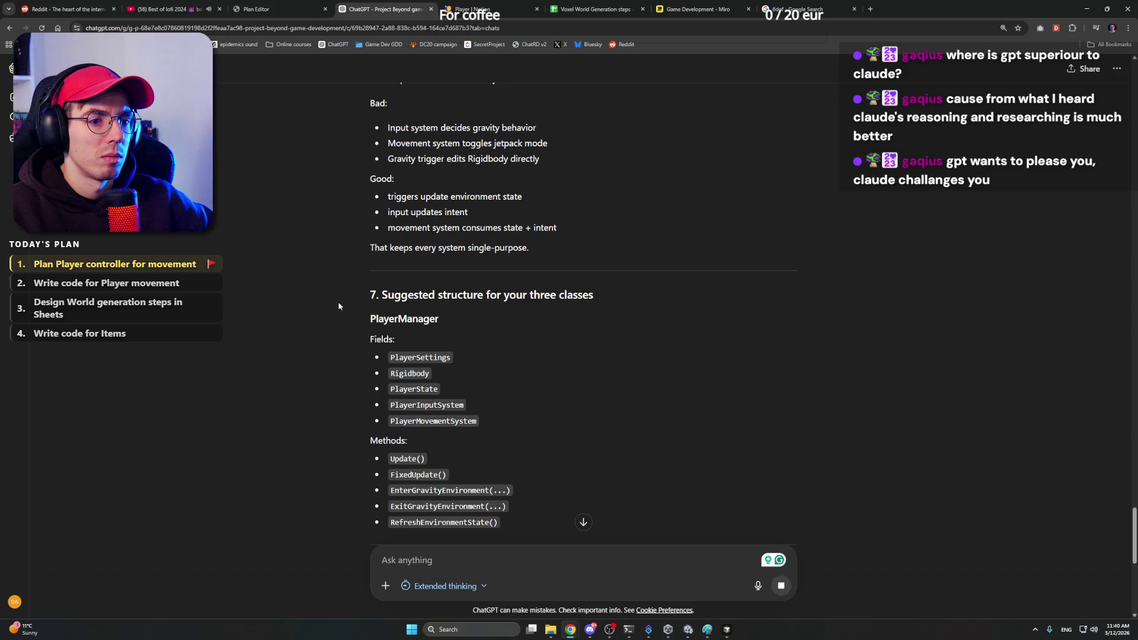
pyautogui.scroll(-1, 338, 306)
pyautogui.scroll(-2, 338, 306)
pyautogui.scroll(-3, 338, 306)
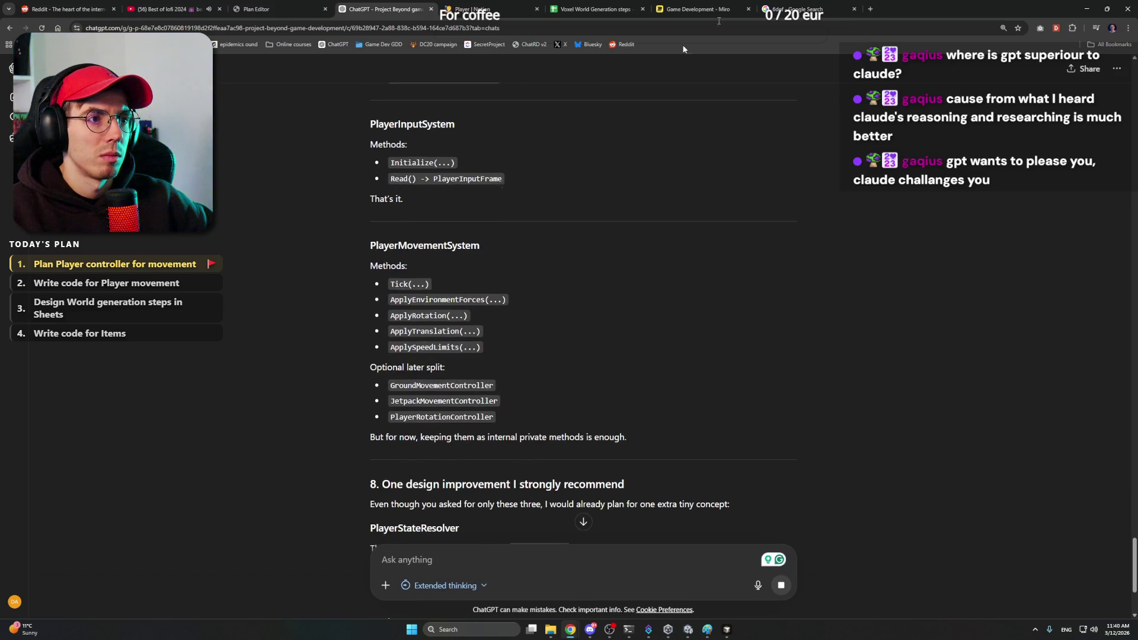
pyautogui.click(718, 8)
pyautogui.click(594, 9)
pyautogui.click(496, 7)
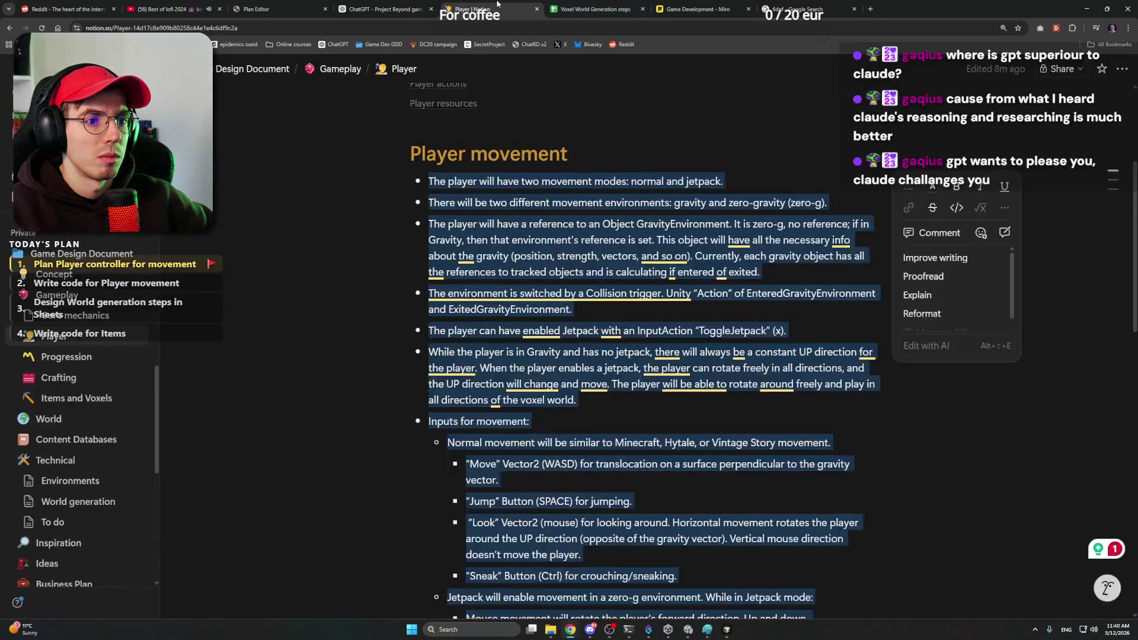
pyautogui.moveTo(425, 193)
pyautogui.mouseDown()
pyautogui.moveTo(596, 356)
pyautogui.moveTo(802, 342)
pyautogui.mouseUp()
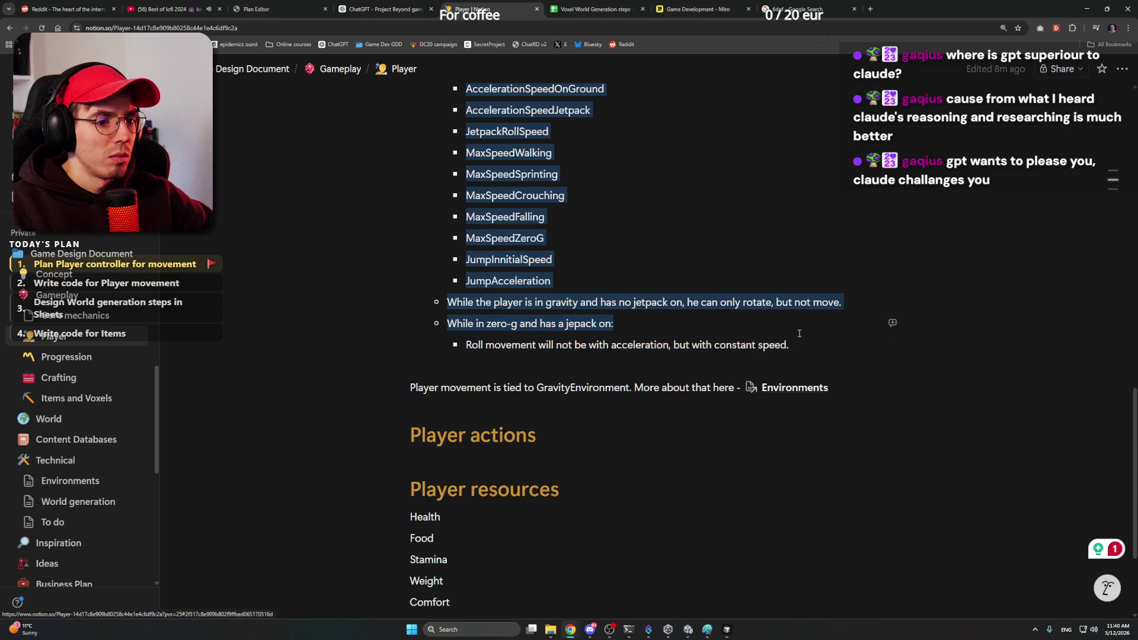
pyautogui.hotkey('ctrl', 'shift', 'Tab')
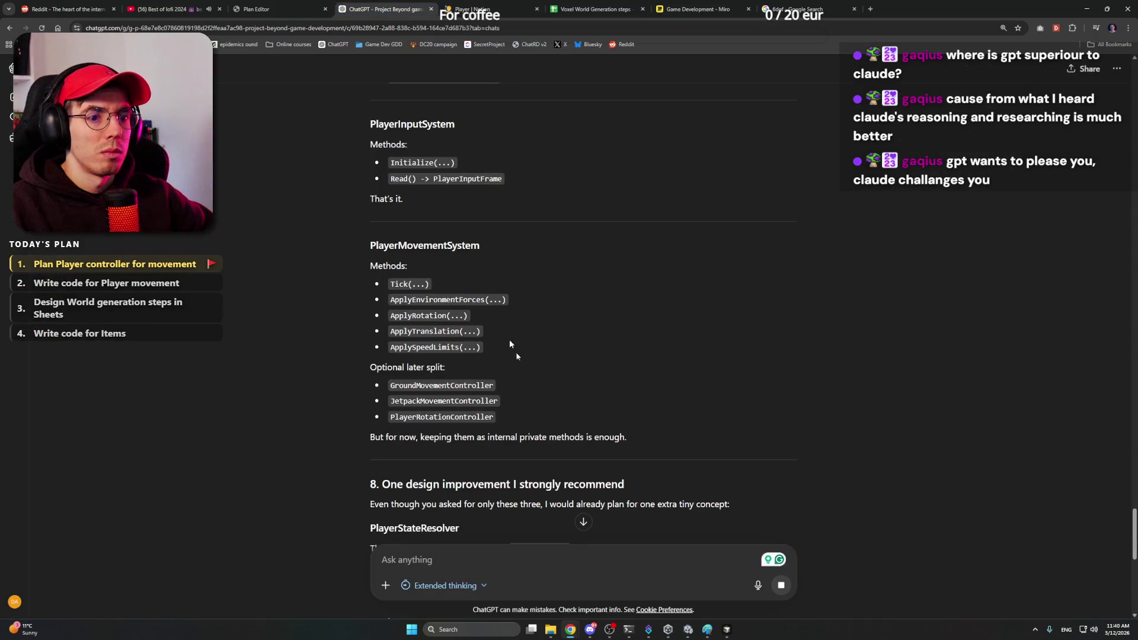
pyautogui.scroll(-4, 507, 362)
pyautogui.scroll(-3, 525, 408)
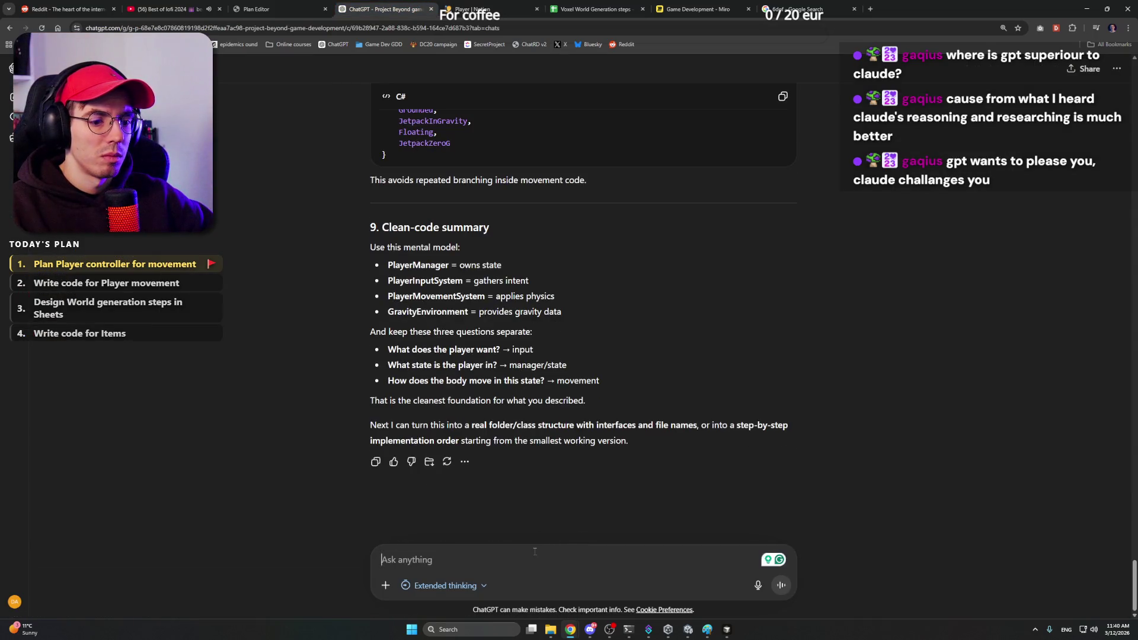
pyautogui.write('Rewrite this ')
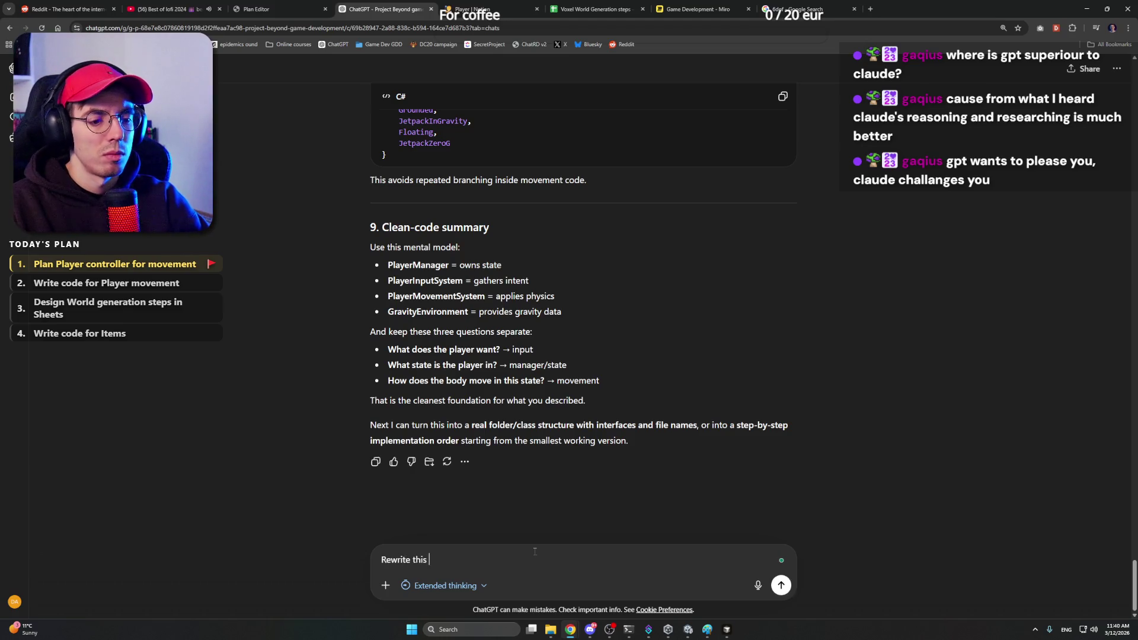
pyautogui.write('for Notion')
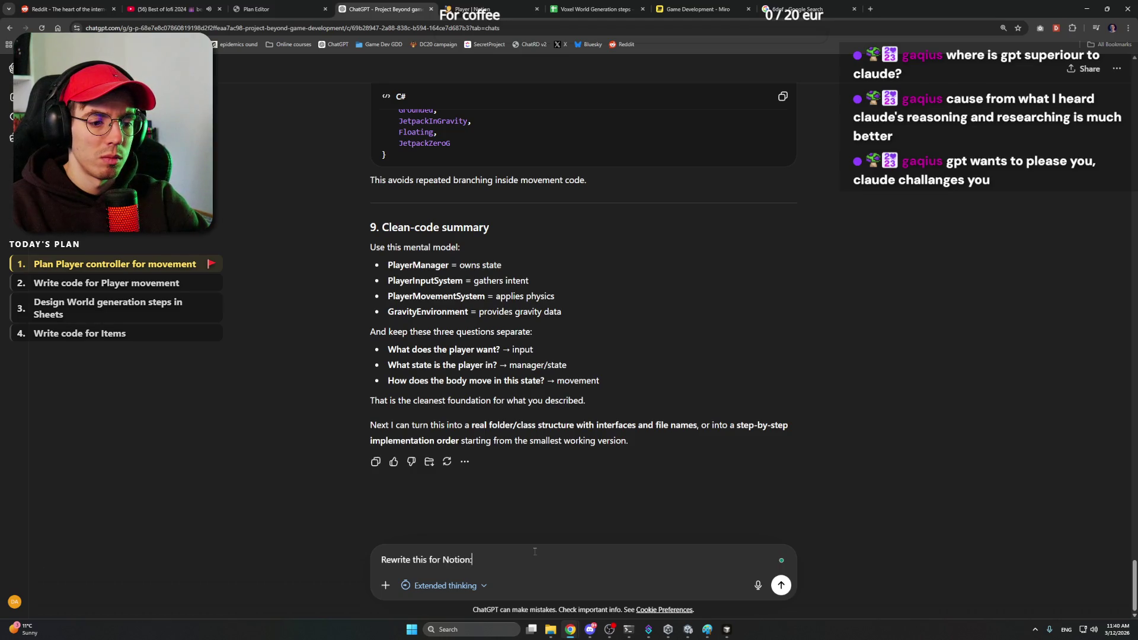
pyautogui.write(':')
# Step: Send 'Rewrite this for Notion:' with the pasted movement spec to ChatGPT
pyautogui.hotkey('shift', 'Return')
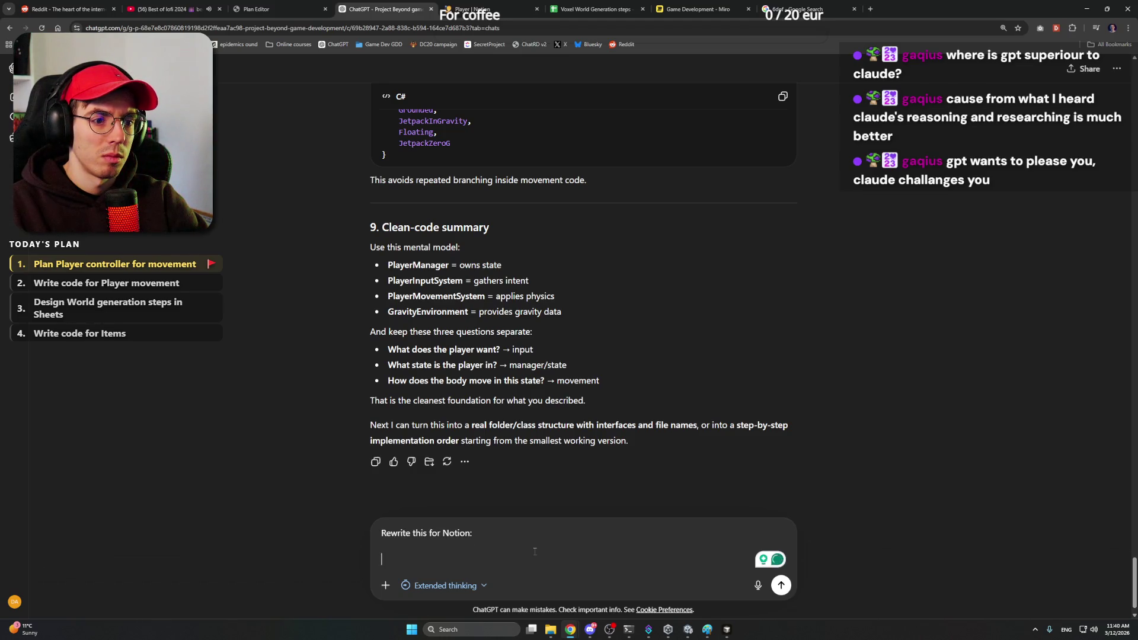
pyautogui.hotkey('ctrl', 'v')
pyautogui.scroll(2, 588, 356)
pyautogui.scroll(3, 573, 288)
pyautogui.scroll(3, 574, 288)
pyautogui.scroll(3, 574, 289)
pyautogui.scroll(3, 574, 290)
pyautogui.scroll(3, 574, 290)
pyautogui.scroll(3, 574, 291)
pyautogui.scroll(3, 576, 290)
pyautogui.scroll(3, 576, 289)
pyautogui.scroll(3, 576, 290)
pyautogui.scroll(3, 576, 289)
pyautogui.scroll(3, 573, 287)
pyautogui.scroll(3, 570, 285)
pyautogui.scroll(-5, 569, 285)
pyautogui.scroll(-5, 570, 284)
pyautogui.scroll(-10, 569, 469)
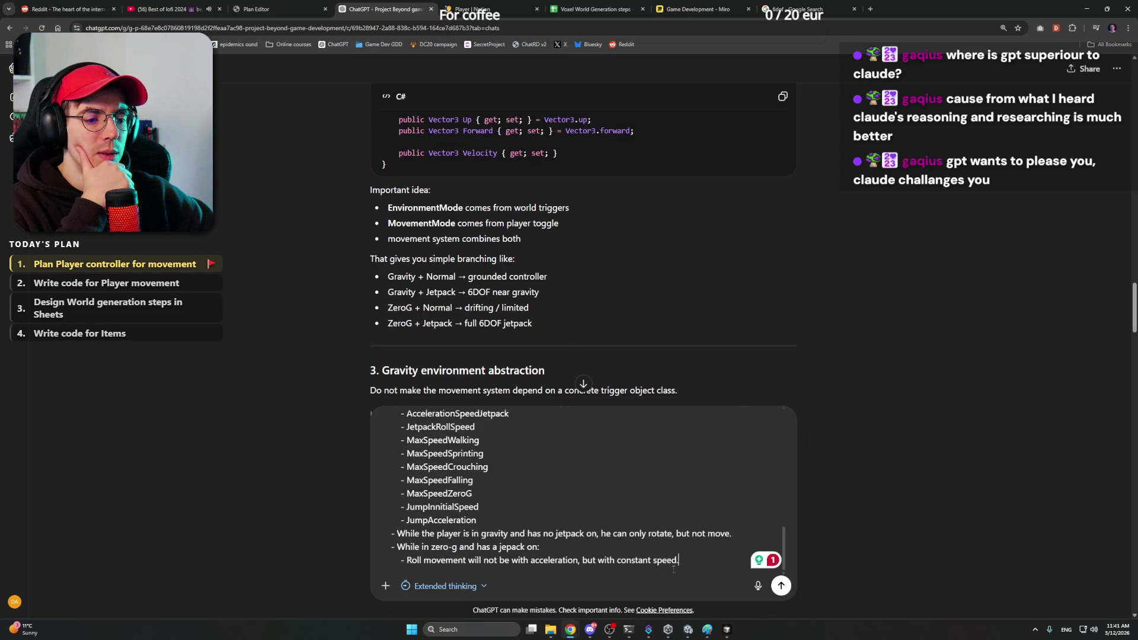
pyautogui.press('Return')
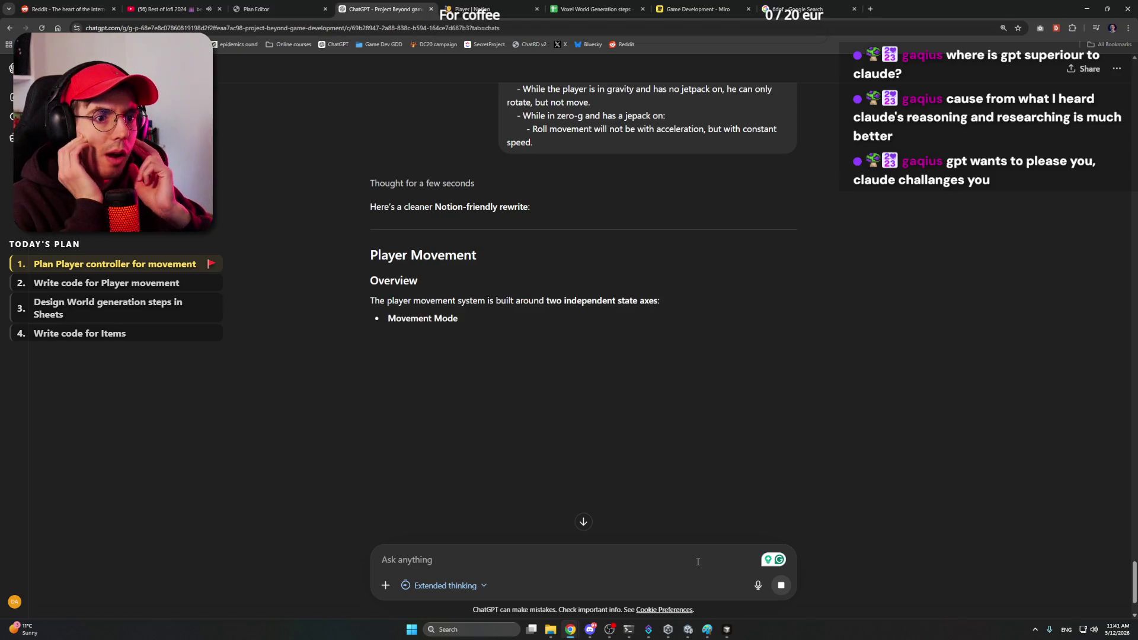
# Step: In Stream Plan Editor make 'Write code for Player movement' the current task, save, and return to ChatGPT
pyautogui.click(165, 12)
pyautogui.click(389, 8)
pyautogui.click(260, 8)
pyautogui.click(389, 5)
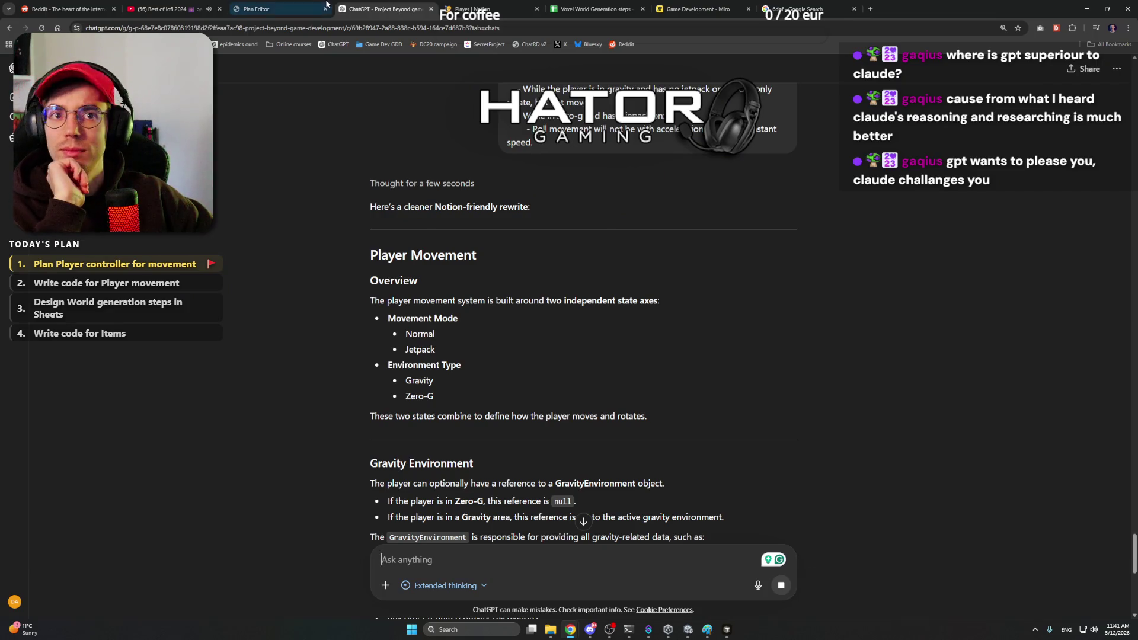
pyautogui.click(267, 8)
pyautogui.click(633, 149)
pyautogui.click(666, 224)
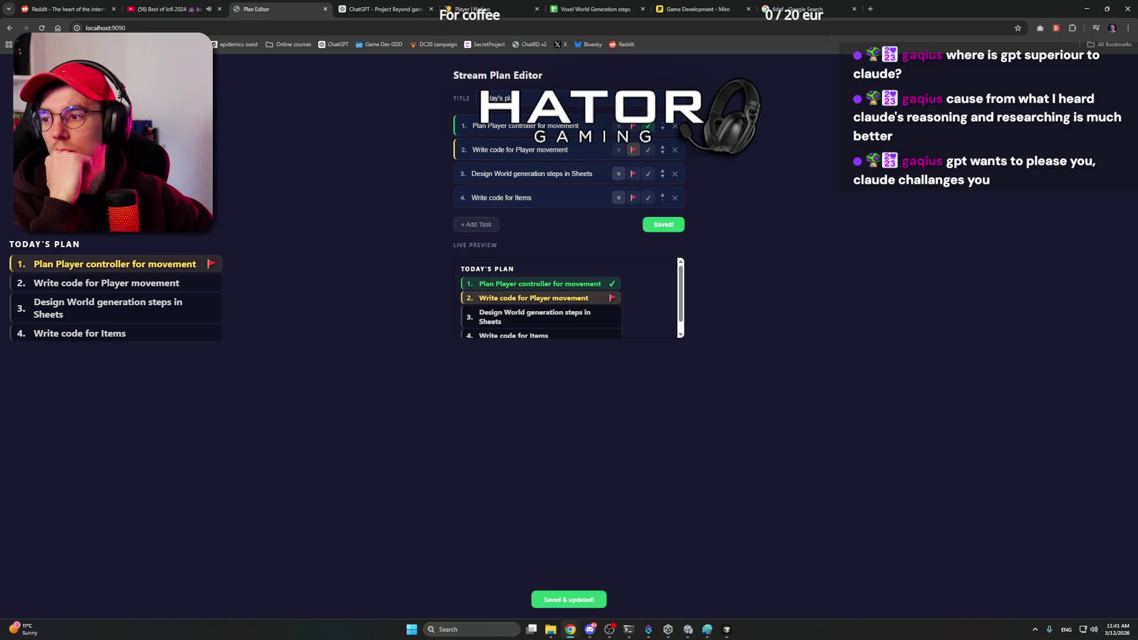
pyautogui.click(396, 8)
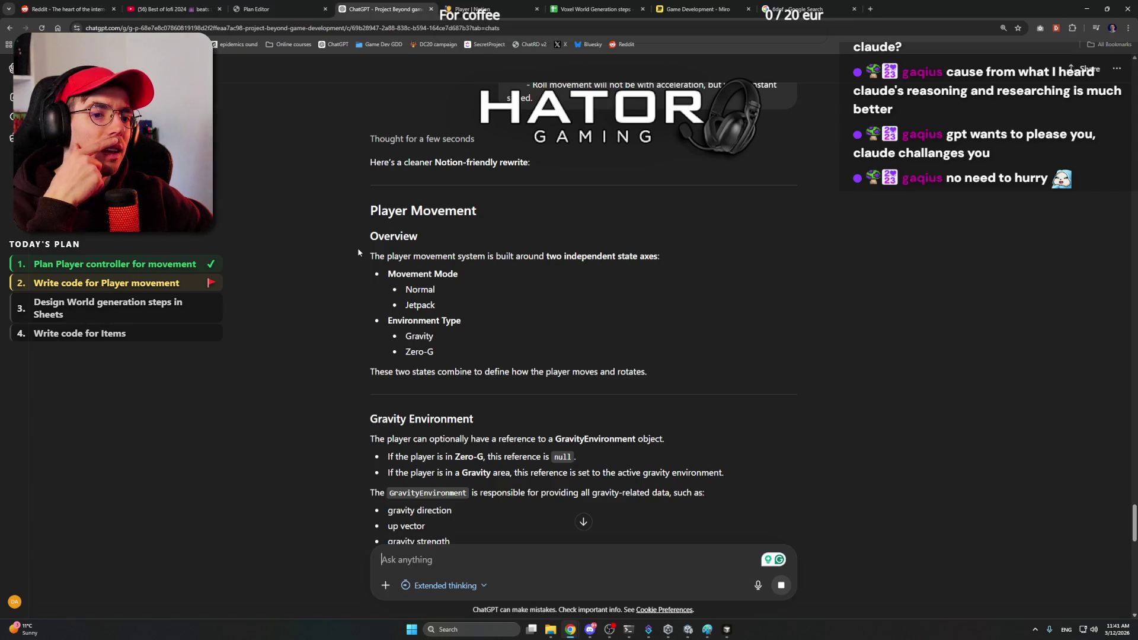
pyautogui.moveTo(360, 236); pyautogui.dragTo(496, 278)
pyautogui.scroll(-4, 496, 279)
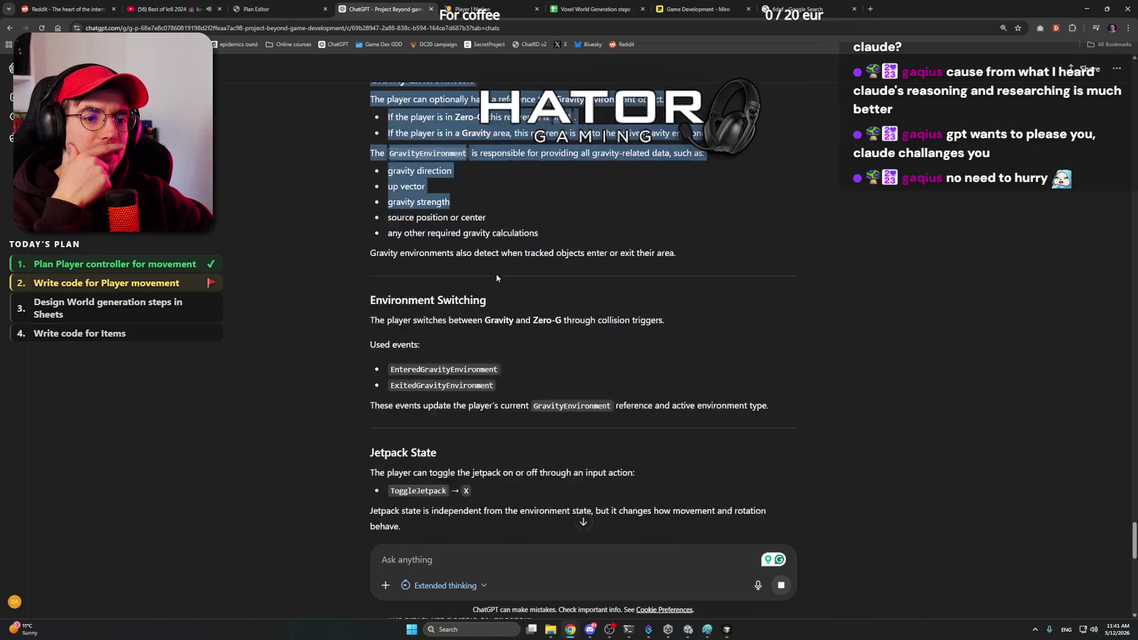
pyautogui.scroll(-4, 496, 279)
pyautogui.scroll(-3, 516, 259)
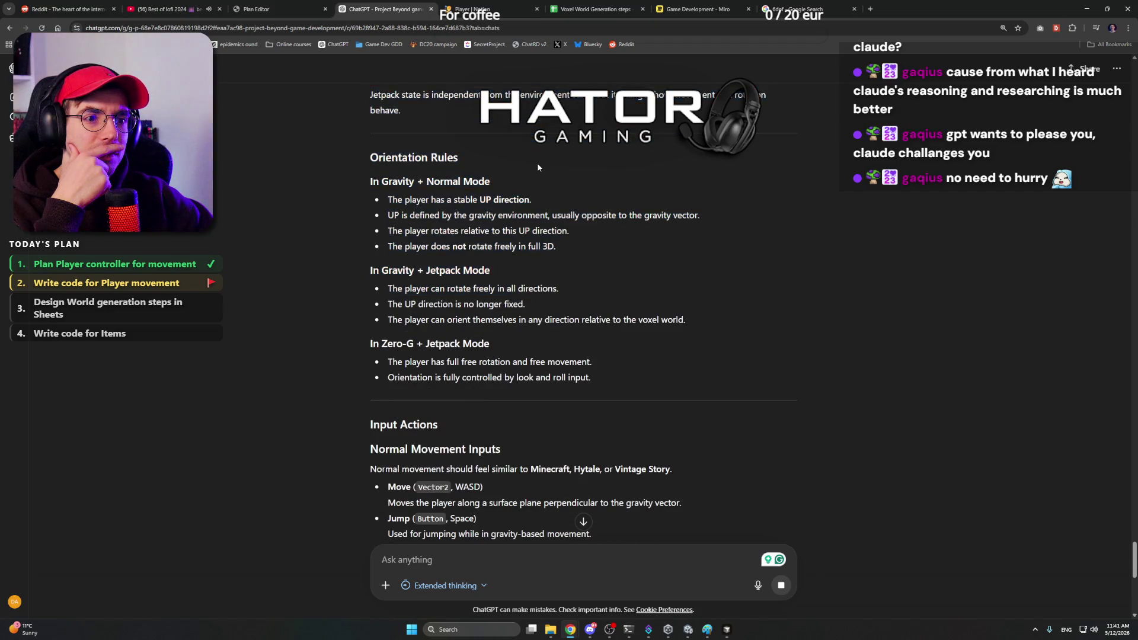
pyautogui.scroll(-3, 543, 213)
pyautogui.scroll(-2, 507, 231)
pyautogui.scroll(-1, 507, 228)
pyautogui.scroll(-1, 508, 217)
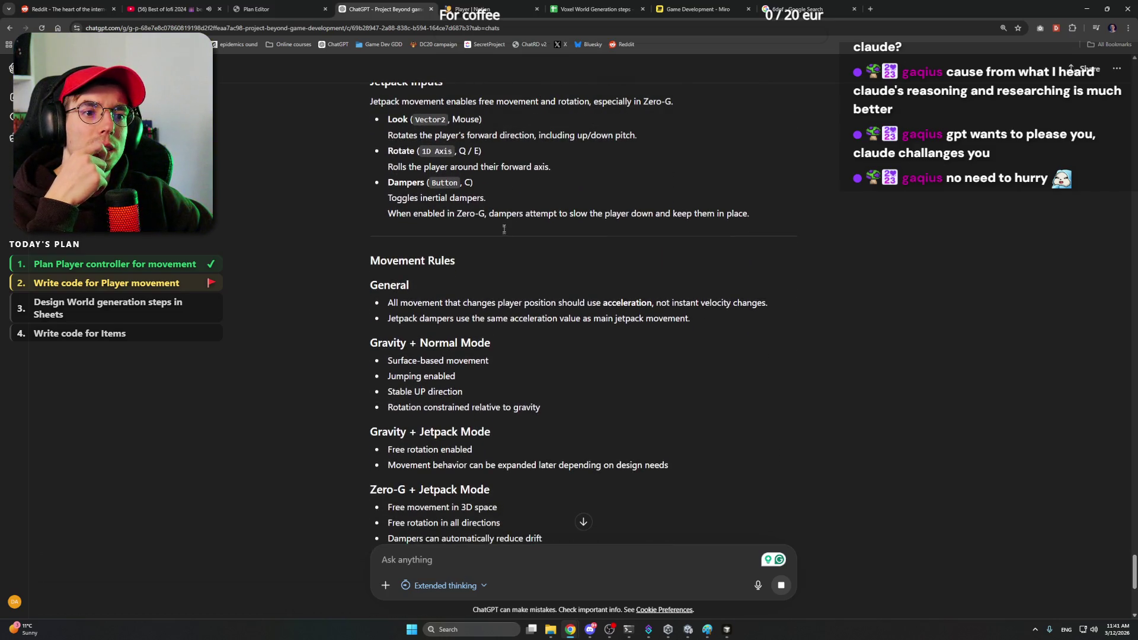
pyautogui.scroll(-1, 505, 225)
pyautogui.scroll(-1, 294, 215)
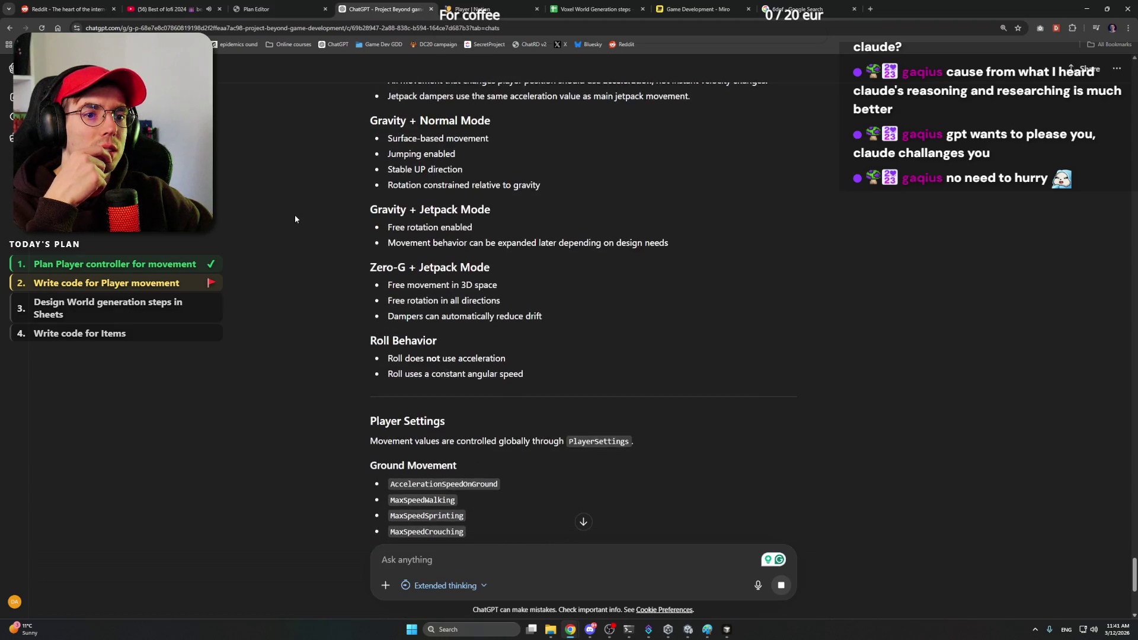
pyautogui.scroll(-2, 294, 216)
pyautogui.scroll(-2, 293, 214)
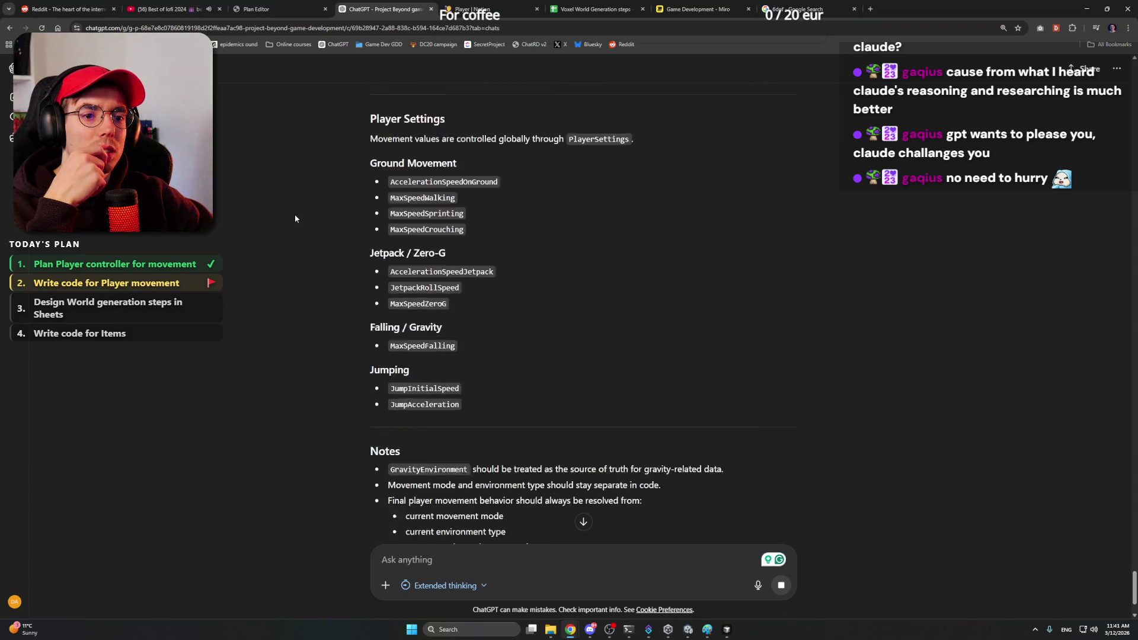
pyautogui.scroll(-1, 294, 214)
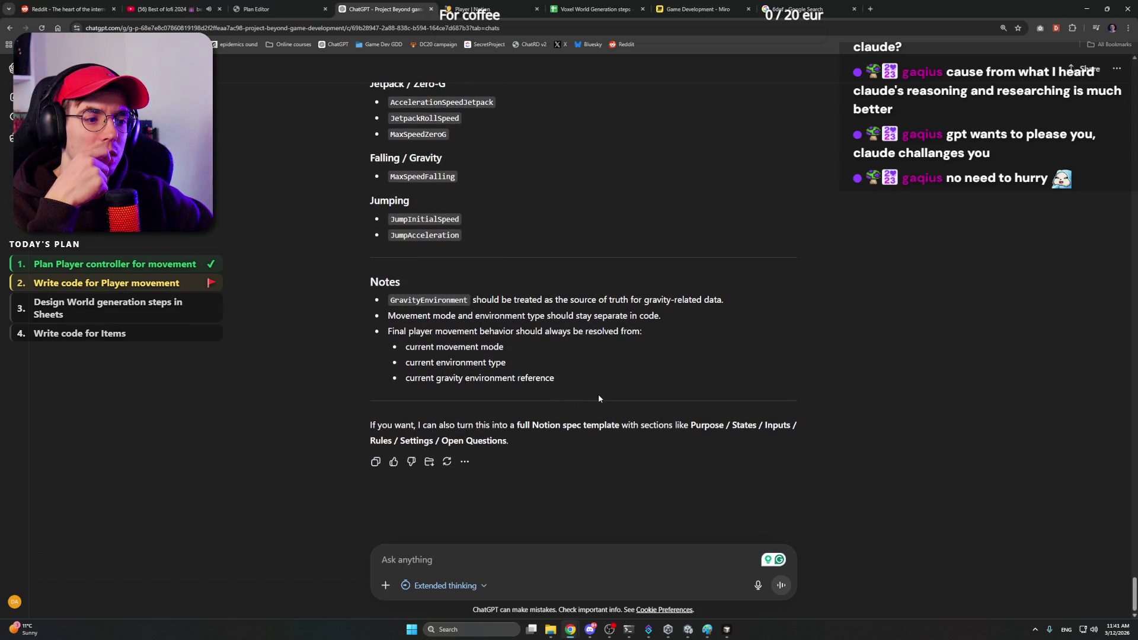
# Step: Select and copy the Player Movement rewrite up to Notes, then switch to the Notion Player page
pyautogui.moveTo(577, 379); pyautogui.dragTo(314, 302)
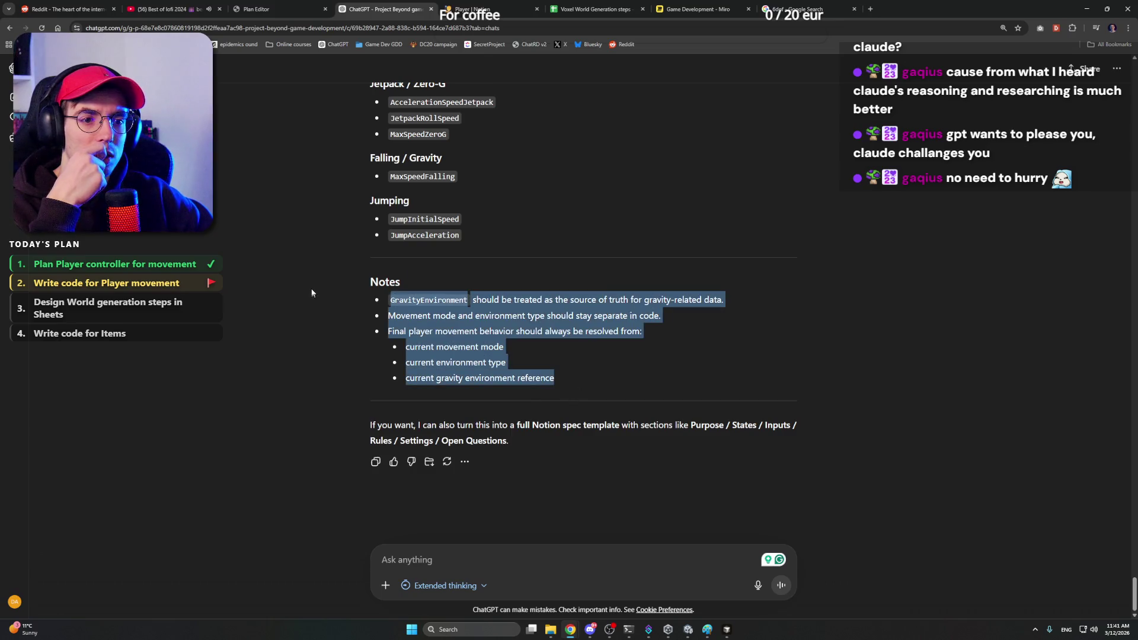
pyautogui.click(374, 404)
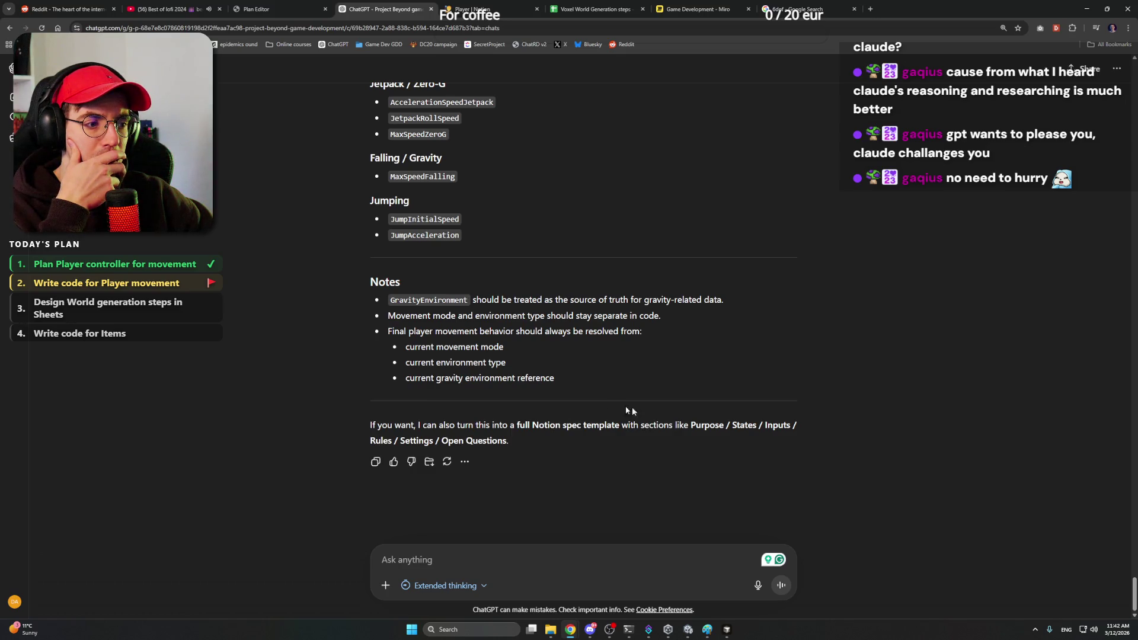
pyautogui.moveTo(546, 377)
pyautogui.mouseDown()
pyautogui.moveTo(322, 233)
pyautogui.moveTo(355, 256)
pyautogui.mouseUp()
pyautogui.scroll(10, 322, 233)
pyautogui.scroll(4, 352, 246)
pyautogui.scroll(4, 355, 255)
pyautogui.scroll(4, 354, 256)
pyautogui.scroll(4, 355, 256)
pyautogui.scroll(2, 354, 256)
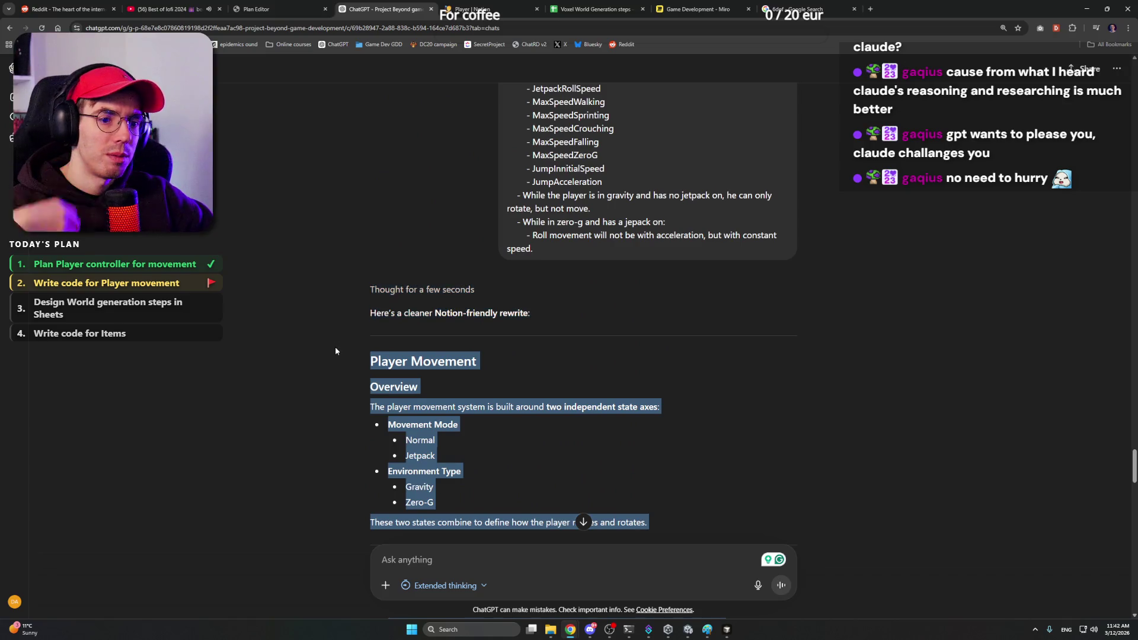
pyautogui.moveTo(355, 257); pyautogui.dragTo(329, 383)
pyautogui.hotkey('ctrl', 'c')
pyautogui.click(471, 9)
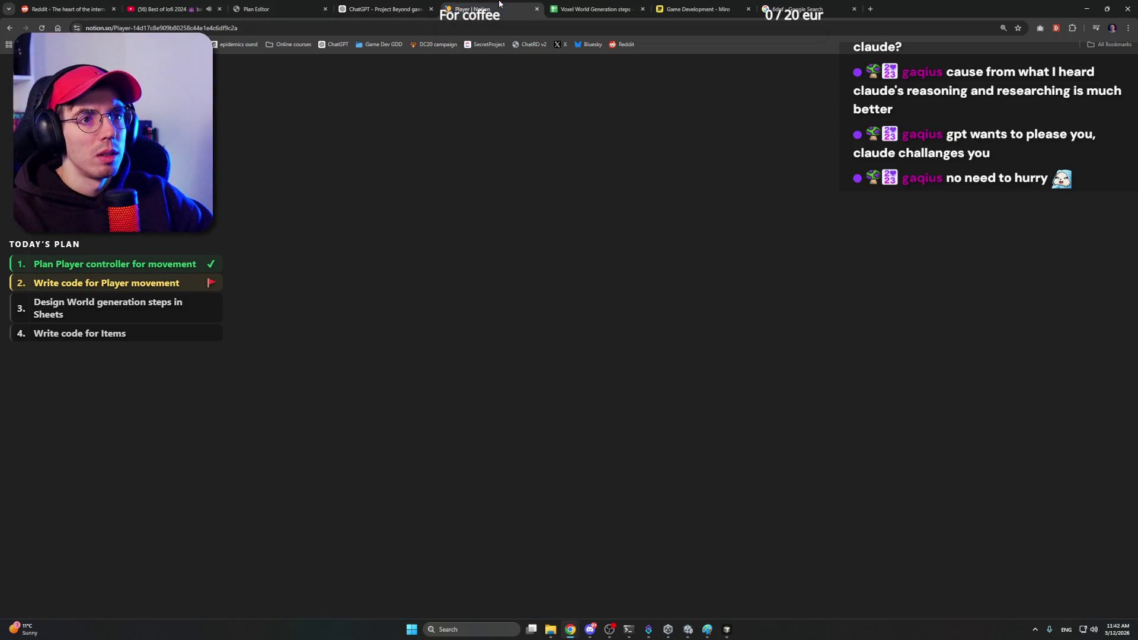
pyautogui.moveTo(889, 342)
pyautogui.mouseDown()
pyautogui.moveTo(408, 249)
pyautogui.moveTo(391, 269)
pyautogui.mouseUp()
pyautogui.scroll(5, 408, 249)
pyautogui.scroll(1, 408, 249)
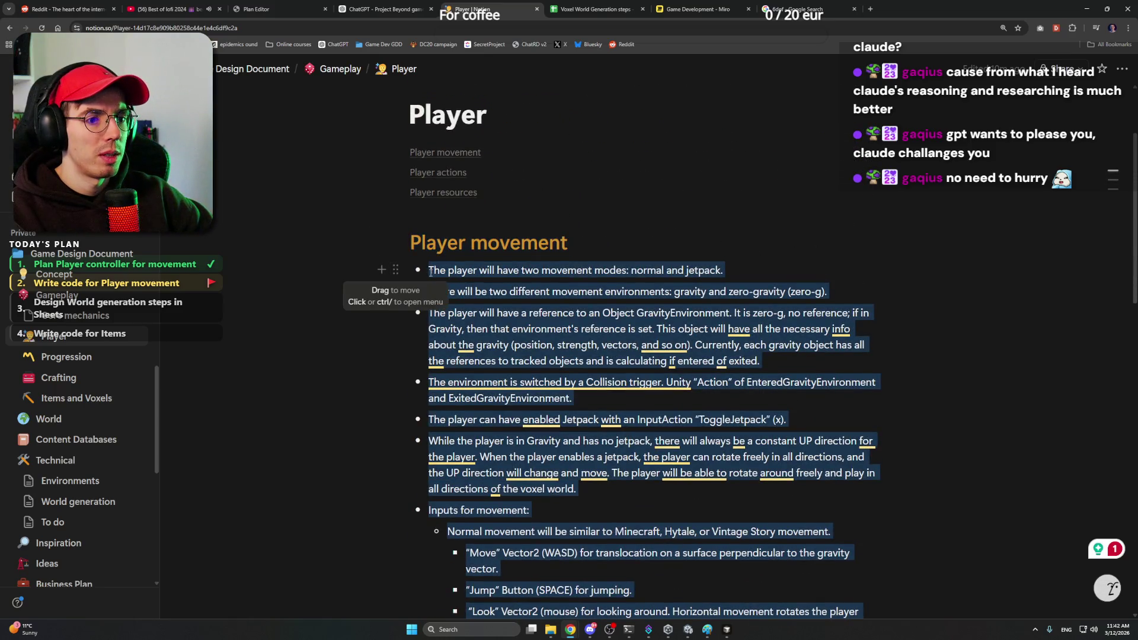
# Step: Paste the structured spec over the old Player movement bullets and remove the leftover empty block
pyautogui.hotkey('ctrl', 'v')
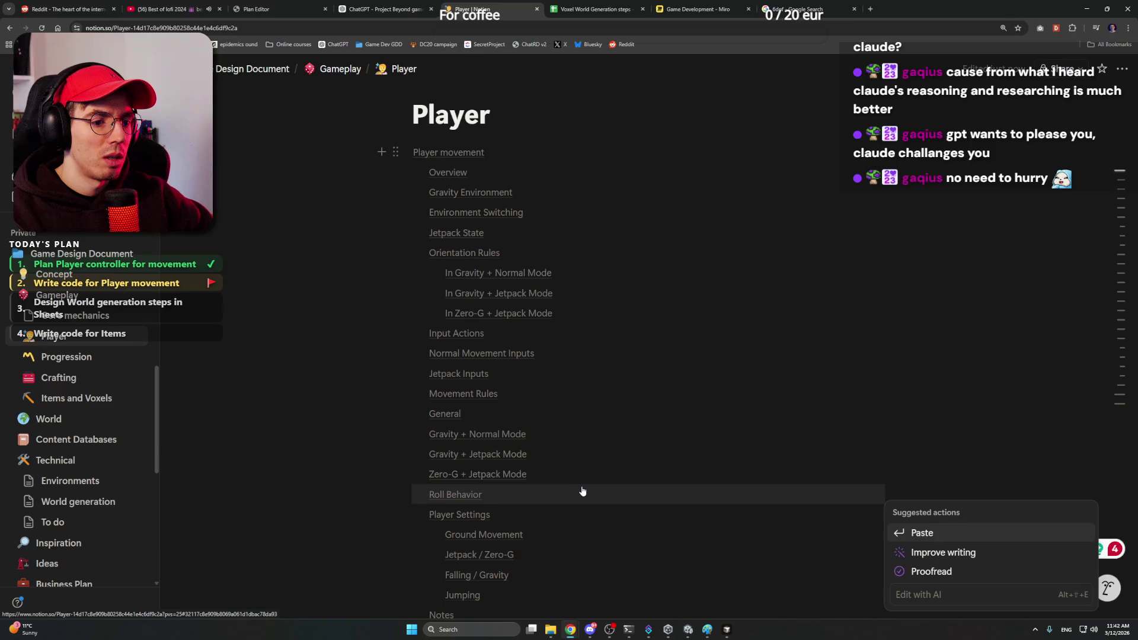
pyautogui.click(917, 535)
pyautogui.scroll(-3, 600, 416)
pyautogui.scroll(-3, 600, 416)
pyautogui.scroll(-3, 600, 416)
pyautogui.scroll(-3, 600, 415)
pyautogui.scroll(-3, 600, 416)
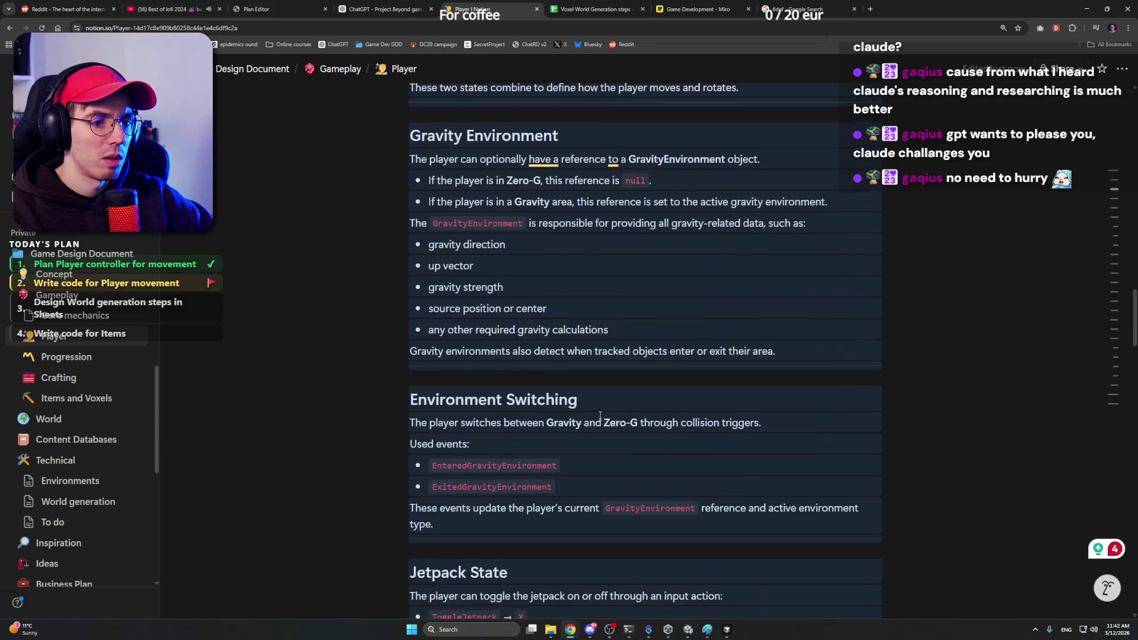
pyautogui.scroll(5, 600, 415)
pyautogui.scroll(-1, 600, 409)
pyautogui.scroll(-1, 599, 402)
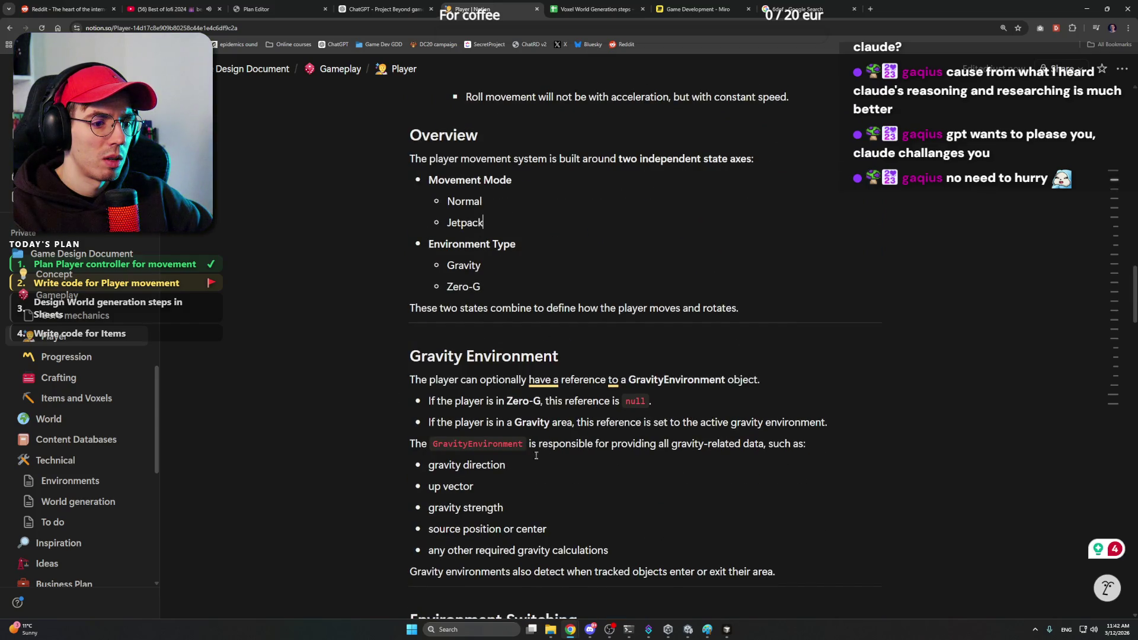
pyautogui.scroll(-3, 569, 436)
pyautogui.scroll(-3, 551, 400)
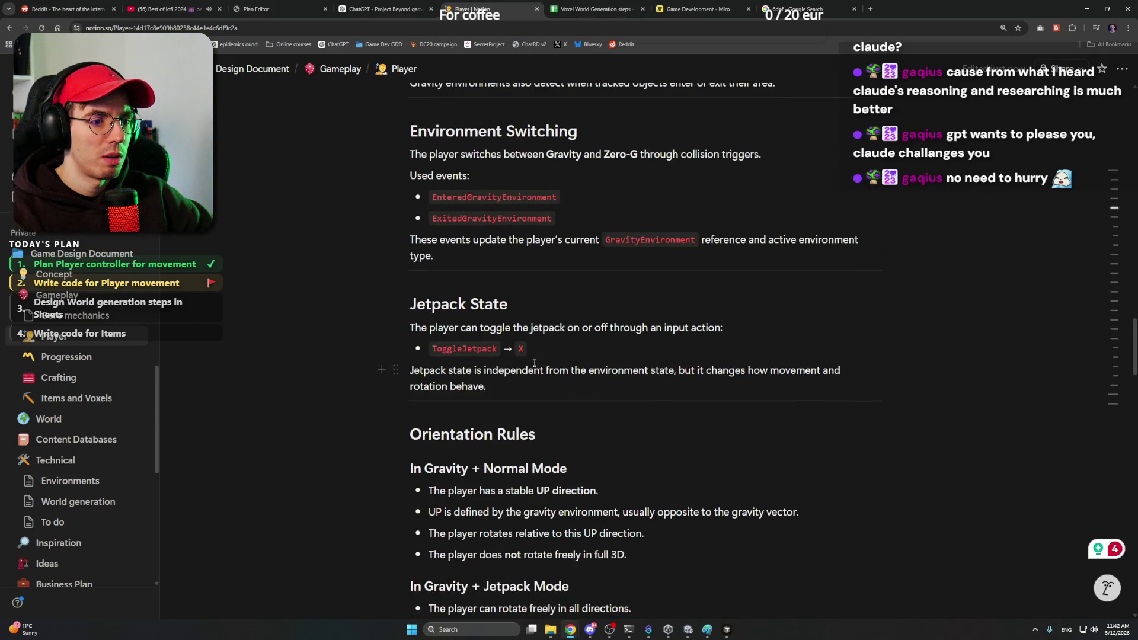
pyautogui.scroll(5, 615, 378)
pyautogui.scroll(5, 578, 391)
pyautogui.scroll(-2, 543, 404)
pyautogui.scroll(-1, 529, 408)
pyautogui.moveTo(893, 363)
pyautogui.mouseDown()
pyautogui.moveTo(426, 259)
pyautogui.moveTo(427, 289)
pyautogui.mouseUp()
pyautogui.scroll(5, 426, 258)
pyautogui.scroll(1, 426, 259)
pyautogui.scroll(3, 426, 259)
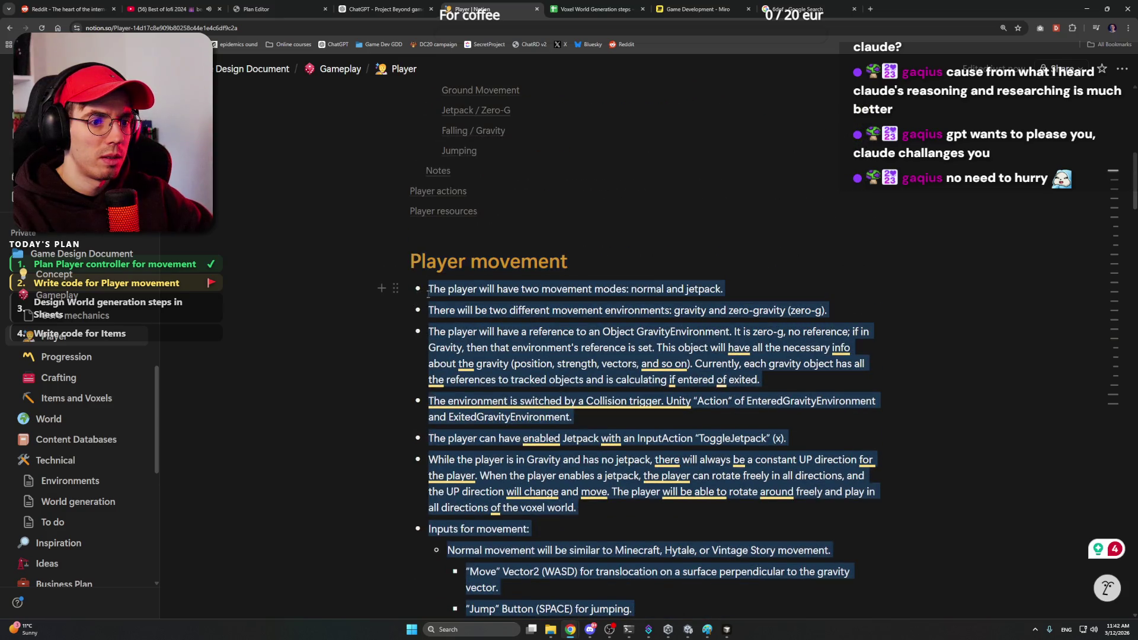
pyautogui.hotkey('ctrl', 'v')
pyautogui.press('BackSpace')
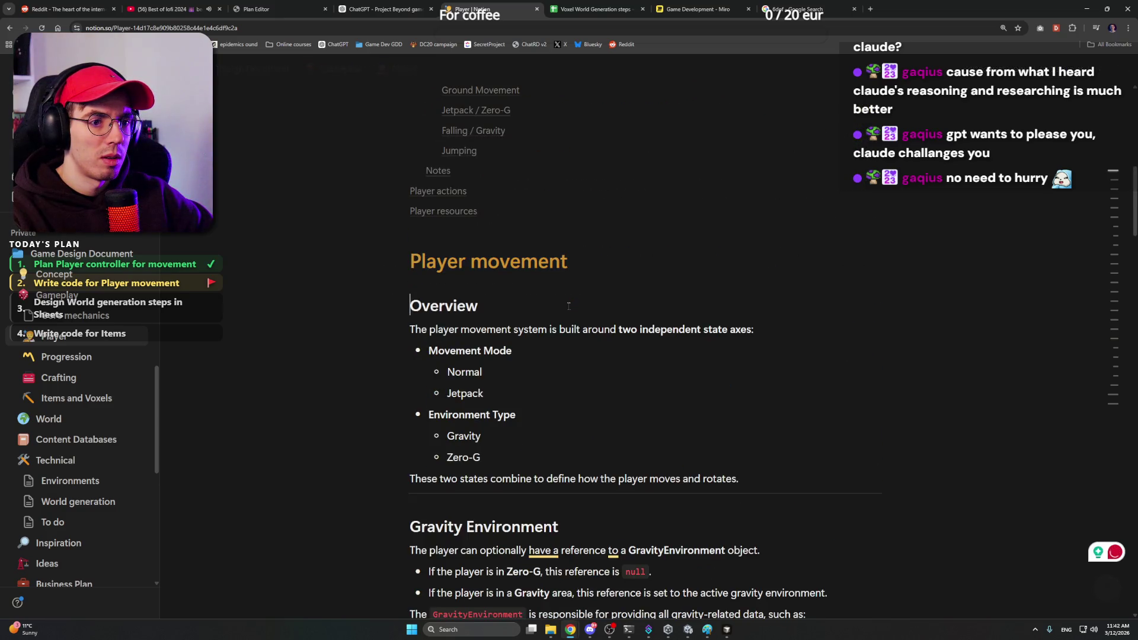
pyautogui.click(551, 352)
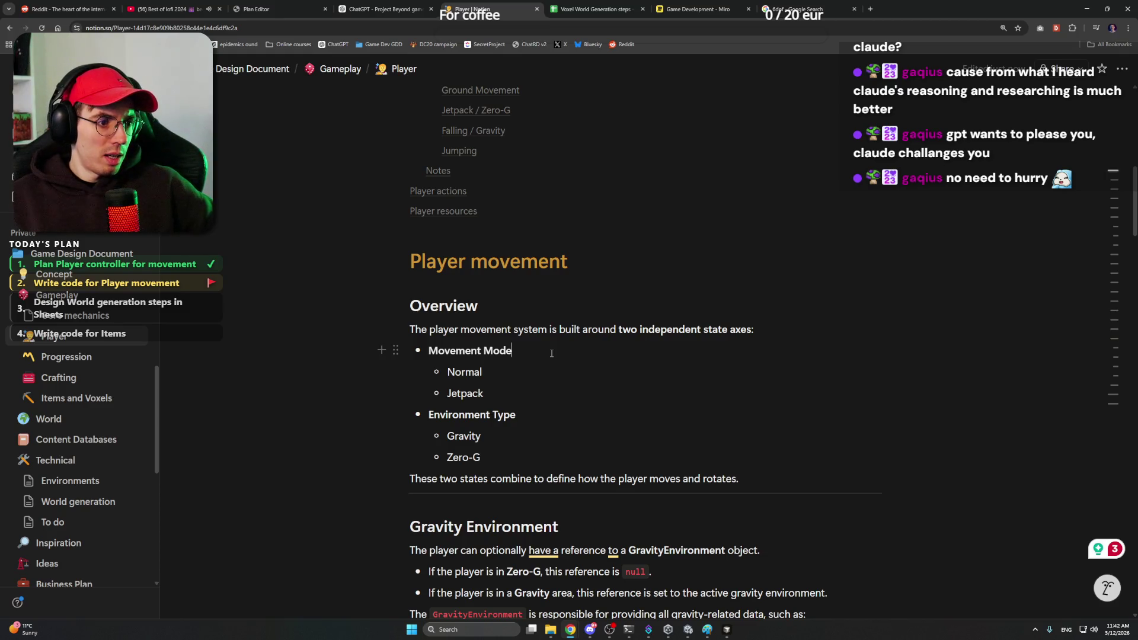
pyautogui.tripleClick(527, 351)
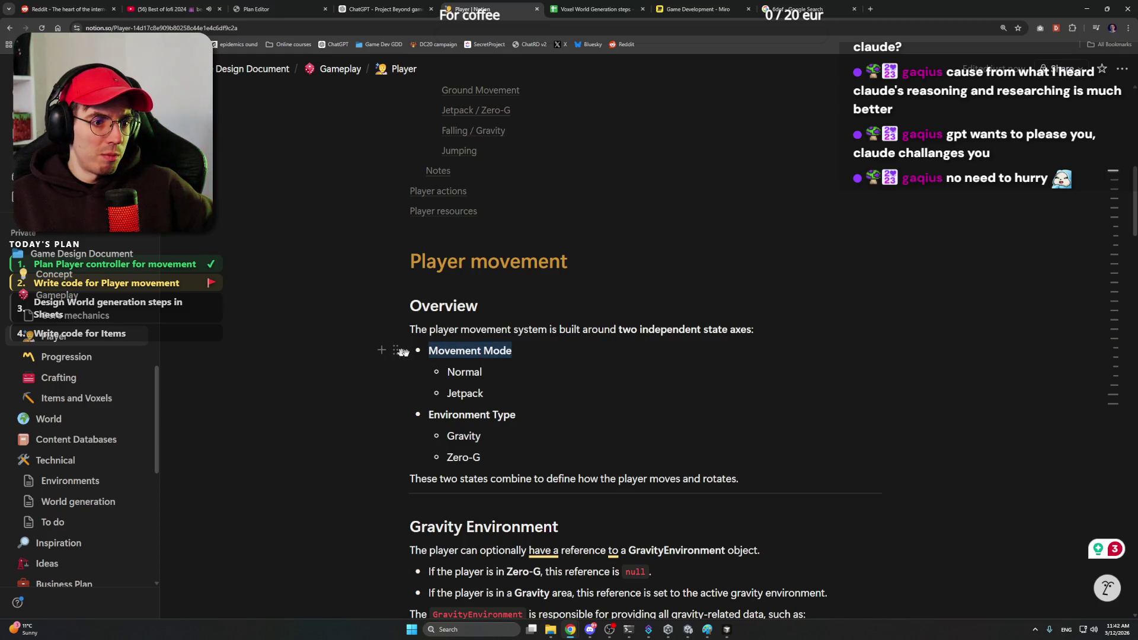
pyautogui.click(548, 359)
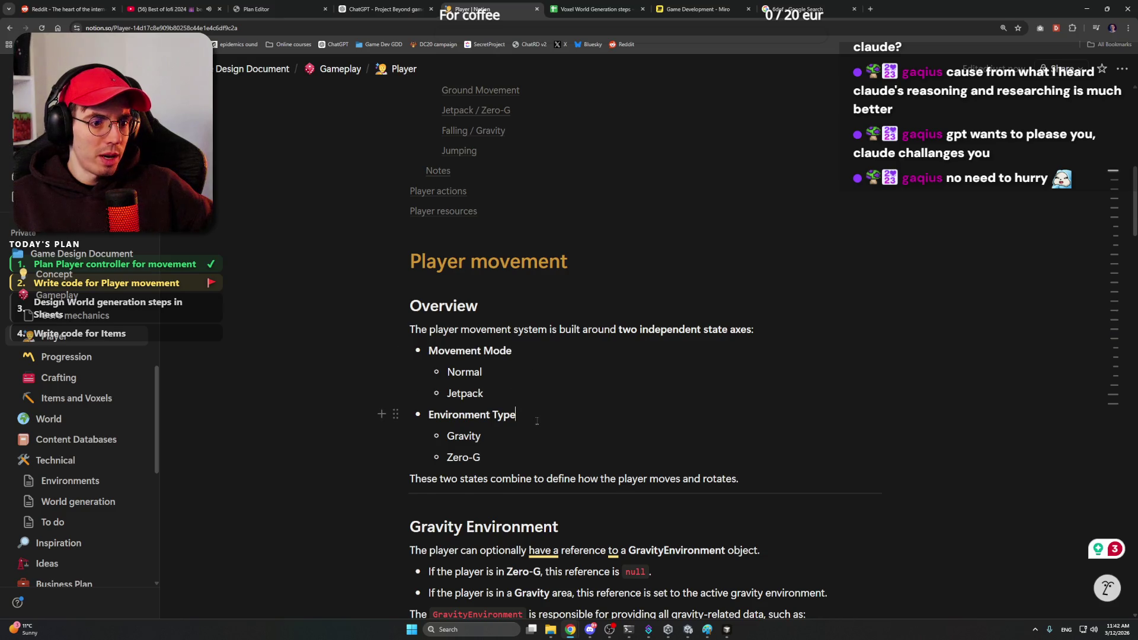
pyautogui.scroll(-1, 538, 417)
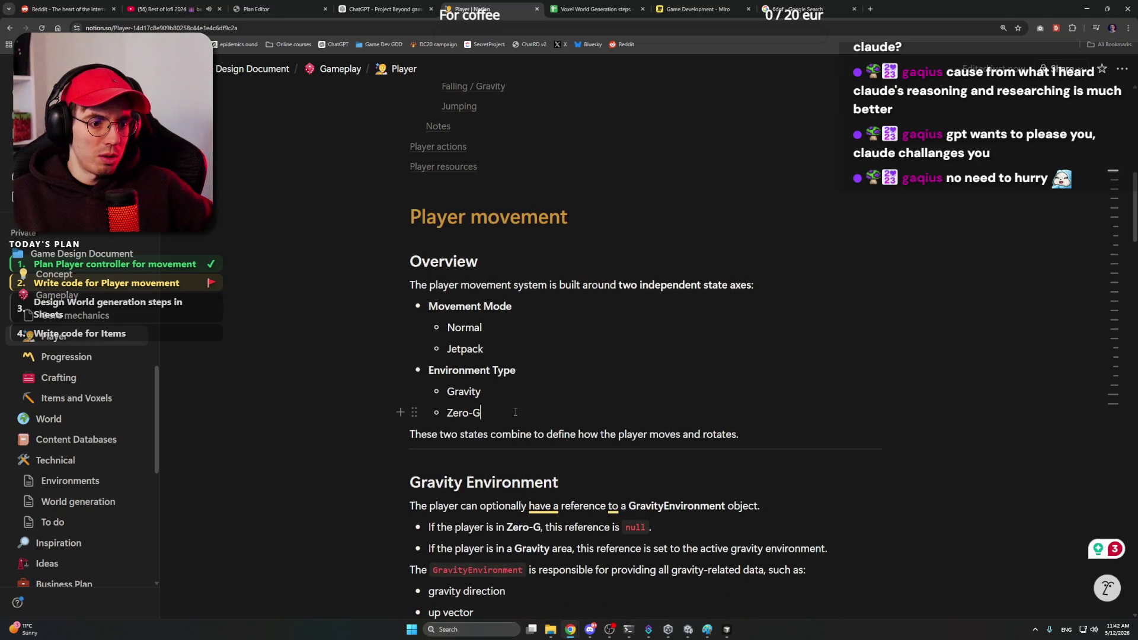
pyautogui.scroll(-3, 515, 413)
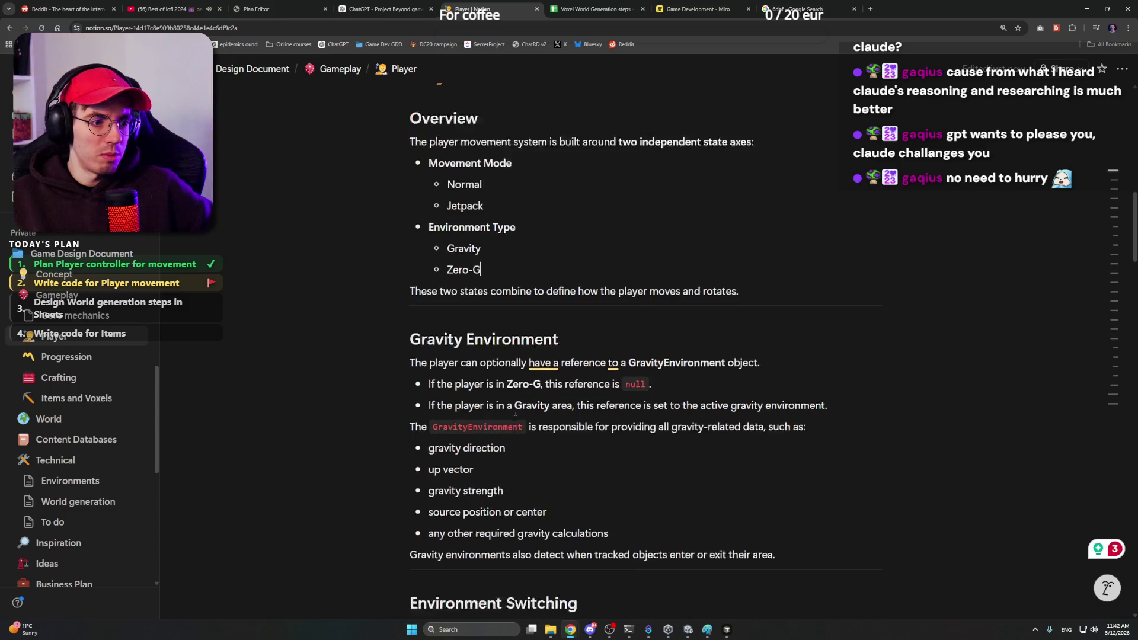
pyautogui.scroll(-1, 592, 313)
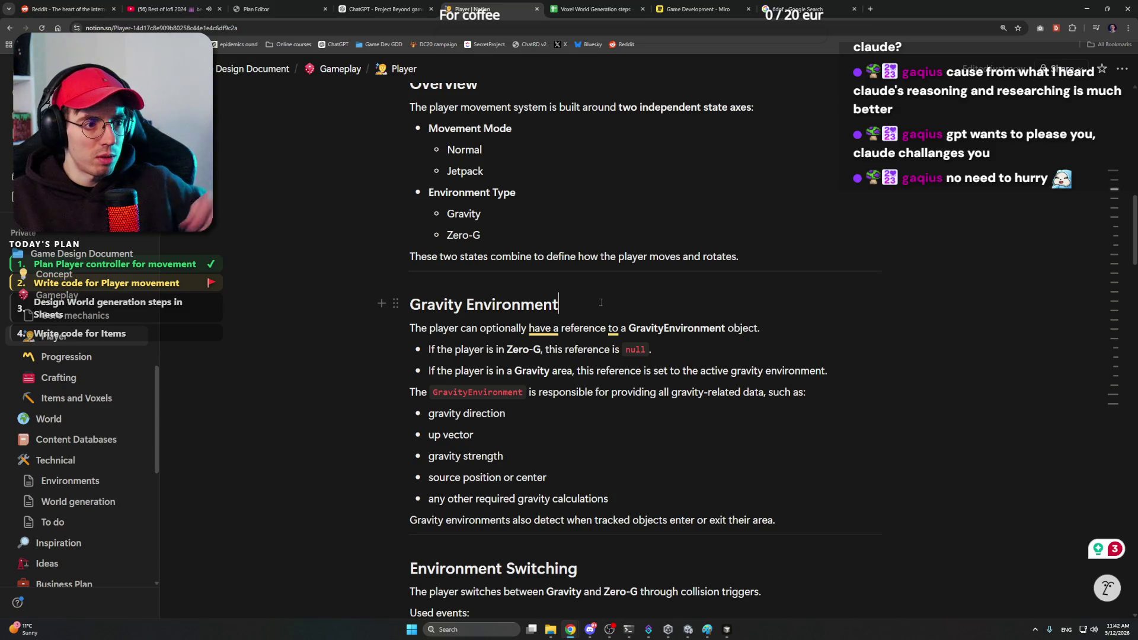
pyautogui.click(602, 302)
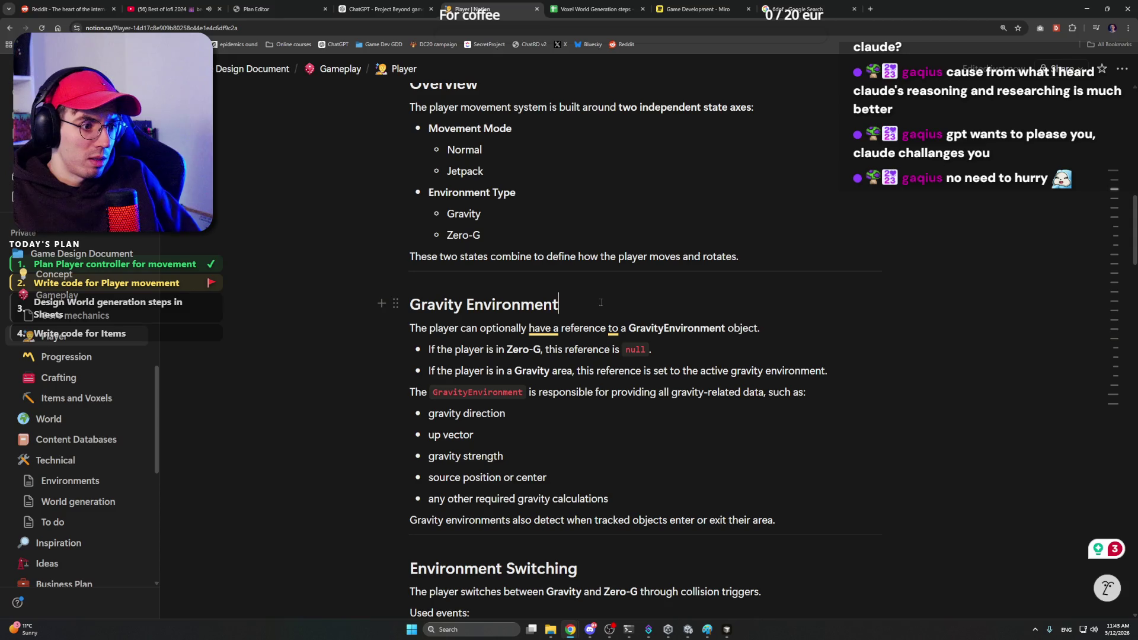
pyautogui.click(524, 456)
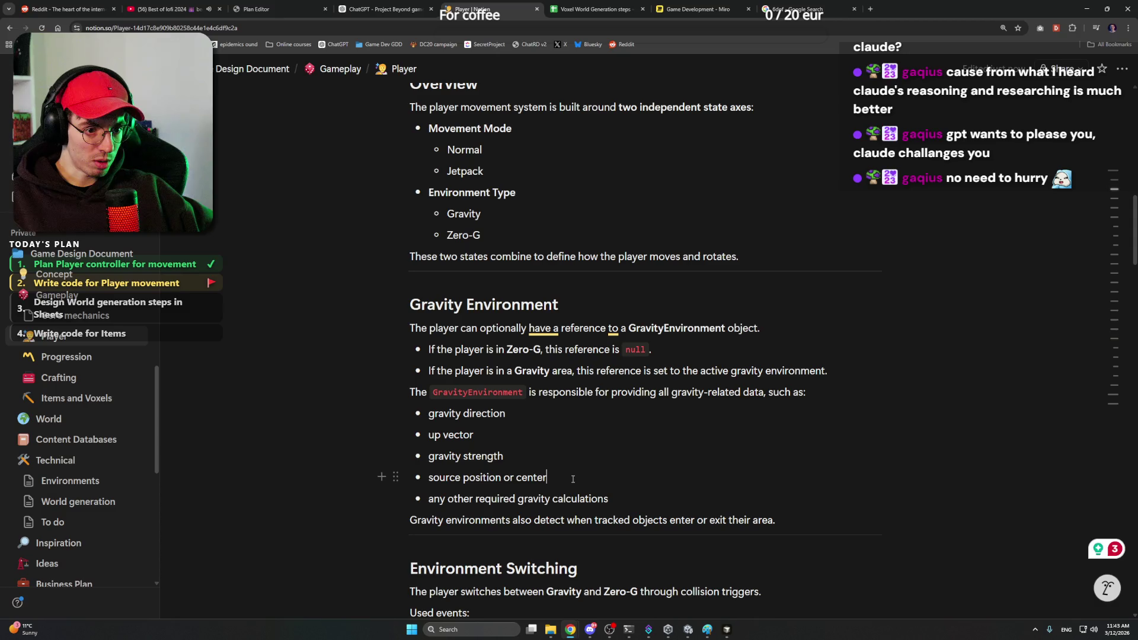
pyautogui.scroll(-2, 627, 494)
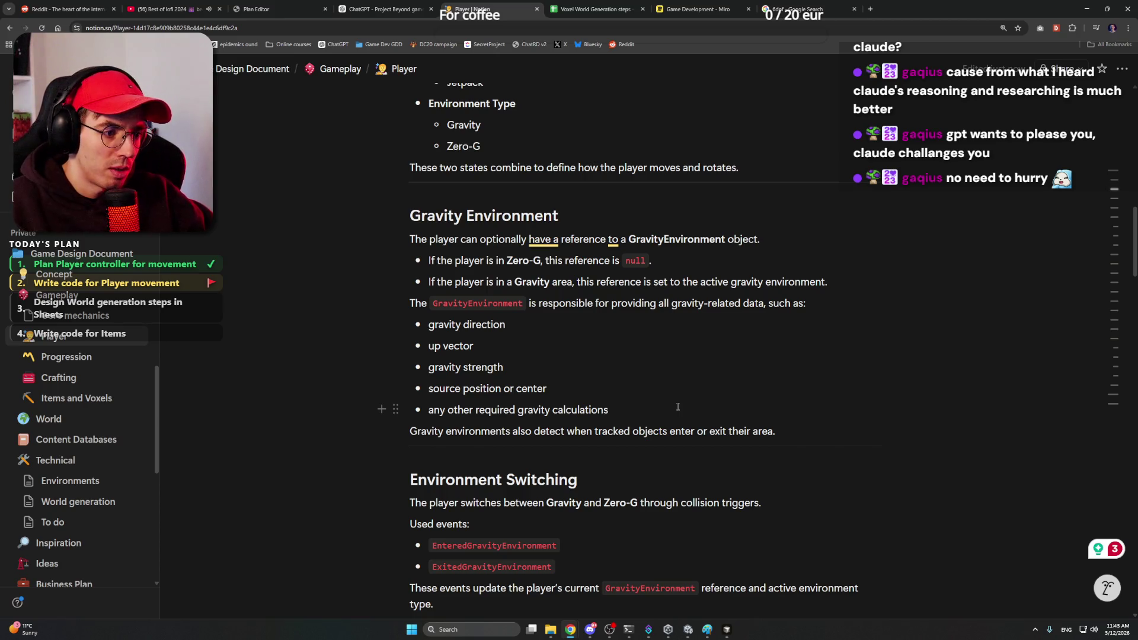
pyautogui.scroll(-3, 542, 484)
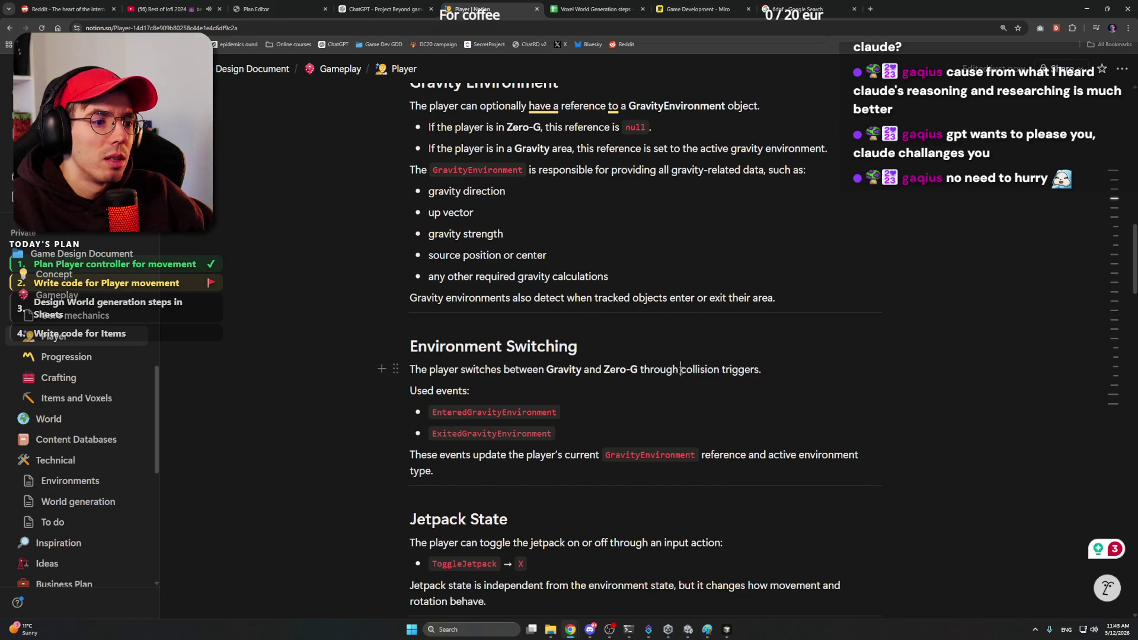
# Step: Reword Environment Switching so the player switches between Gravity and Zero-G through Events
pyautogui.moveTo(679, 369); pyautogui.dragTo(889, 368)
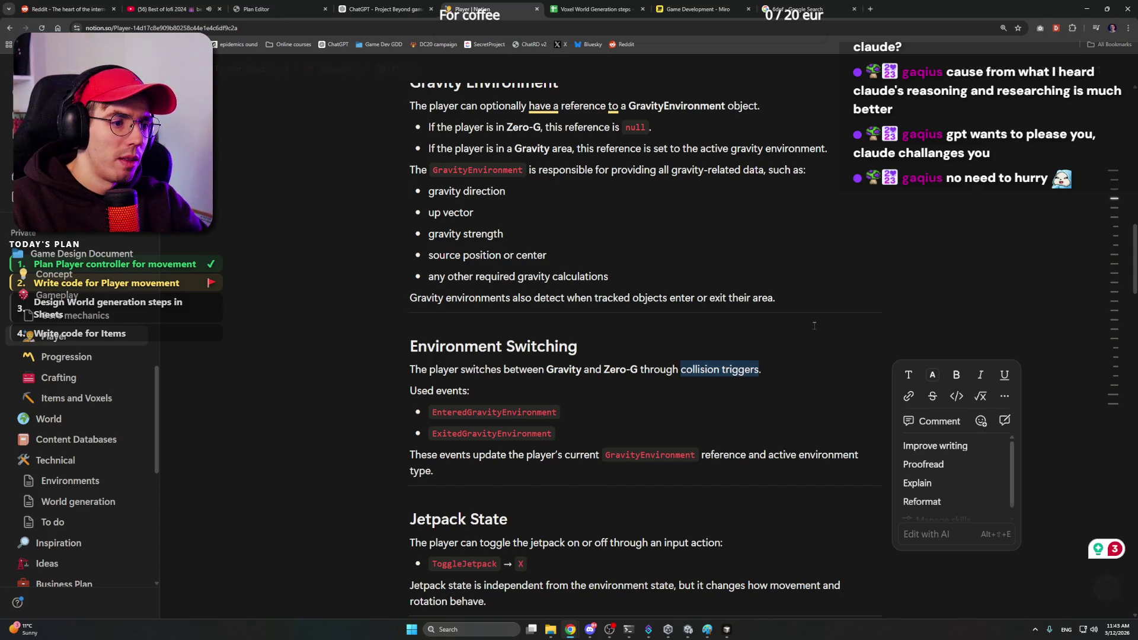
pyautogui.write('Actions')
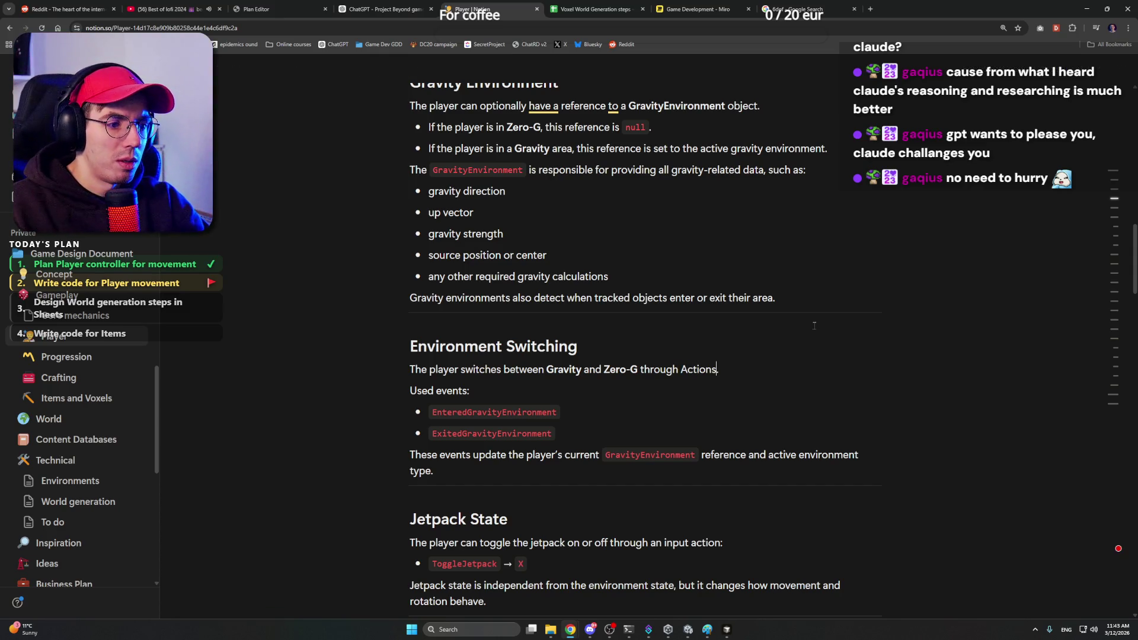
pyautogui.hotkey('ctrl', 'shift', 'Left')
pyautogui.write('Events')
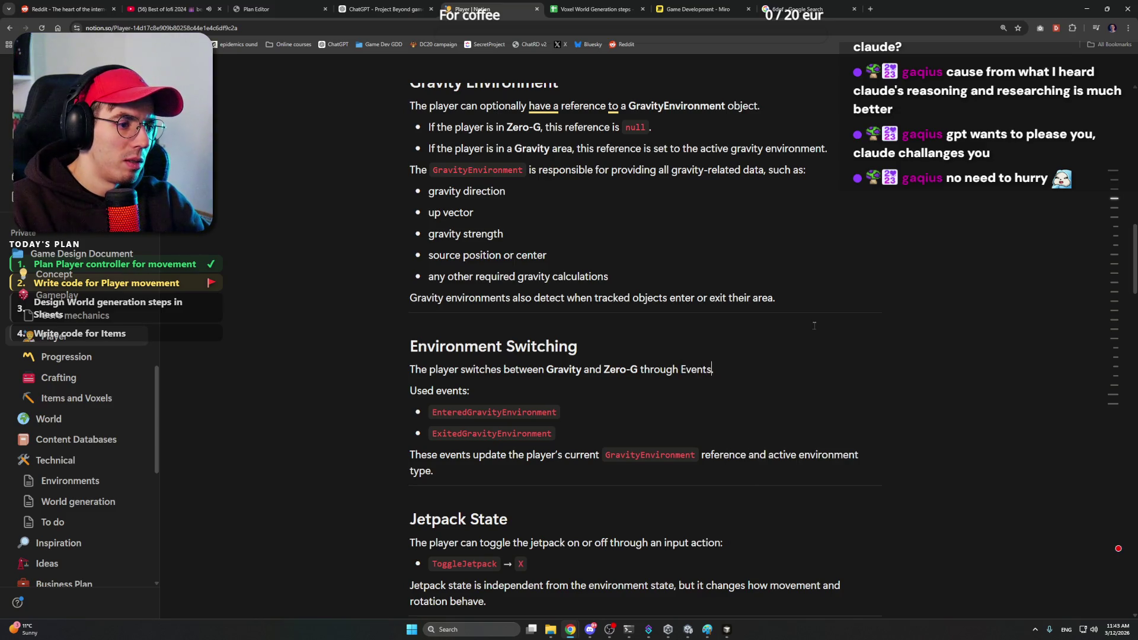
pyautogui.click(569, 412)
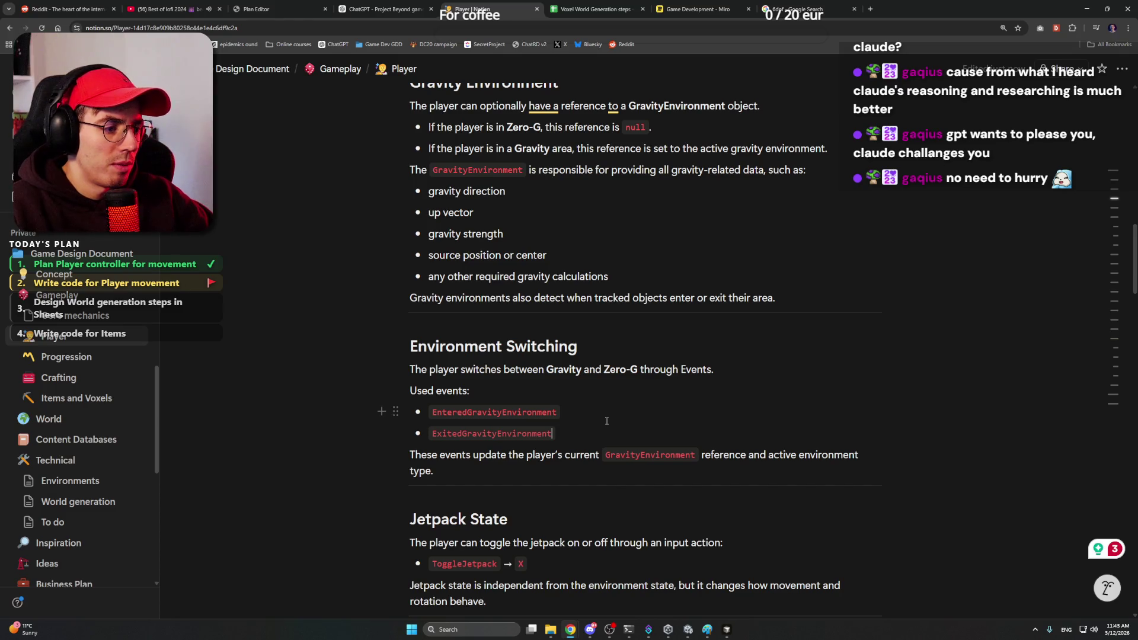
pyautogui.scroll(-2, 551, 441)
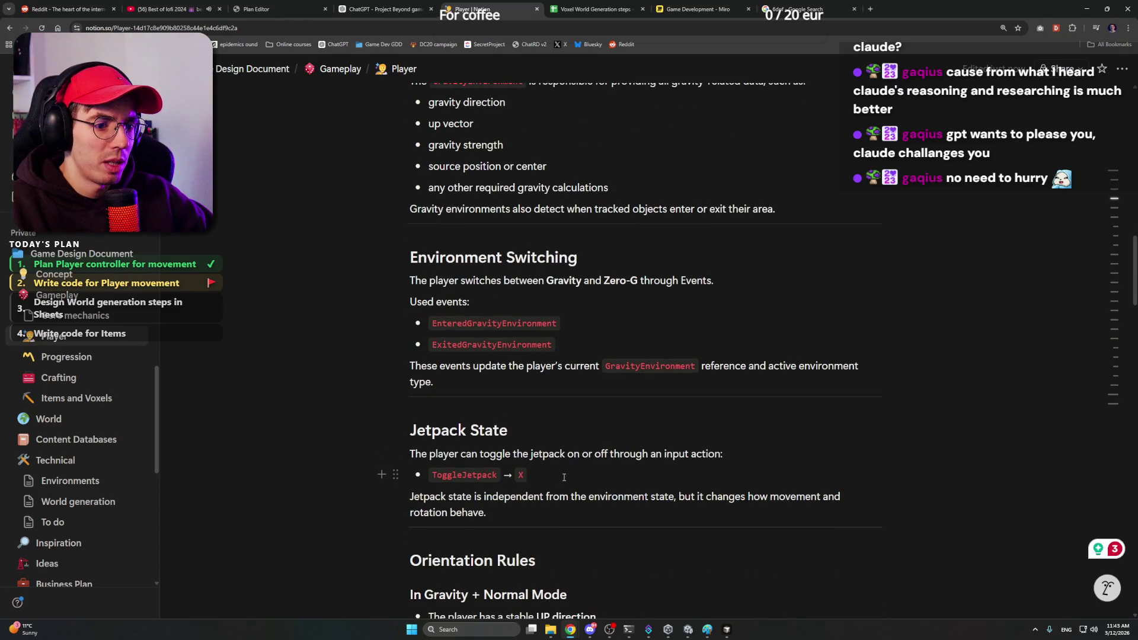
pyautogui.scroll(-1, 580, 482)
pyautogui.scroll(-1, 580, 481)
pyautogui.click(544, 385)
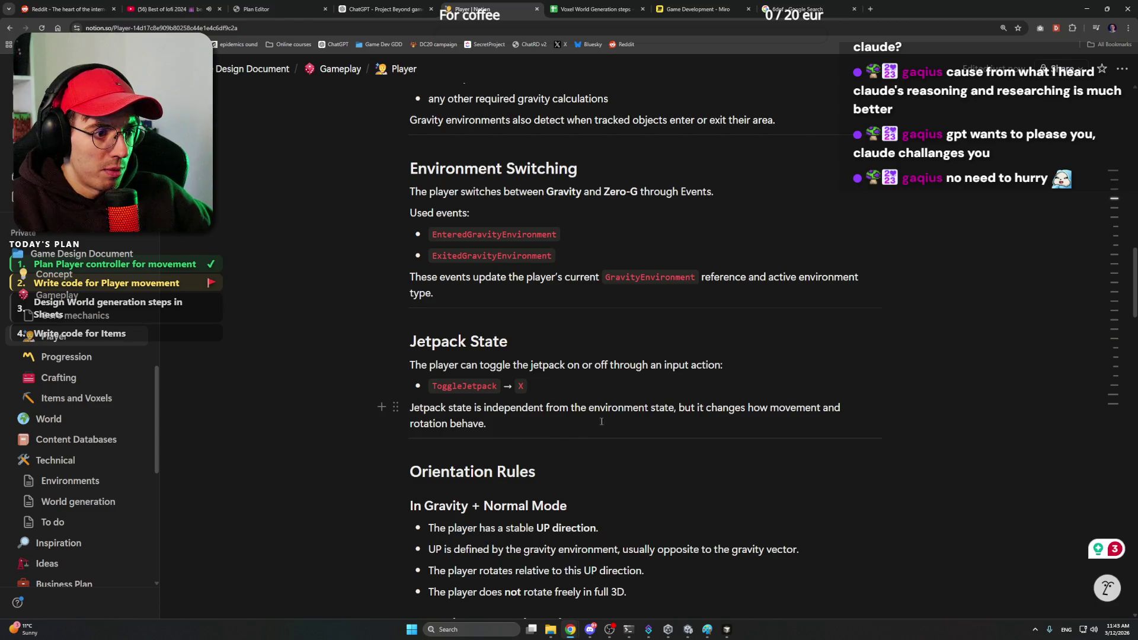
pyautogui.scroll(-2, 556, 389)
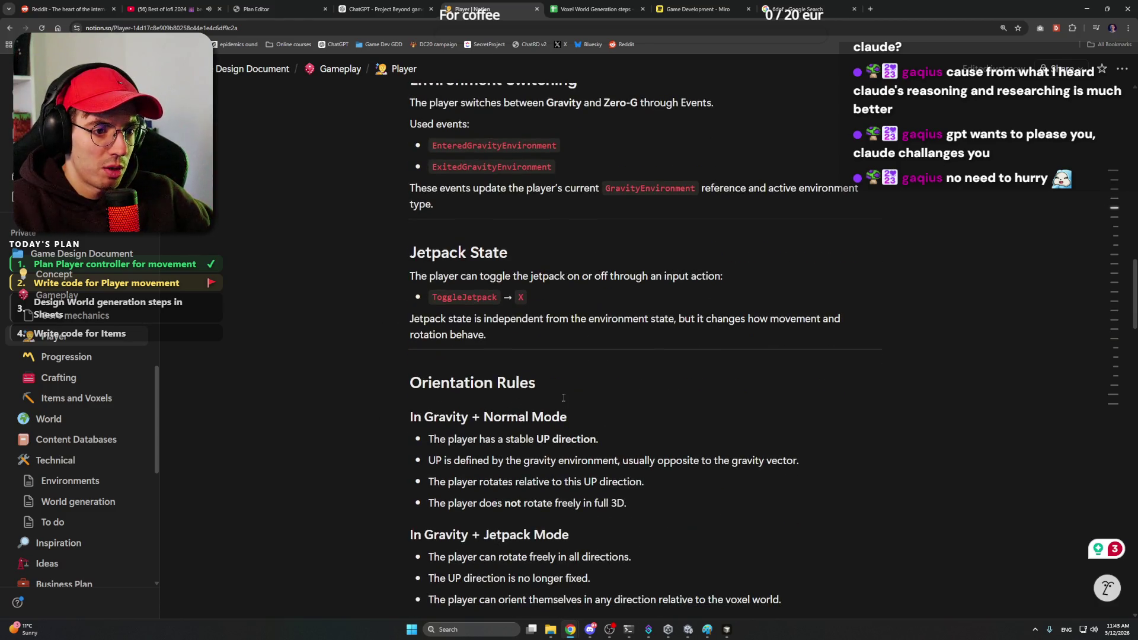
pyautogui.scroll(-2, 555, 381)
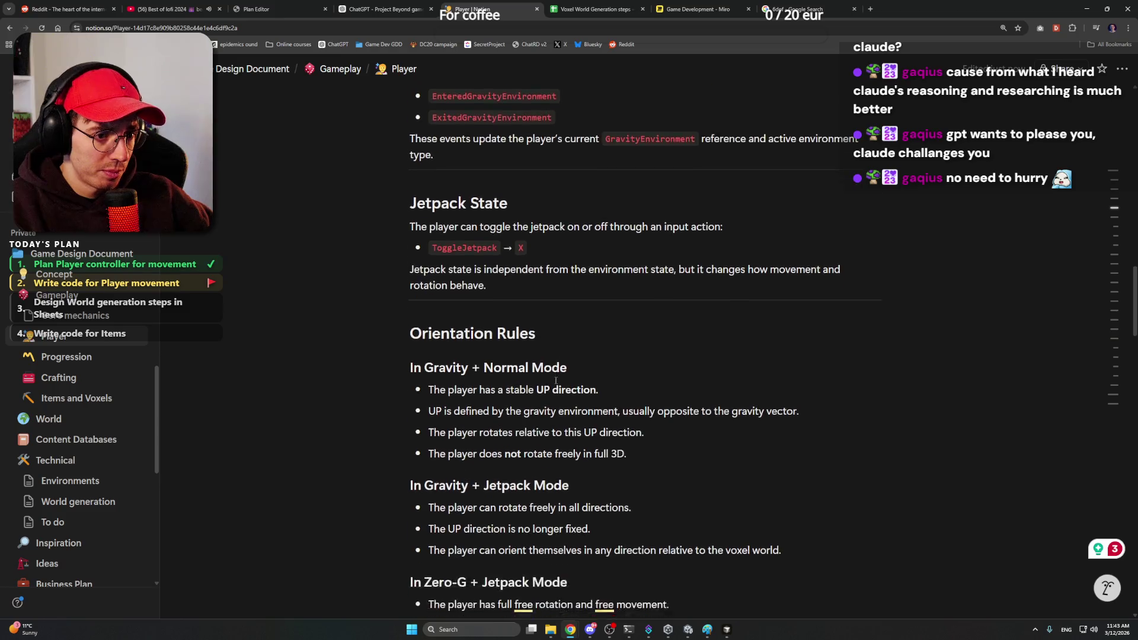
pyautogui.click(601, 330)
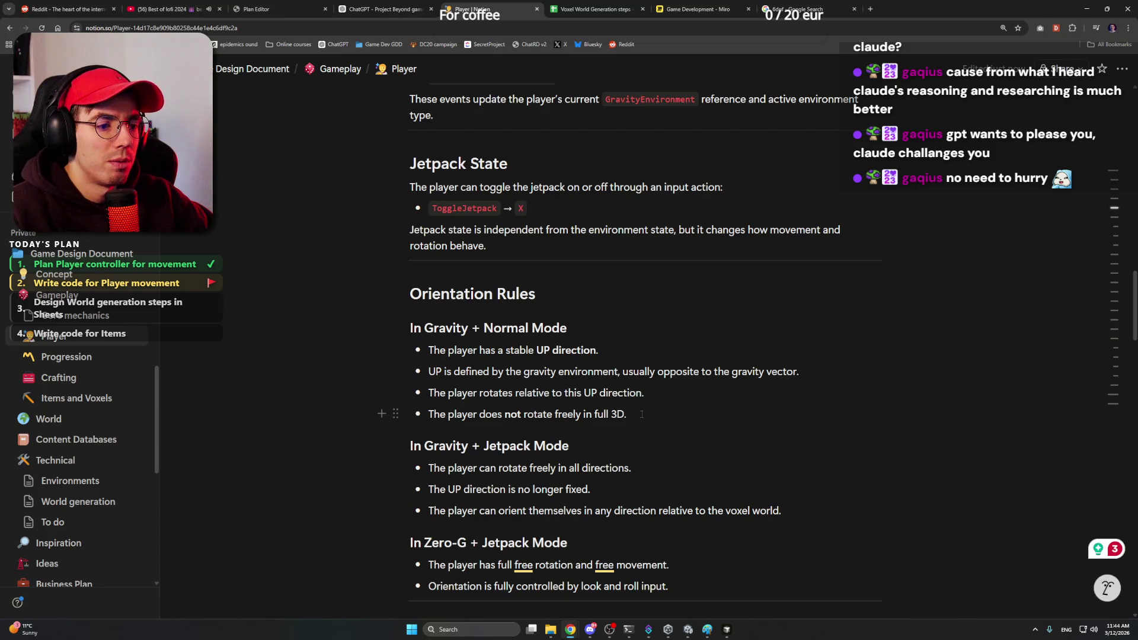
pyautogui.scroll(-1, 641, 414)
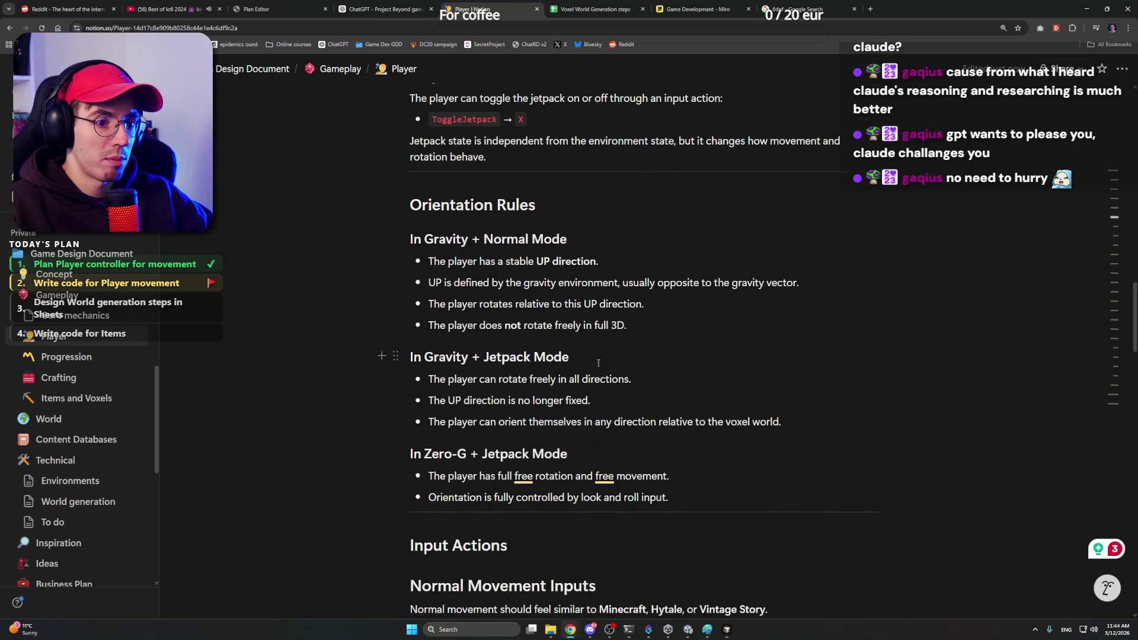
# Step: Proofread the Zero-G + Jetpack Mode bullets and the Input Actions heading
pyautogui.click(641, 379)
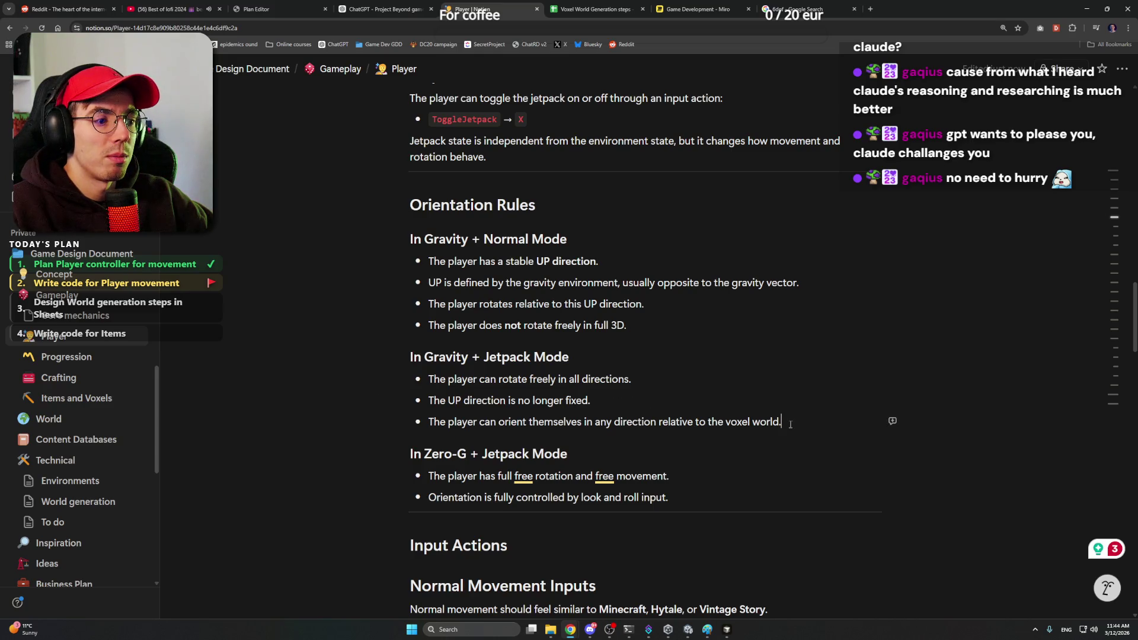
pyautogui.scroll(-1, 789, 424)
pyautogui.click(593, 364)
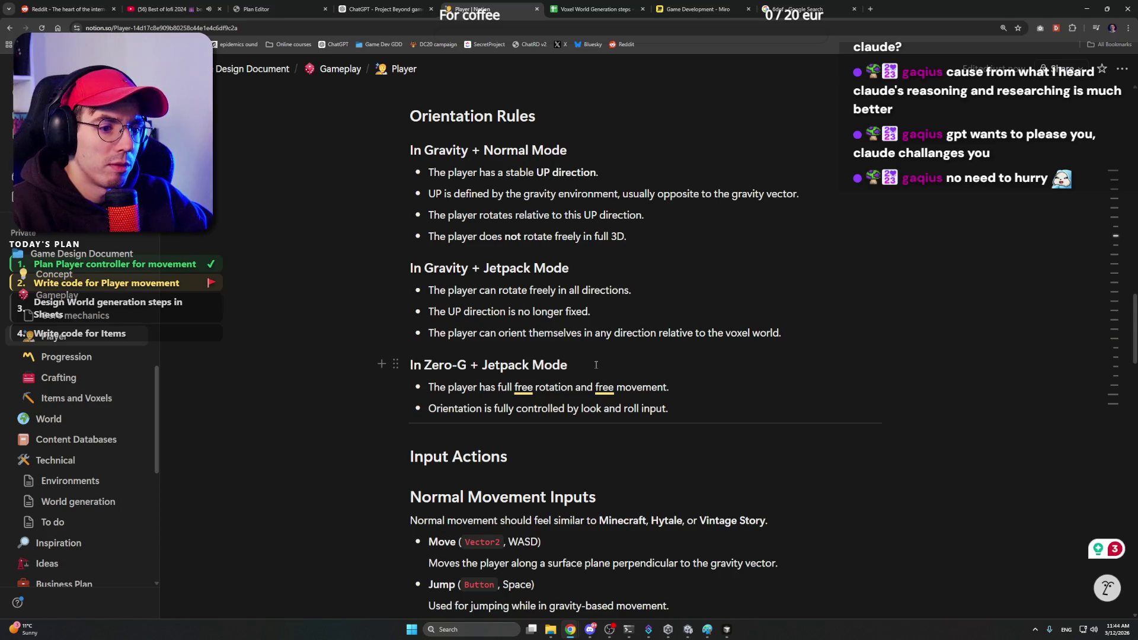
pyautogui.click(673, 407)
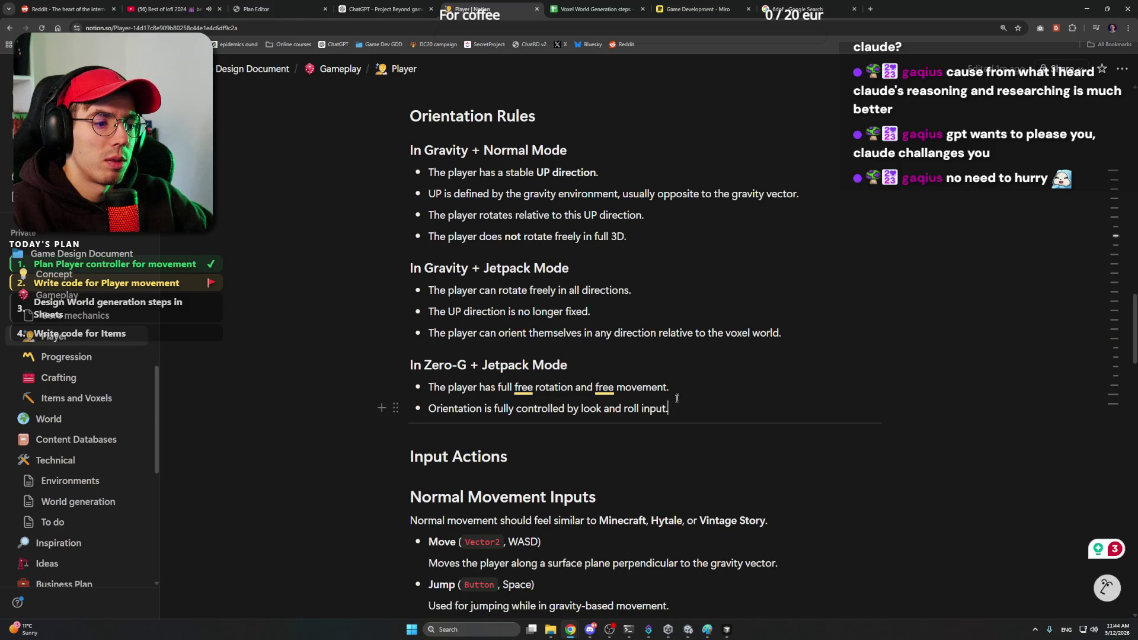
pyautogui.scroll(-2, 678, 407)
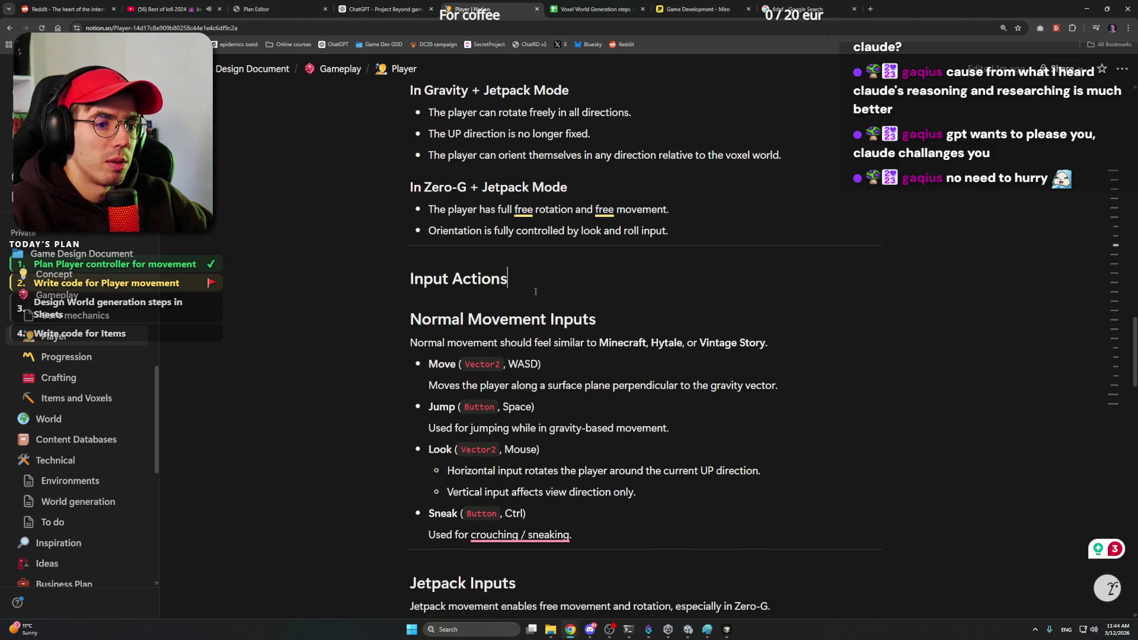
pyautogui.click(627, 319)
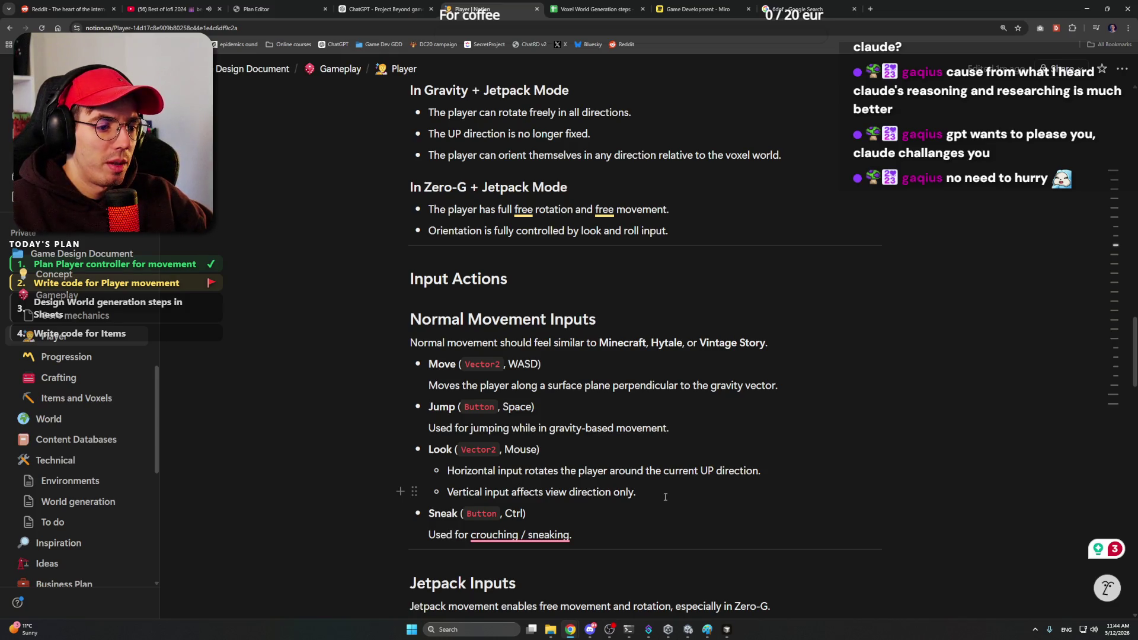
pyautogui.scroll(-3, 665, 497)
# Step: Accept the period after the crouching/sneaking line and check the jetpack Look and Rotate lines
pyautogui.click(590, 378)
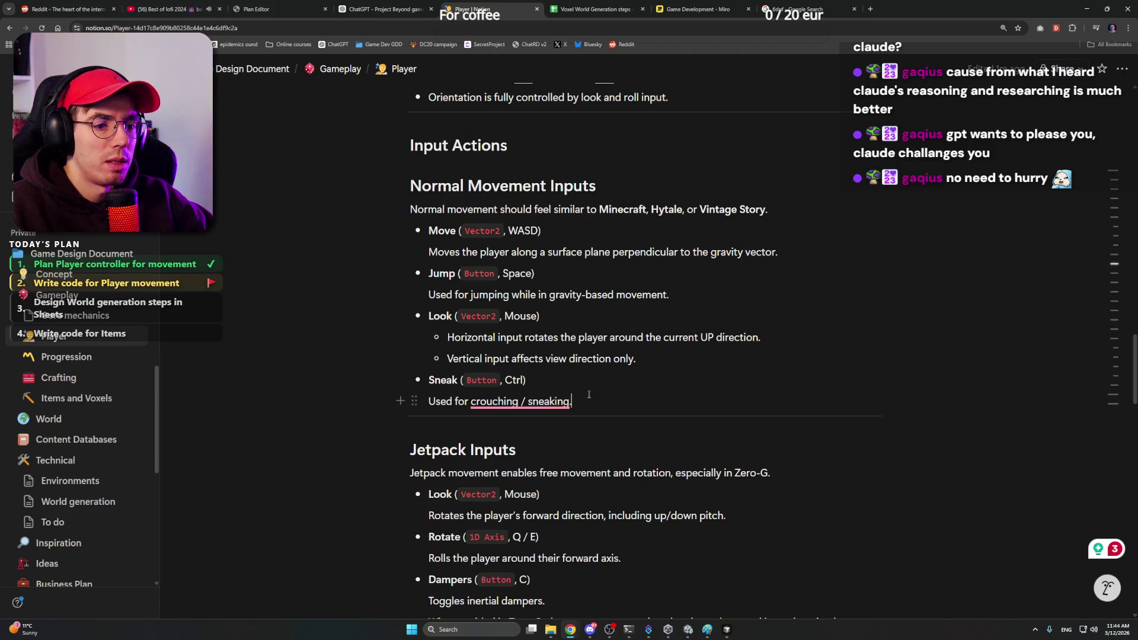
pyautogui.moveTo(520, 401)
pyautogui.click(543, 435)
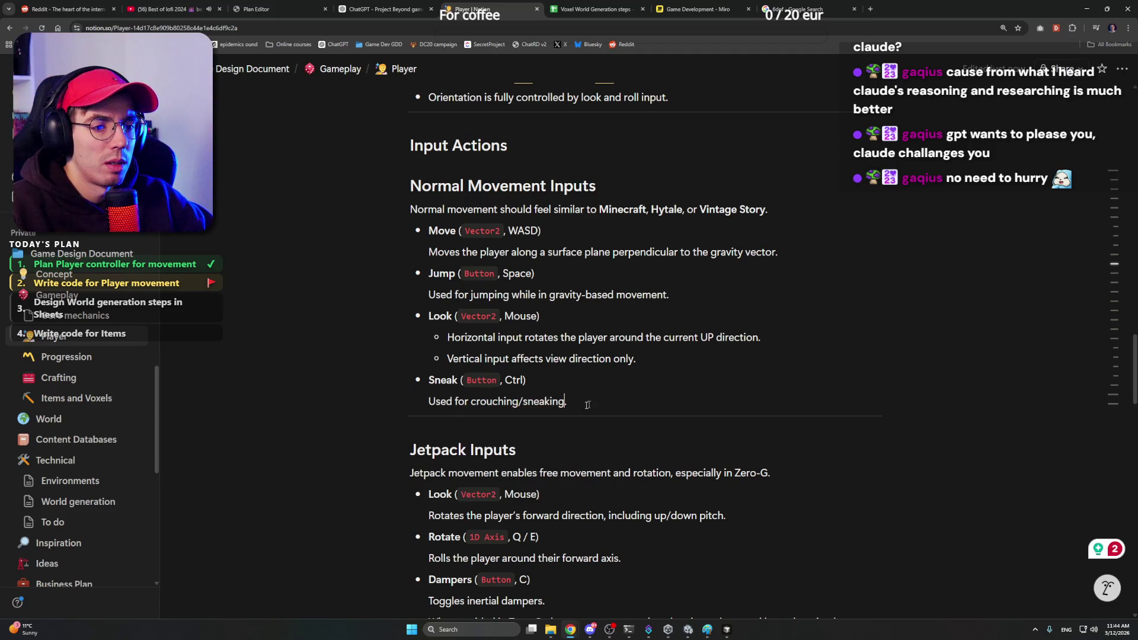
pyautogui.scroll(-2, 588, 408)
pyautogui.scroll(-3, 602, 403)
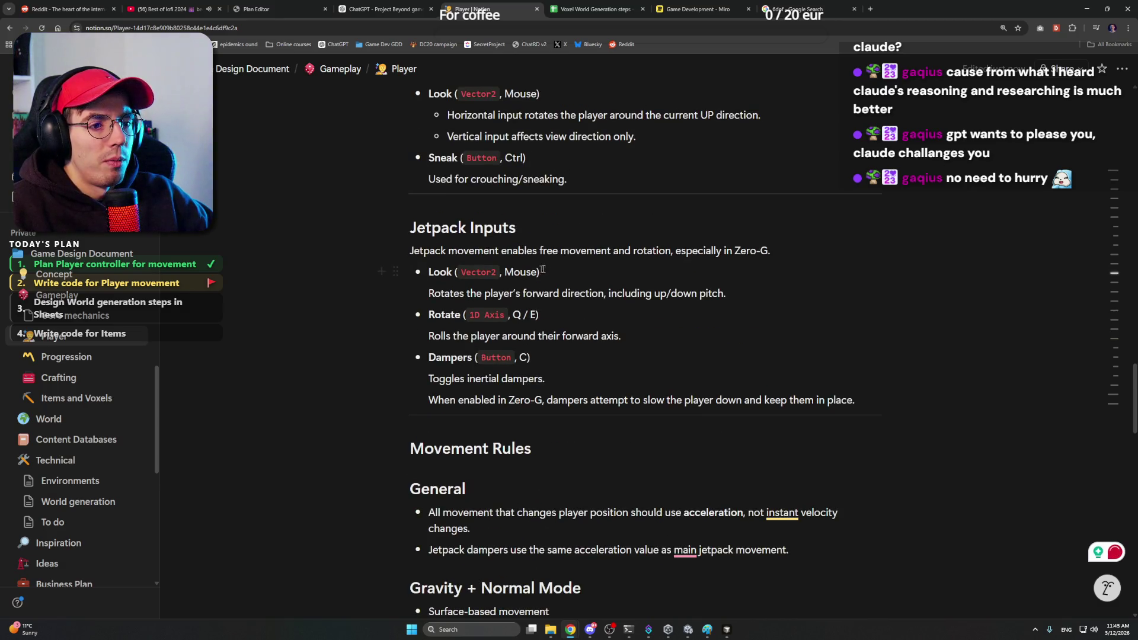
pyautogui.click(587, 270)
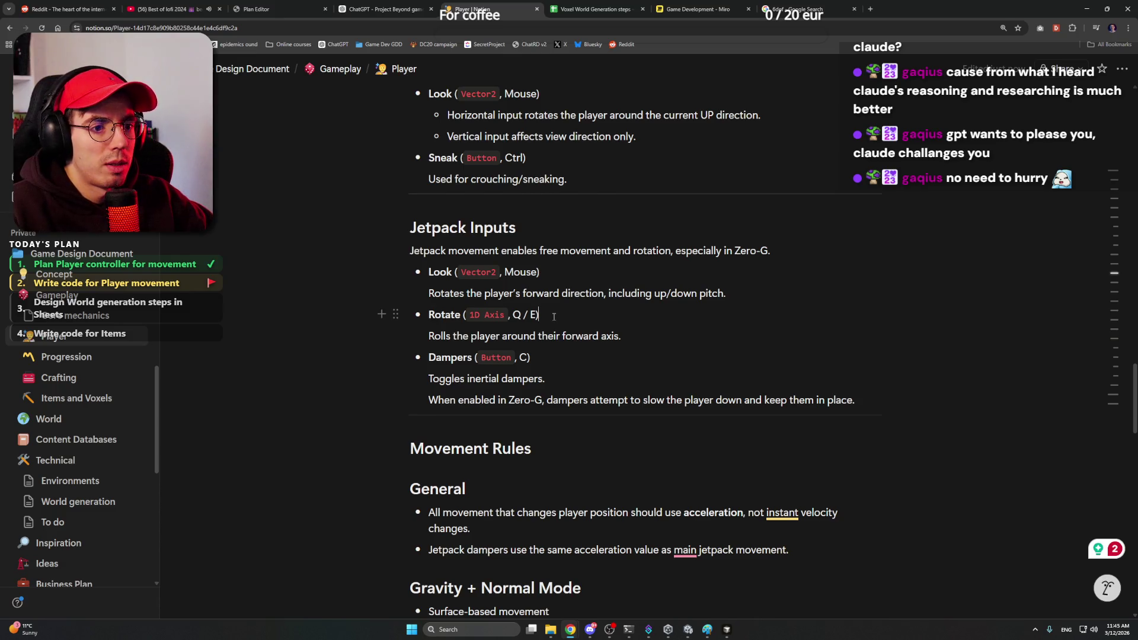
pyautogui.click(553, 316)
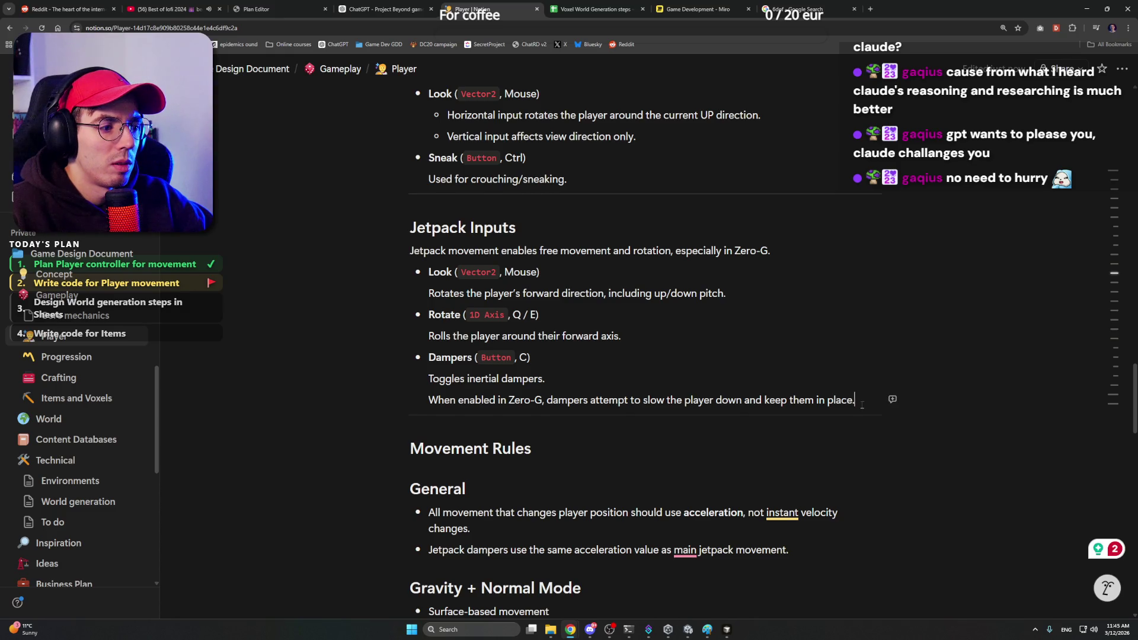
pyautogui.scroll(-1, 861, 405)
pyautogui.scroll(-1, 623, 356)
pyautogui.click(538, 314)
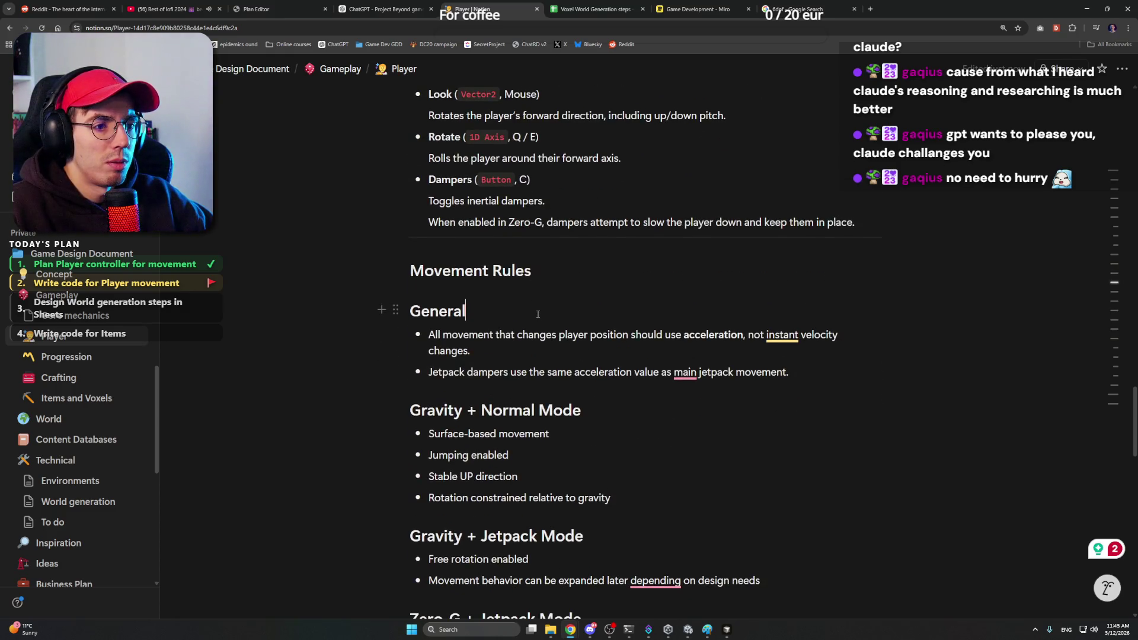
# Step: Fix Movement Rules to read 'the main jetpack movement'
pyautogui.click(564, 270)
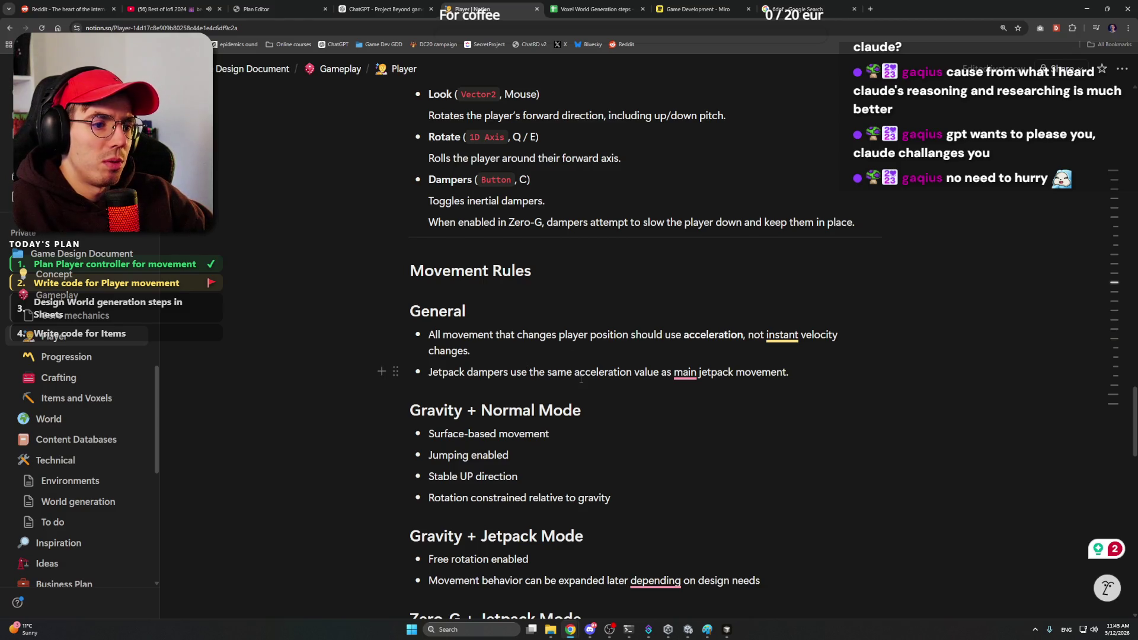
pyautogui.click(678, 375)
pyautogui.click(711, 404)
pyautogui.write('the')
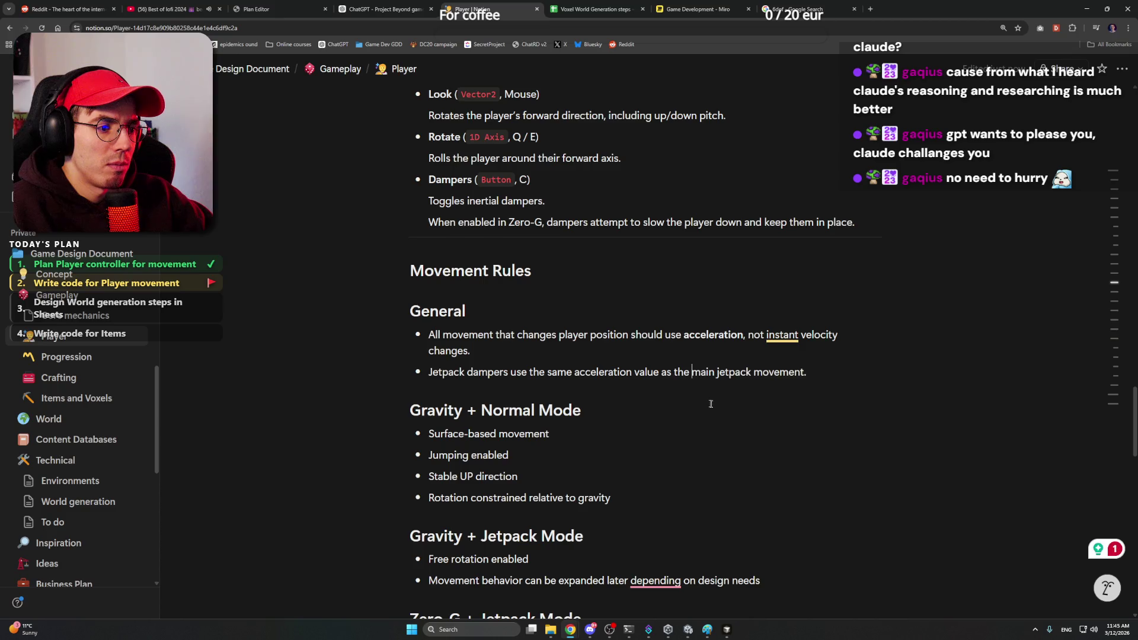
pyautogui.scroll(-2, 648, 395)
pyautogui.click(606, 228)
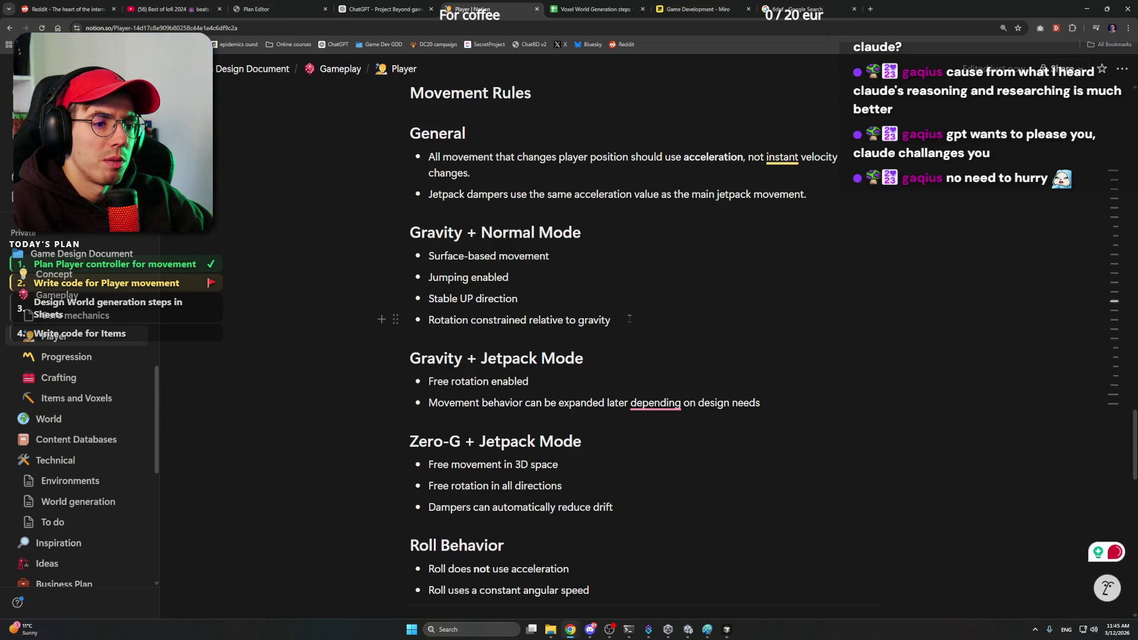
pyautogui.scroll(-2, 612, 311)
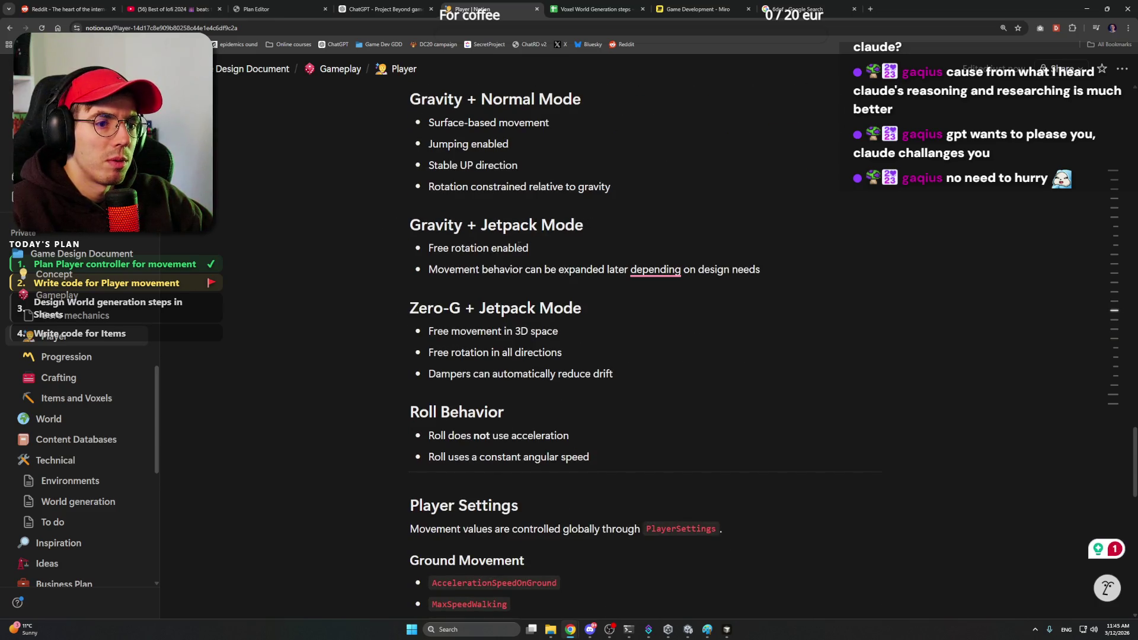
# Step: Add the comma so the design-needs sentence reads 'later, depending'
pyautogui.click(528, 251)
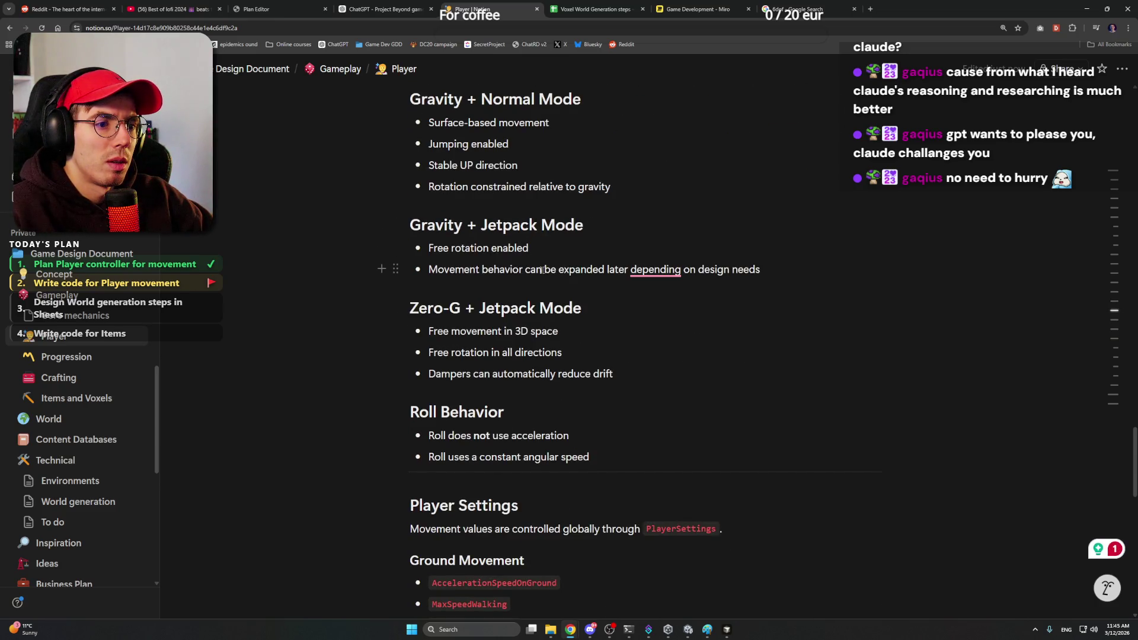
pyautogui.moveTo(655, 269)
pyautogui.click(692, 307)
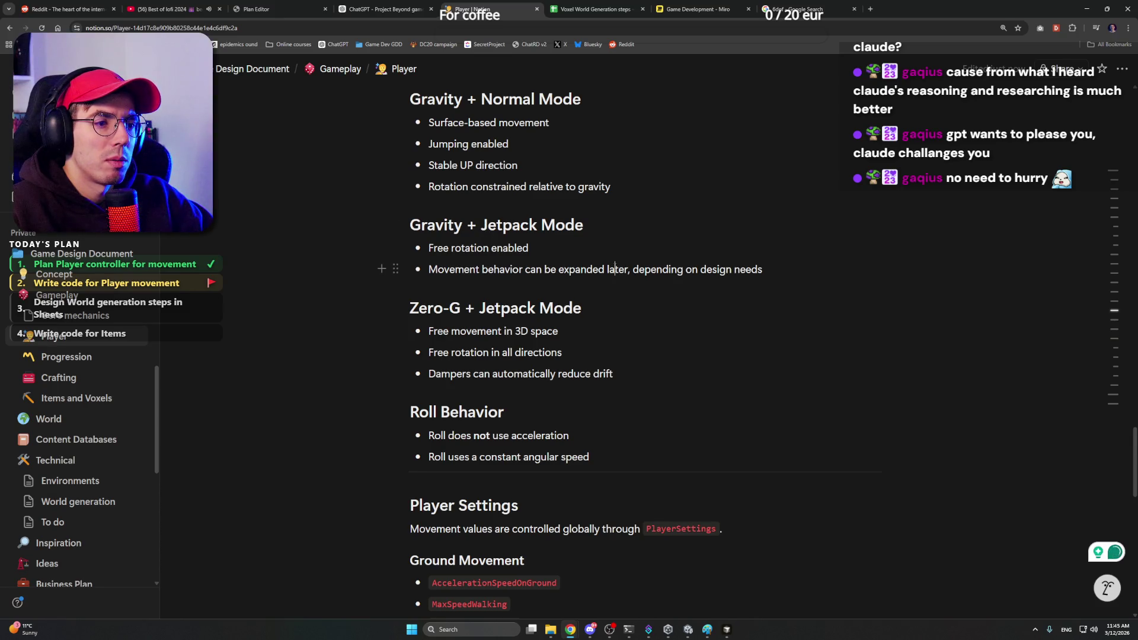
pyautogui.click(763, 270)
pyautogui.click(666, 305)
pyautogui.scroll(-1, 630, 305)
pyautogui.scroll(-1, 617, 290)
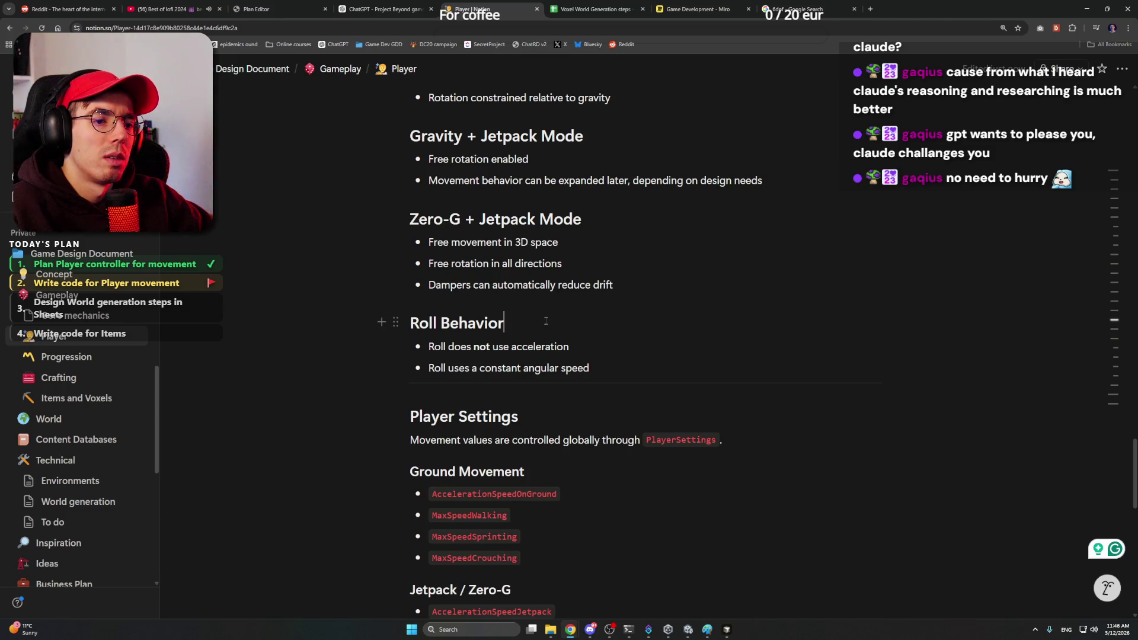
pyautogui.scroll(-2, 545, 320)
pyautogui.scroll(-1, 546, 294)
pyautogui.scroll(-1, 547, 291)
pyautogui.scroll(-1, 545, 290)
# Step: Review the Player Settings values, then return to the ChatGPT conversation
pyautogui.click(569, 252)
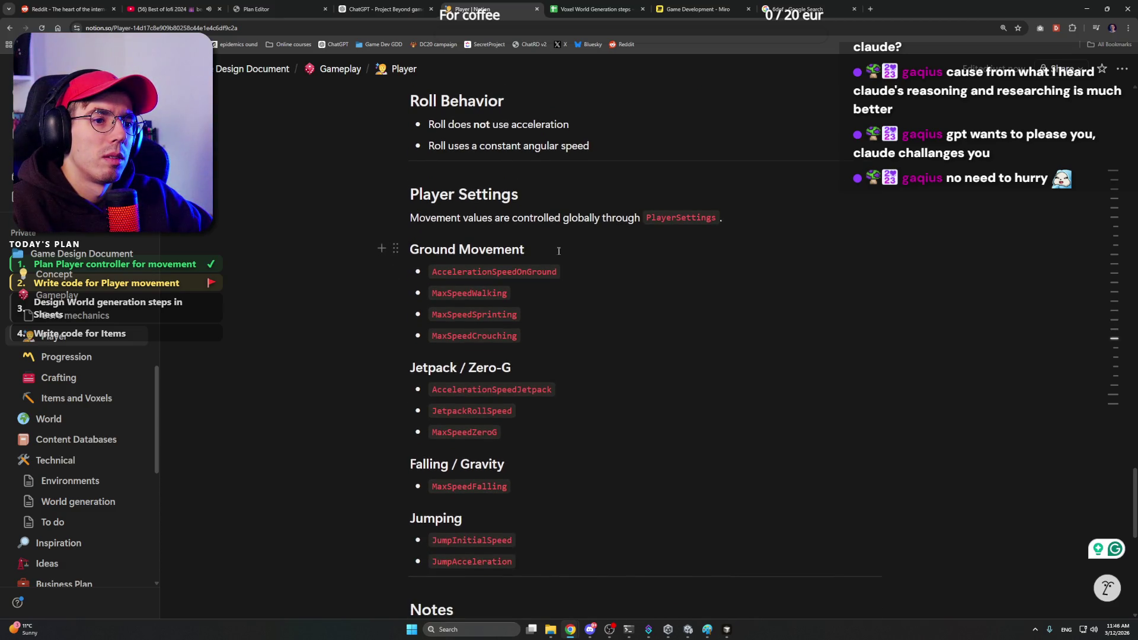
pyautogui.scroll(-1, 619, 247)
pyautogui.scroll(-1, 619, 248)
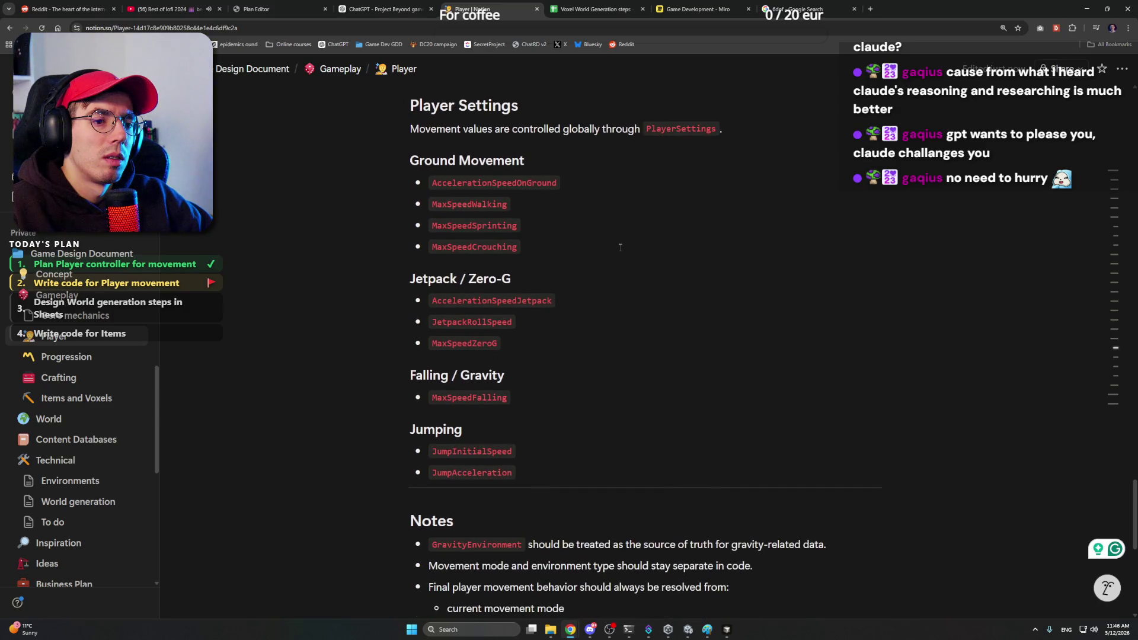
pyautogui.click(528, 400)
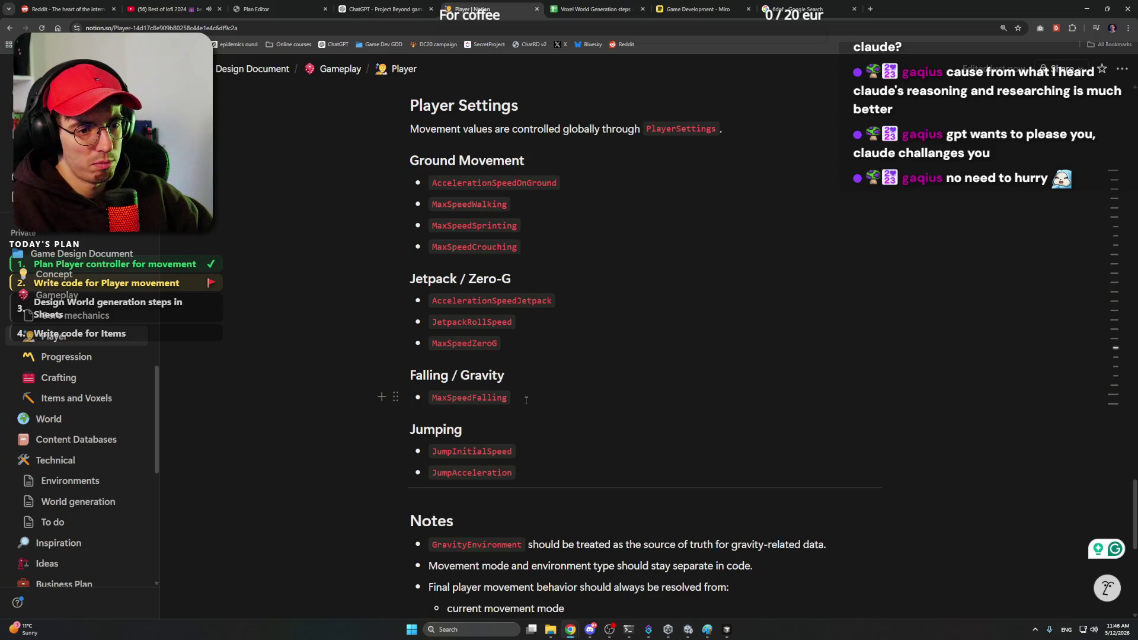
pyautogui.click(527, 380)
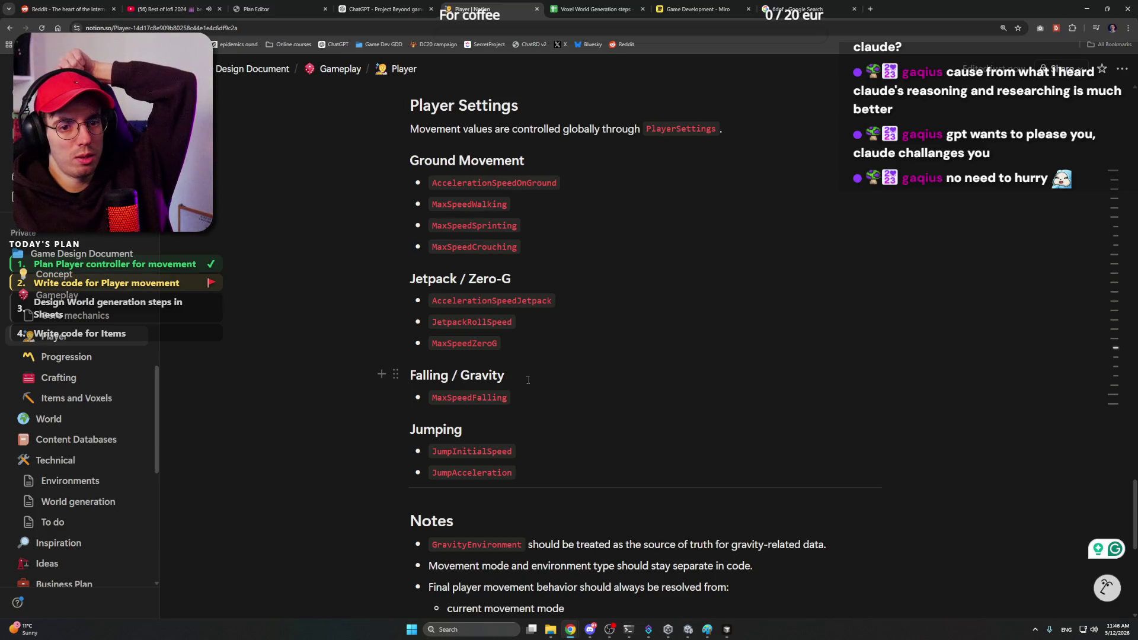
pyautogui.scroll(-3, 527, 379)
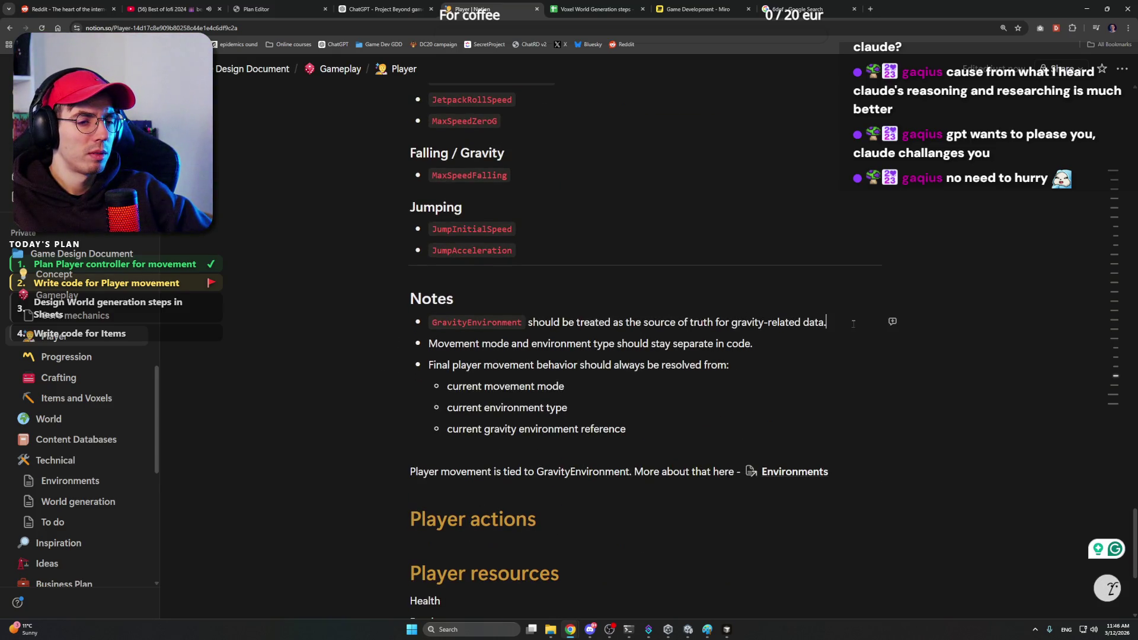
pyautogui.hotkey('ctrl', 'shift', 'Tab')
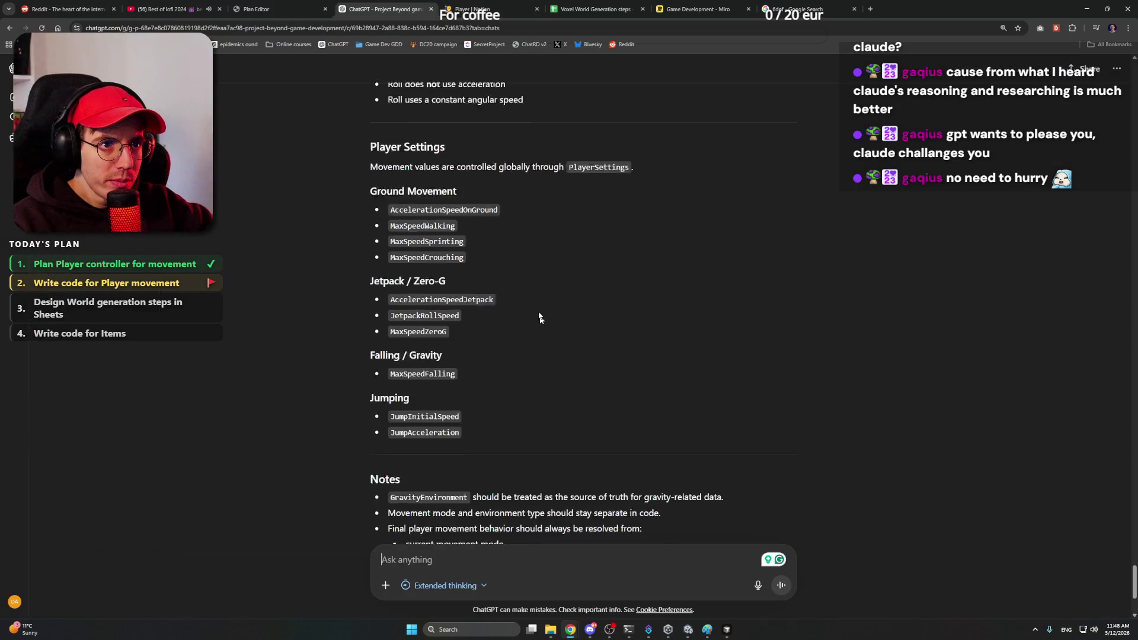
pyautogui.scroll(-3, 531, 251)
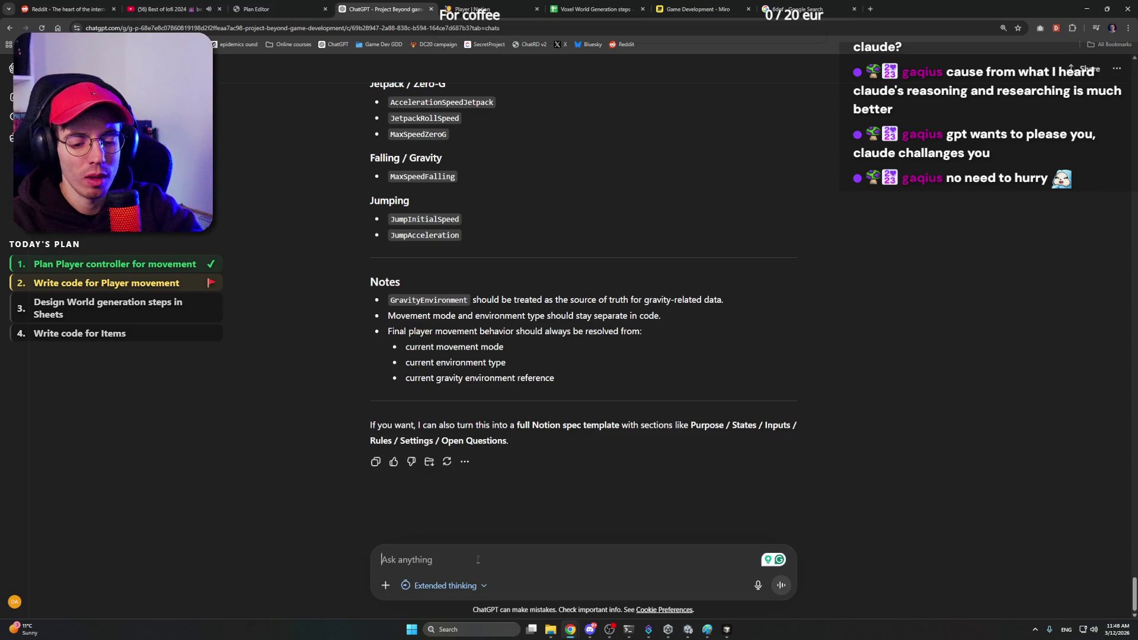
pyautogui.write('Giv')
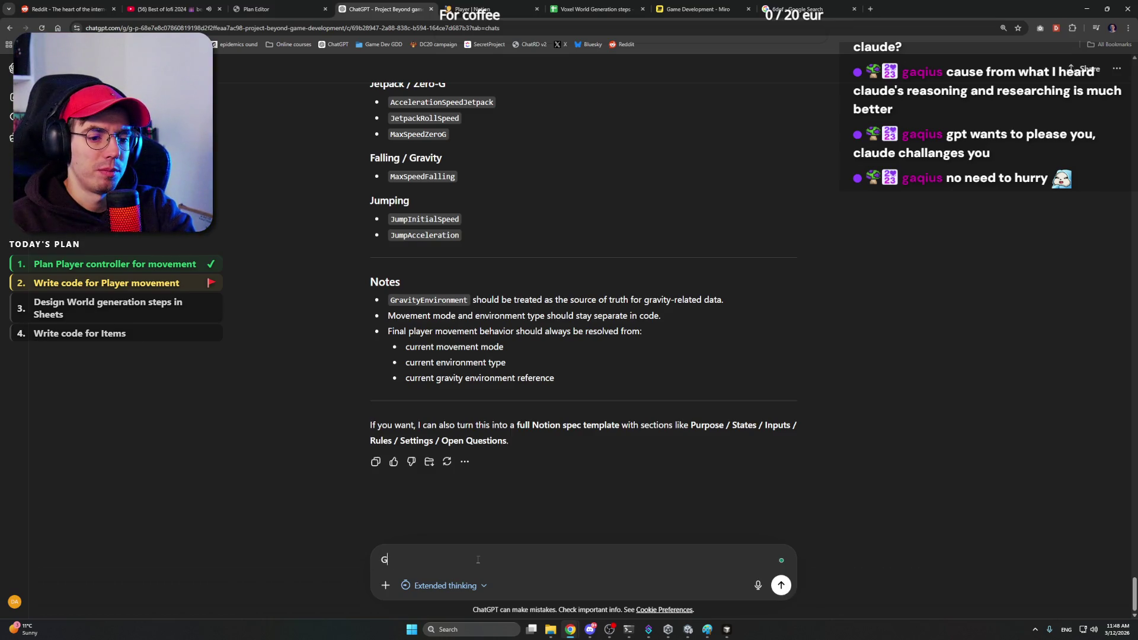
# Step: Ask ChatGPT to split the implementation into main steps with coding intent and goals, starting with step one
pyautogui.press('BackSpace')
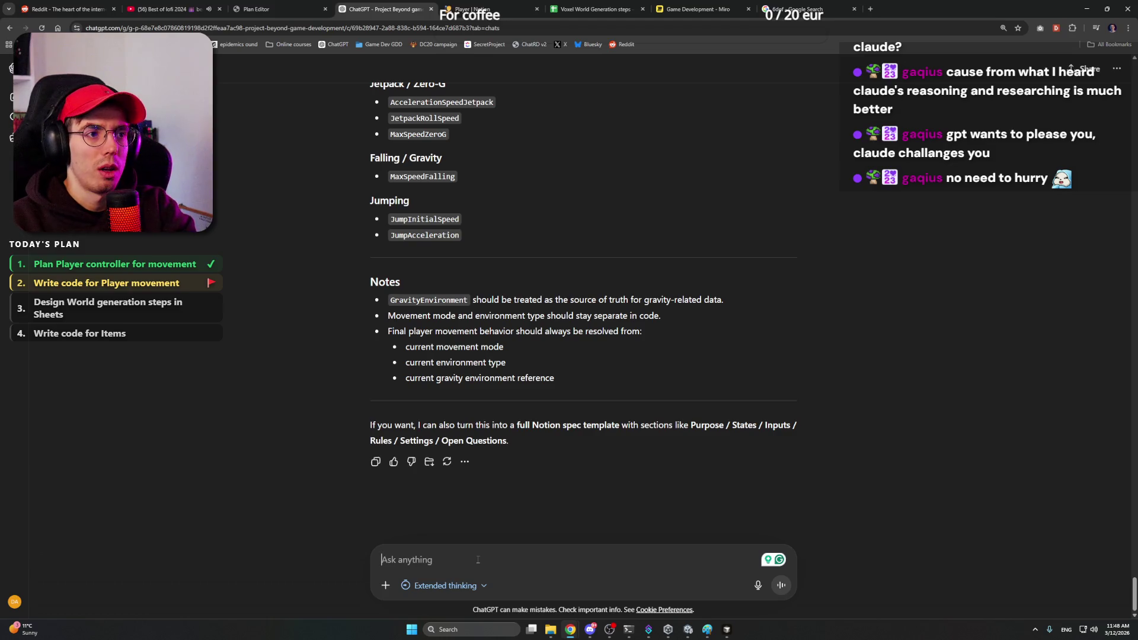
pyautogui.write("Let's divide")
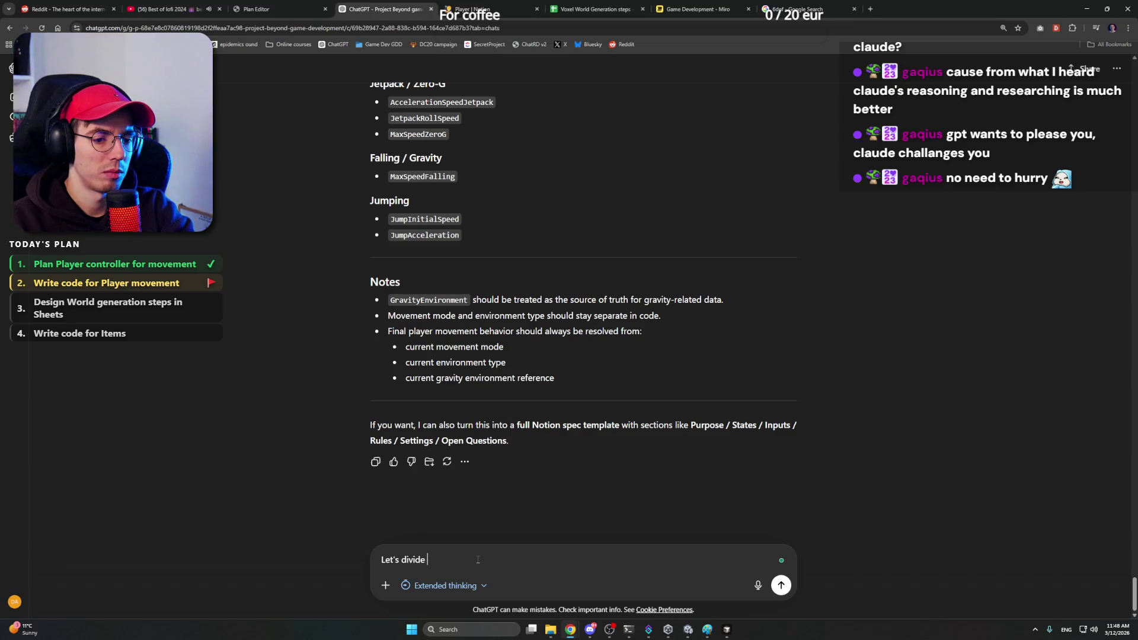
pyautogui.write('implementing t')
pyautogui.write(' main steps. Give me instructions')
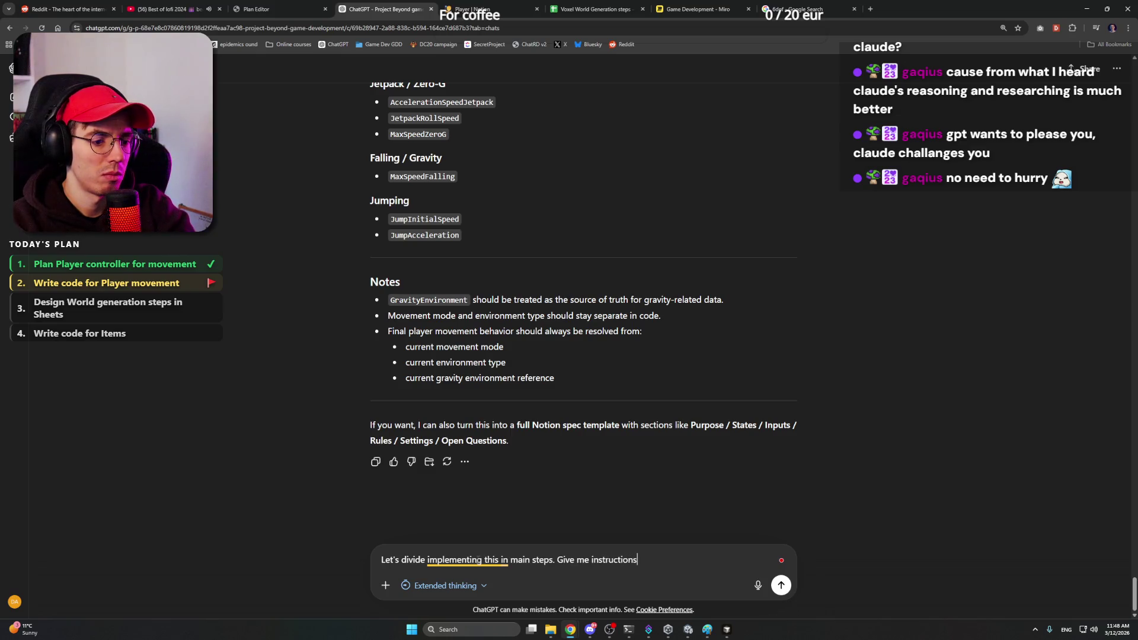
pyautogui.hotkey('ctrl', 'Left')
pyautogui.write('clear coding ')
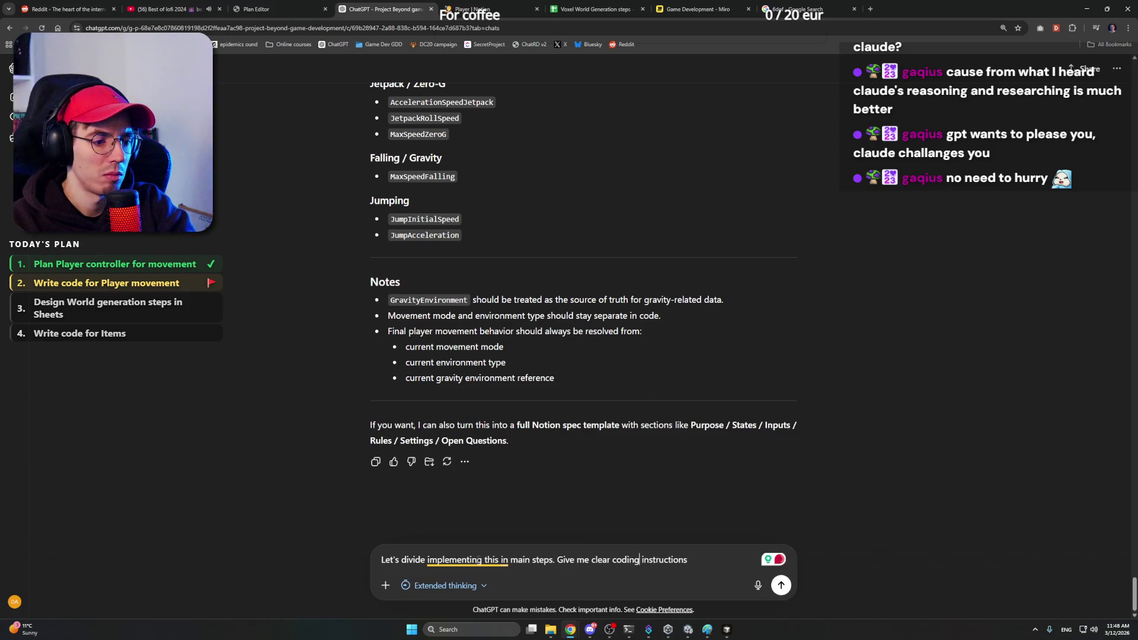
pyautogui.write('intent instructions and goals for ea')
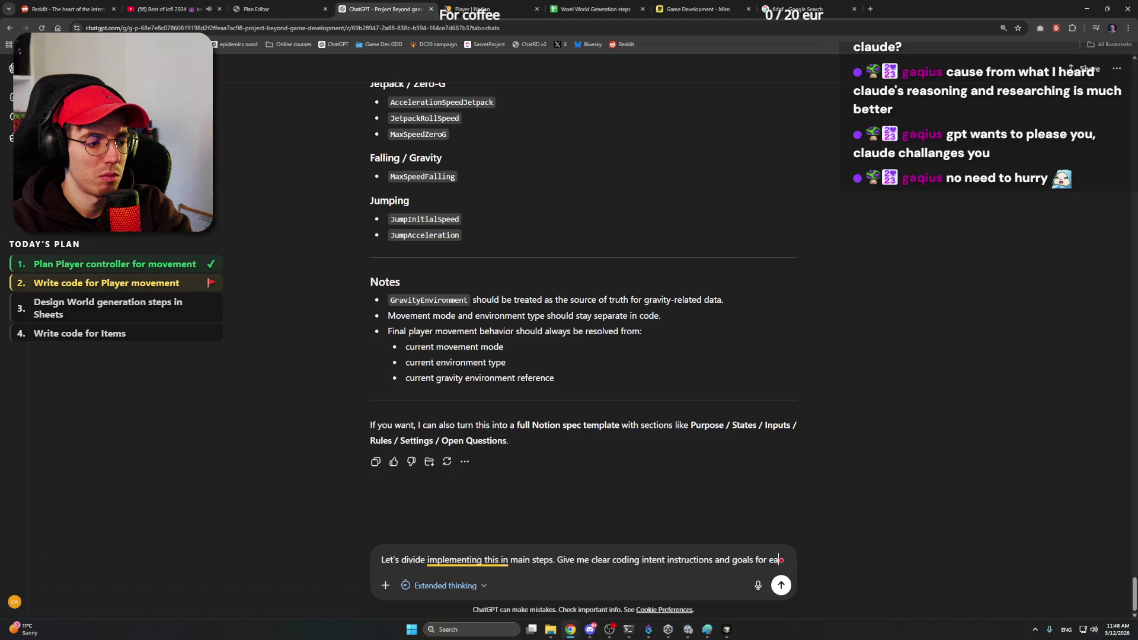
pyautogui.write('ch step. Start with the')
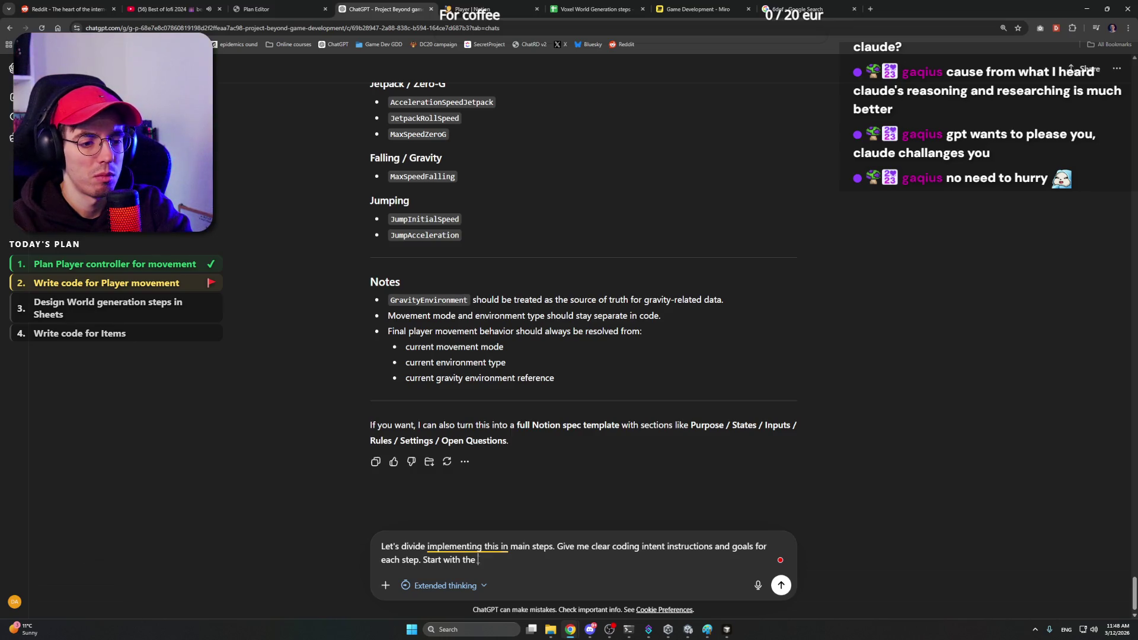
pyautogui.write('rst step.')
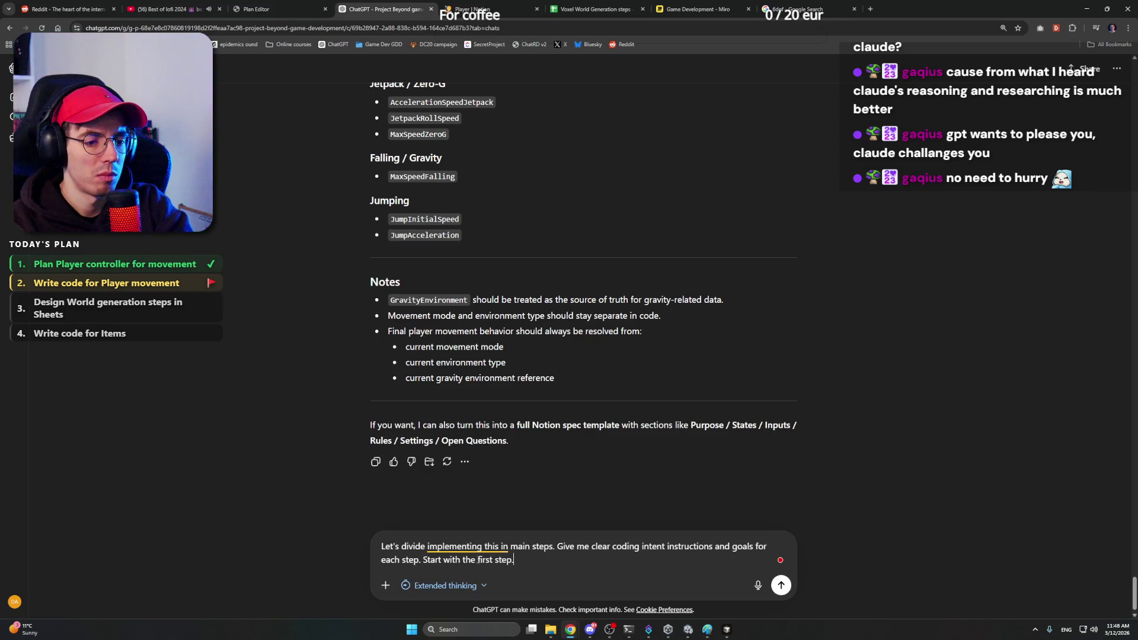
pyautogui.press('Return')
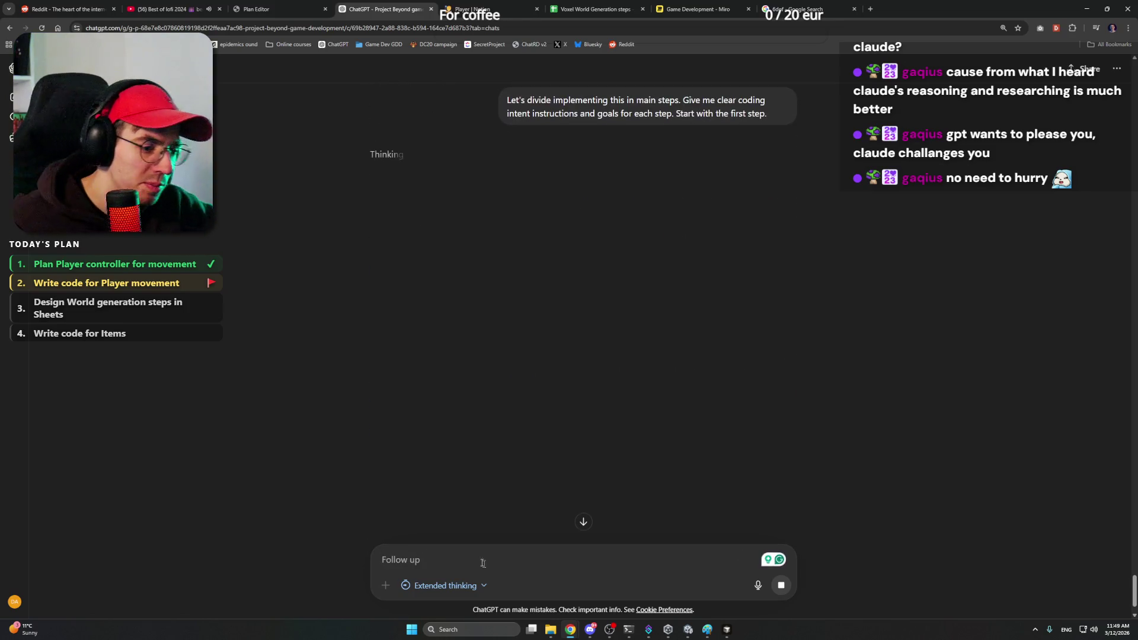
# Step: Read ChatGPT's roadmap of player state model, input collection and environment switching, then minimize the browser
pyautogui.click(707, 630)
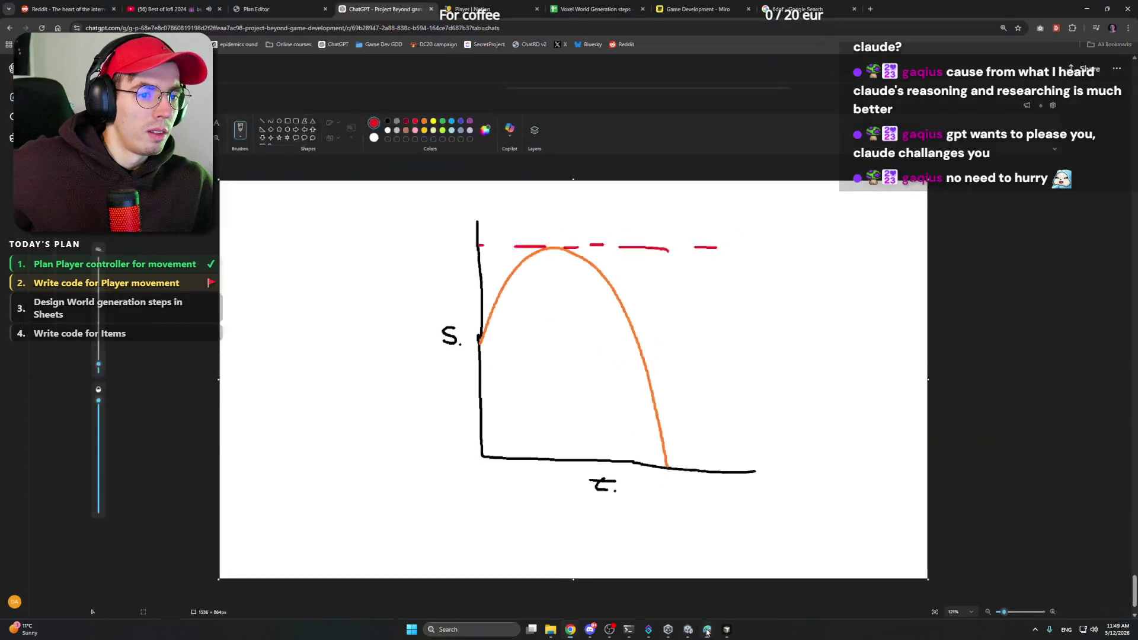
pyautogui.click(707, 629)
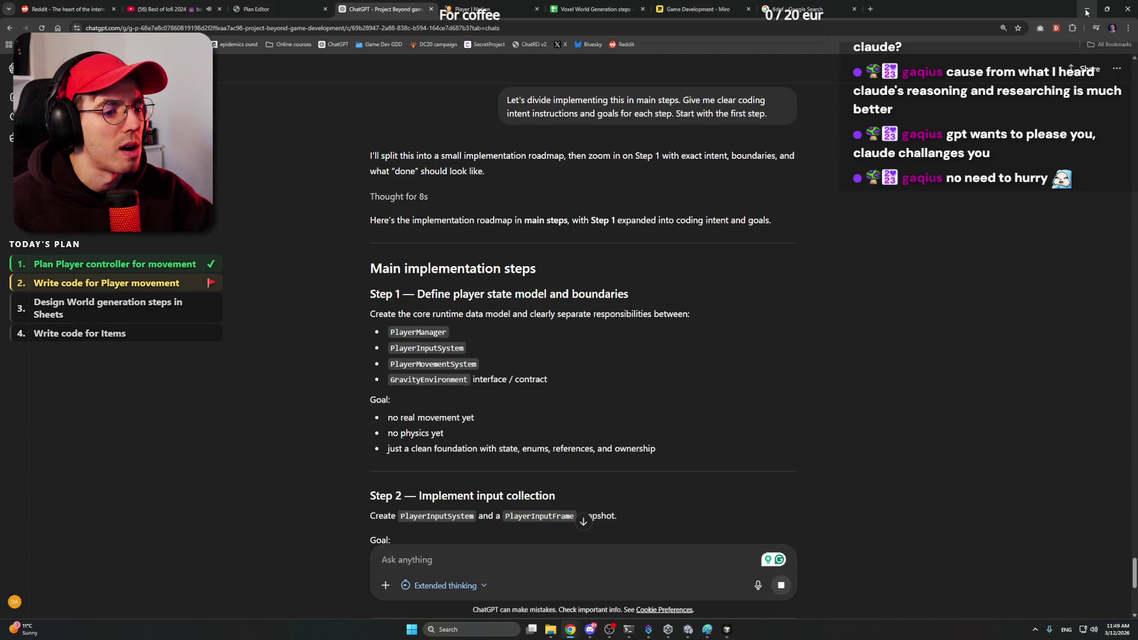
pyautogui.scroll(-3, 842, 286)
pyautogui.scroll(2, 843, 286)
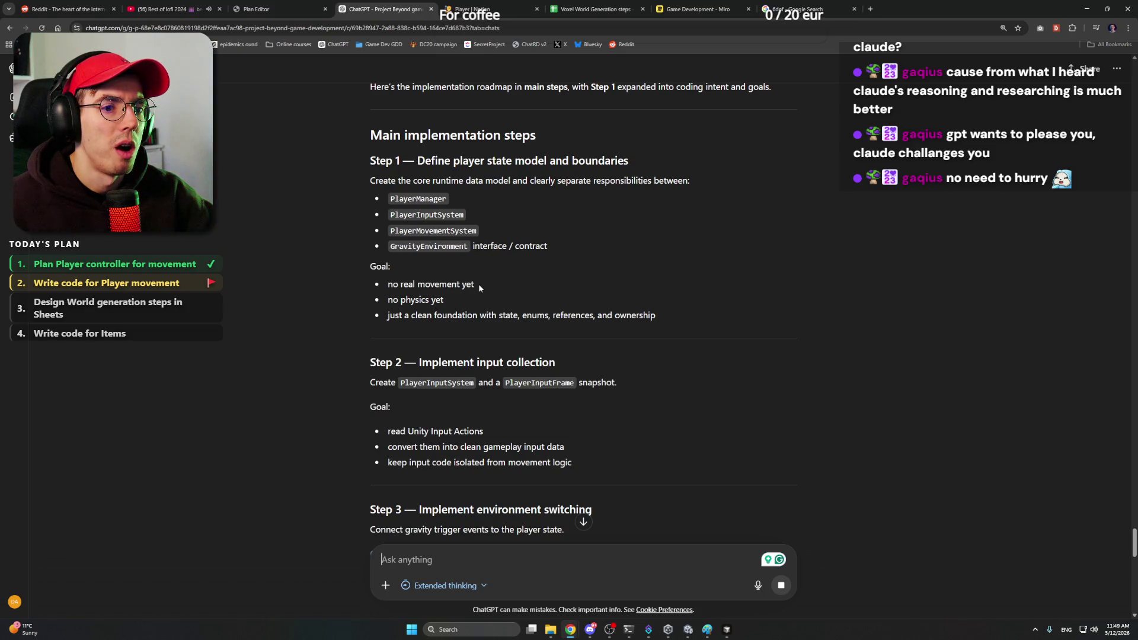
pyautogui.click(1089, 8)
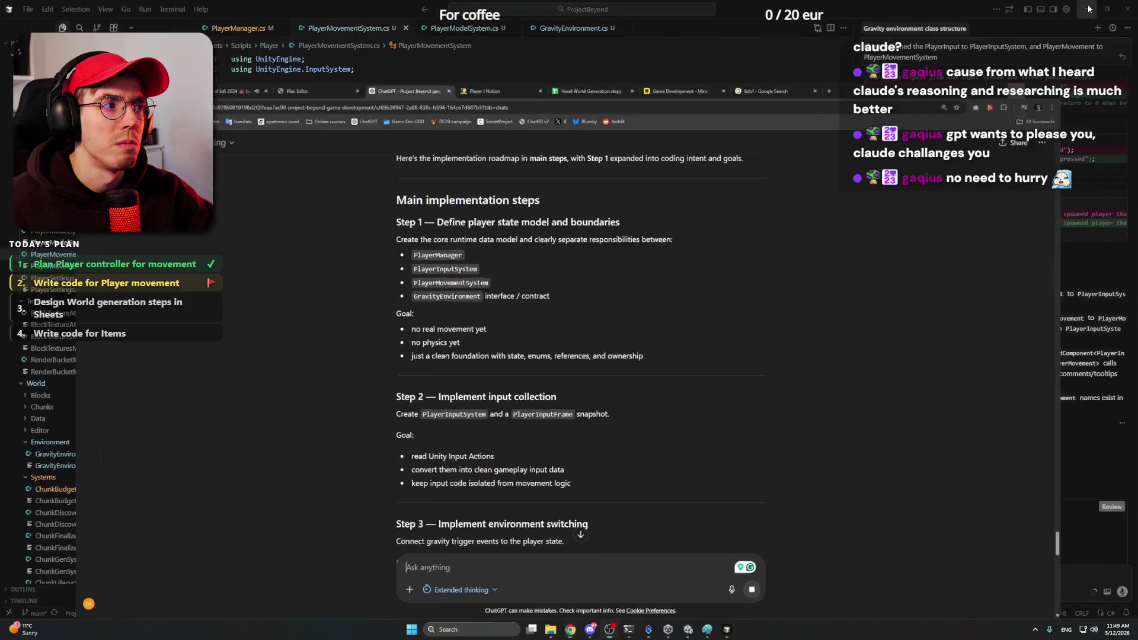
# Step: Minimize the code editor and launch Steam from the Start menu
pyautogui.click(1088, 9)
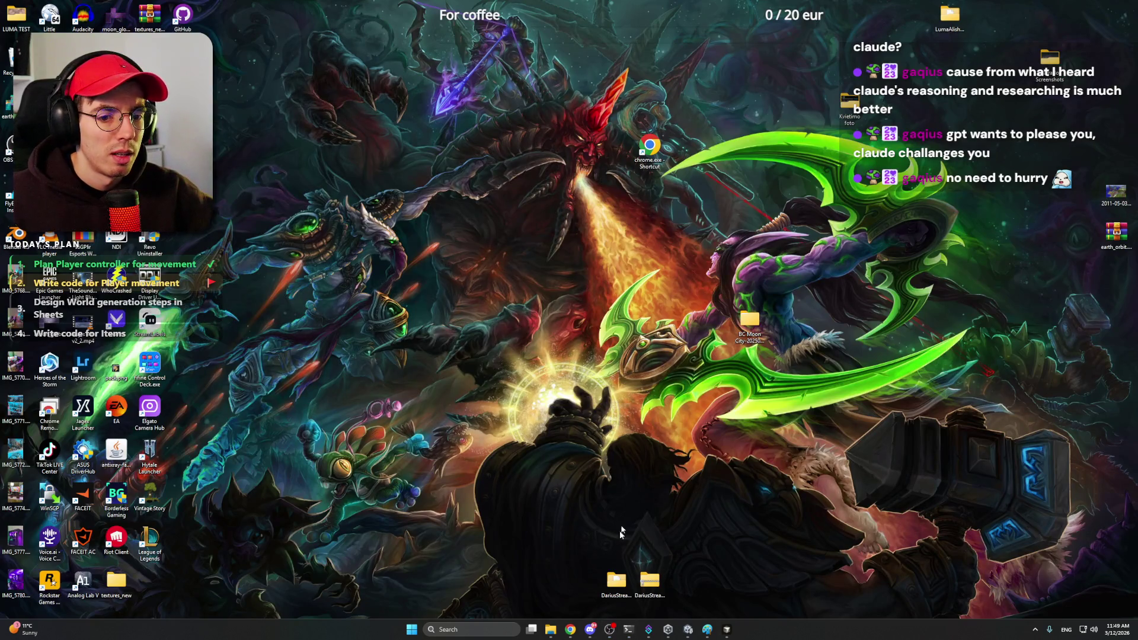
pyautogui.click(411, 630)
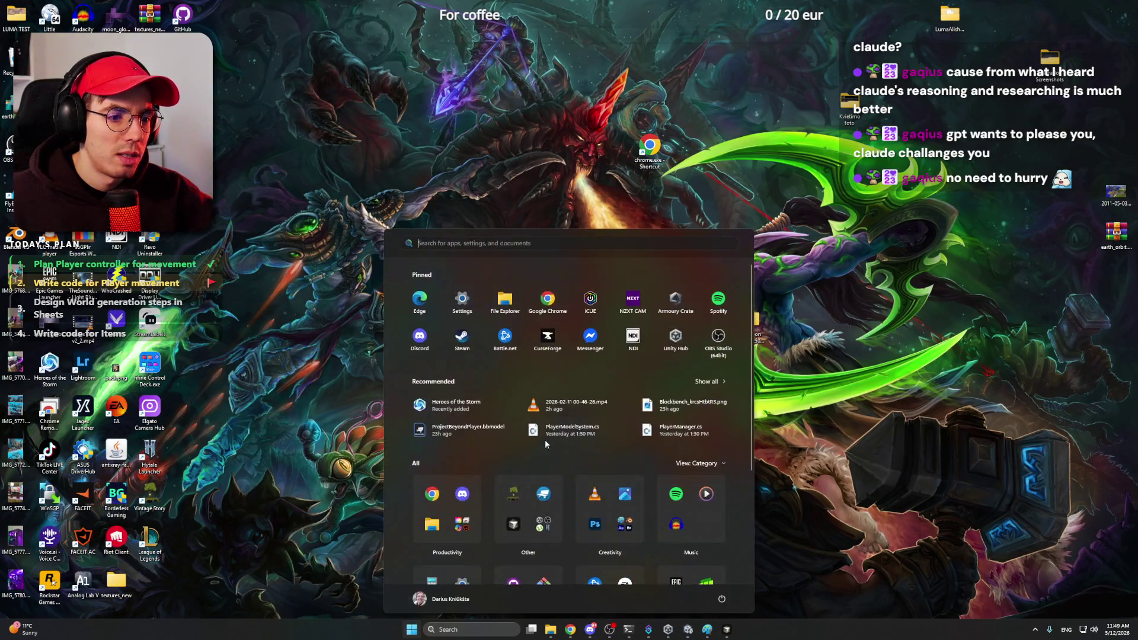
pyautogui.click(458, 342)
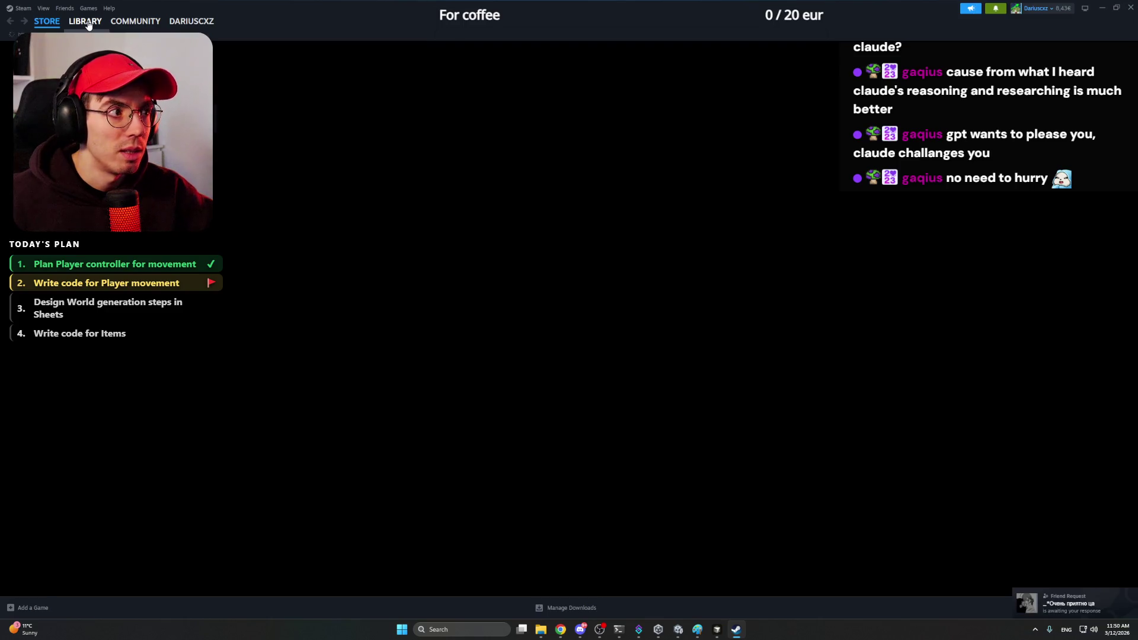
# Step: Launch Enshrouded from the Steam library
pyautogui.click(86, 20)
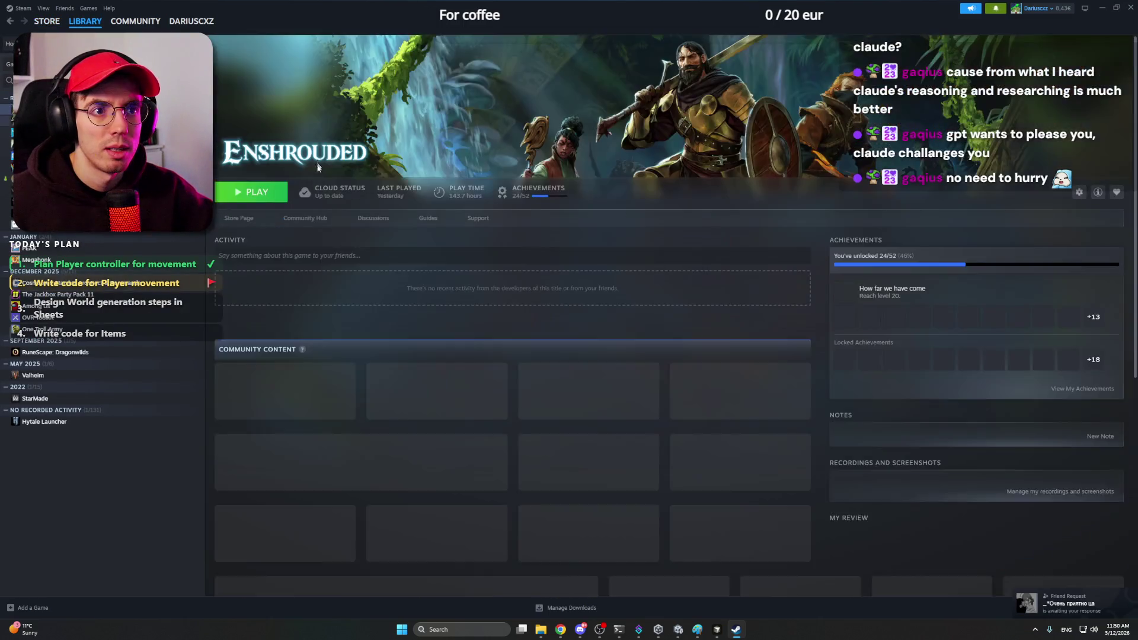
pyautogui.click(277, 193)
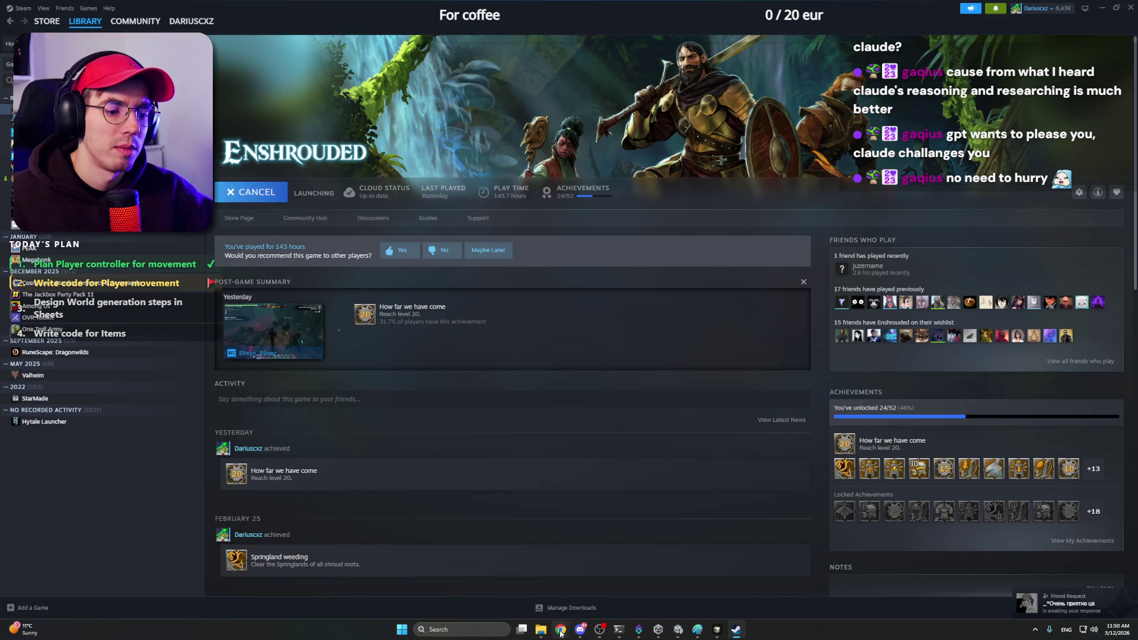
pyautogui.moveTo(560, 629)
pyautogui.click(534, 578)
pyautogui.click(107, 9)
# Step: Pause the YouTube lofi music, put the windows away and reach the game's play options
pyautogui.press('k')
pyautogui.click(1086, 8)
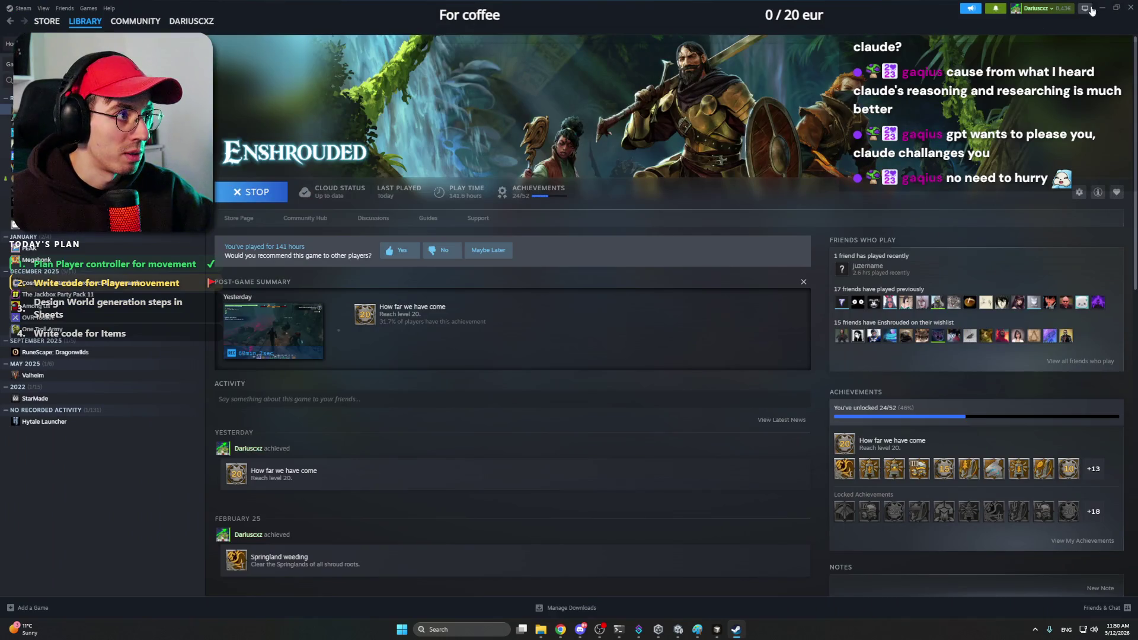
pyautogui.click(1104, 9)
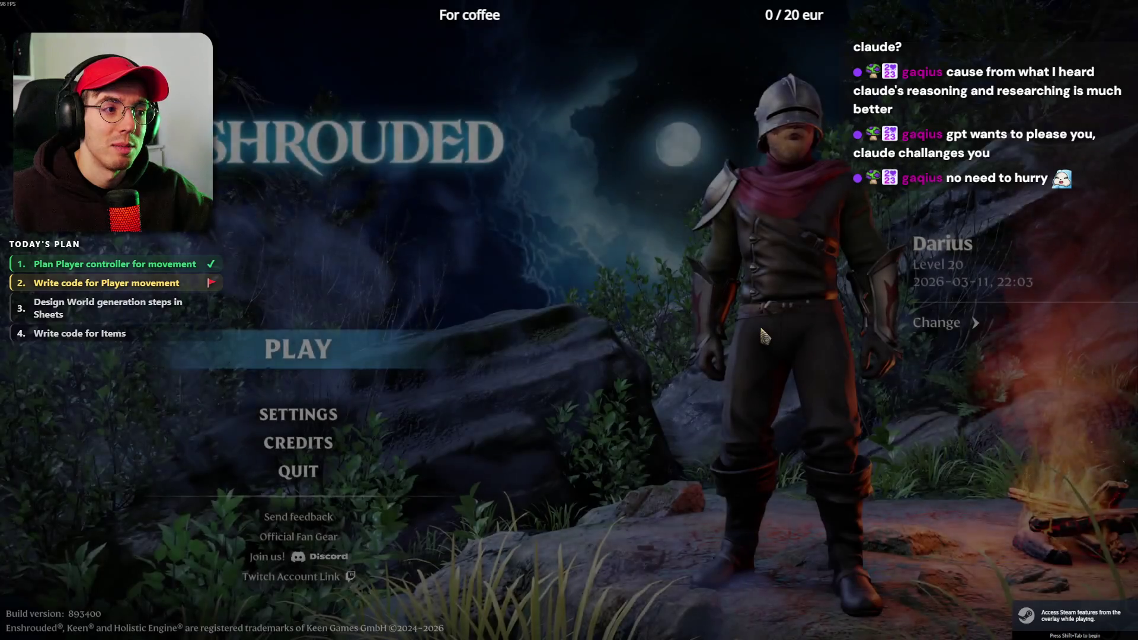
pyautogui.press('space')
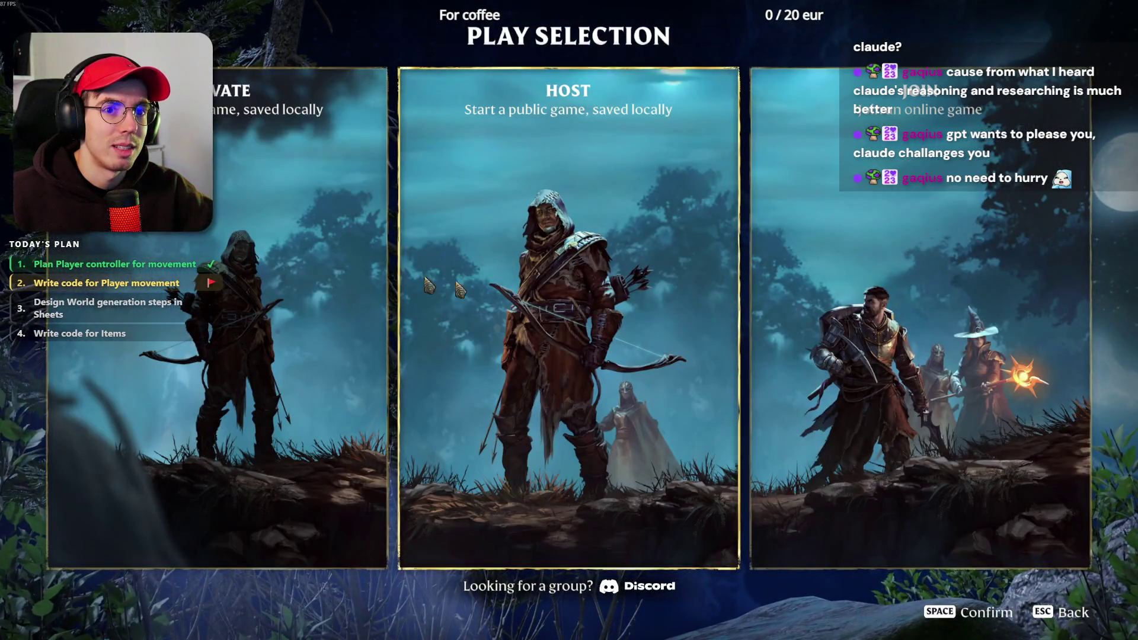
# Step: Host a public game on the DDJE 2026 world and equip the Luminous Wand
pyautogui.click(429, 285)
pyautogui.click(789, 194)
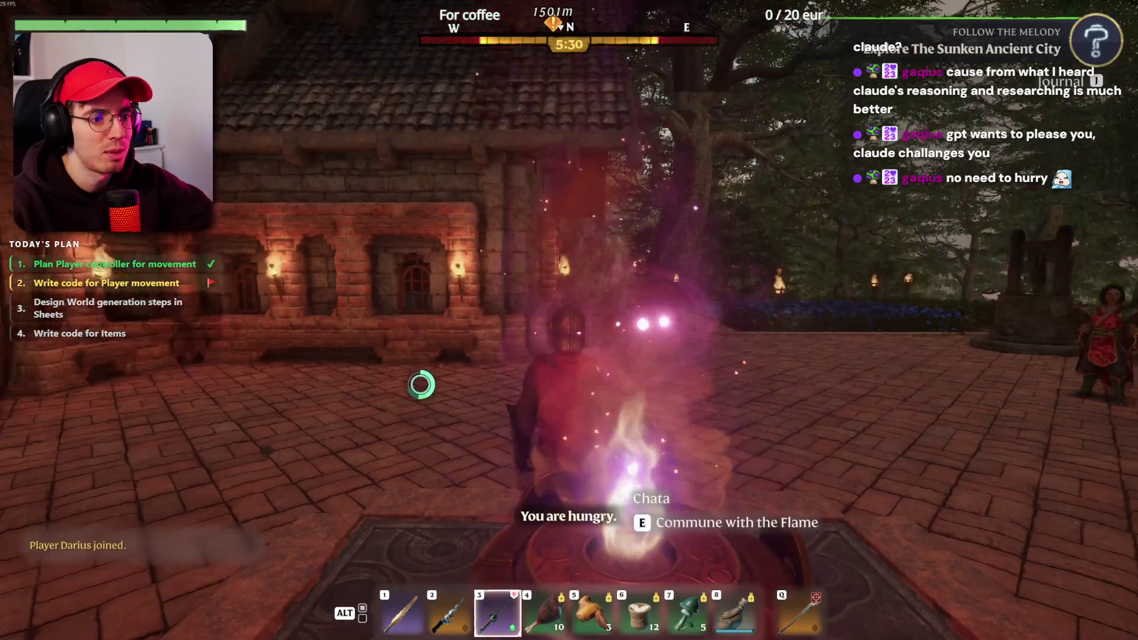
pyautogui.press('1')
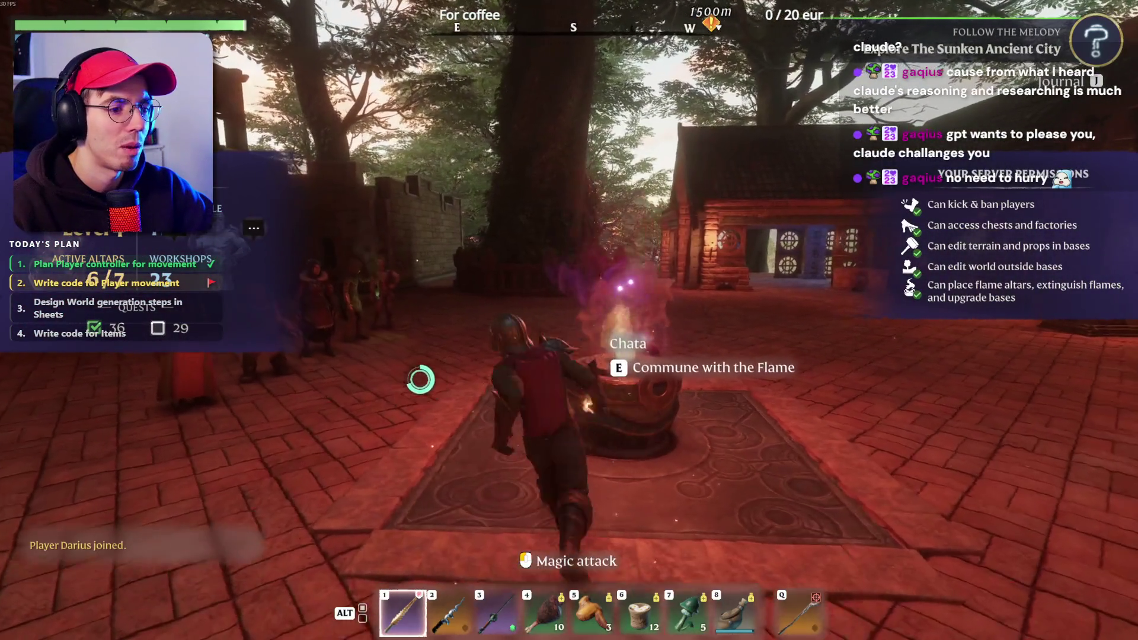
# Step: Run the character through the brick hall and courtyard toward the stone pillar
pyautogui.press('w')
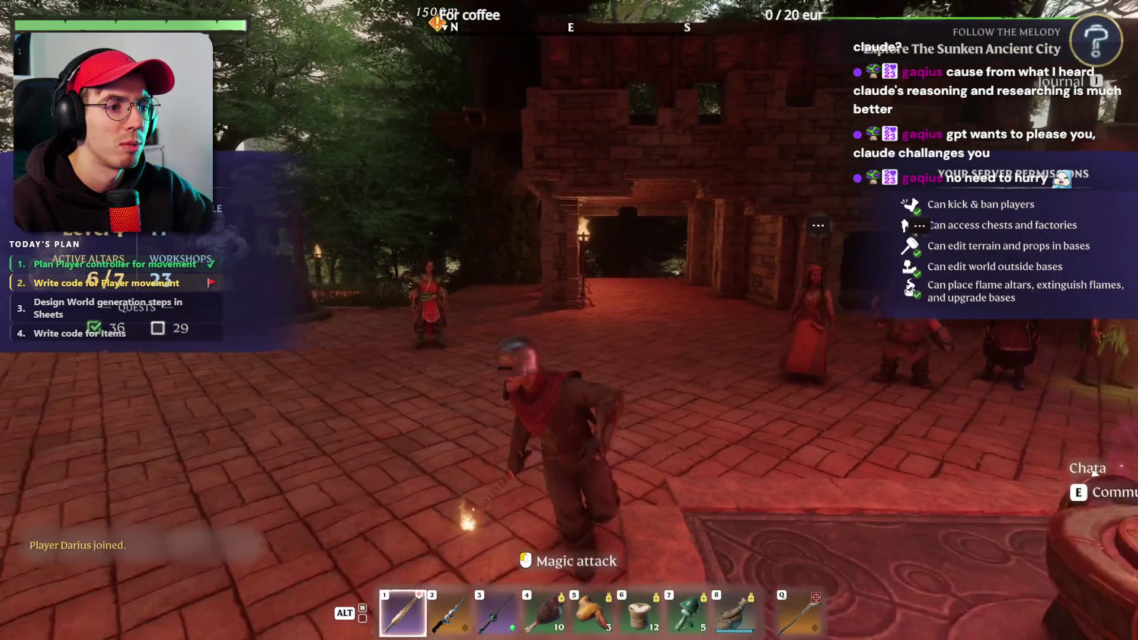
pyautogui.press('w')
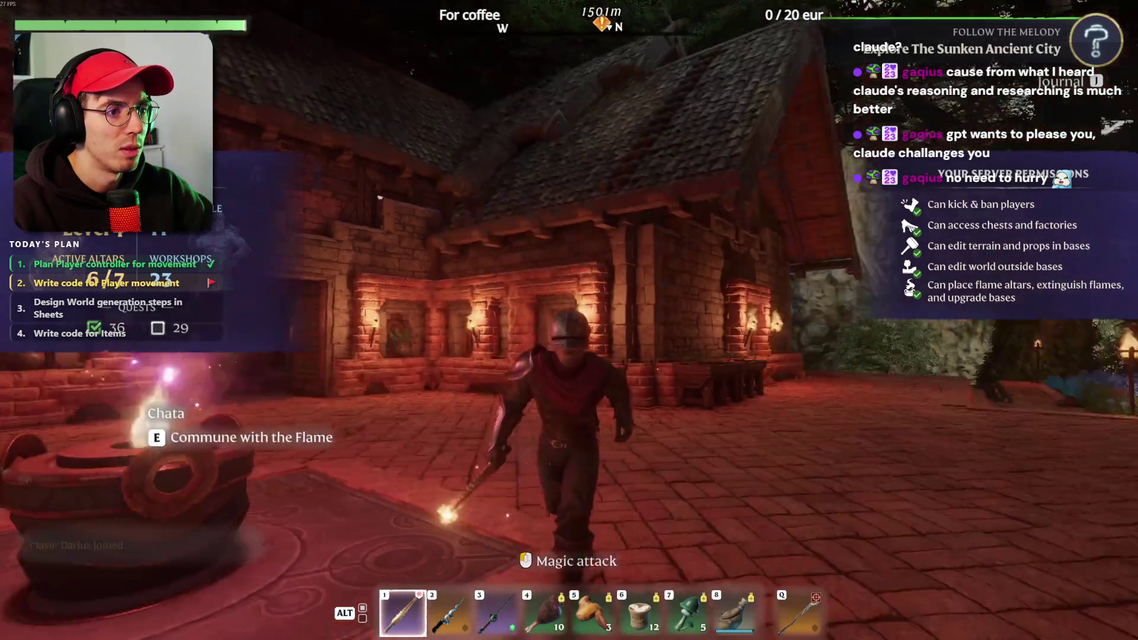
pyautogui.press('w')
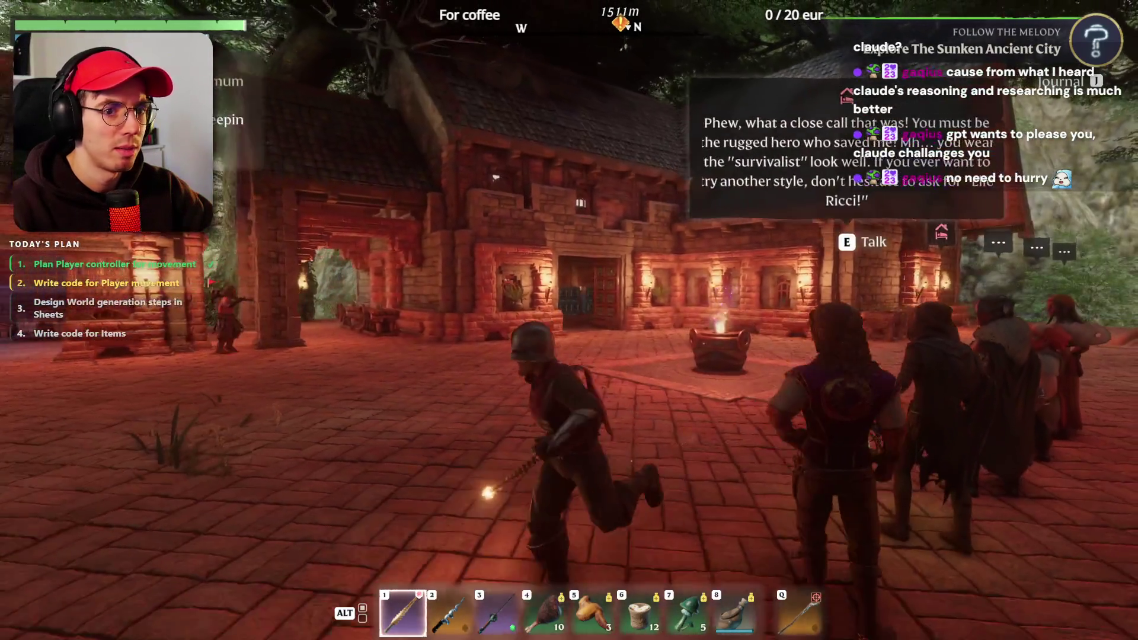
pyautogui.press('w')
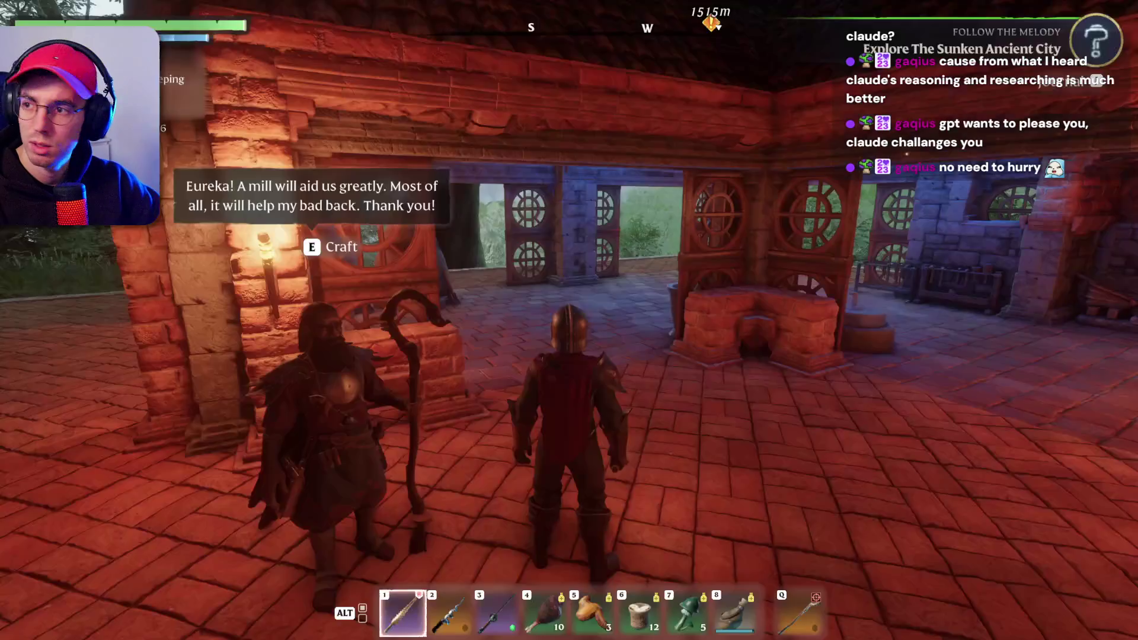
pyautogui.press('s')
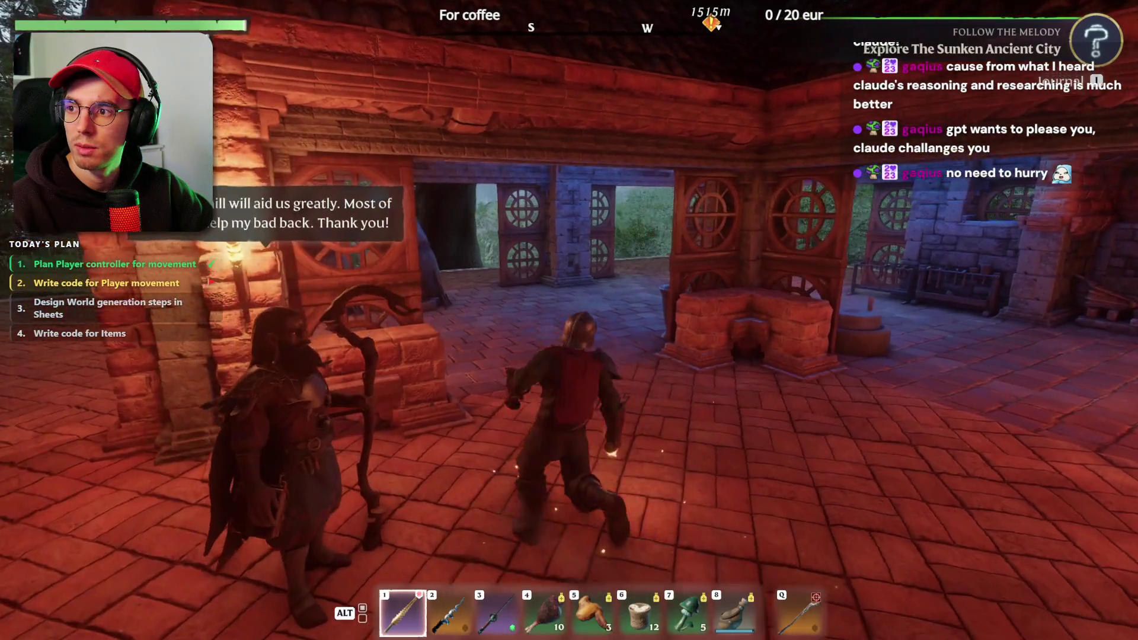
pyautogui.press('w')
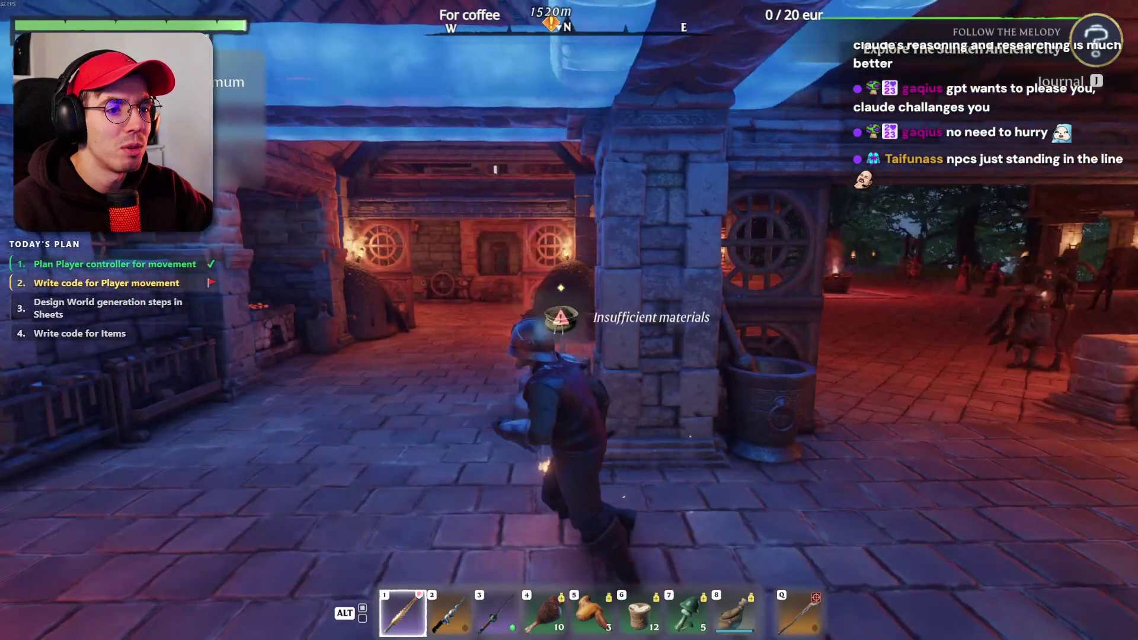
pyautogui.press('w')
# Step: Check the world map for the HOME marker and return to the game
pyautogui.press('m')
pyautogui.scroll(-3, 737, 302)
pyautogui.press('s')
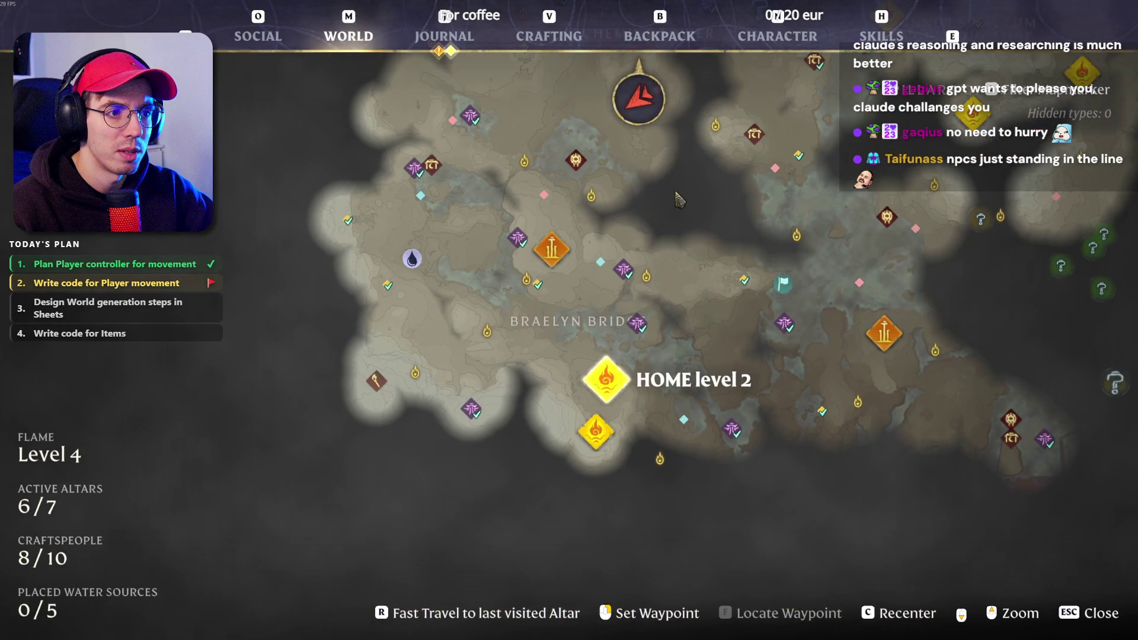
pyautogui.press('w')
pyautogui.press('Escape')
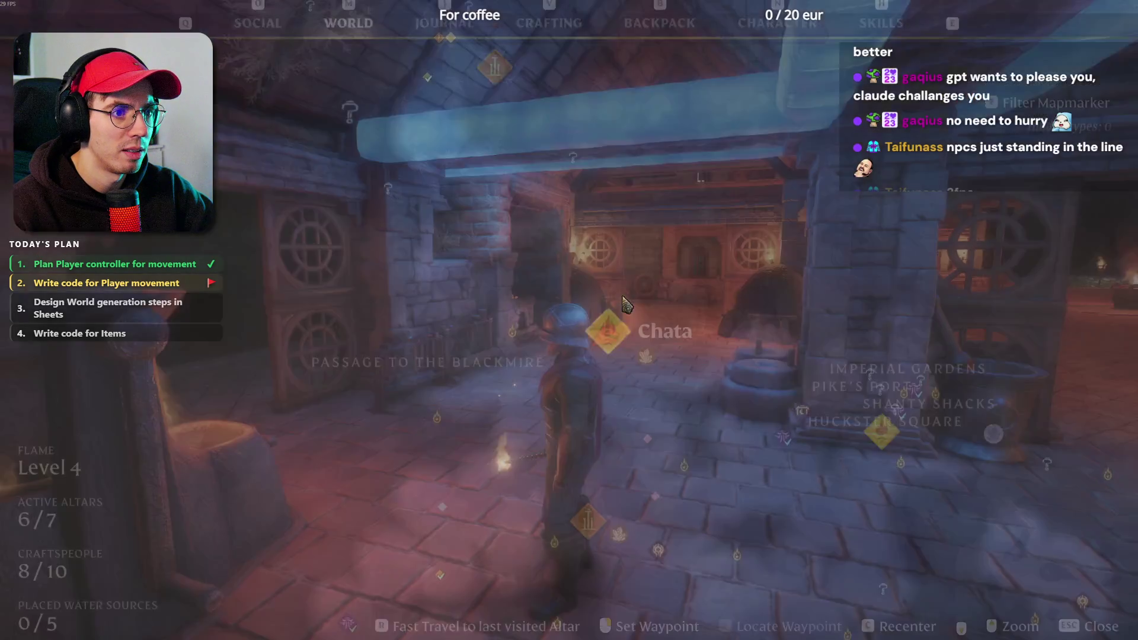
# Step: Cross the plaza past the NPCs and walk back to the flame altar
pyautogui.press('w')
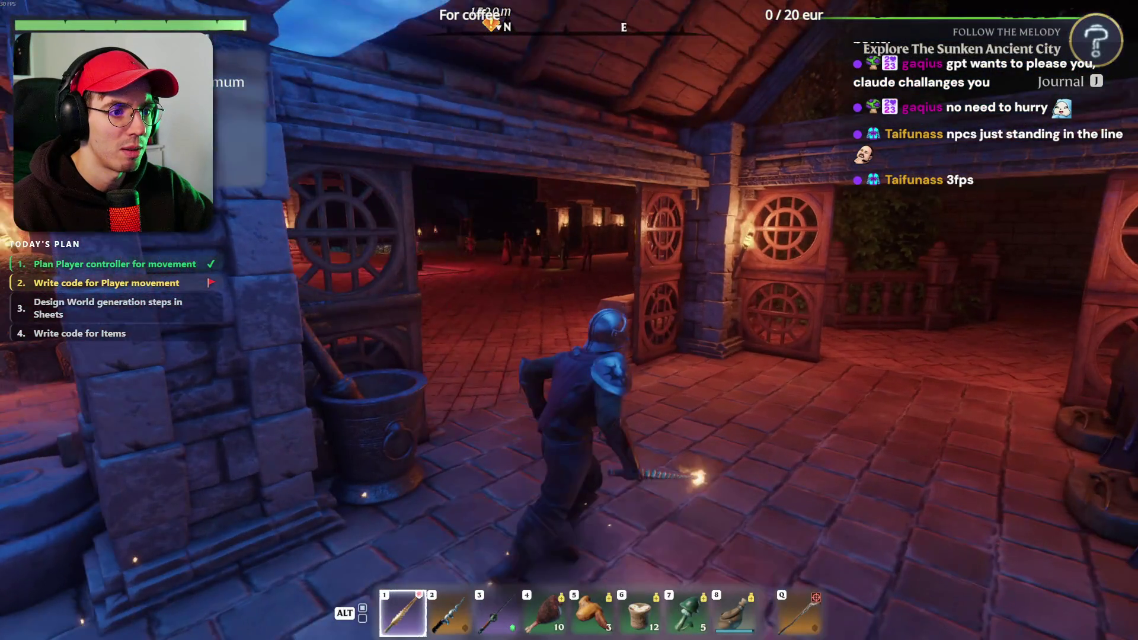
pyautogui.press('w')
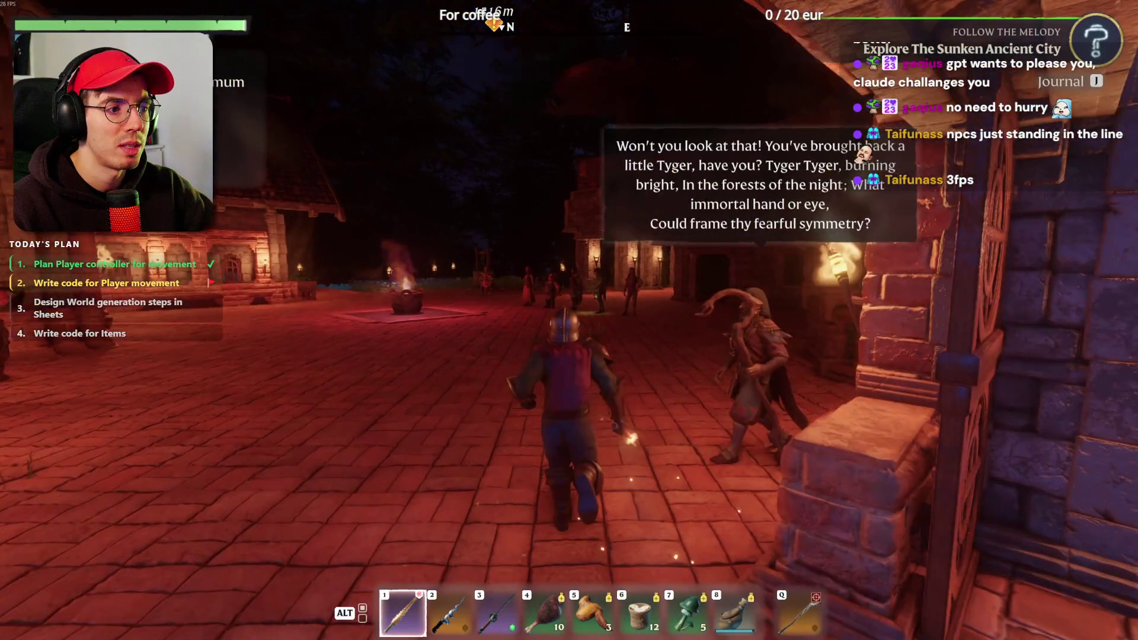
pyautogui.press('w')
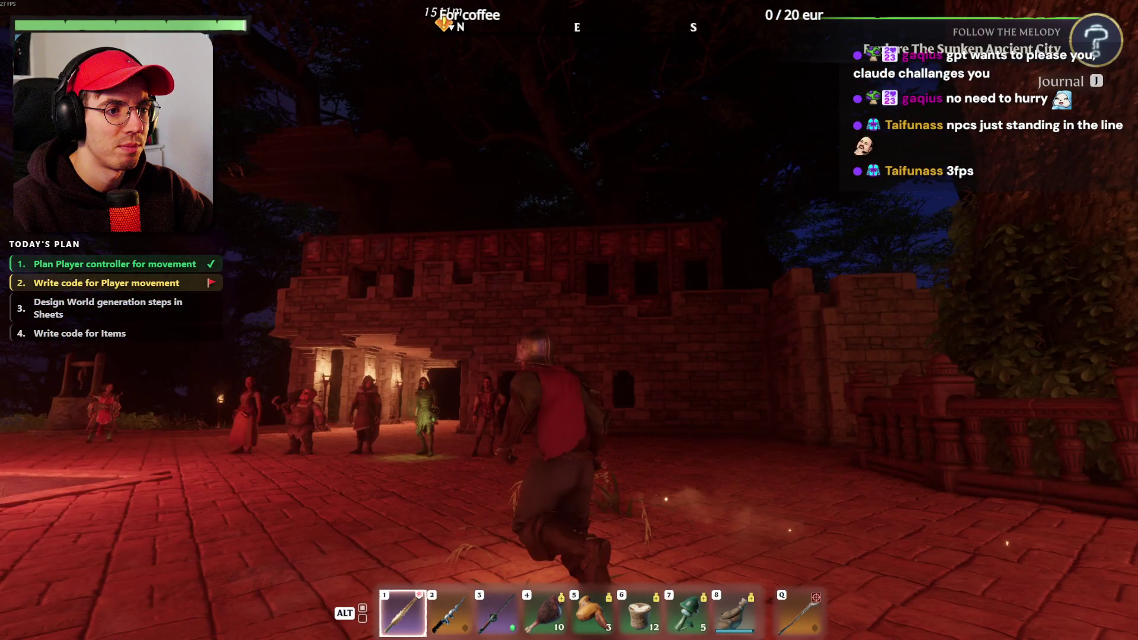
pyautogui.press('s')
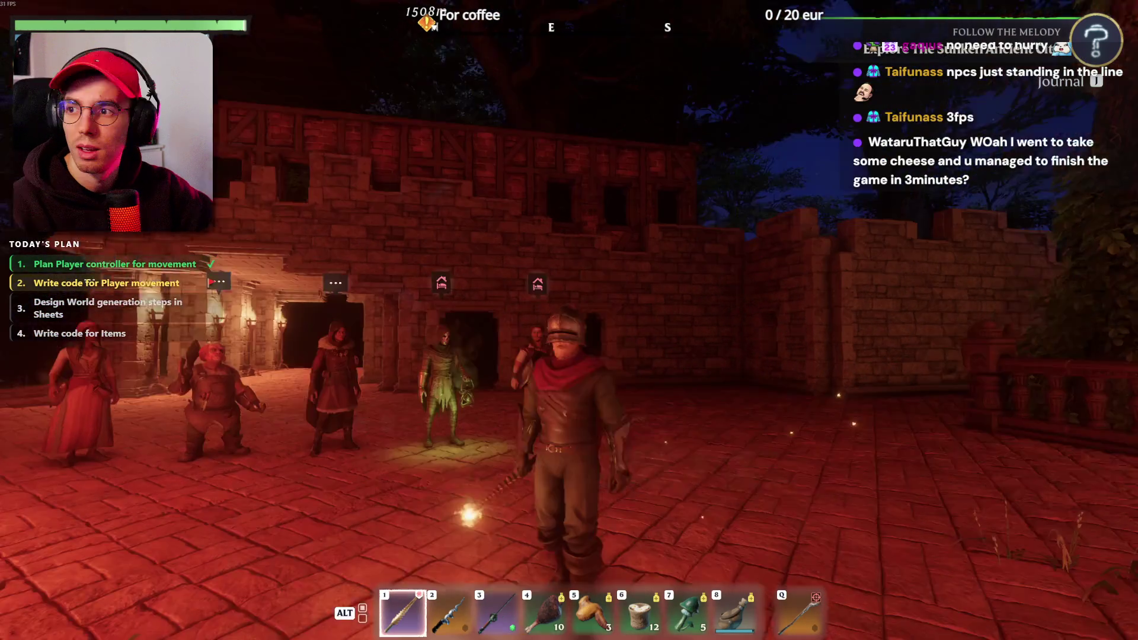
pyautogui.press('s')
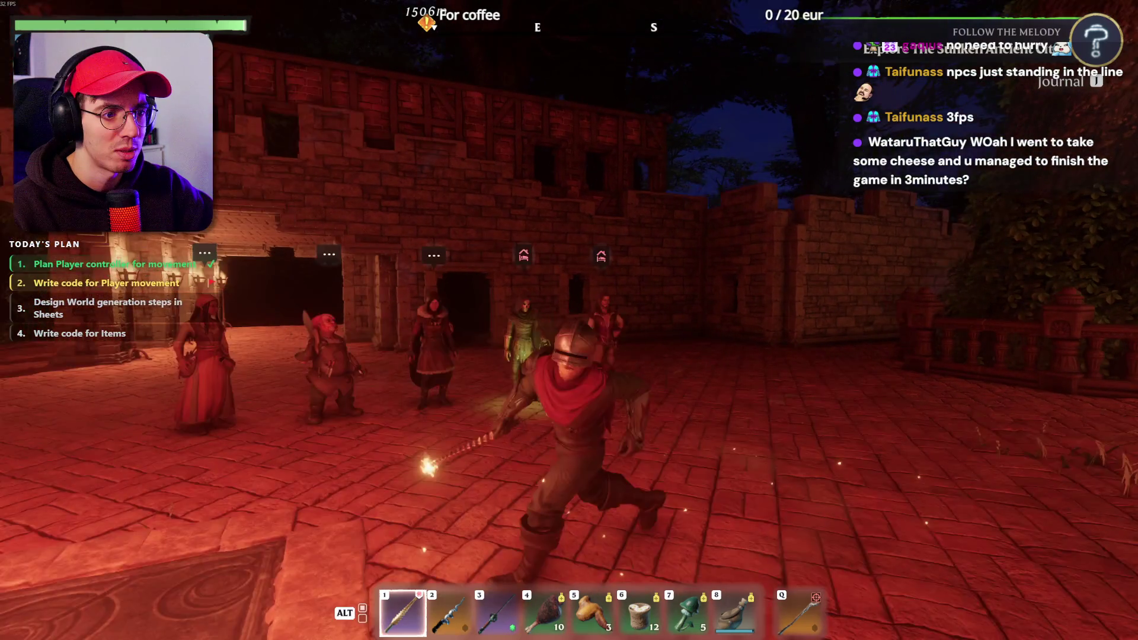
pyautogui.press('s')
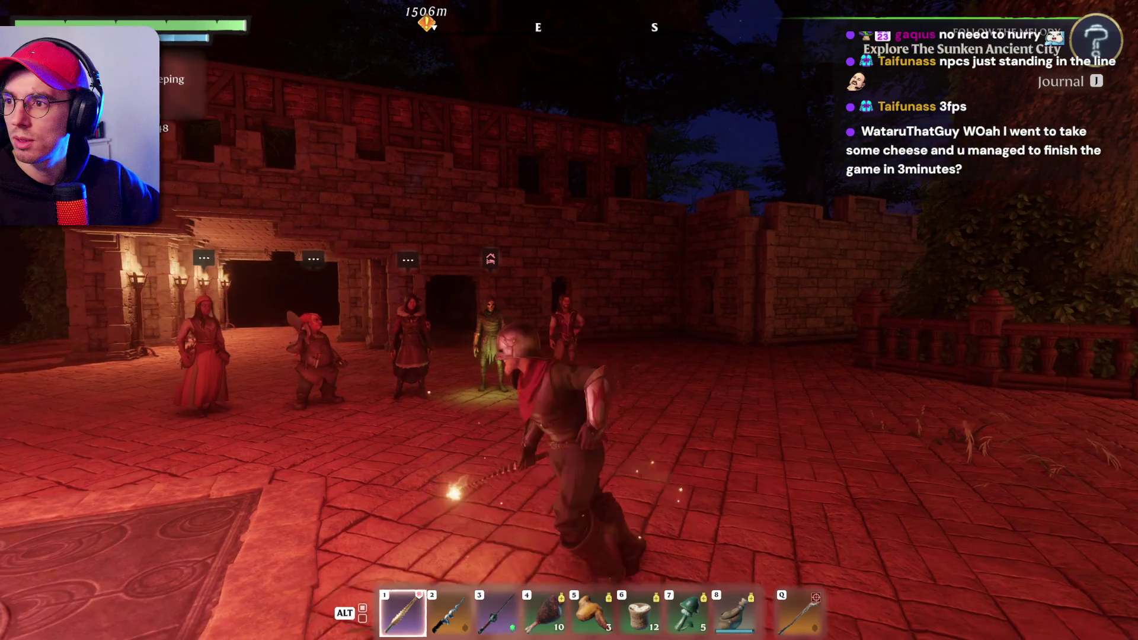
pyautogui.press('s')
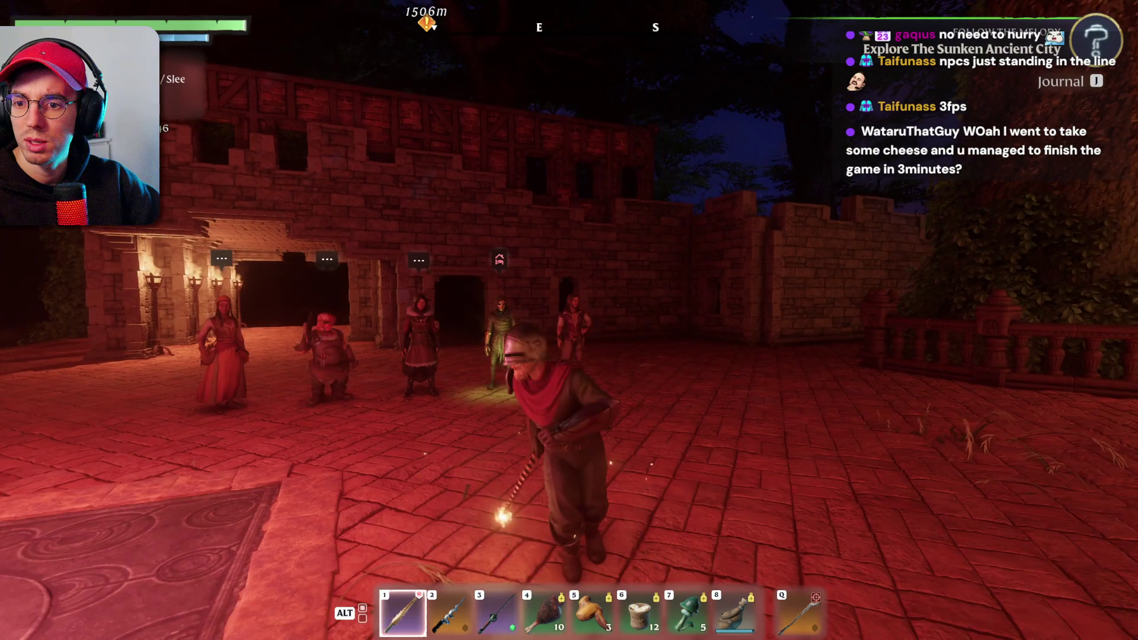
pyautogui.press('w')
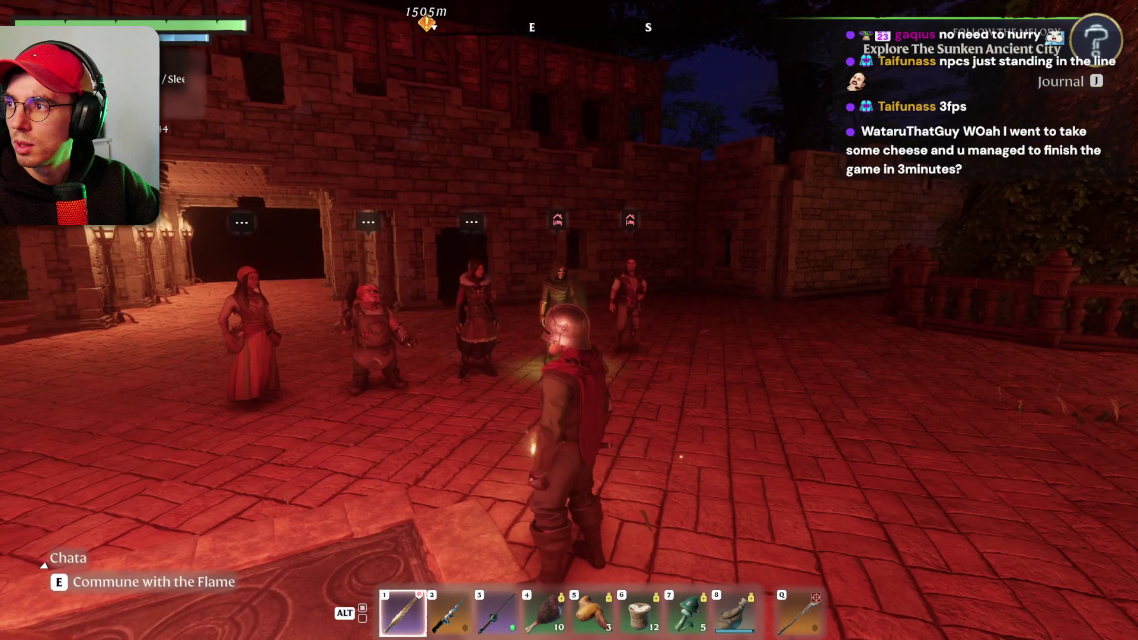